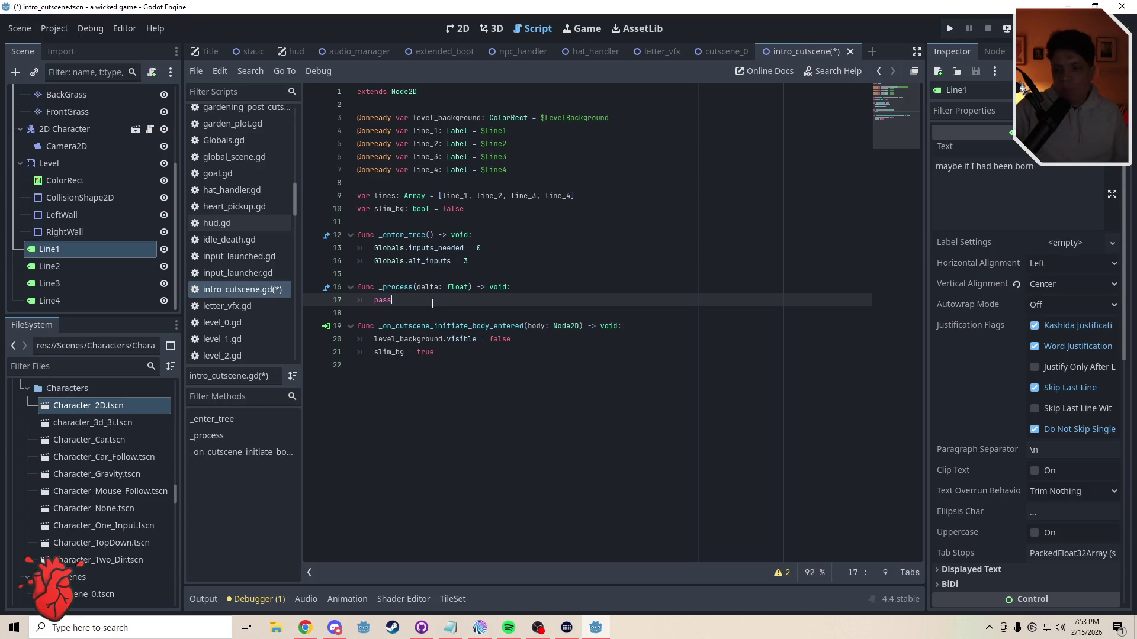
Step: In the 2D view, hide the Line2, Line3 and Line4 labels
left_click(464, 30)
left_click_drag(171, 267, 169, 299)
left_click(164, 301)
Step: Check Line1 and SecondBackground on the canvas, then return to the intro_cutscene.gd script
left_click(361, 346)
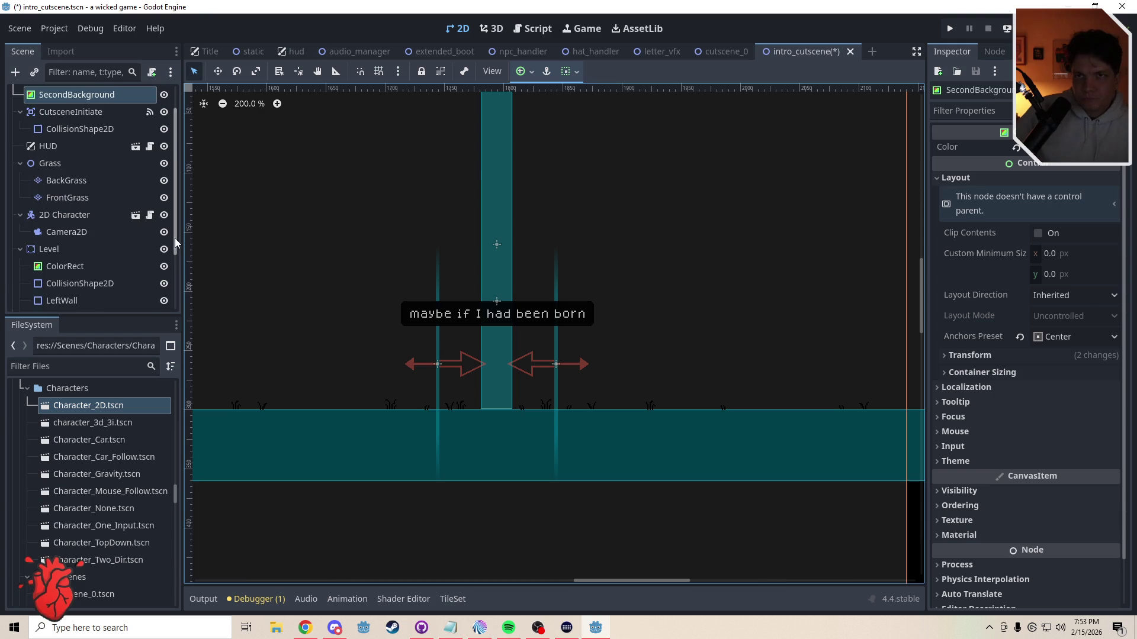
scroll(175, 243, "down", 3)
left_click(50, 249)
left_click(676, 328)
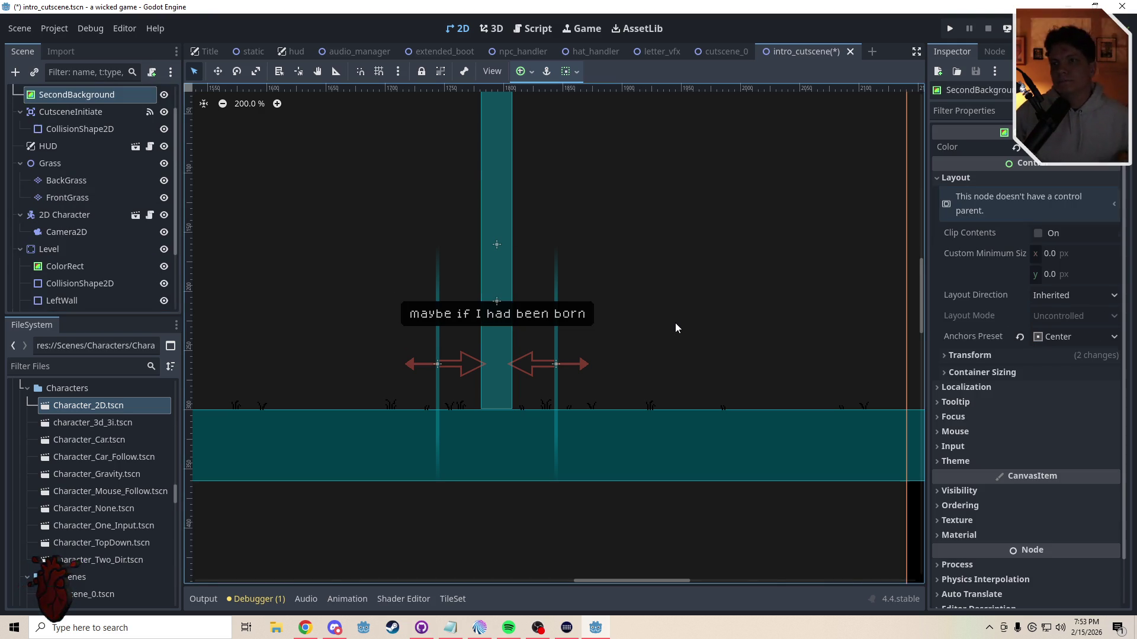
left_click(915, 520)
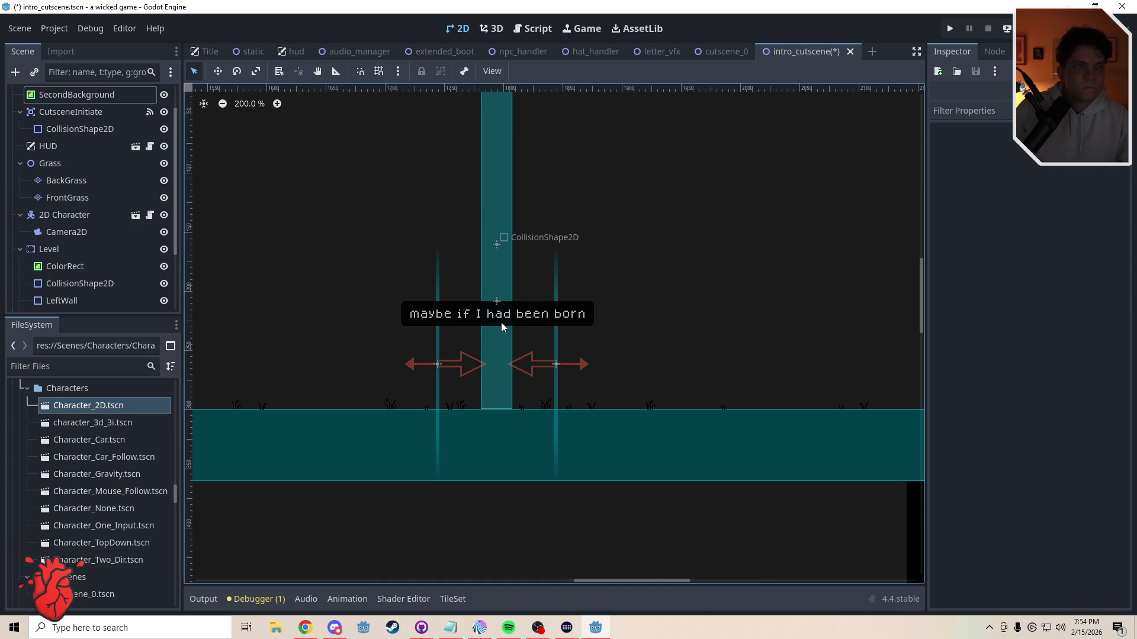
left_click(542, 28)
left_click(418, 292)
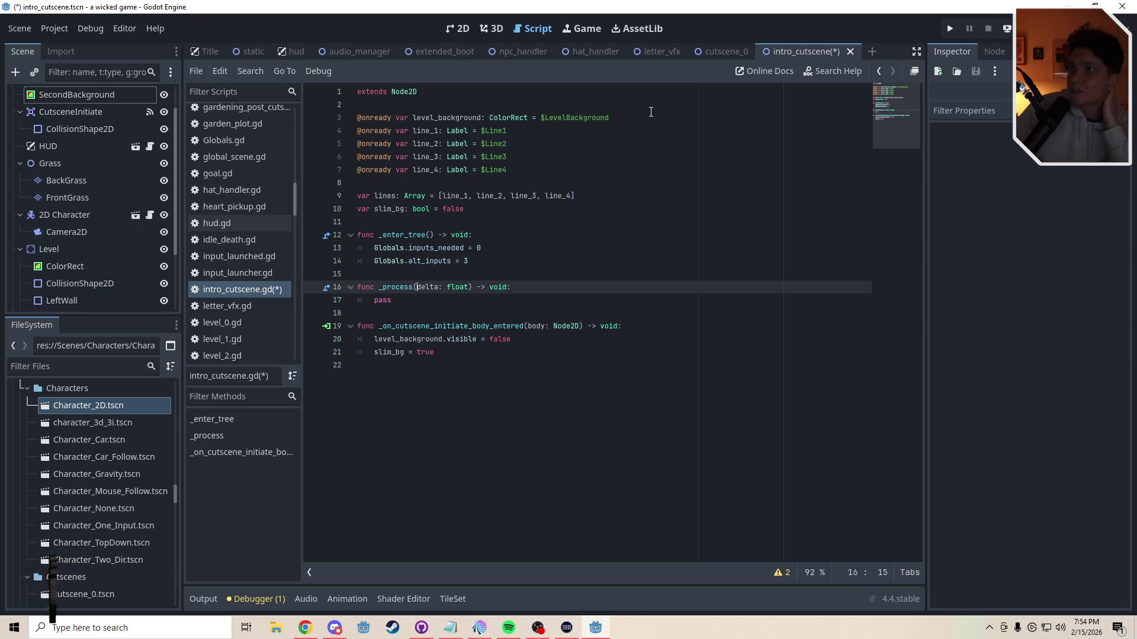
Step: Back in 2D, drag Line1 upward with the Move tool, then undo the move
left_click(459, 28)
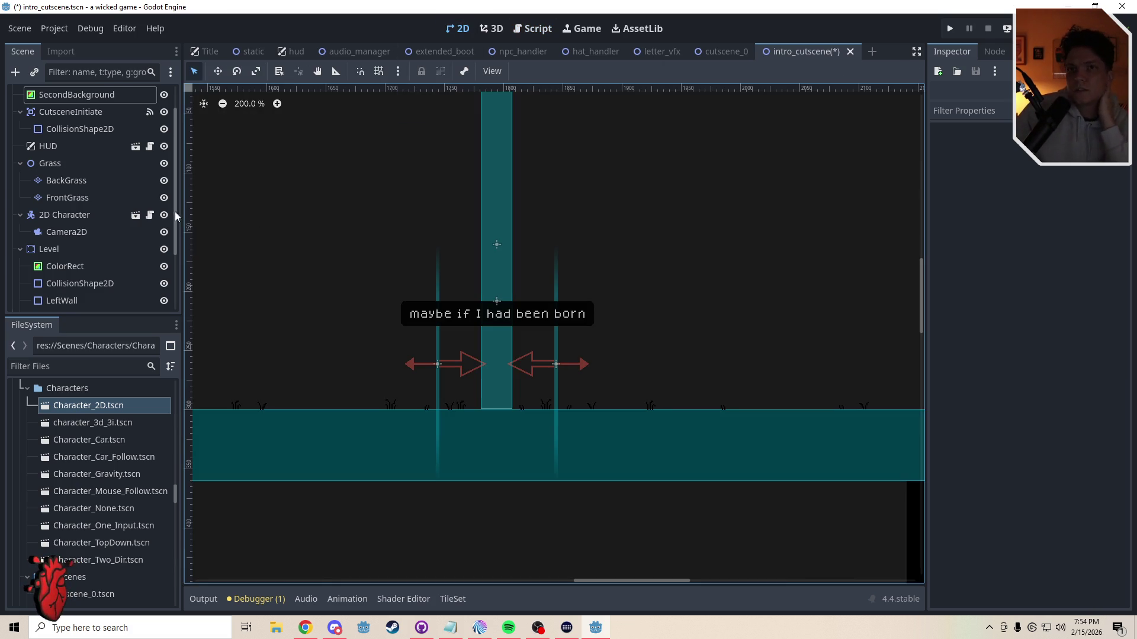
left_click_drag(175, 170, 175, 272)
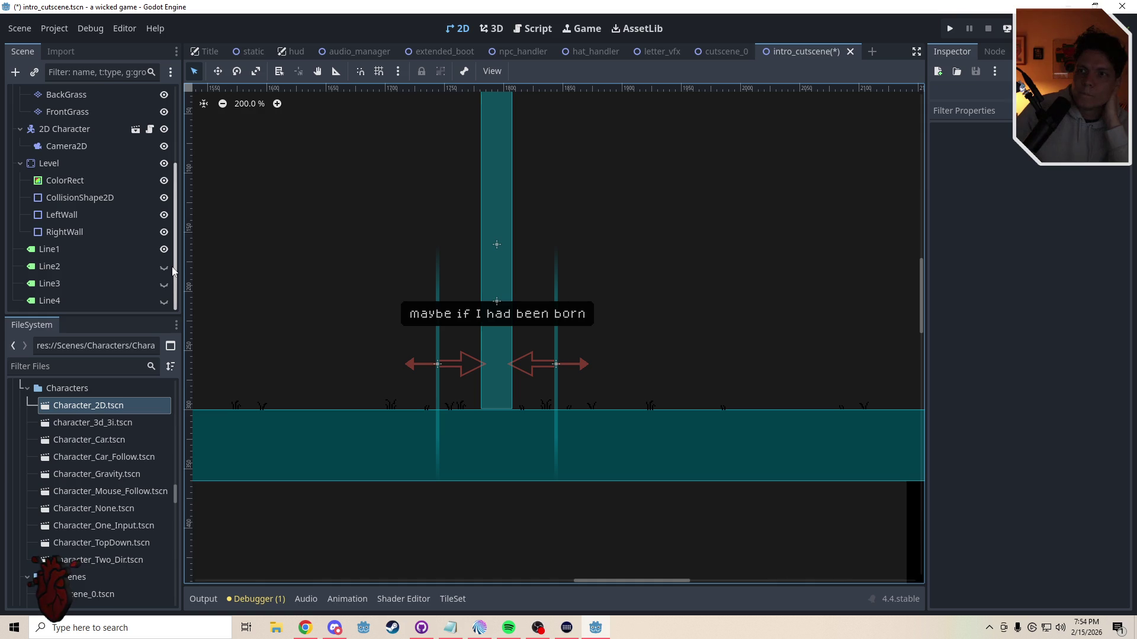
left_click(219, 71)
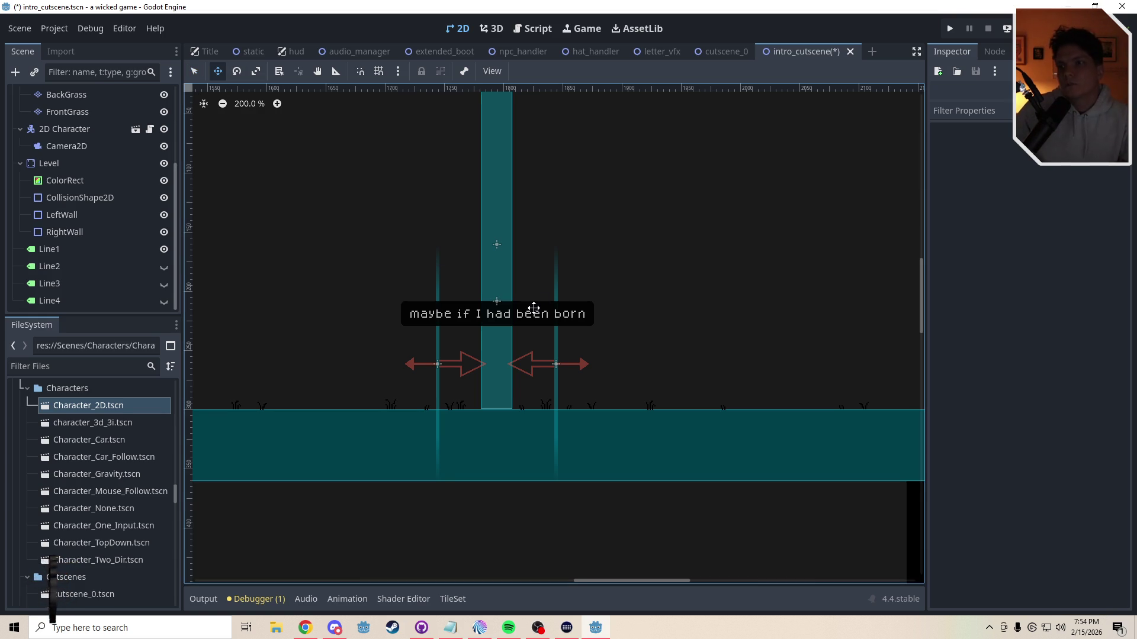
left_click(49, 249)
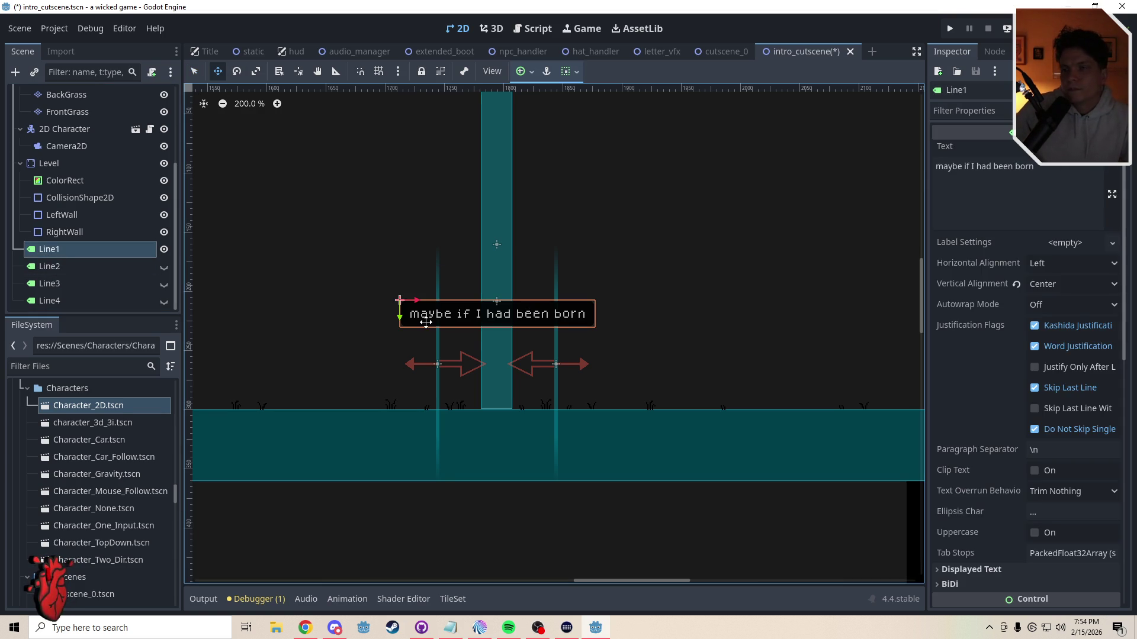
mouse_move(512, 317)
left_mouse_down()
mouse_move(542, 267)
mouse_move(543, 240)
mouse_move(526, 225)
mouse_move(532, 150)
left_mouse_up()
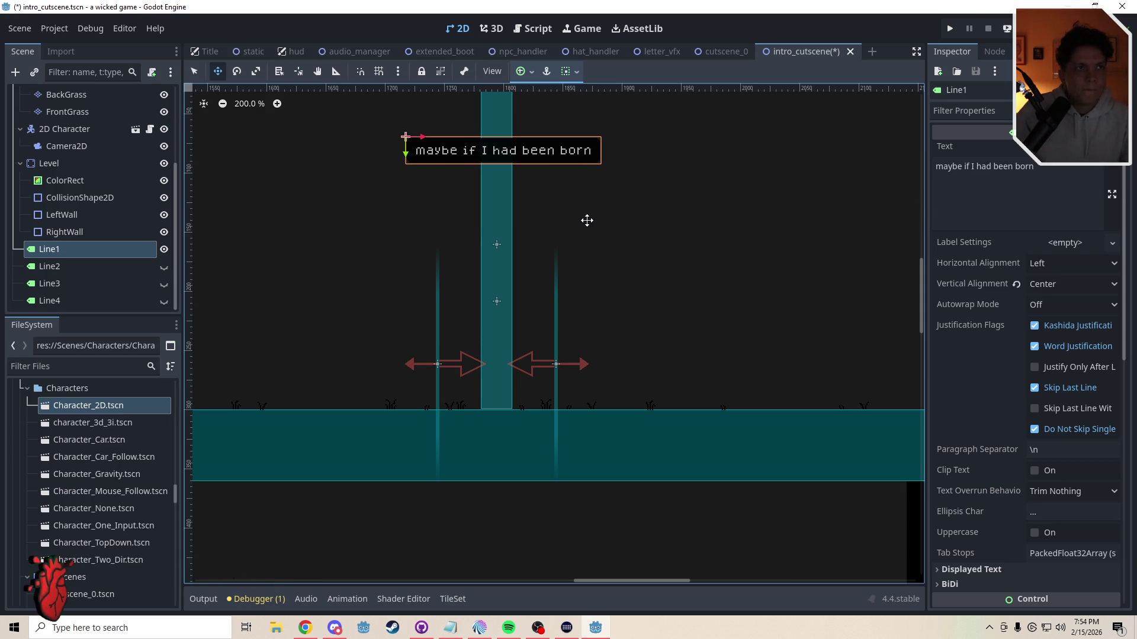
key("ctrl+z")
Step: Select the RightWall node and move back up the Scene dock node list
left_click(110, 283)
key("Up")
key("Up")
key("Up")
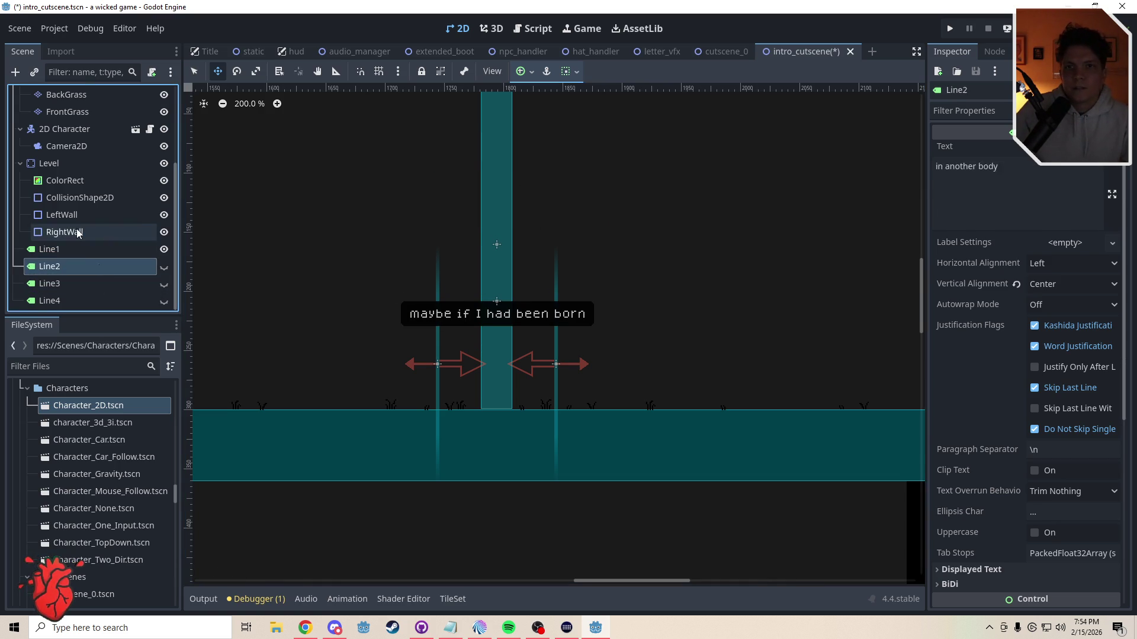
left_click_drag(175, 266, 175, 109)
Step: Add an AnimationPlayer child to the Intro Cutscene root, found by searching 'anima'
left_click(45, 98)
key("ctrl+a")
type("ani")
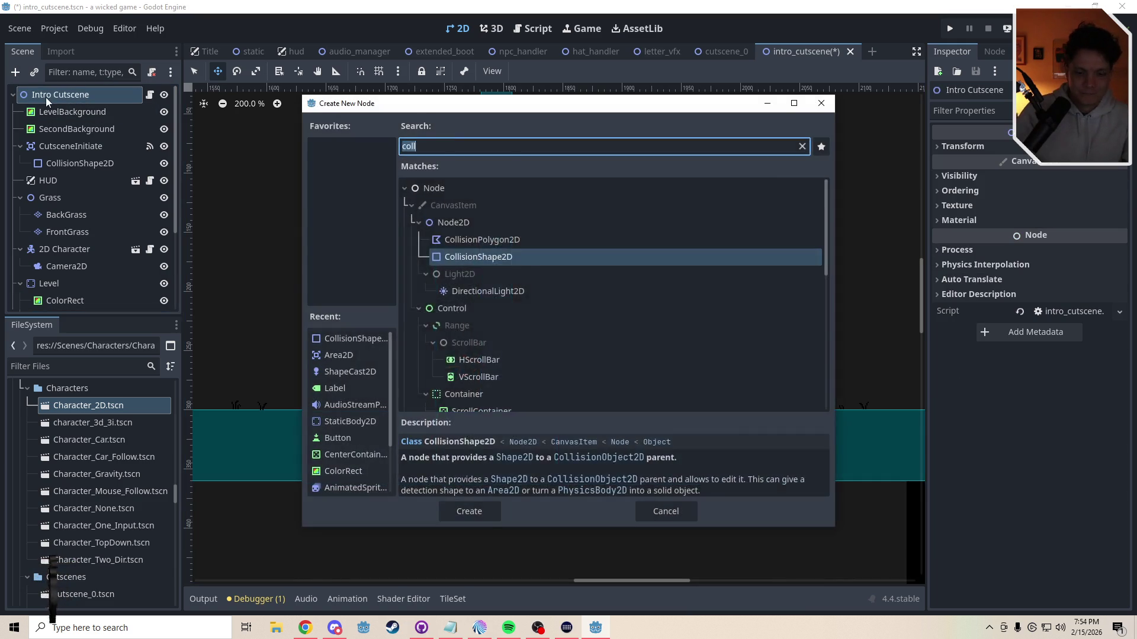
type("ma")
key("Up")
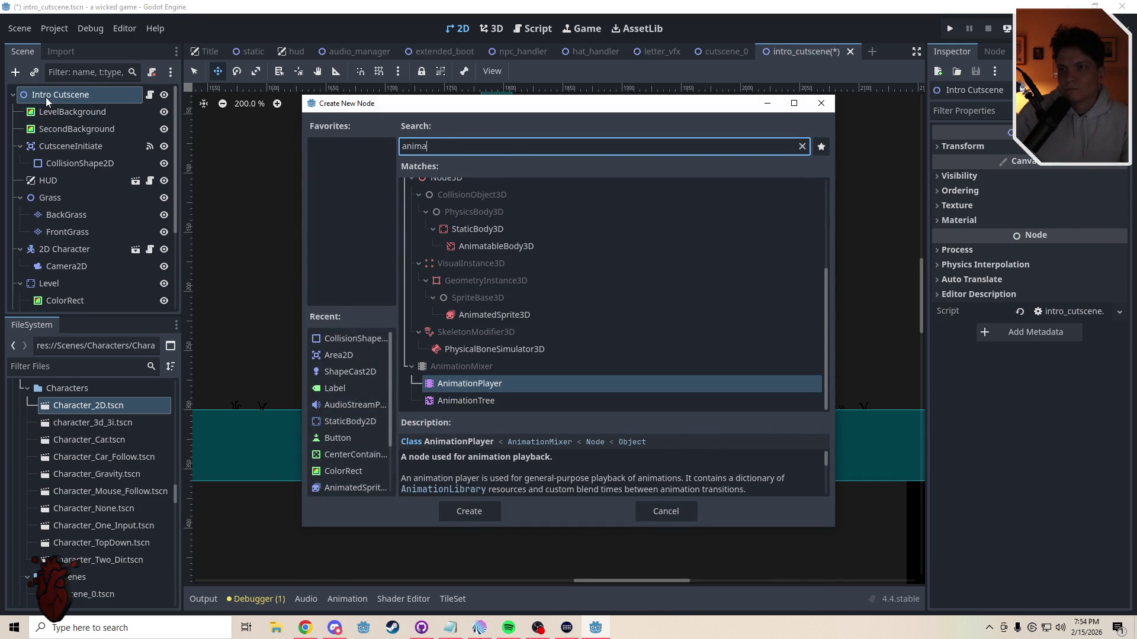
key("Down")
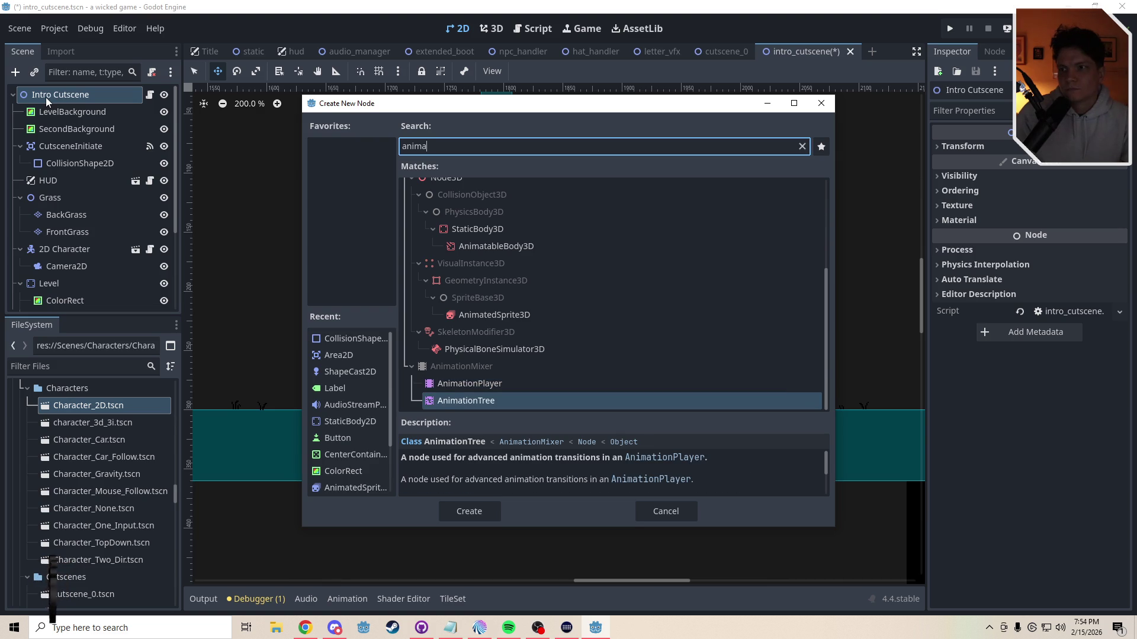
key("Up")
key("Return")
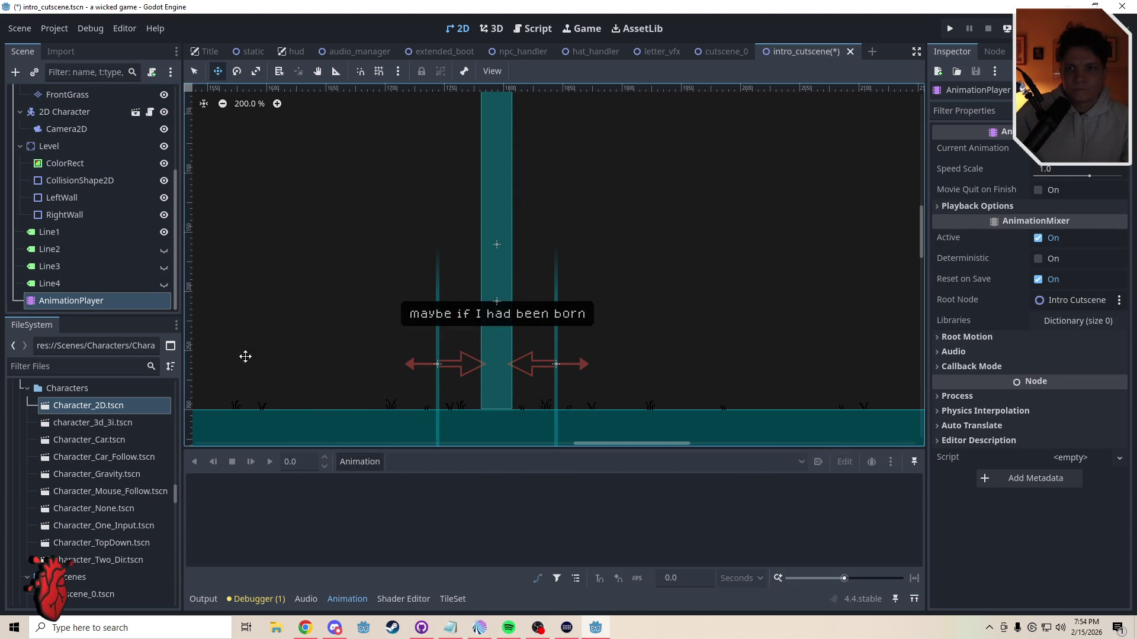
Step: Create a new animation named Line_1 with Line1 selected
left_click(87, 234)
left_click(357, 463)
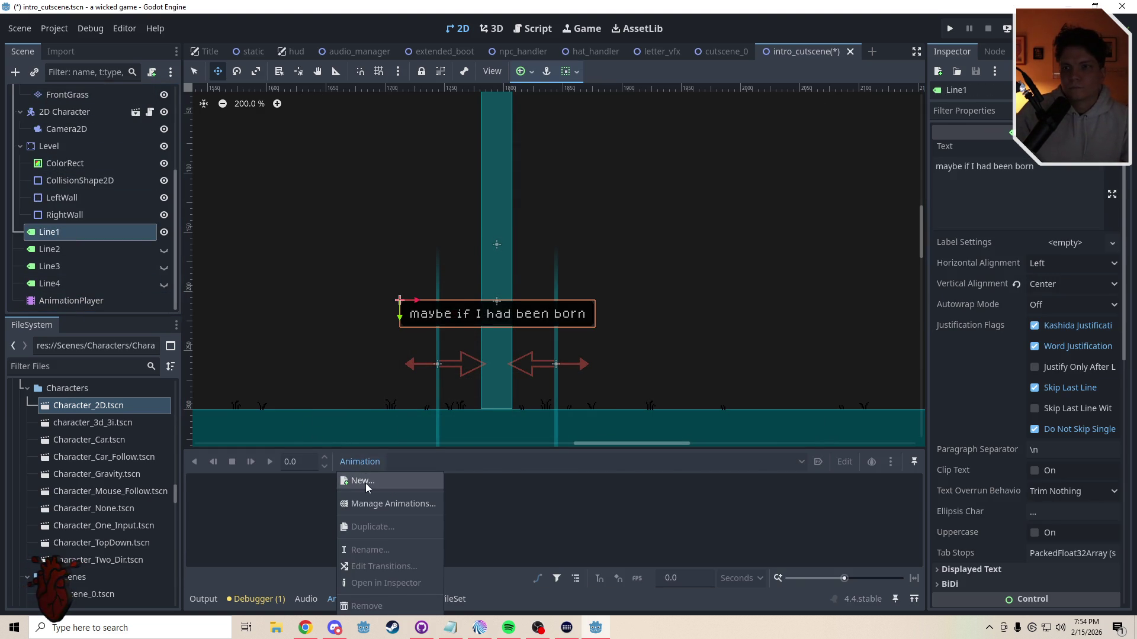
left_click(364, 482)
type("Line_1")
key("Return")
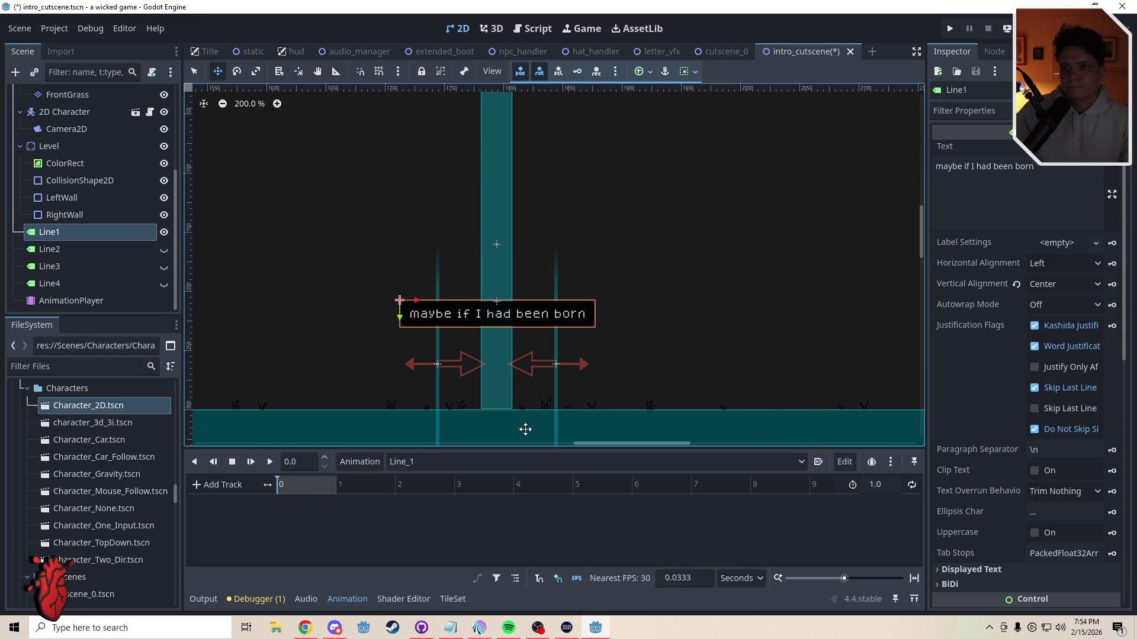
Step: Start a property track on Line1 and expand its position property
left_click(197, 484)
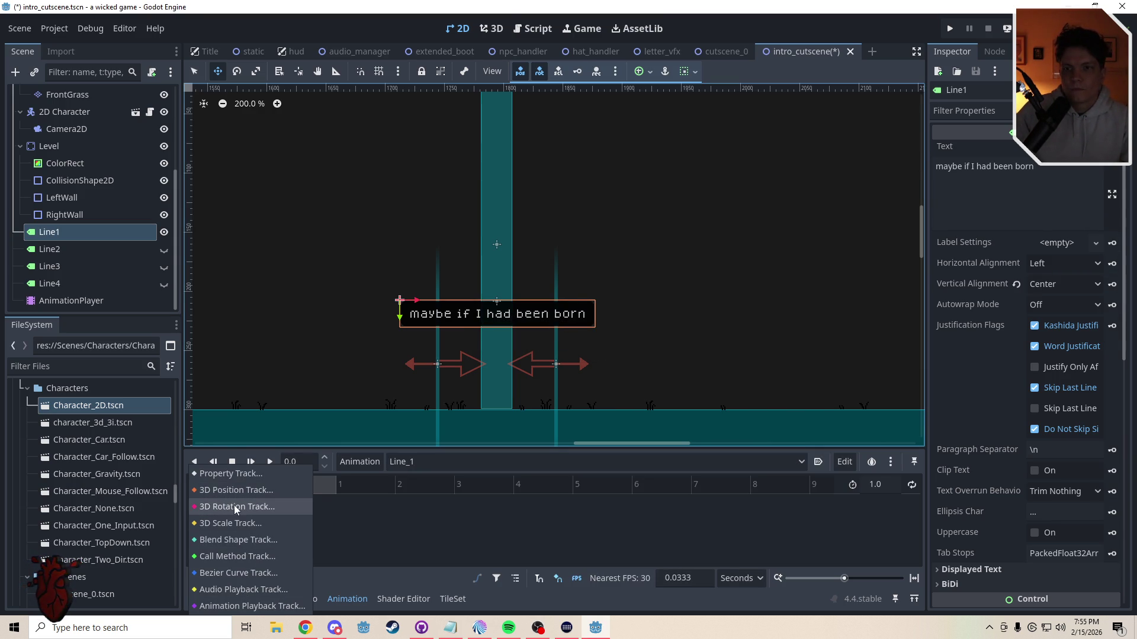
left_click(236, 573)
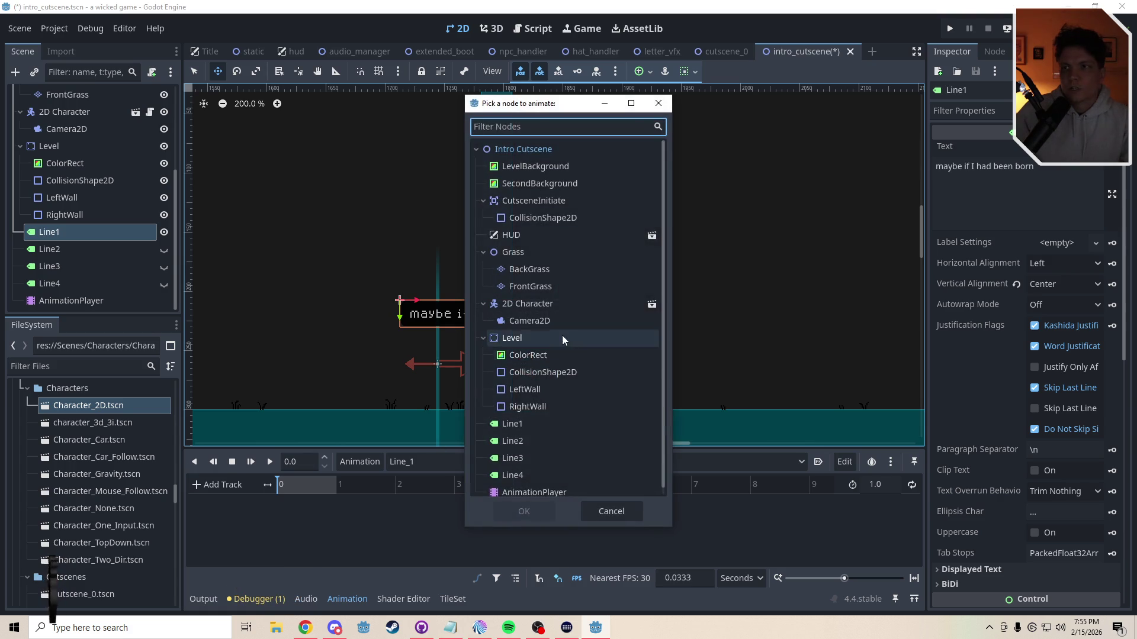
scroll(662, 361, "down", 1)
left_click(525, 422)
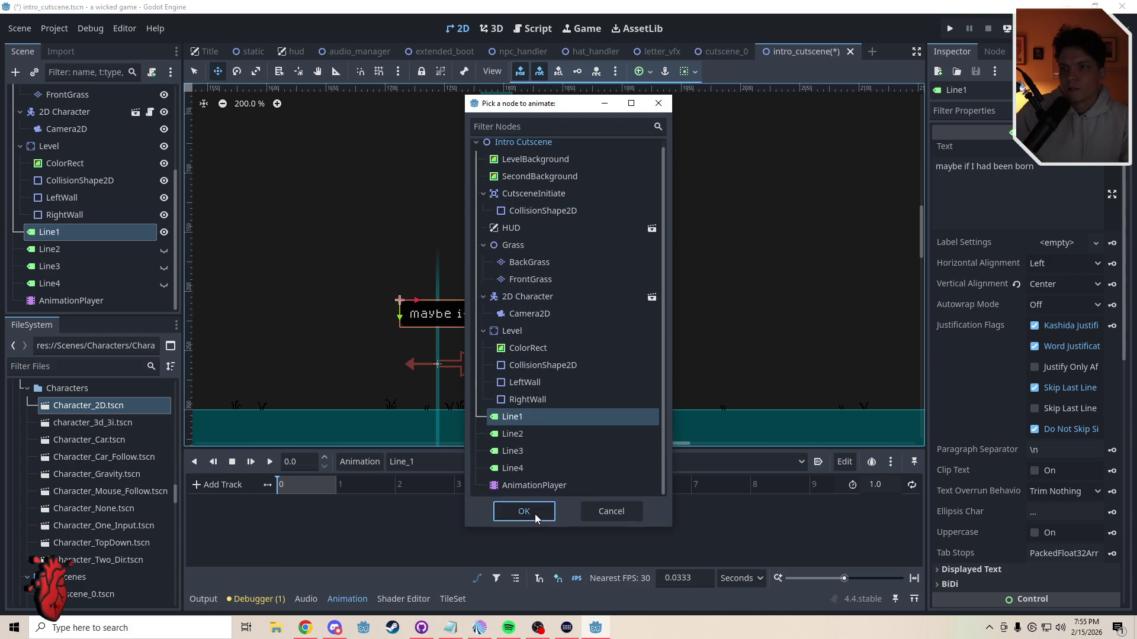
left_click(535, 514)
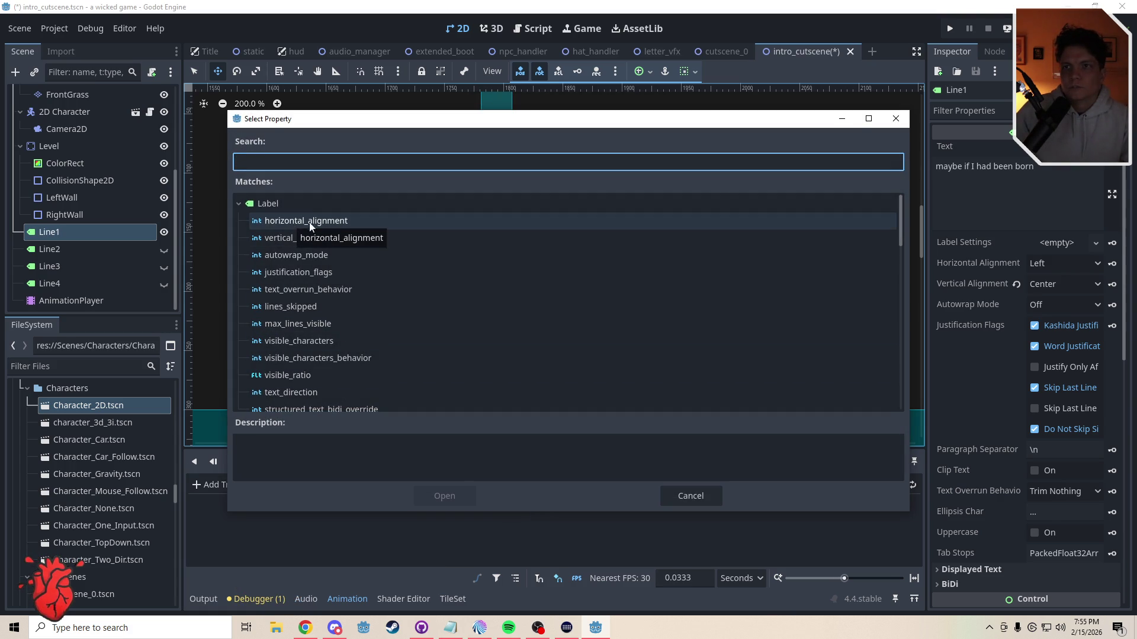
left_click_drag(901, 223, 905, 277)
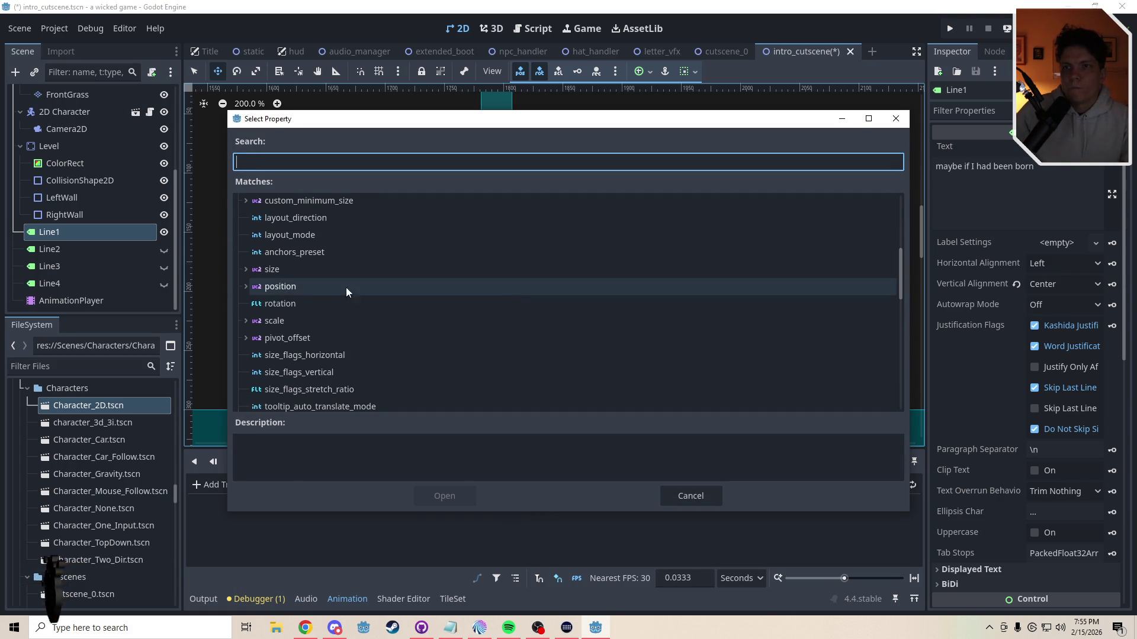
left_click(248, 286)
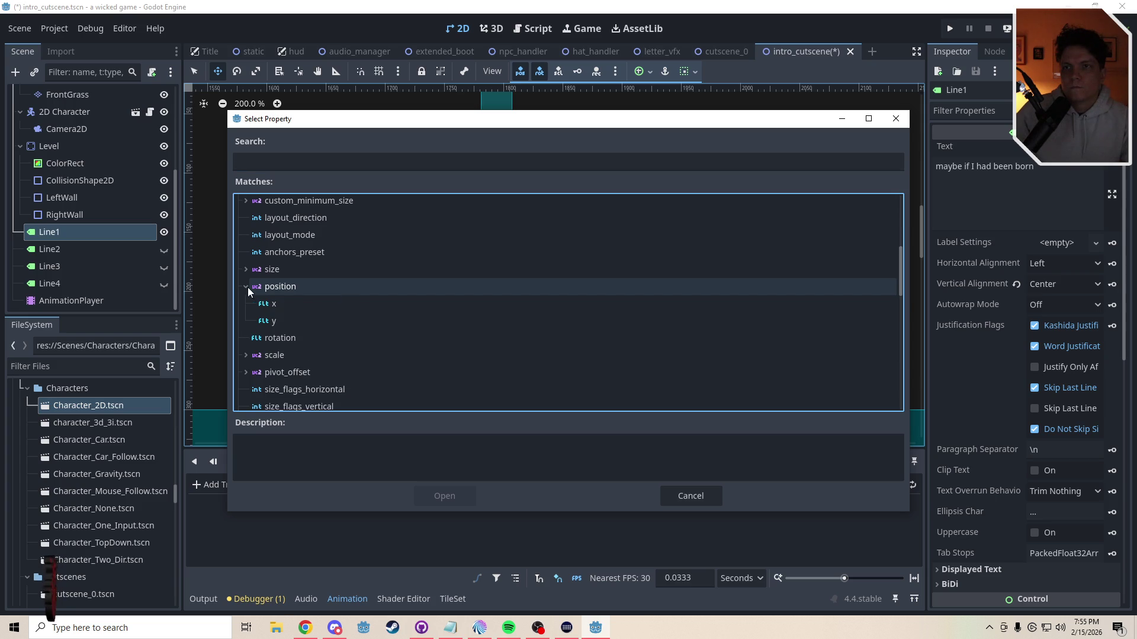
left_click(278, 287)
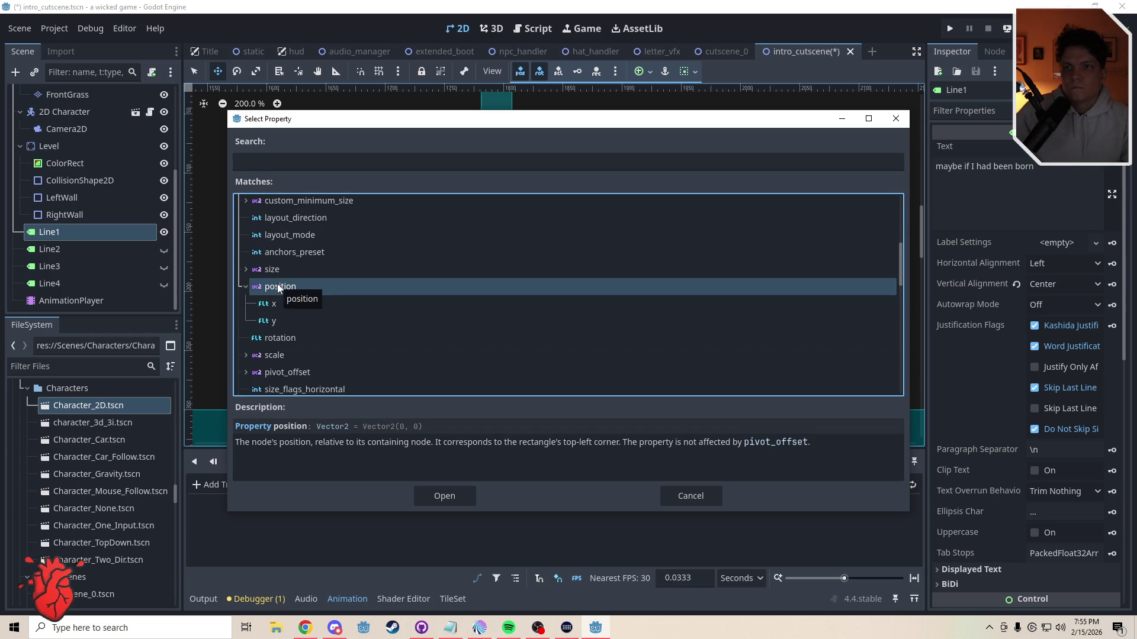
mouse_move(900, 277)
left_mouse_down()
mouse_move(914, 376)
mouse_move(921, 219)
mouse_move(954, 348)
left_mouse_up()
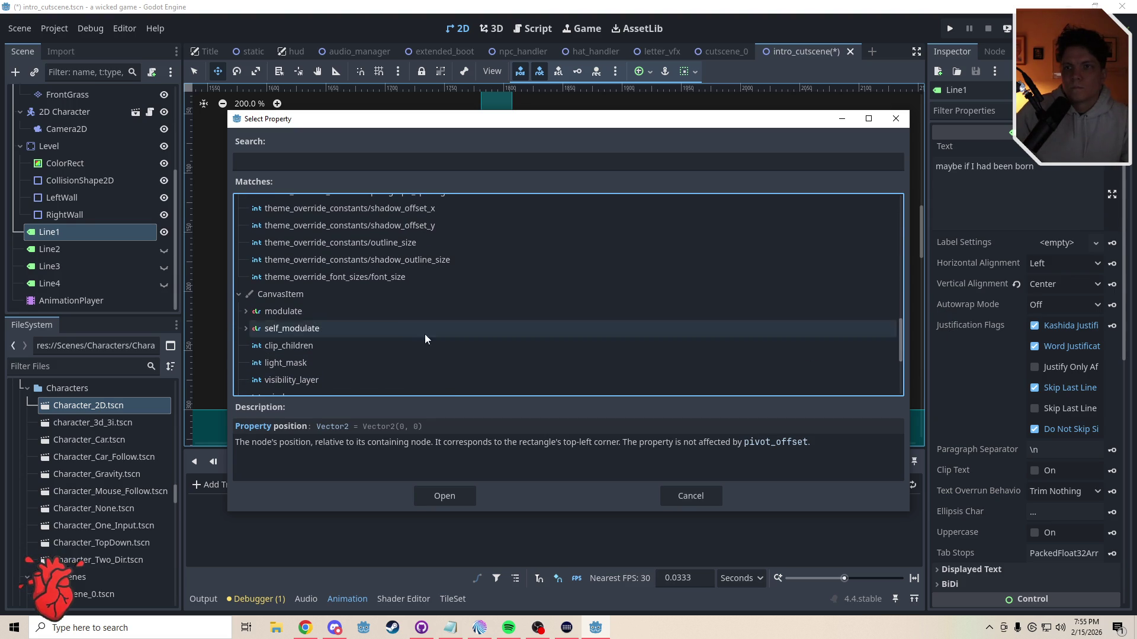
Step: Look at modulate's alpha channel, then add Line1's position x and y tracks
left_click(302, 314)
left_click(246, 312)
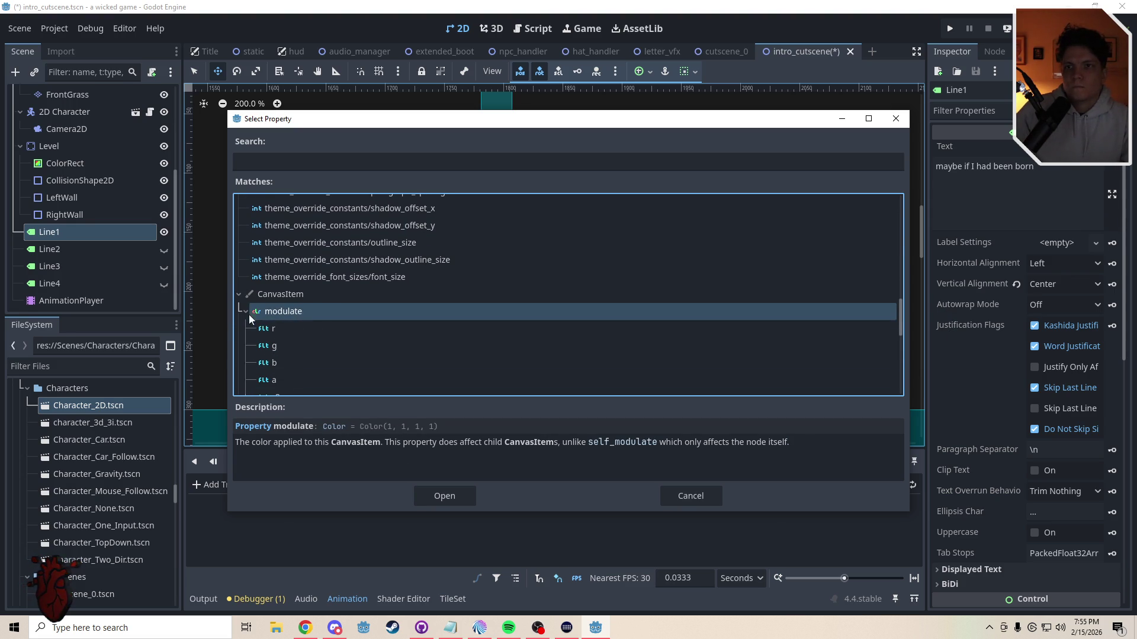
left_click(282, 382)
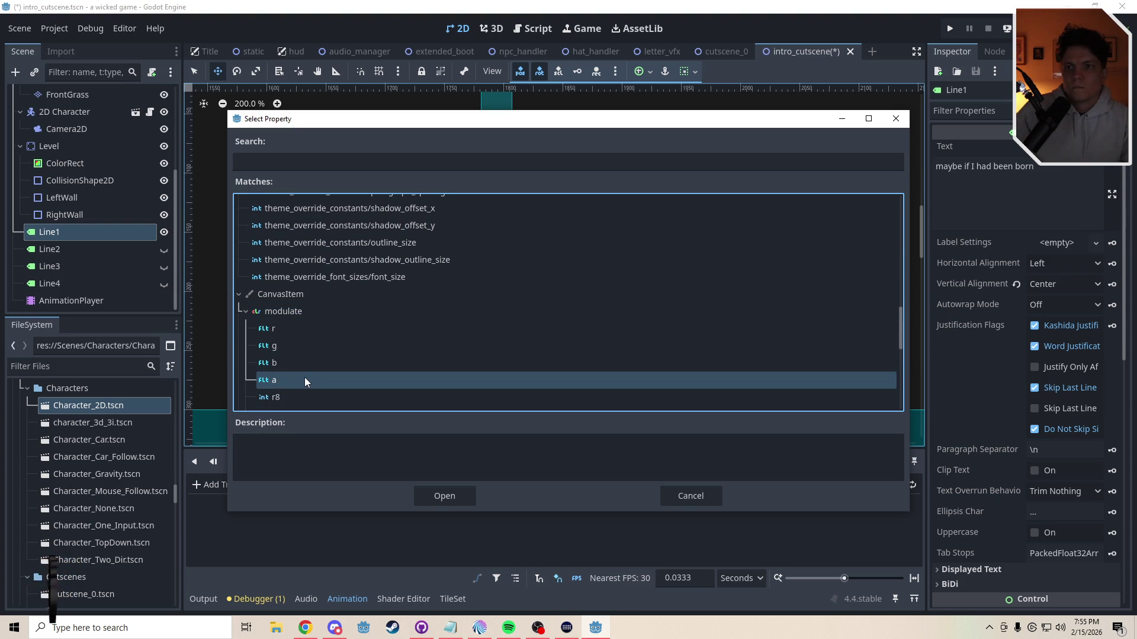
mouse_move(901, 335)
left_mouse_down()
mouse_move(900, 347)
mouse_move(899, 283)
left_mouse_up()
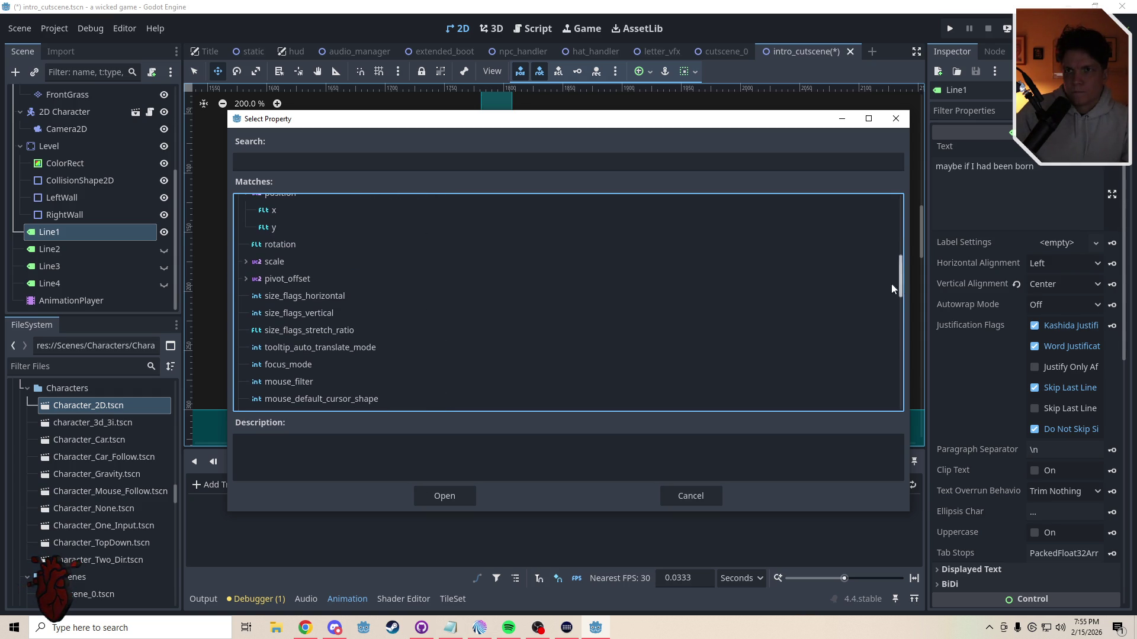
scroll(405, 245, "up", 1)
left_click(285, 220)
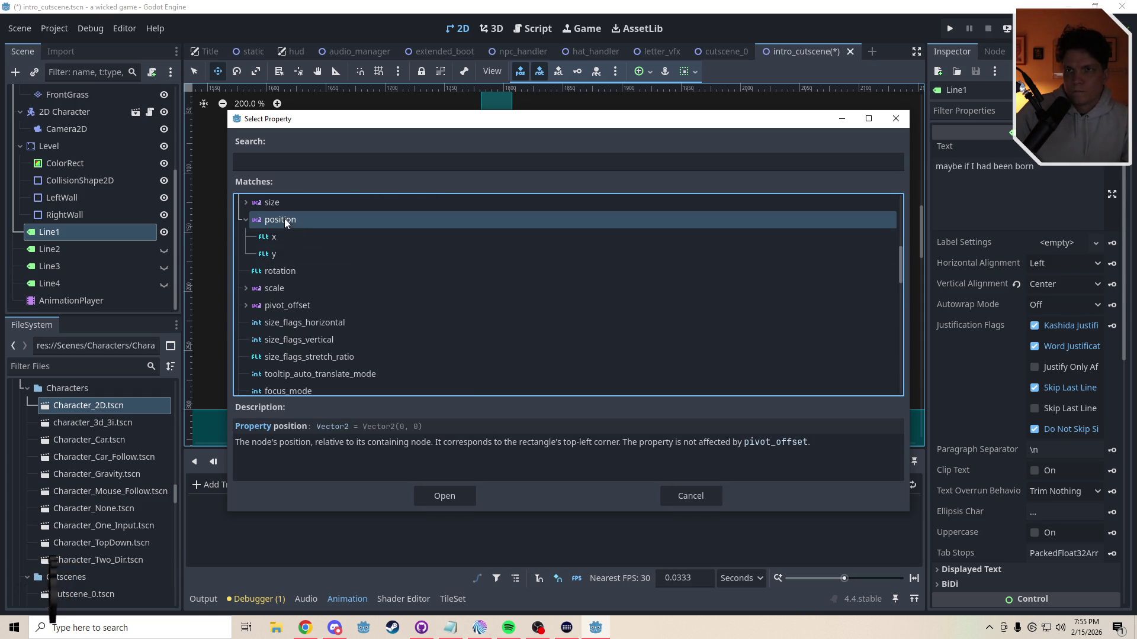
left_click(450, 493)
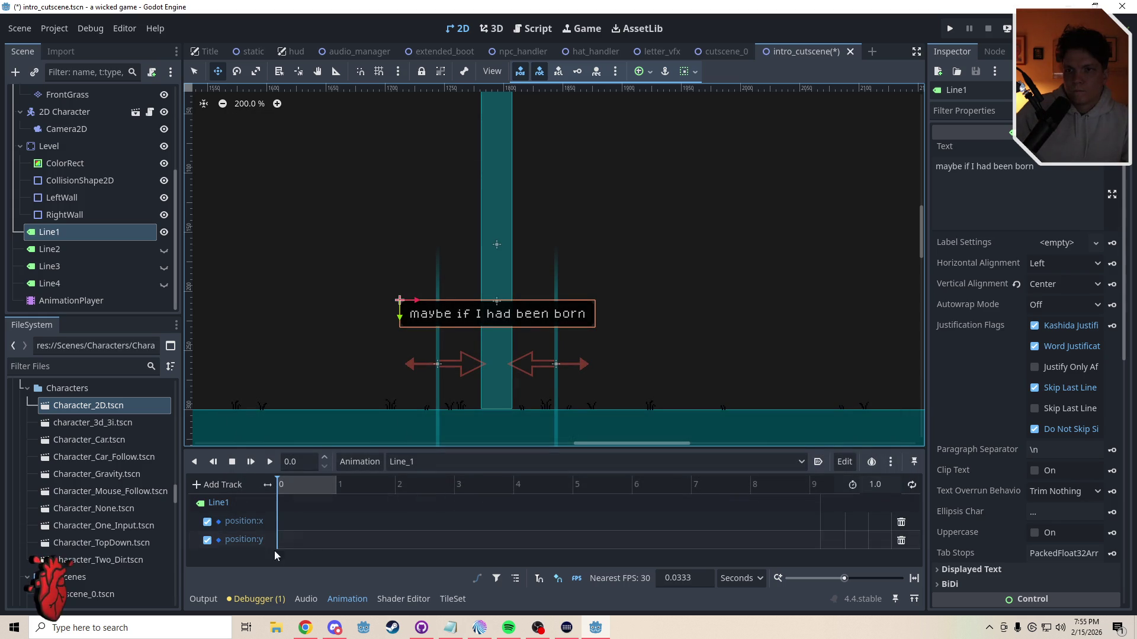
Step: Add a second property track for Line1's modulate alpha, found by searching 'mod'
left_click(207, 486)
left_click(226, 570)
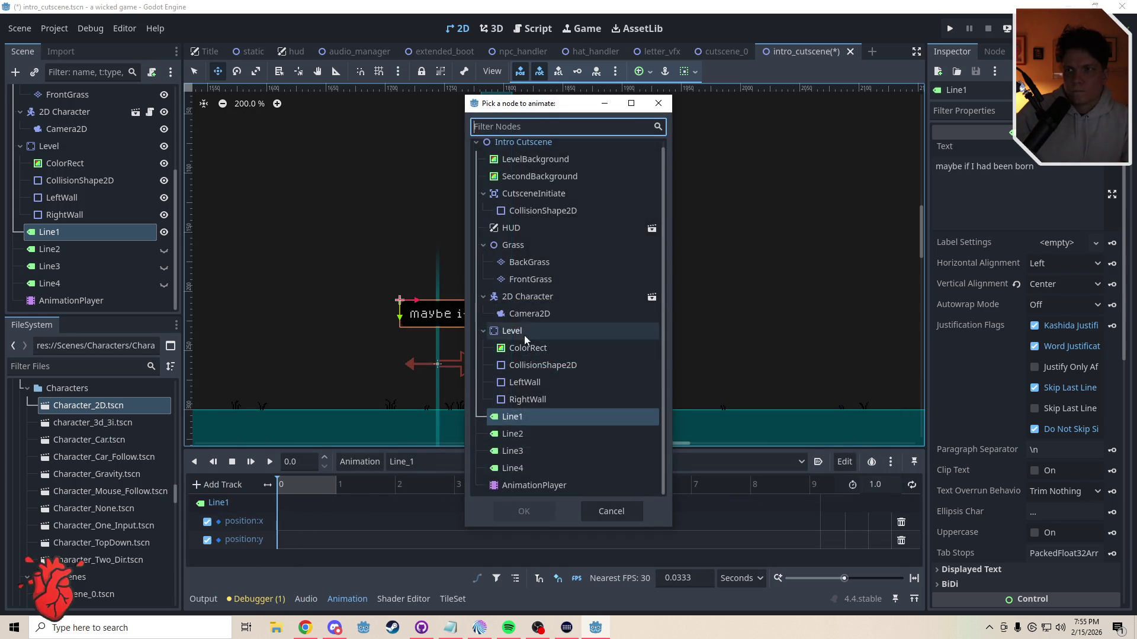
left_click(521, 417)
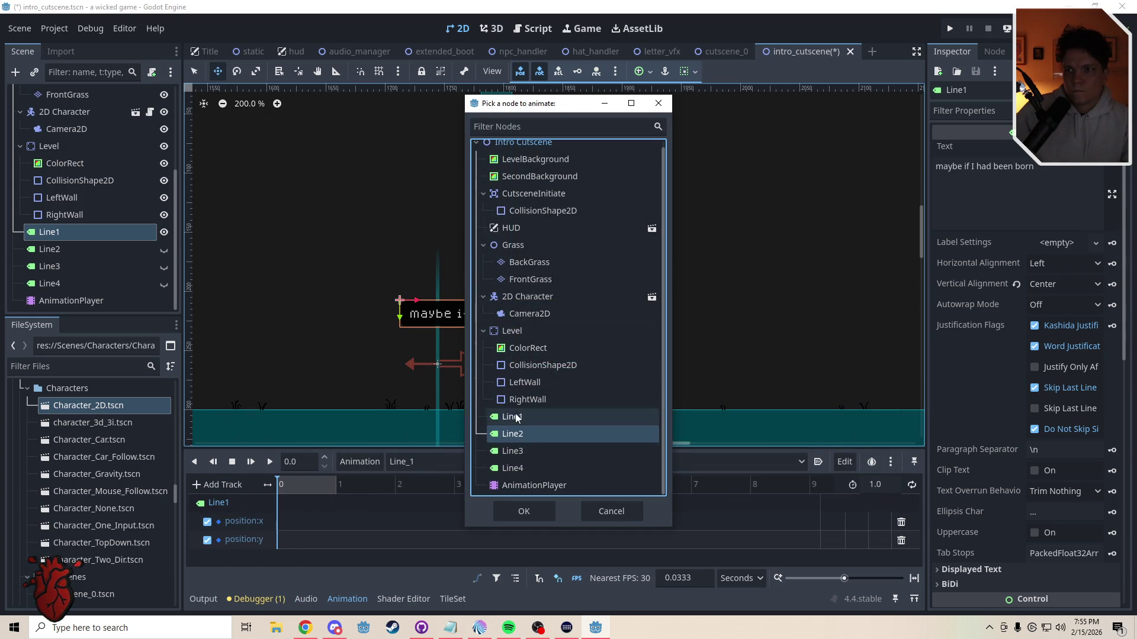
left_click(521, 510)
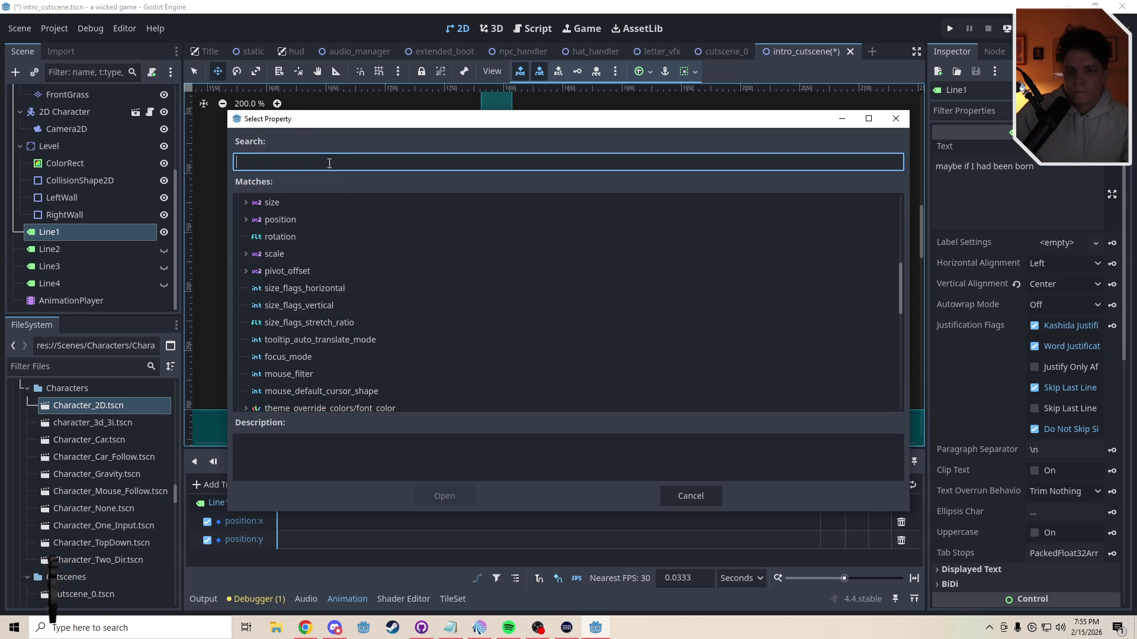
type("mod")
left_click(245, 324)
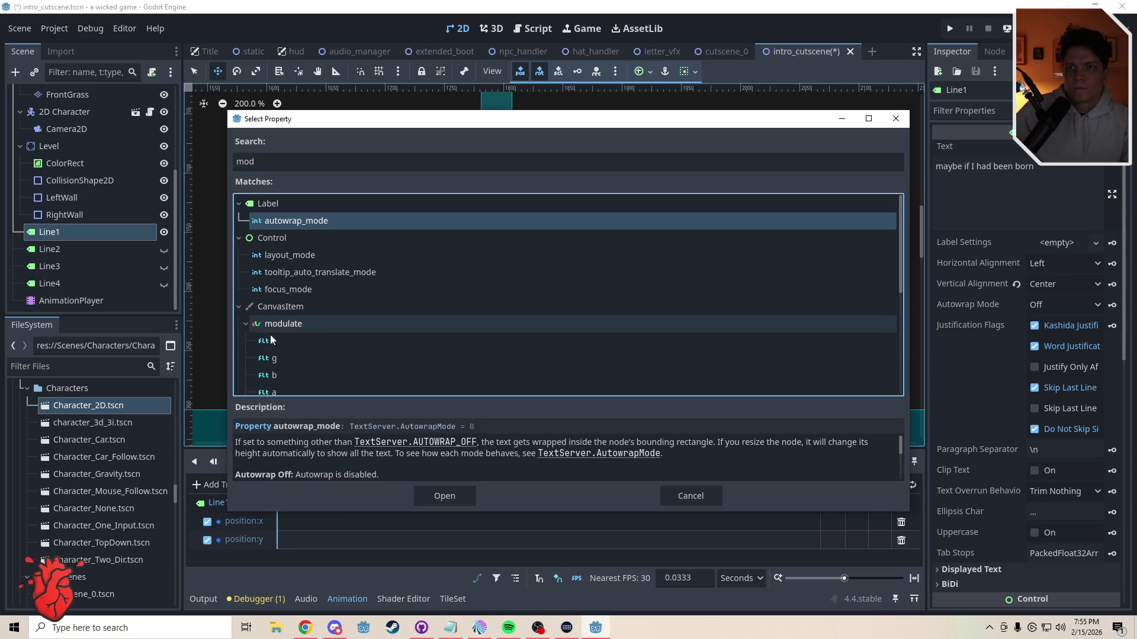
left_click(273, 392)
left_click(465, 491)
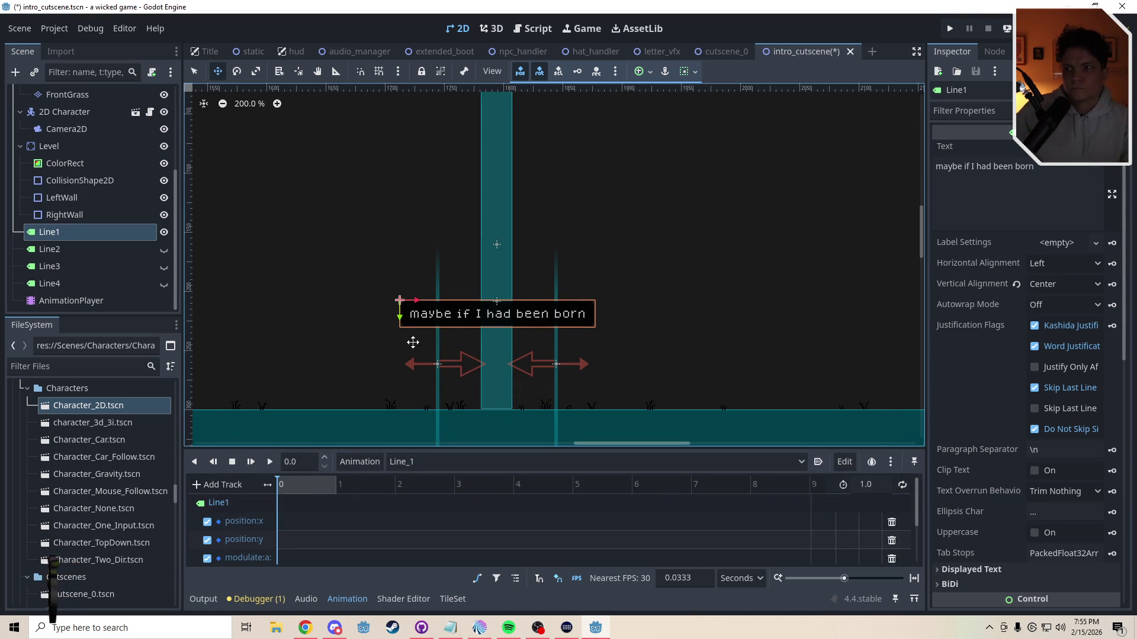
left_click(889, 490)
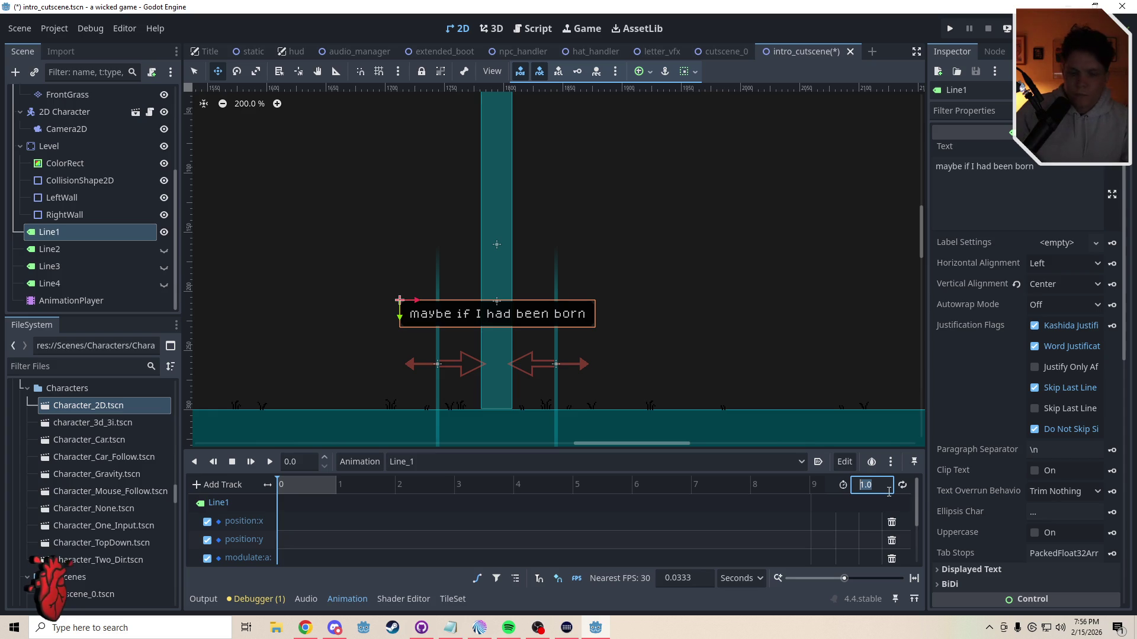
Step: Set the Line_1 animation length to 5, then change it to 7 seconds
type("5")
key("Return")
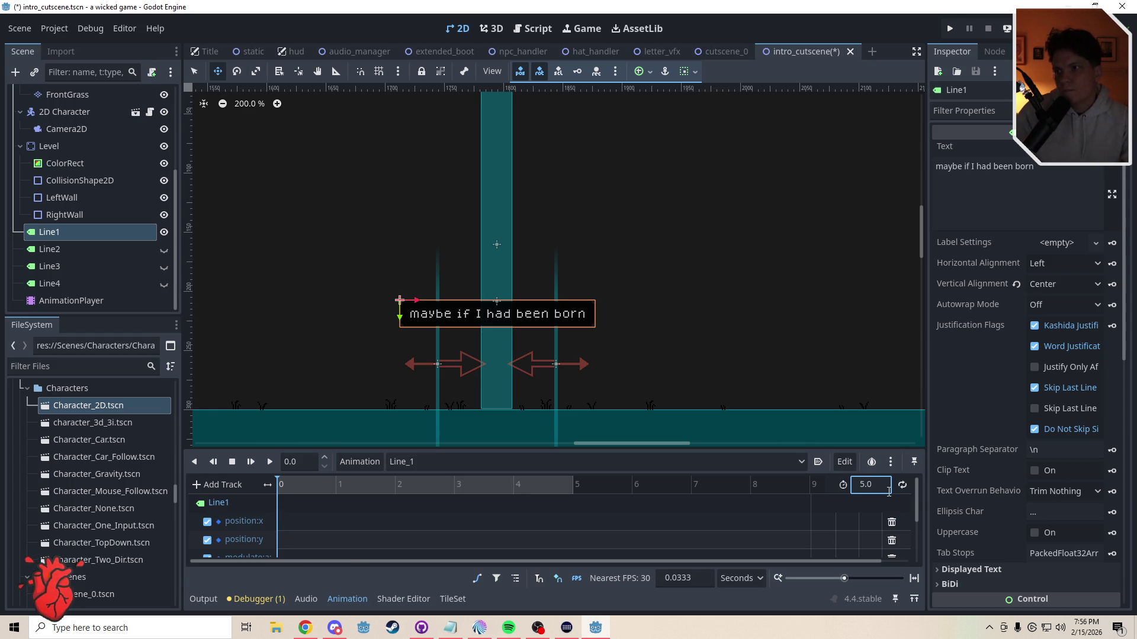
scroll(673, 312, "down", 2)
scroll(680, 300, "right", 1)
left_click(888, 491)
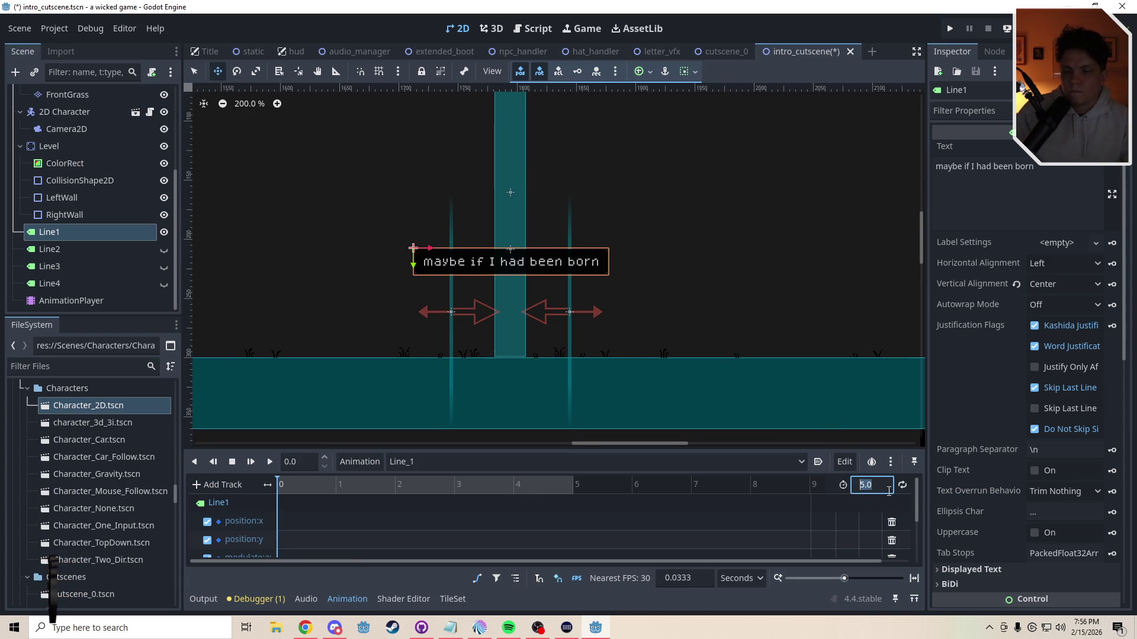
type("7")
key("Return")
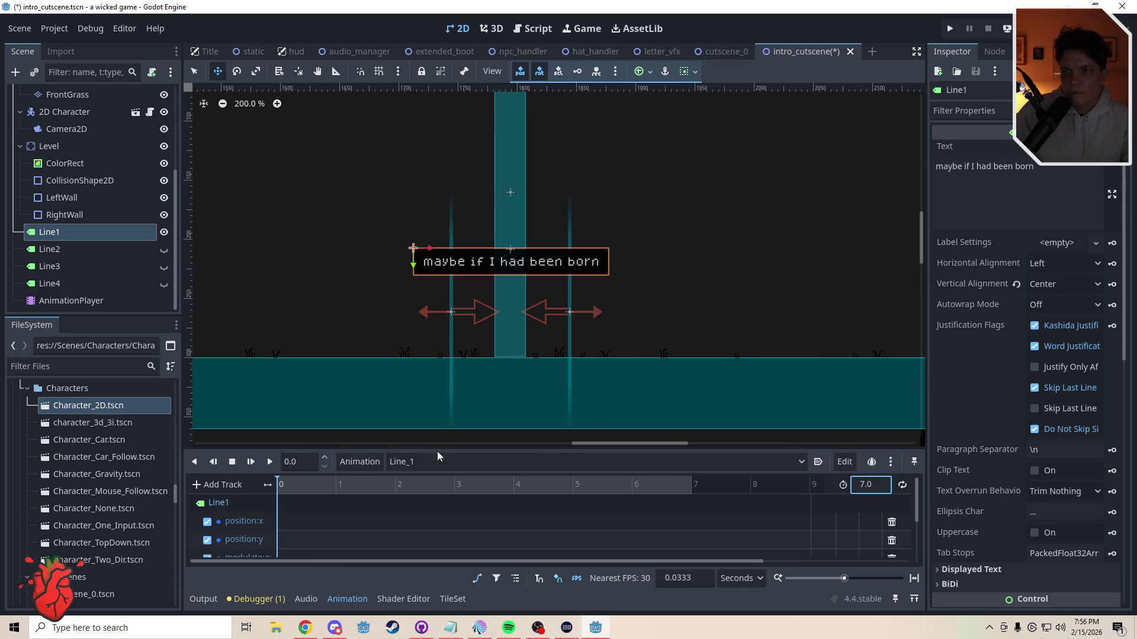
Step: Enlarge the track area and place the playhead at exactly 2 seconds
mouse_move(437, 448)
left_mouse_down()
mouse_move(439, 398)
mouse_move(414, 378)
left_mouse_up()
left_click(384, 403)
left_click(395, 405)
left_click(299, 379)
type("2")
key("Return")
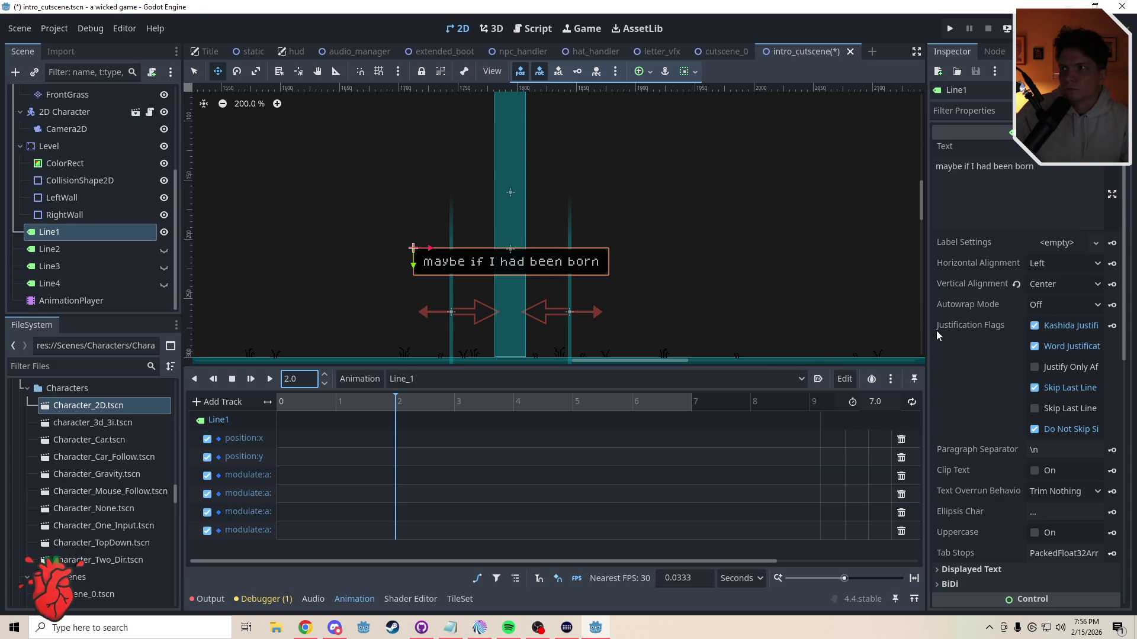
scroll(950, 374, "down", 5)
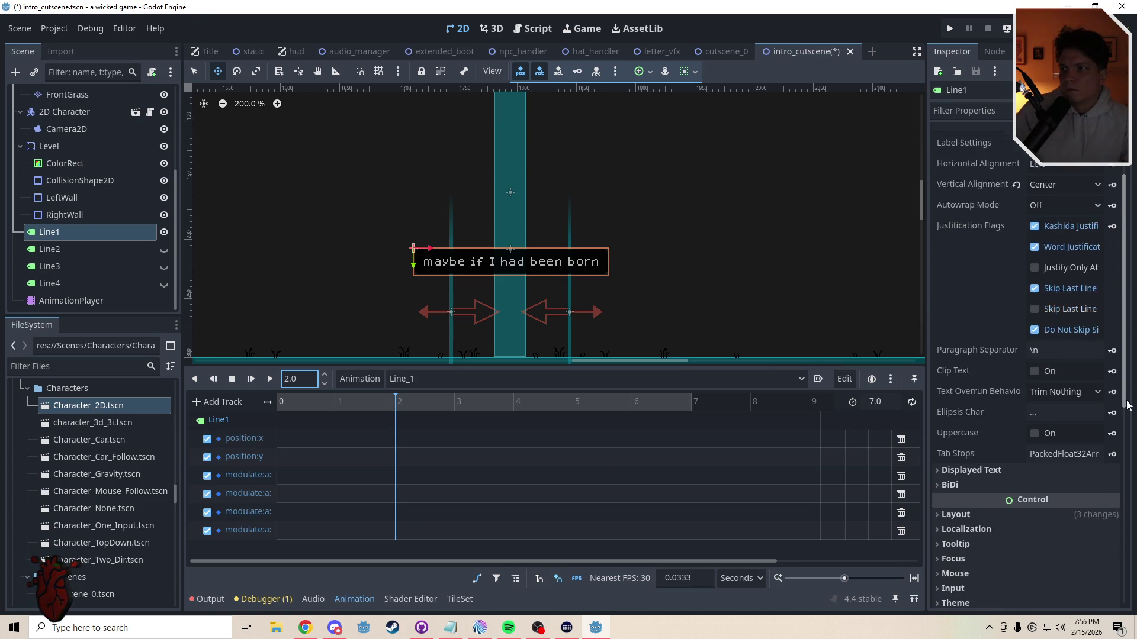
left_click(941, 367)
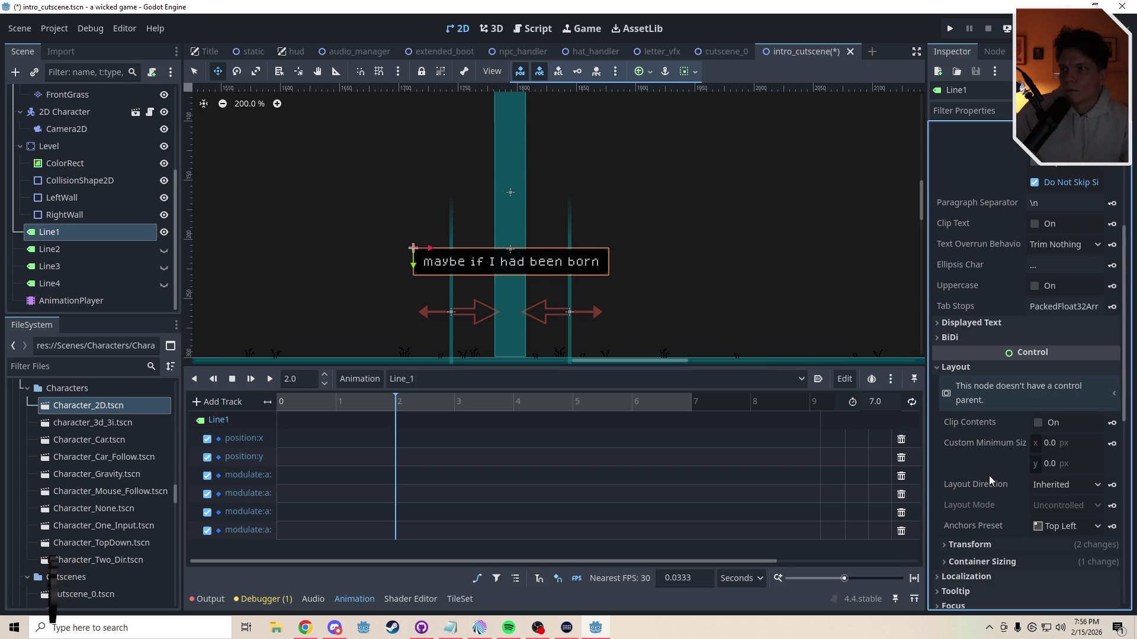
Step: Key Line1's Transform position at 2 seconds
left_click(950, 550)
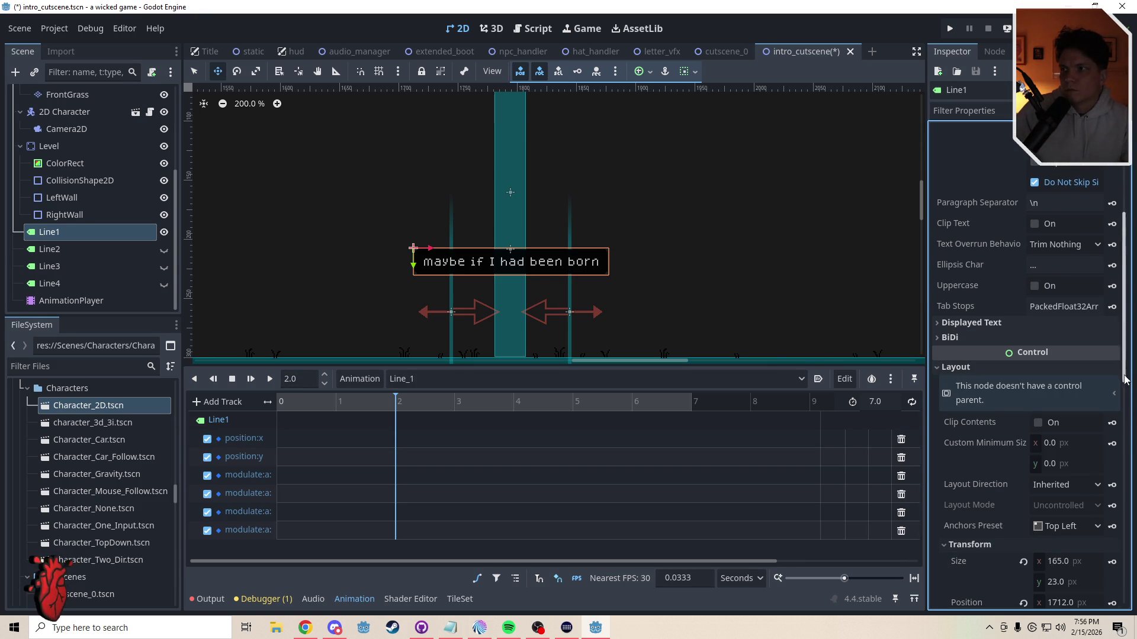
scroll(1126, 379, "down", 3)
left_click(1113, 439)
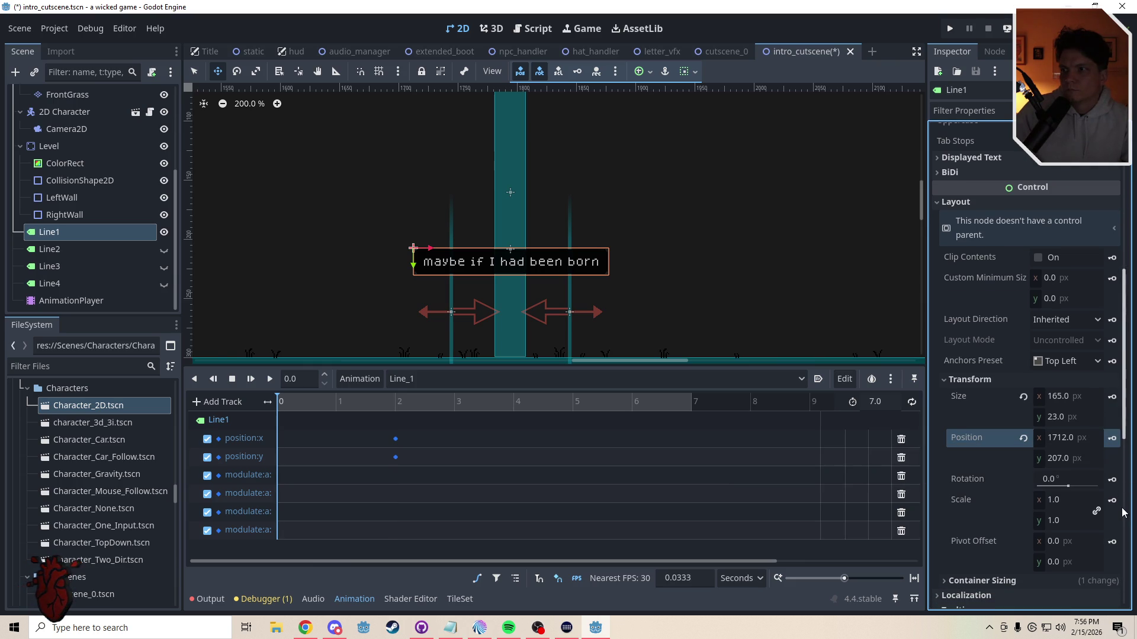
Step: Delete the four duplicate modulate:a tracks, leaving position:x and position:y
scroll(1124, 503, "down", 5)
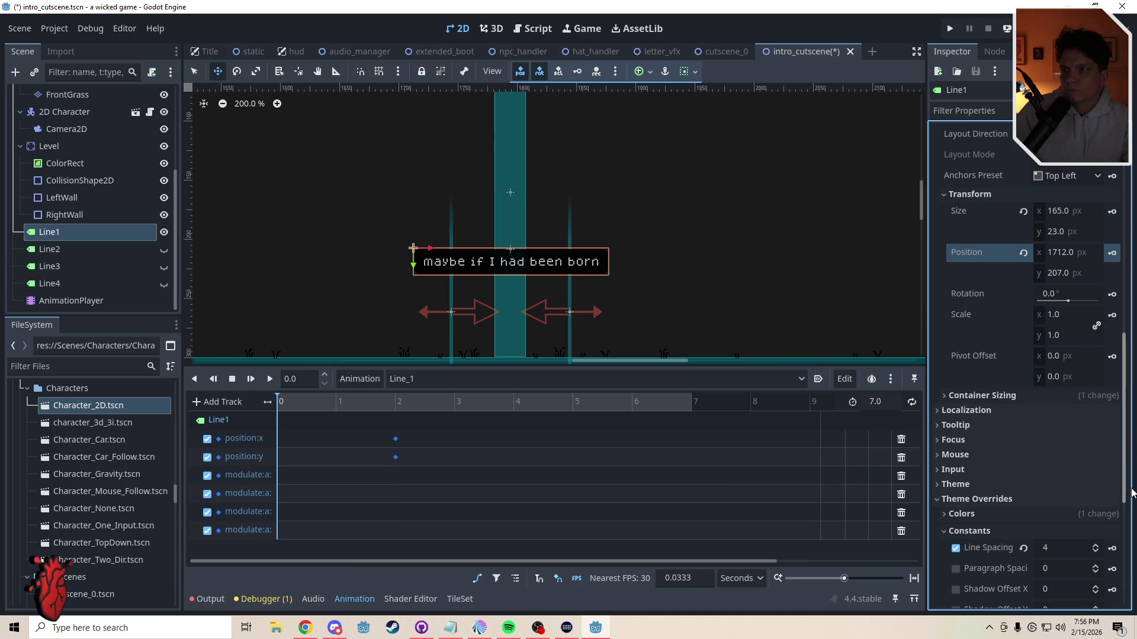
left_click(268, 474)
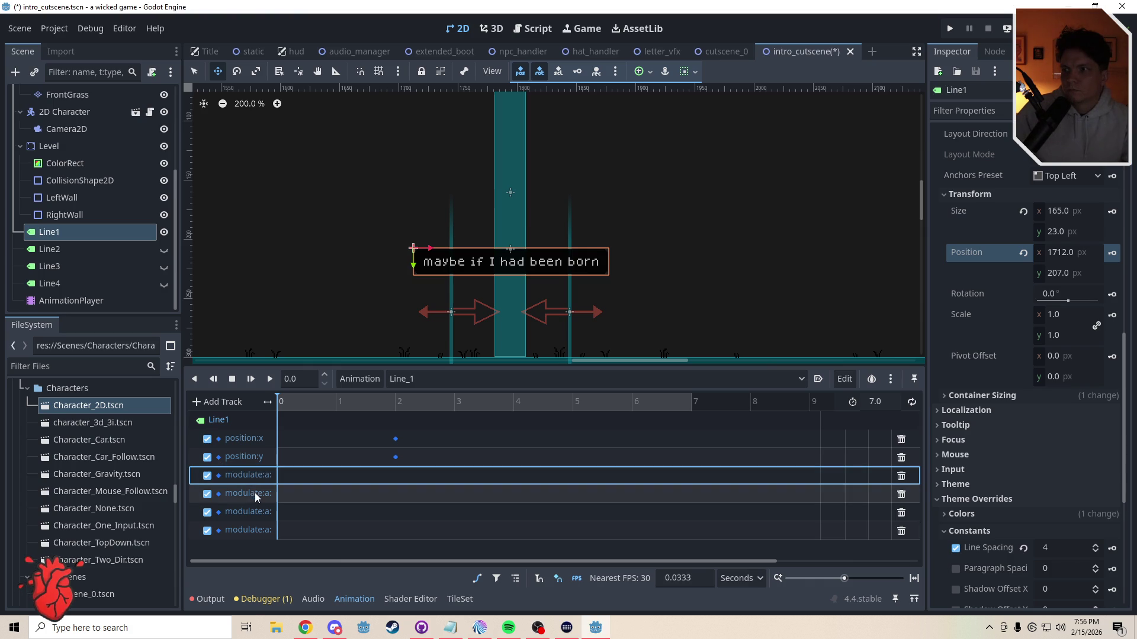
double_click(250, 531)
left_click(259, 543)
left_click(901, 475)
left_click(901, 476)
left_click(900, 476)
left_click(900, 475)
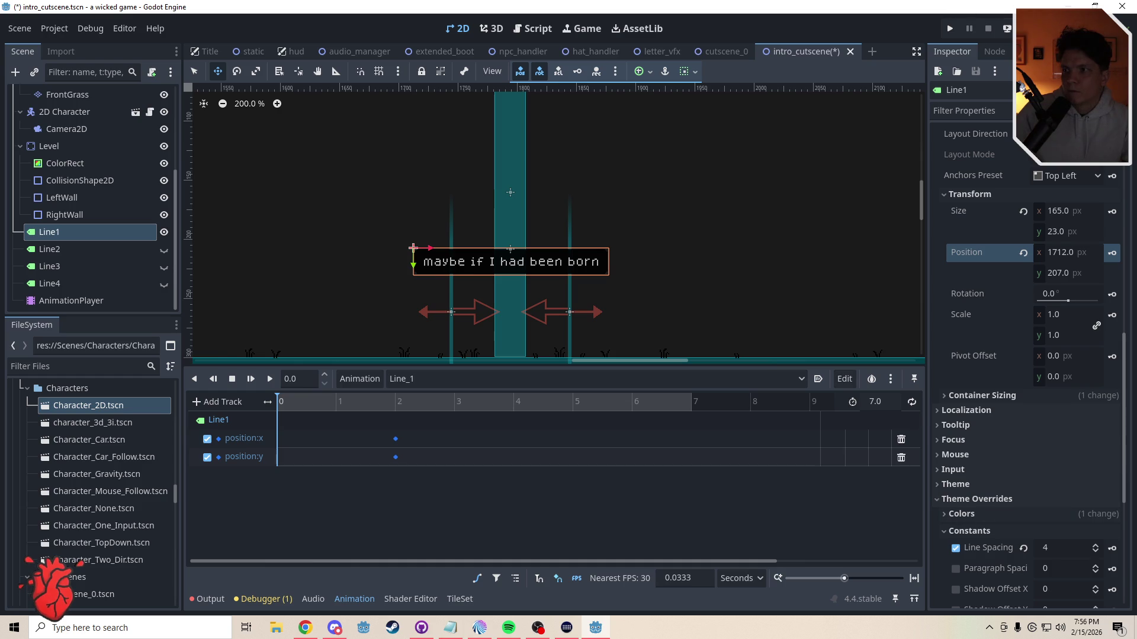
Step: Key Line1's Visibility modulate colour at 0 seconds using Bezier curves
left_click(958, 515)
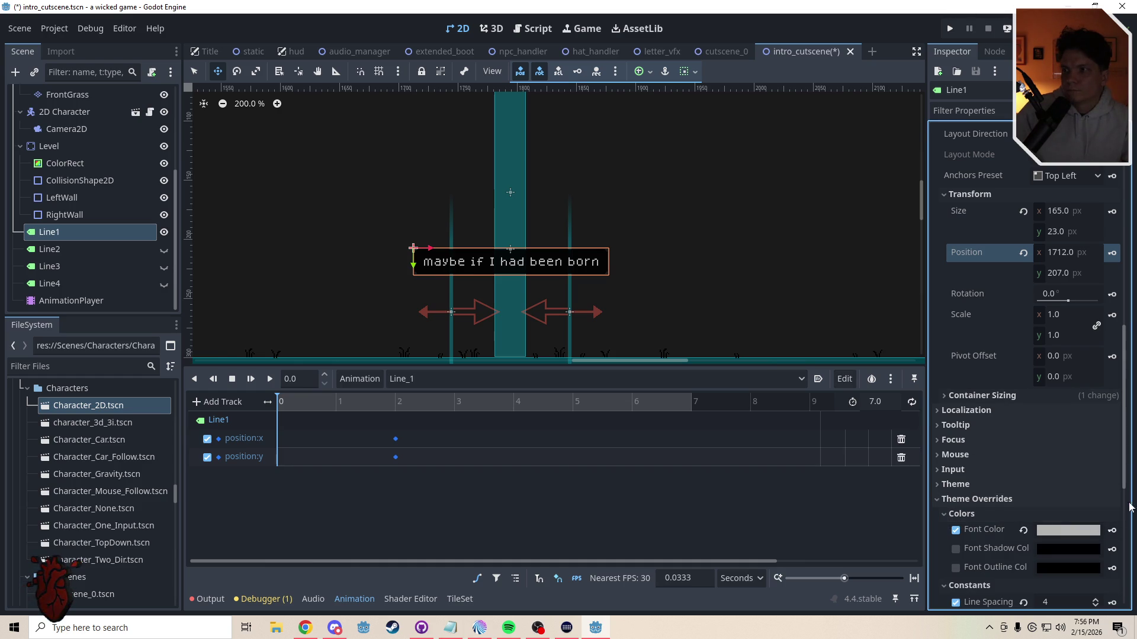
scroll(1131, 521, "down", 5)
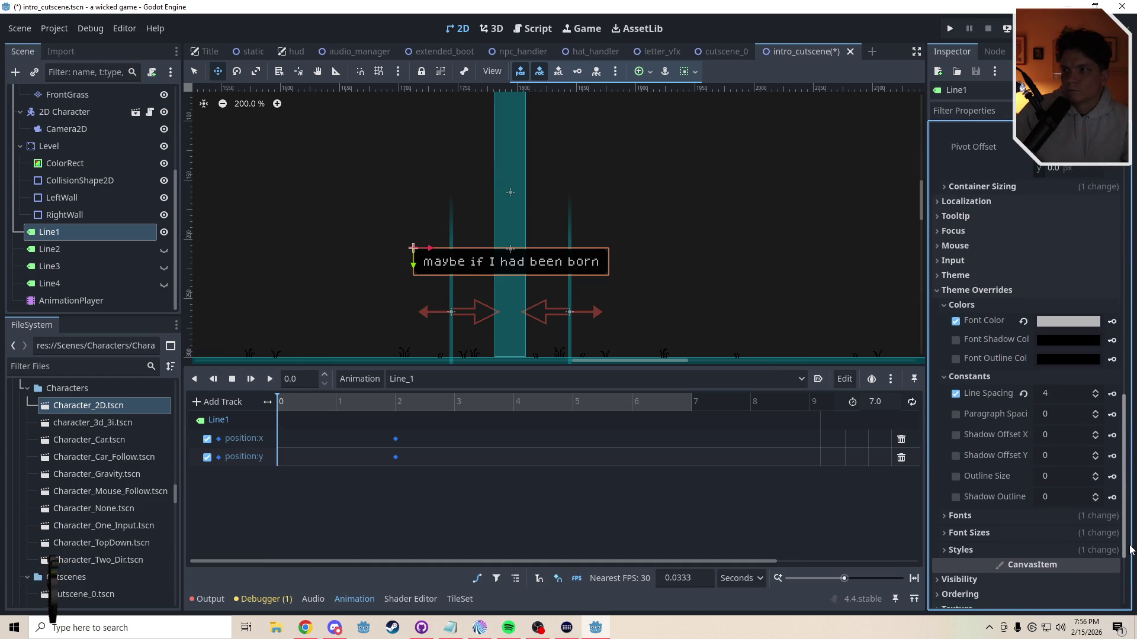
scroll(1130, 548, "down", 3)
left_click(965, 503)
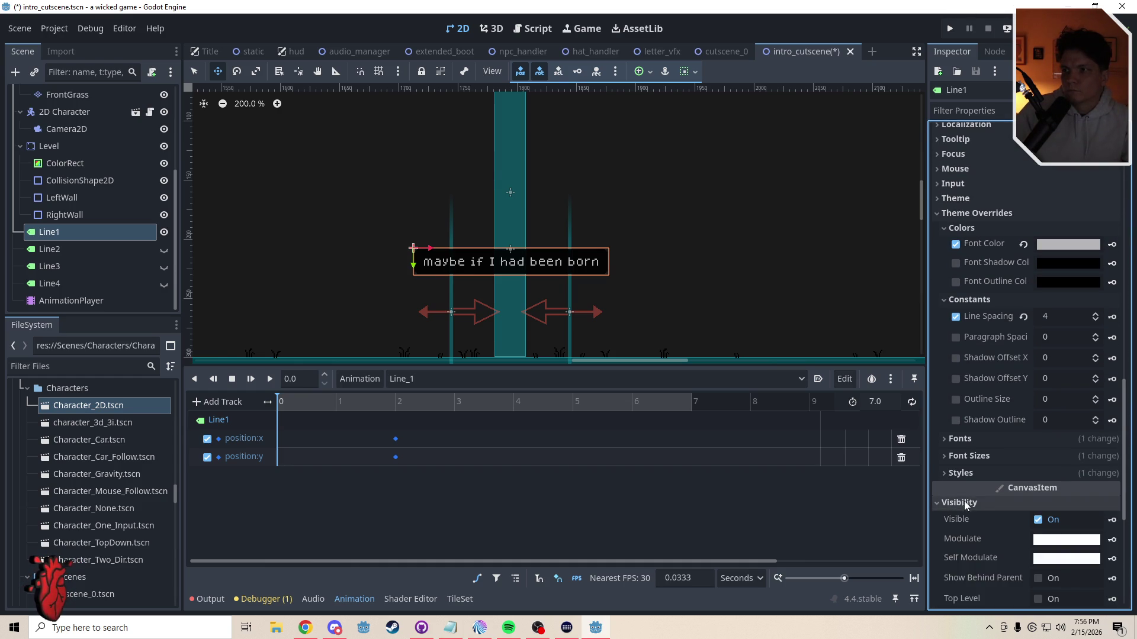
left_click(1111, 542)
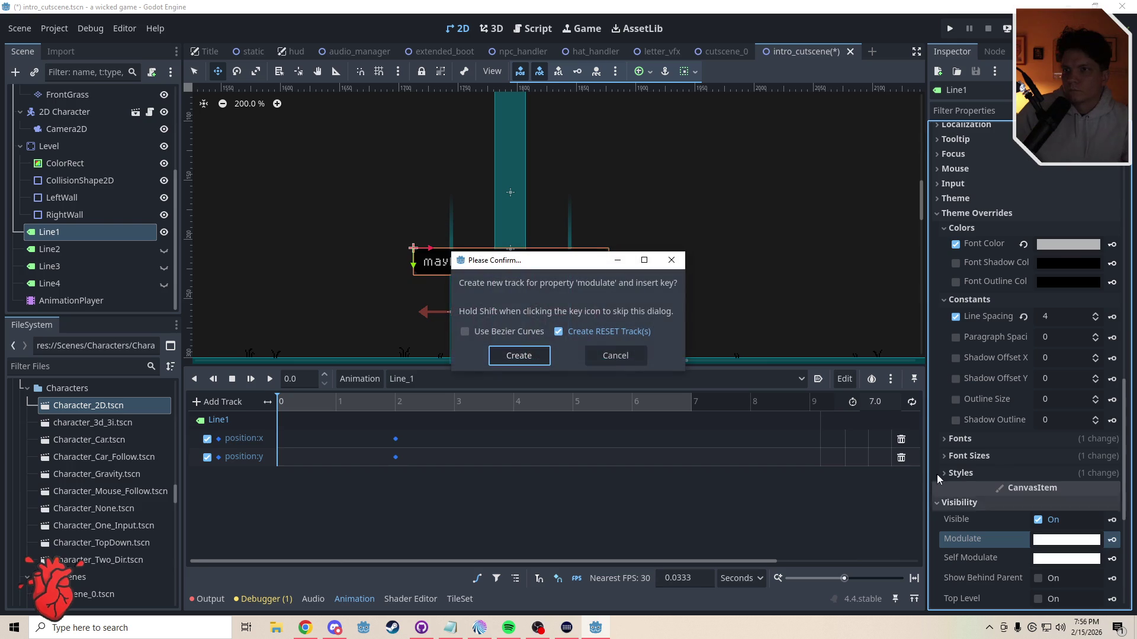
left_click(466, 333)
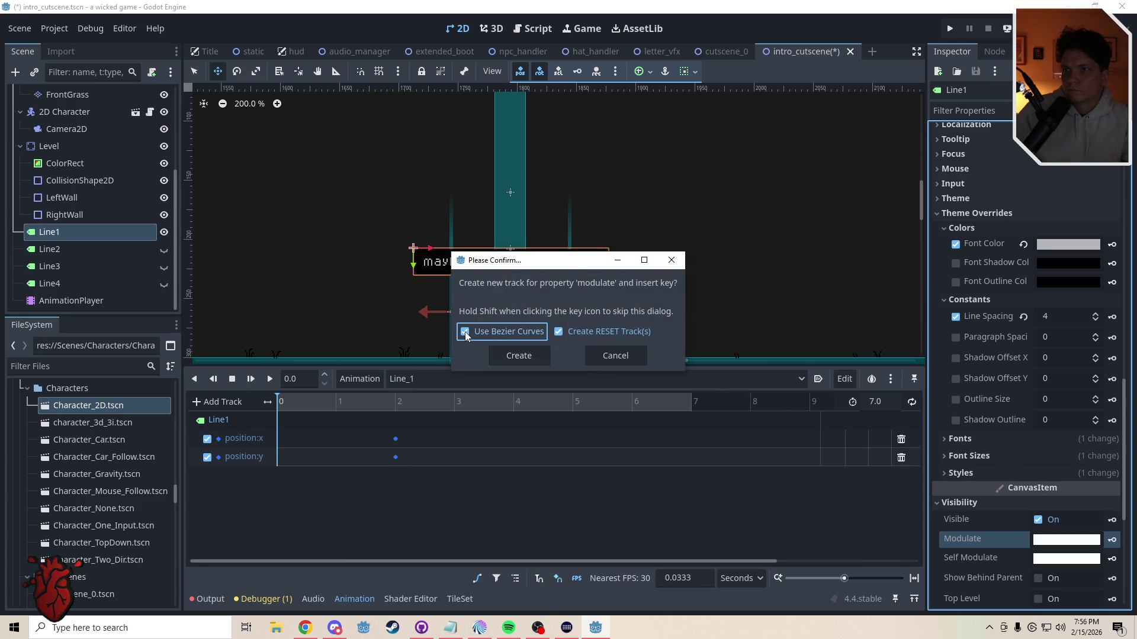
left_click(519, 357)
Step: Delete the modulate:r, modulate:g and modulate:b tracks, keeping only modulate:a
left_click(901, 476)
left_click(900, 475)
left_click(901, 477)
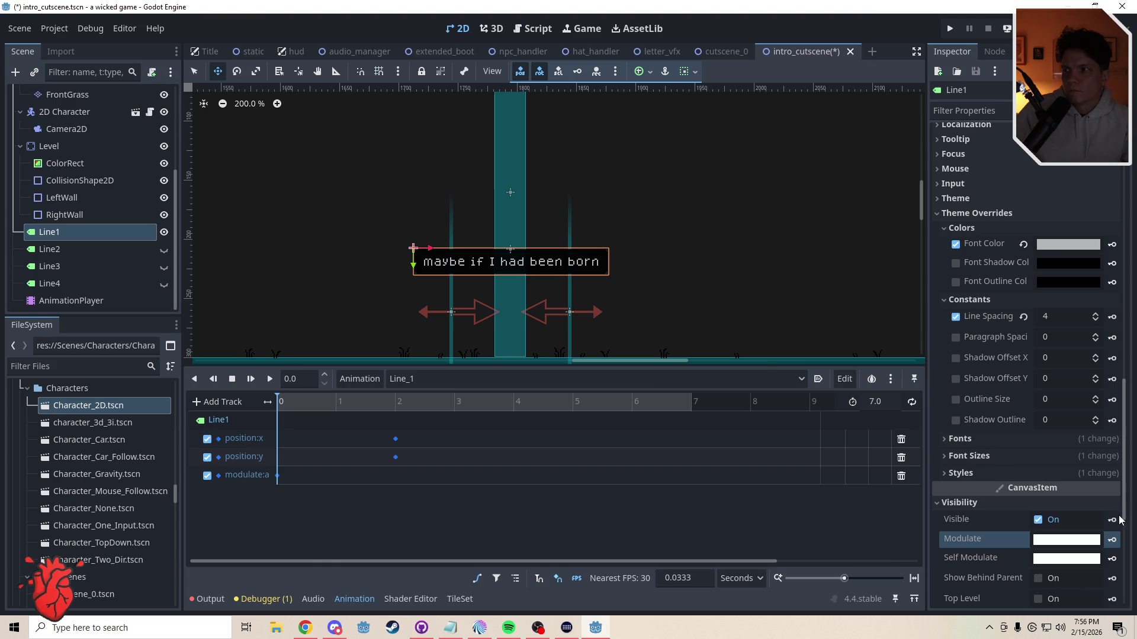
left_click_drag(1123, 519, 1127, 391)
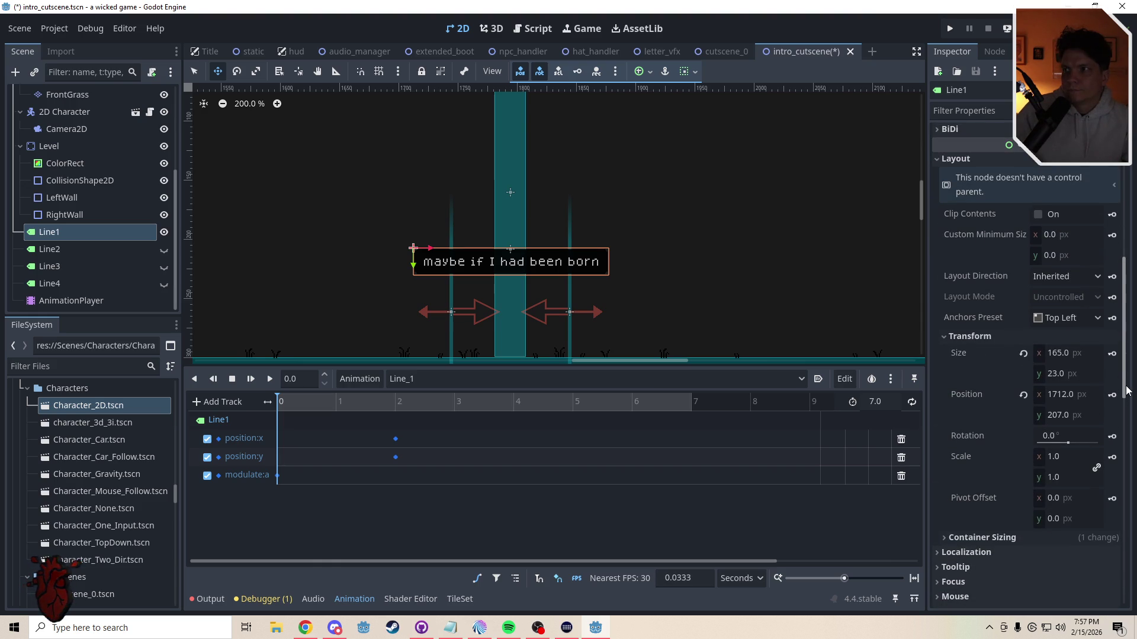
Step: Key Line1's position at 0 and its modulate alpha at 2 and 3 seconds
left_click(1113, 395)
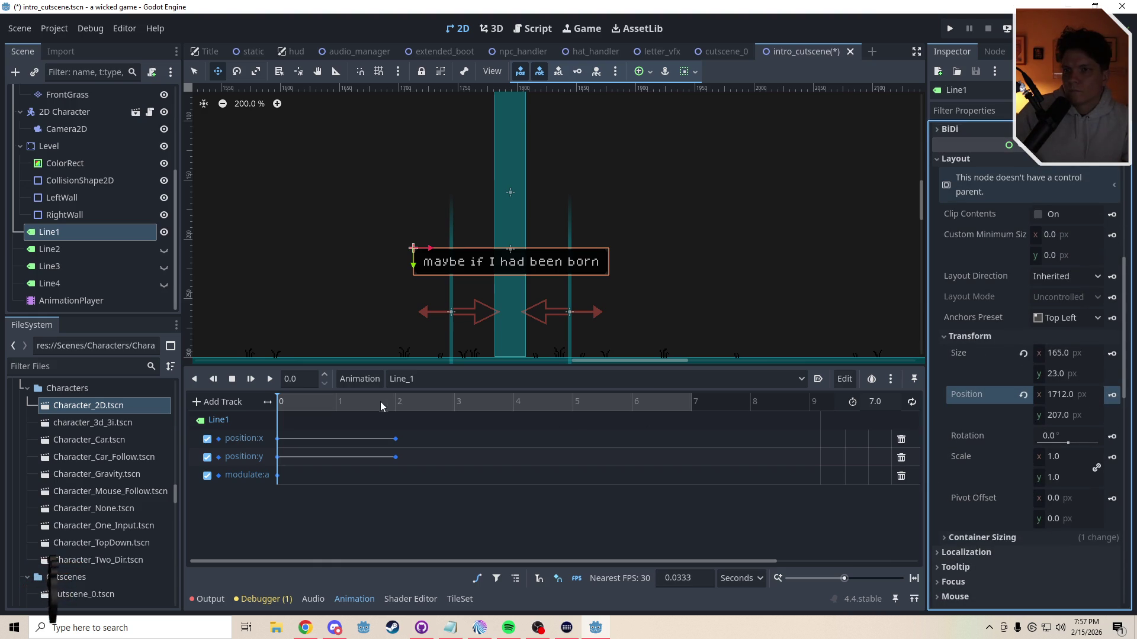
left_click(395, 400)
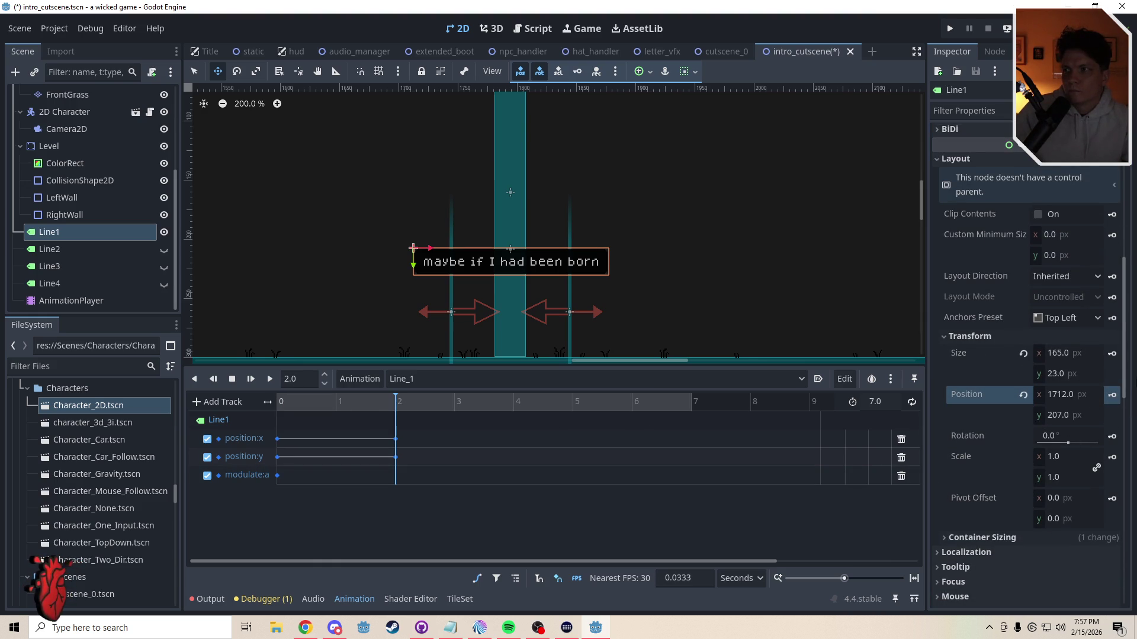
scroll(1077, 350, "down", 10)
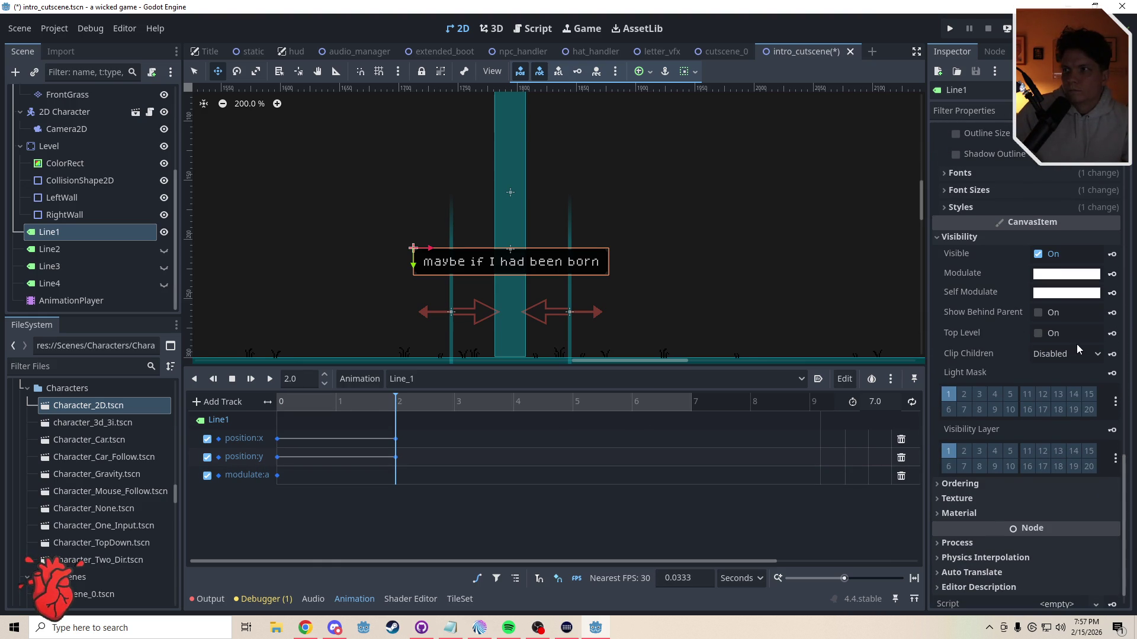
left_click(1112, 275)
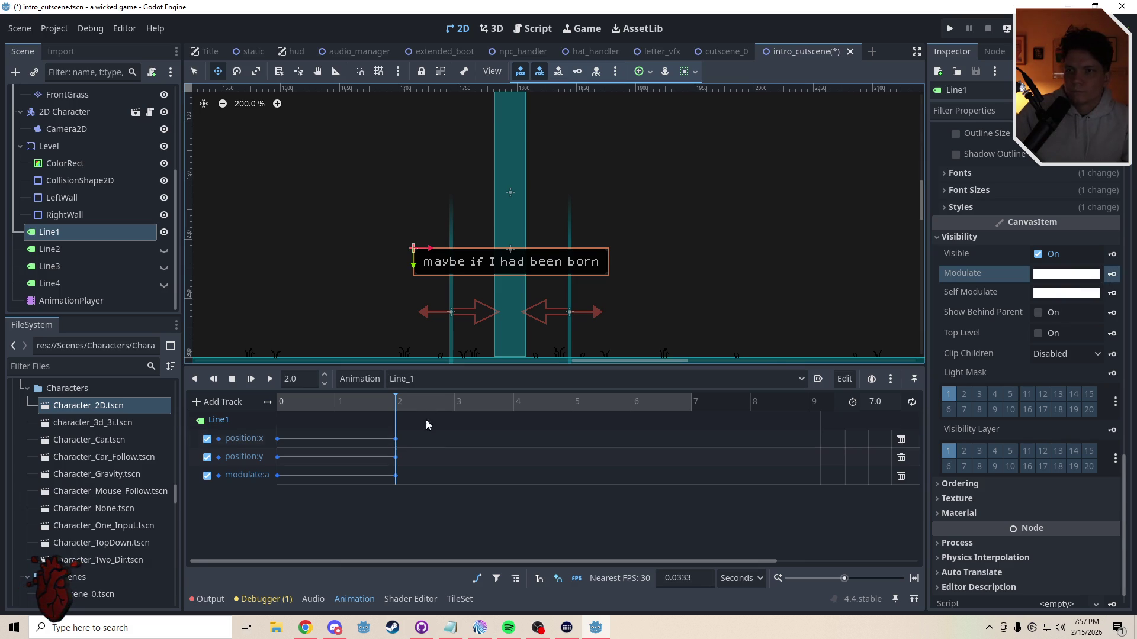
left_click(308, 379)
type("3")
key("Return")
left_click(1112, 274)
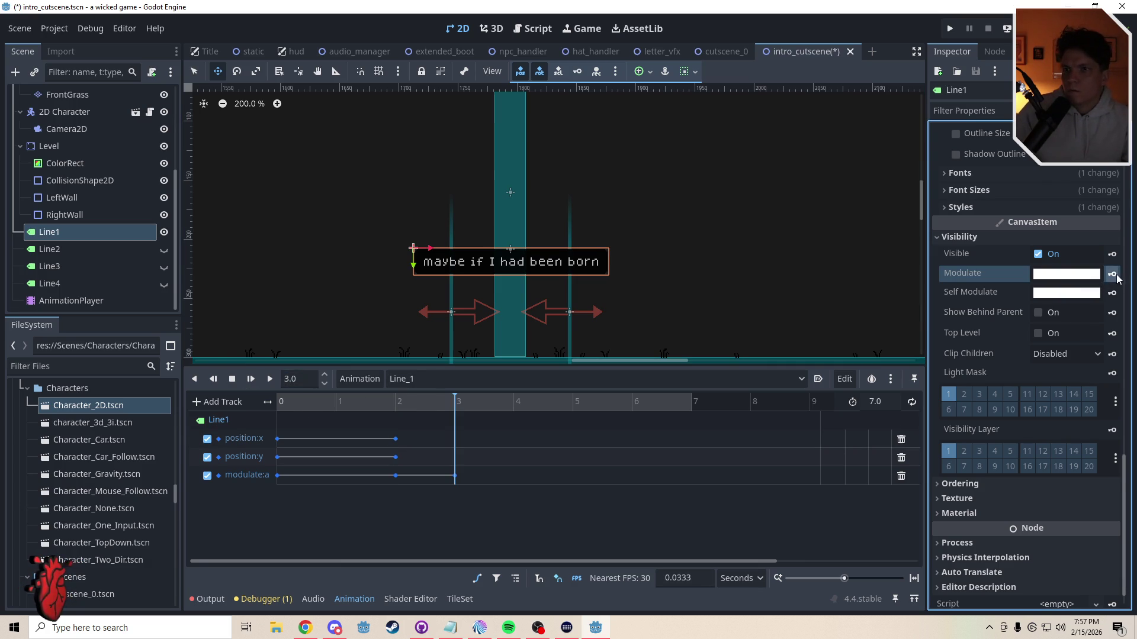
Step: At 7 seconds, key modulate alpha 0 and scrub to preview the fade
left_click(668, 402)
left_click(1065, 274)
left_click_drag(1000, 538, 924, 538)
left_click(829, 534)
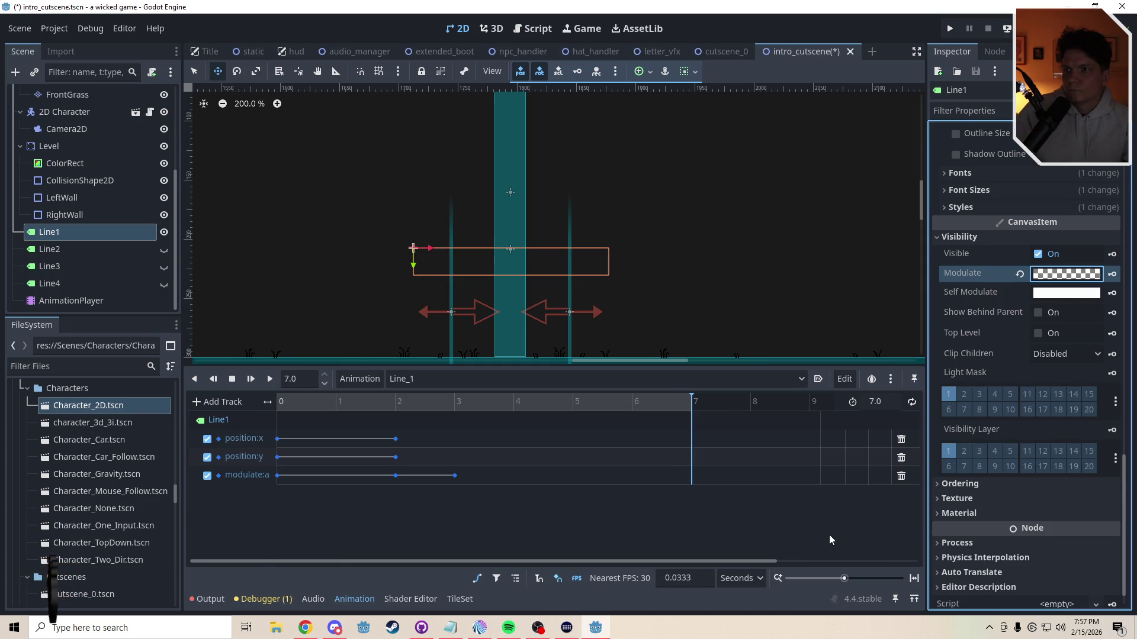
left_click(1112, 275)
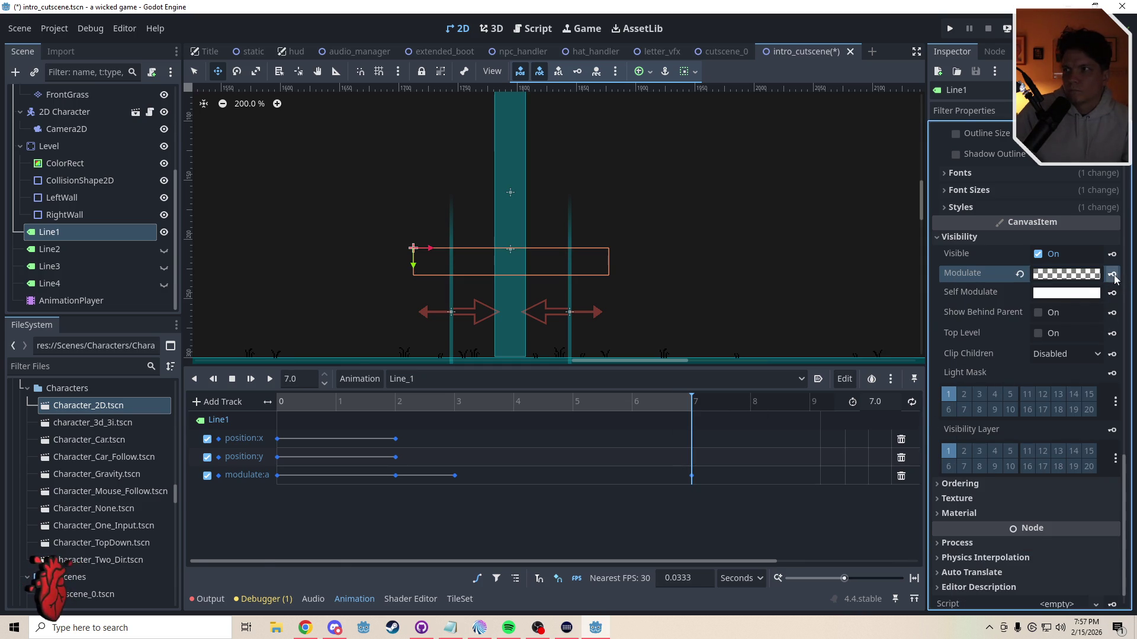
mouse_move(533, 402)
left_mouse_down()
mouse_move(495, 400)
mouse_move(682, 403)
mouse_move(442, 411)
mouse_move(615, 415)
left_mouse_up()
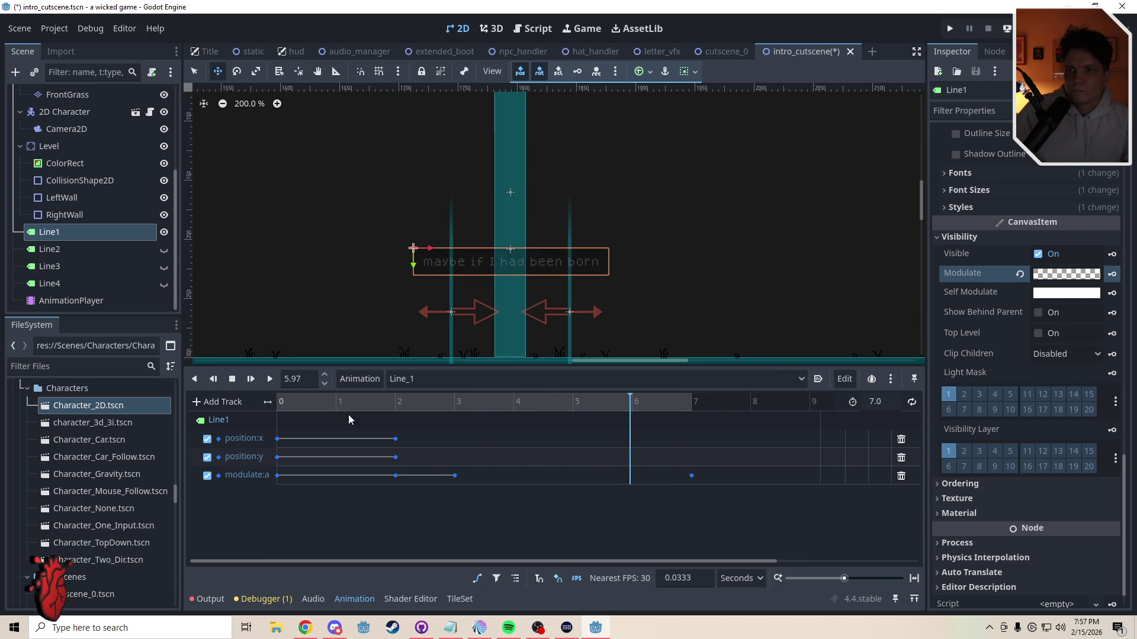
Step: Delete the extra modulate:a key at 2 seconds and shift the fade key later
left_click(395, 475)
key("Delete")
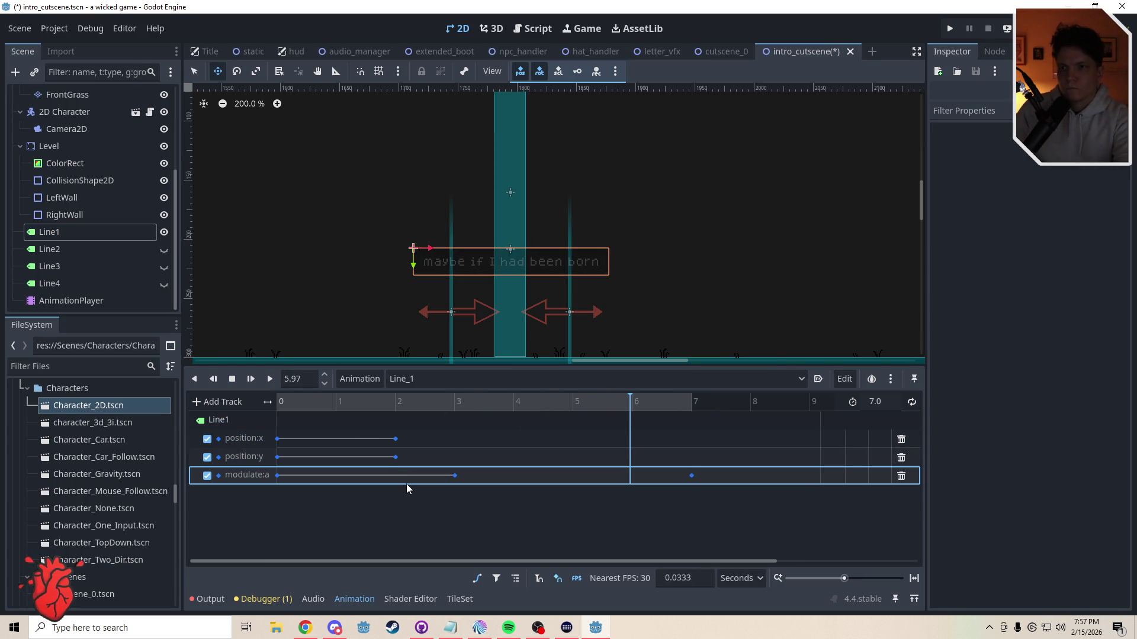
left_click_drag(457, 476, 489, 477)
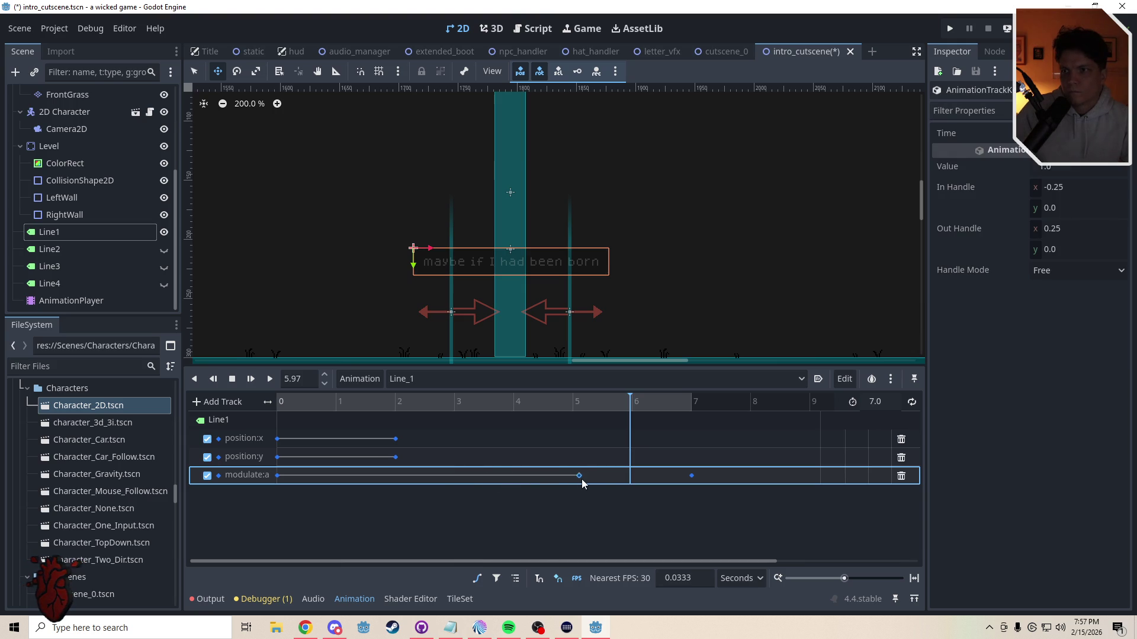
Step: Snap the fade-start key to the playhead at 5.0 seconds and preview the animation
left_click(578, 402)
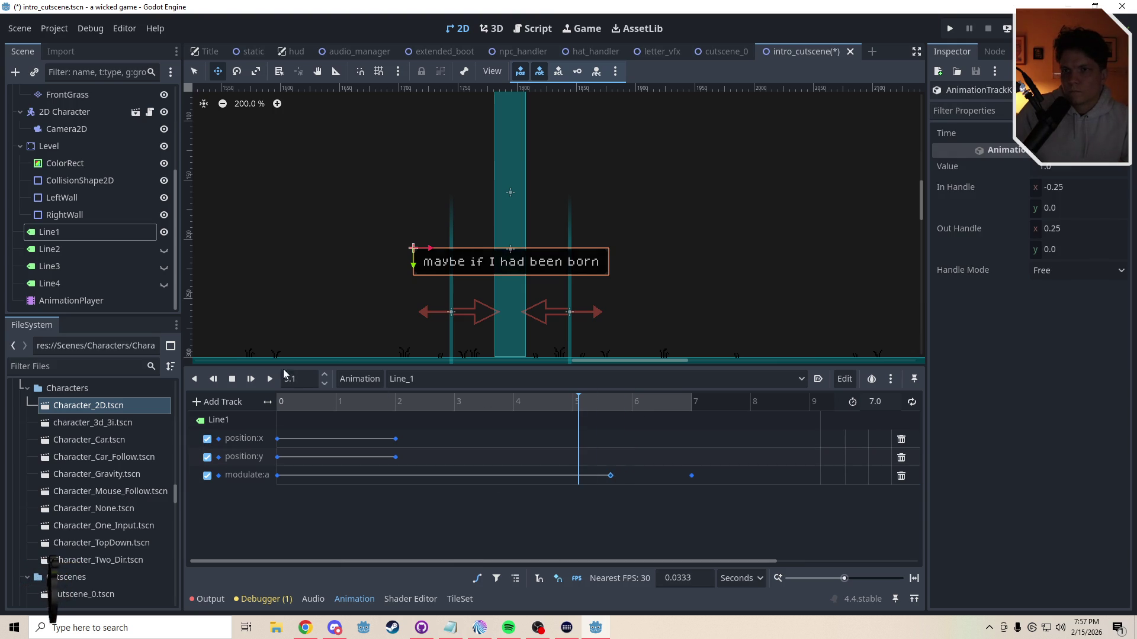
key("BackSpace")
type("0")
key("Return")
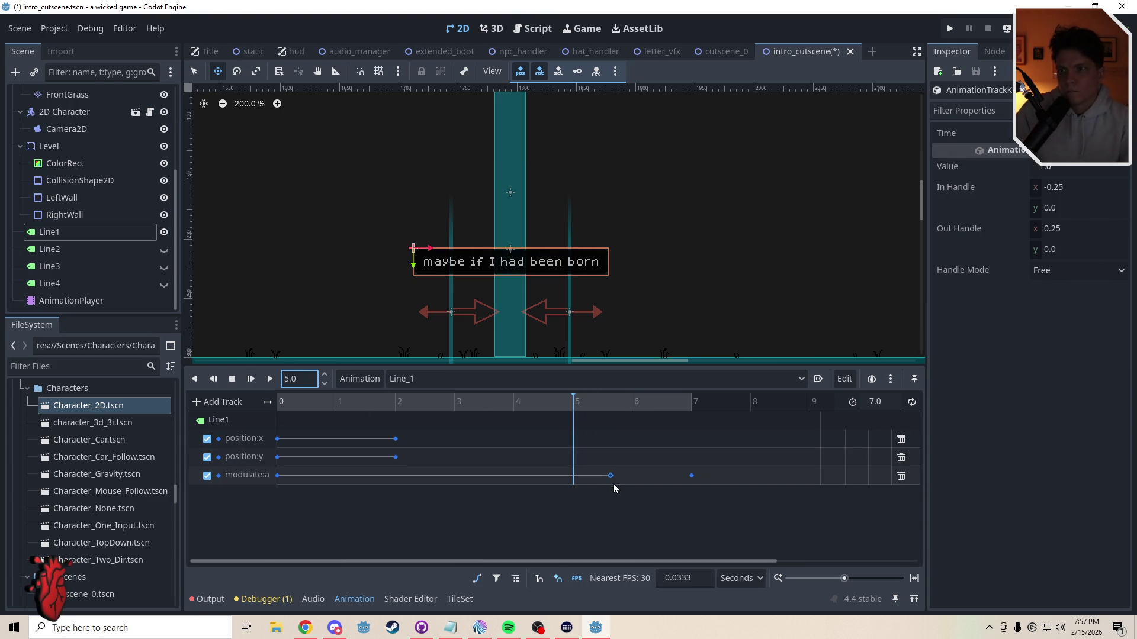
left_click_drag(610, 475, 574, 475)
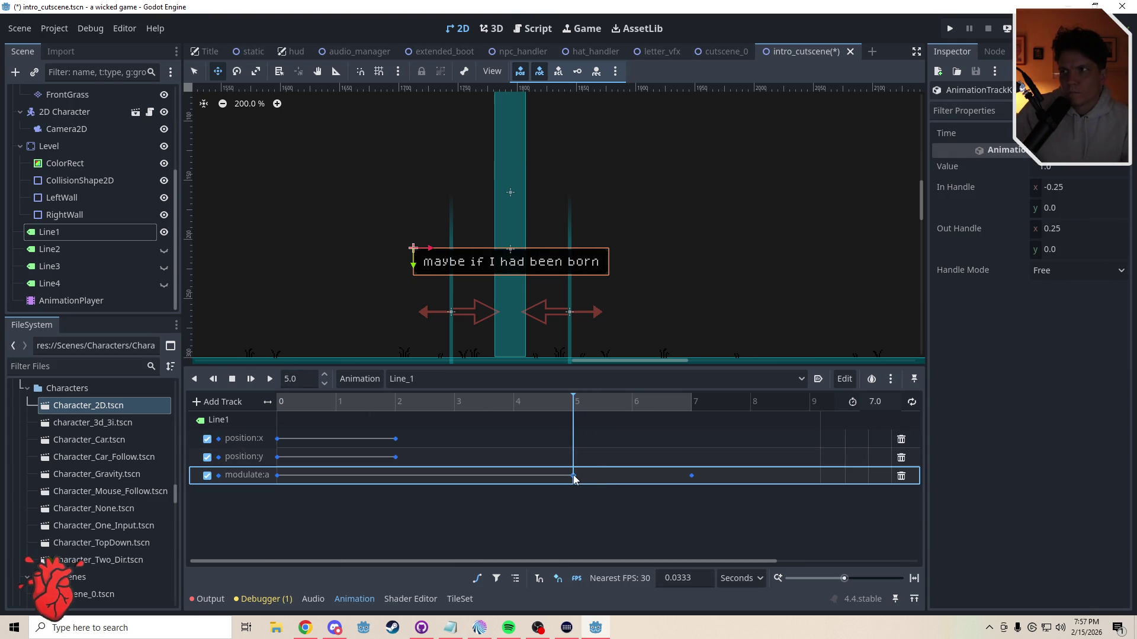
left_click(617, 523)
left_click_drag(469, 403, 306, 403)
left_click_drag(402, 402, 701, 410)
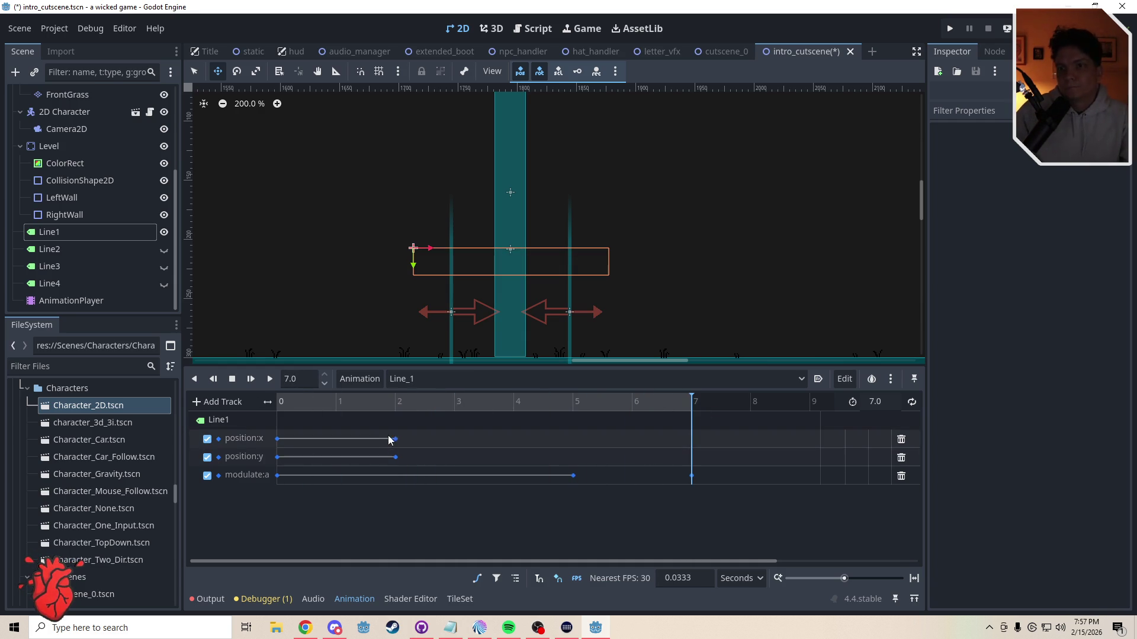
Step: Select Line1 and try nudging its y position in the Inspector, then undo
left_click(85, 232)
left_click(1126, 231)
left_click(1126, 231)
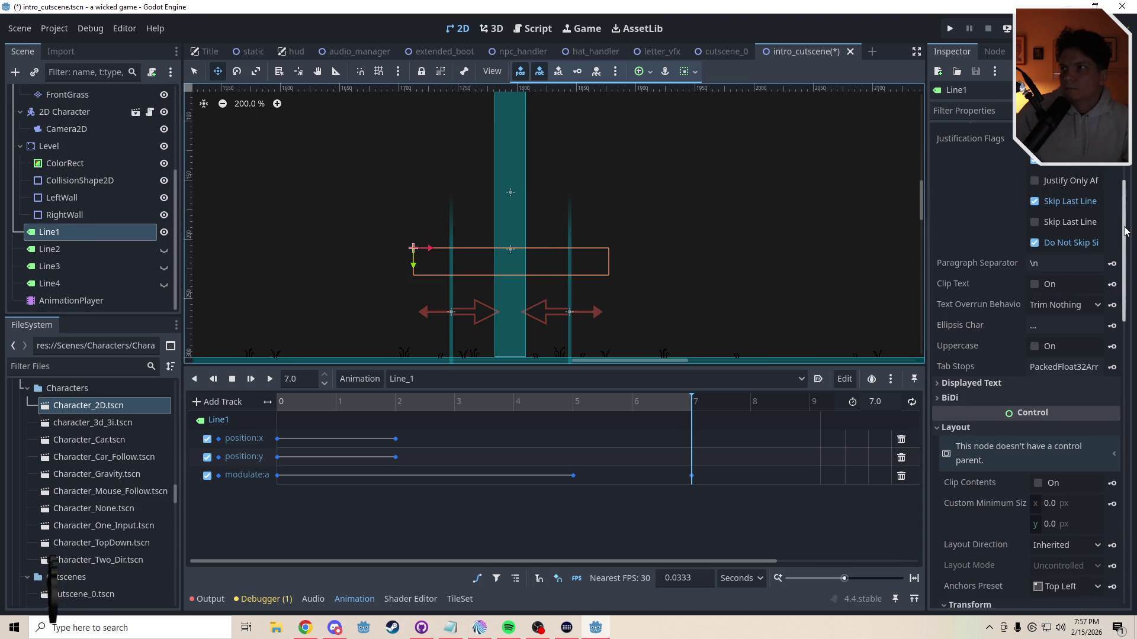
scroll(1072, 367, "down", 5)
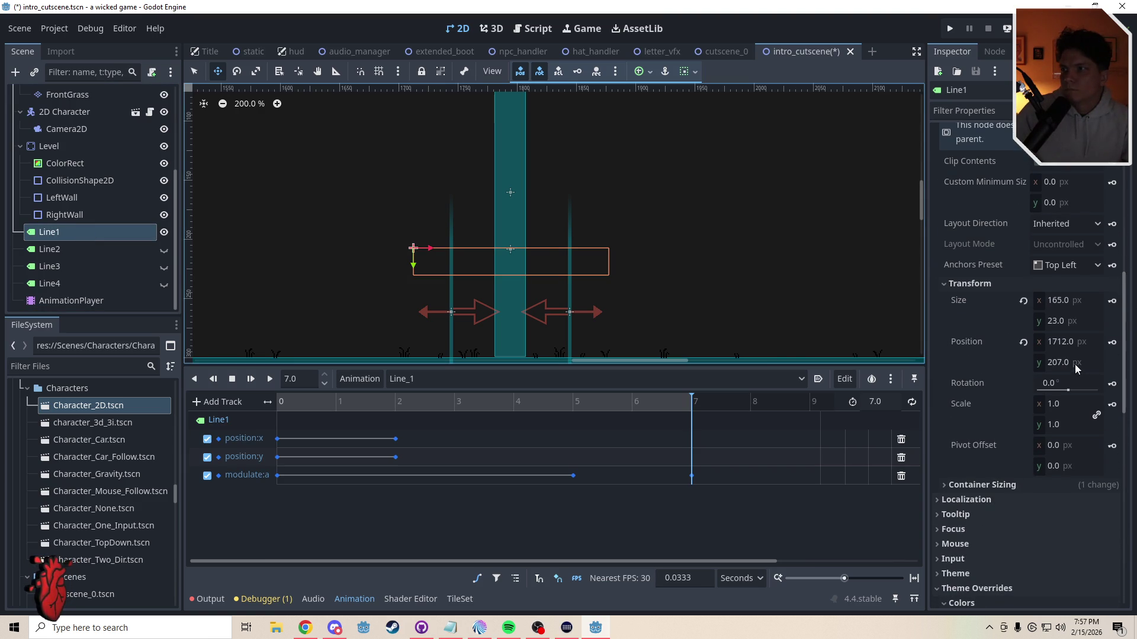
left_click_drag(1062, 367, 1019, 367)
key("ctrl+z")
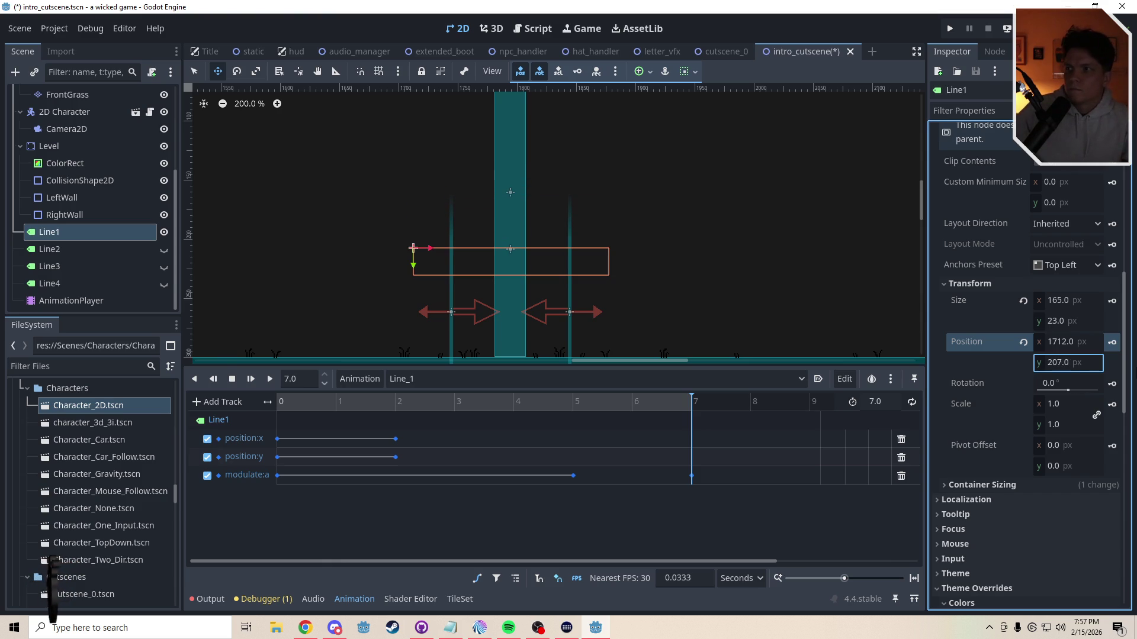
Step: Try 80 px downward and upward offsets on Line1's y position, undoing each
left_click(1097, 363)
key("End")
type("+")
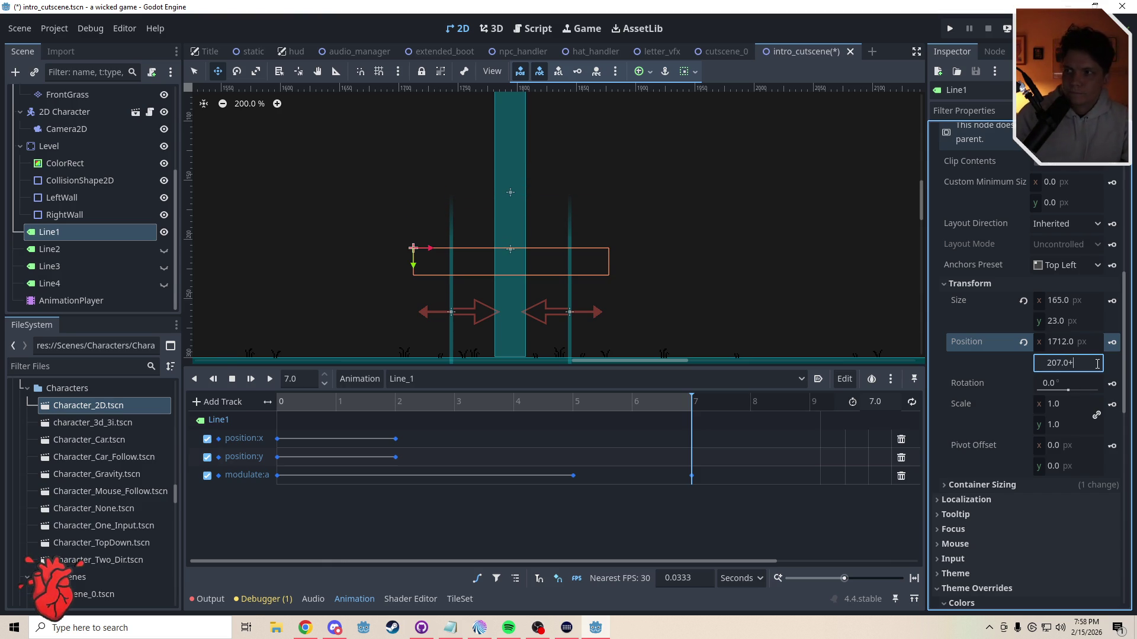
key("Return")
key("ctrl+z")
left_click(1094, 365)
key("Return")
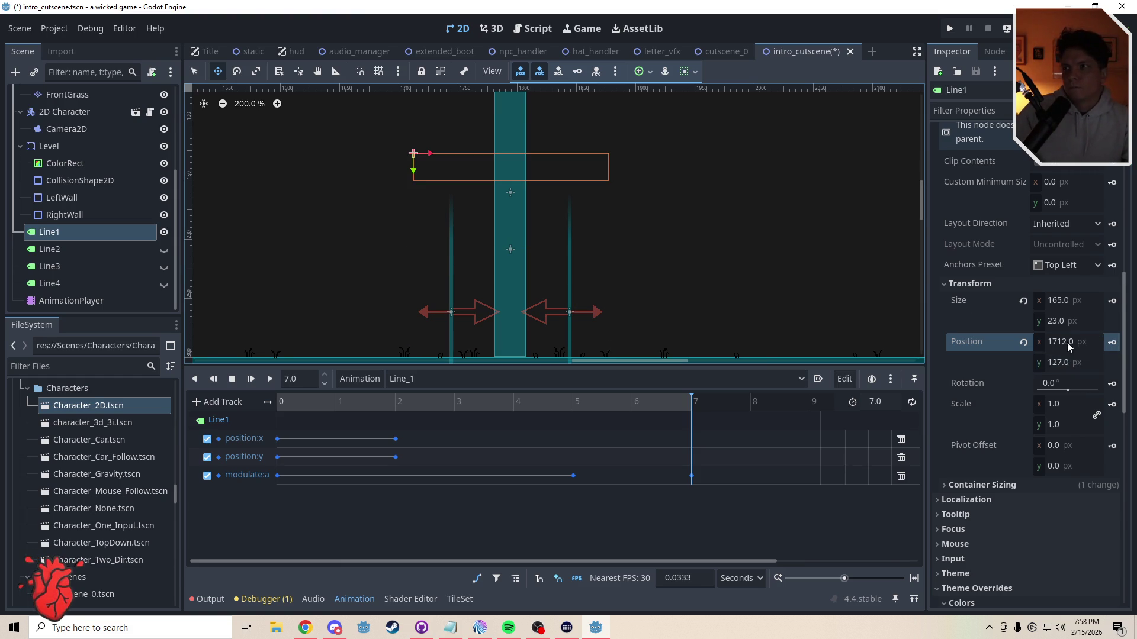
key("ctrl+z")
Step: Set Line1's y to 207.0-120 (87) and key its position at 7 seconds
left_click(1085, 365)
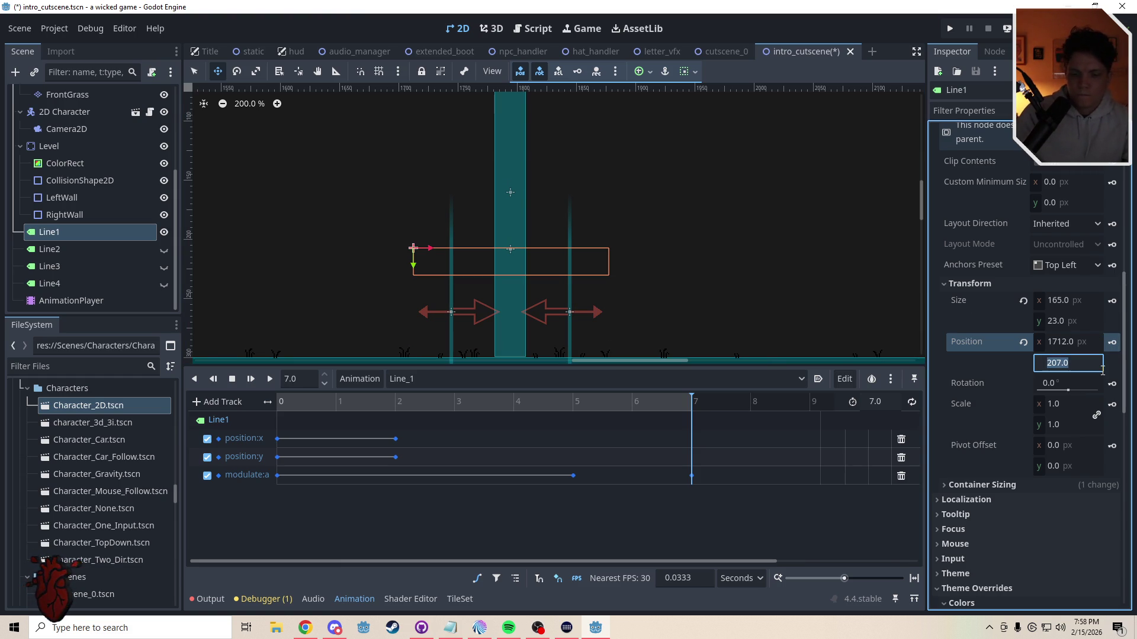
type("-120")
key("Return")
scroll(550, 281, "down", 4)
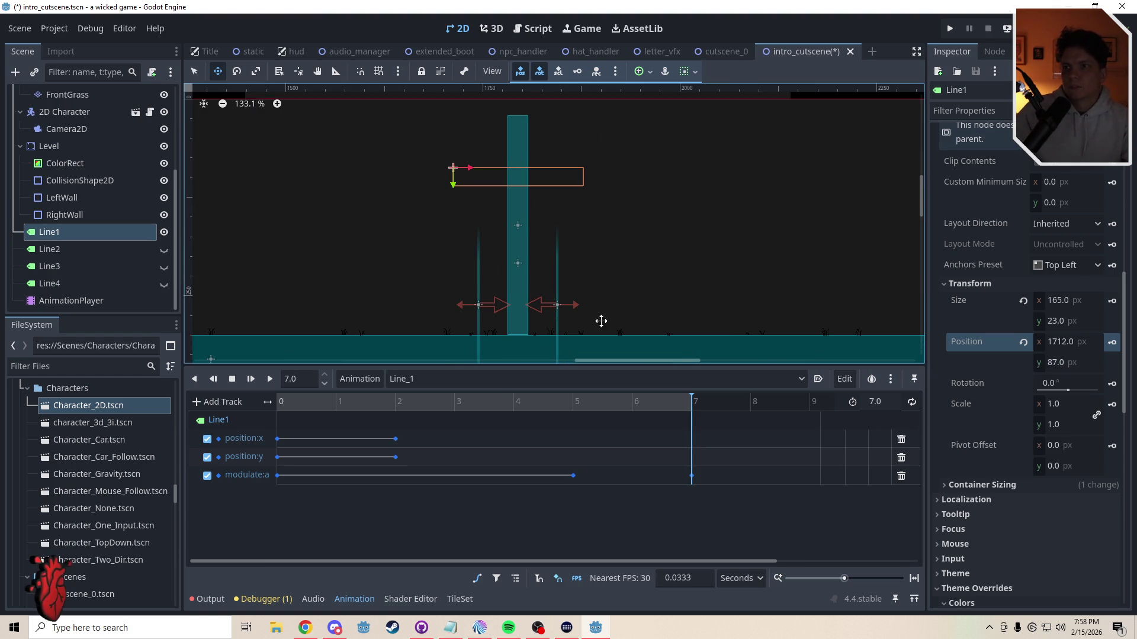
left_click(1112, 342)
left_click_drag(680, 405, 278, 402)
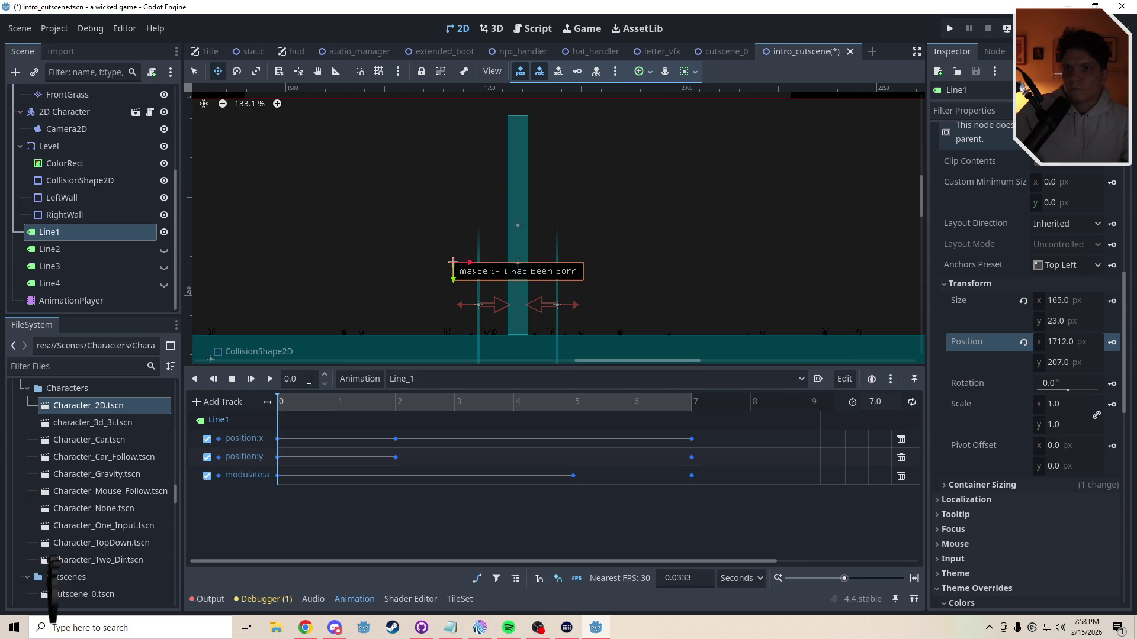
Step: Play and scrub the Line_1 animation to preview the label's slide-in
left_click(268, 381)
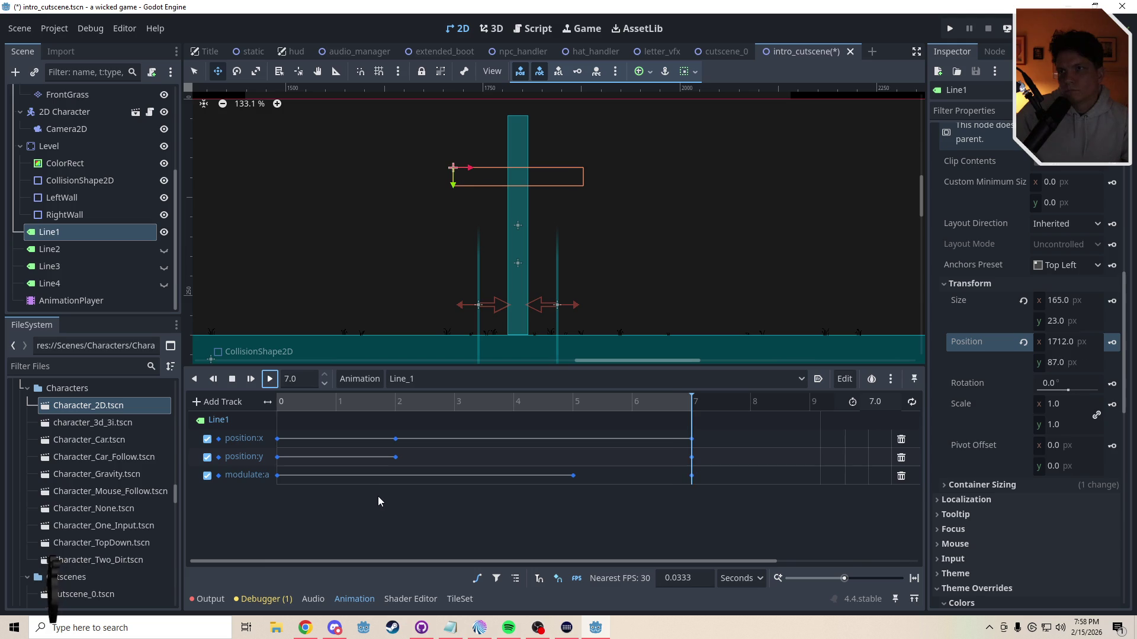
left_click(394, 407)
left_click(304, 408)
mouse_move(335, 403)
left_mouse_down()
mouse_move(488, 405)
mouse_move(393, 406)
mouse_move(454, 406)
left_mouse_up()
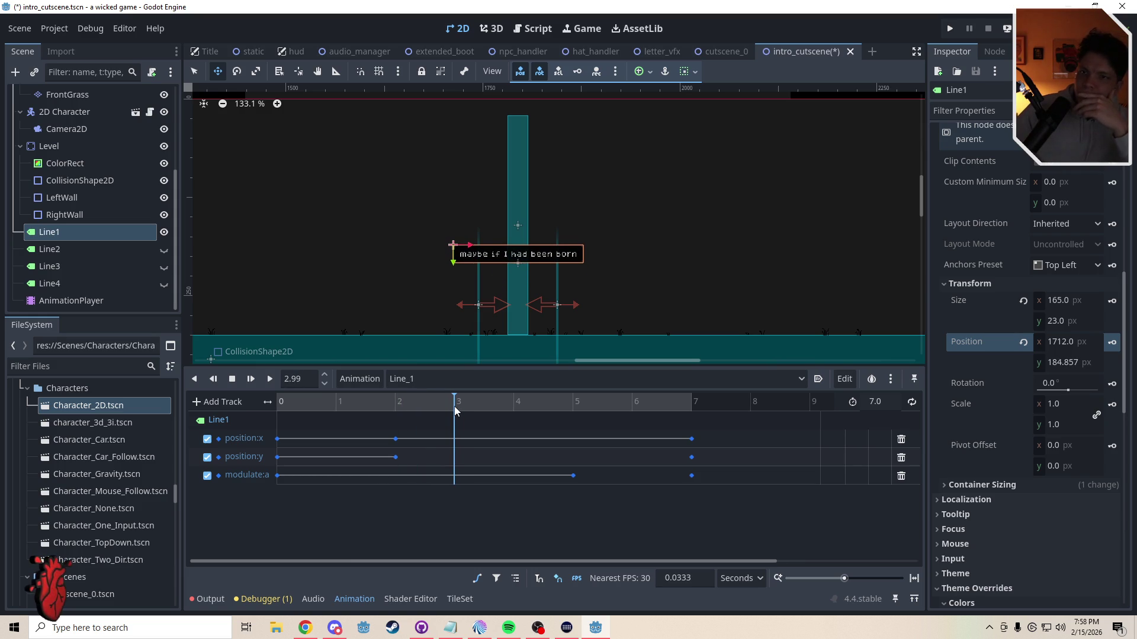
Step: Key Line1's position at 3 s shifted 20 px left, then delete those 3-second keys
double_click(296, 379)
type("3")
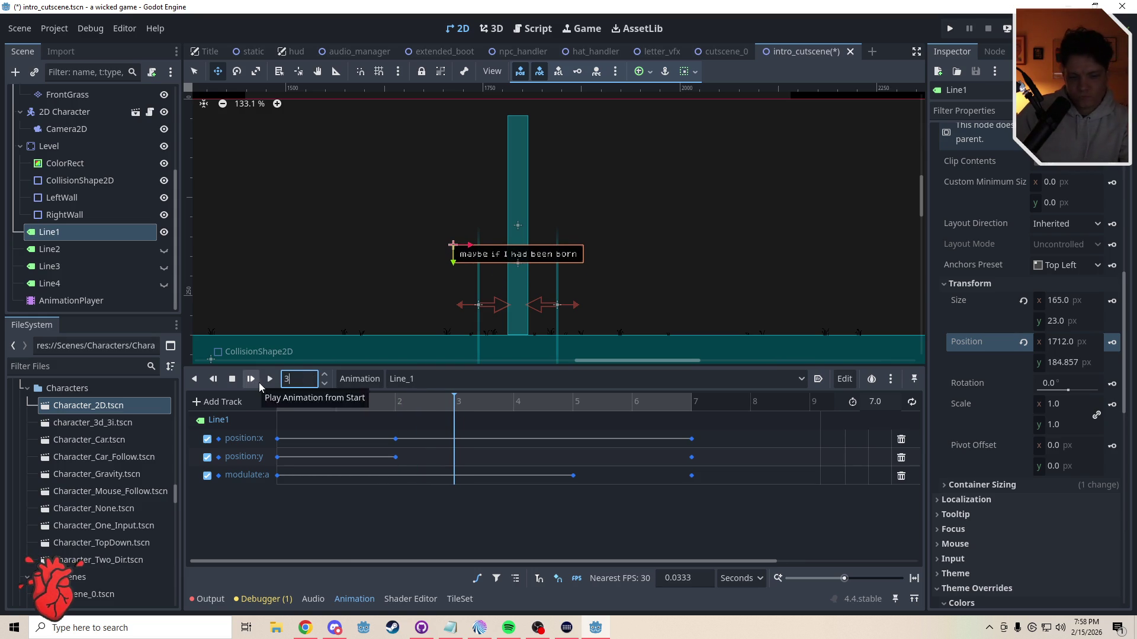
key("Return")
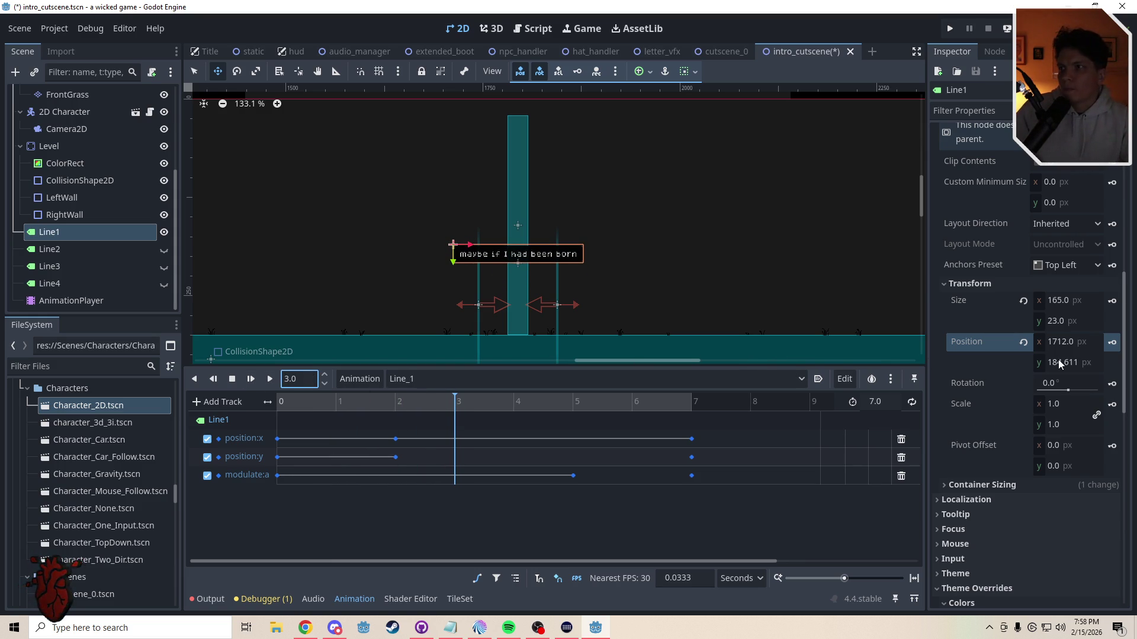
left_click(1101, 342)
type("-20")
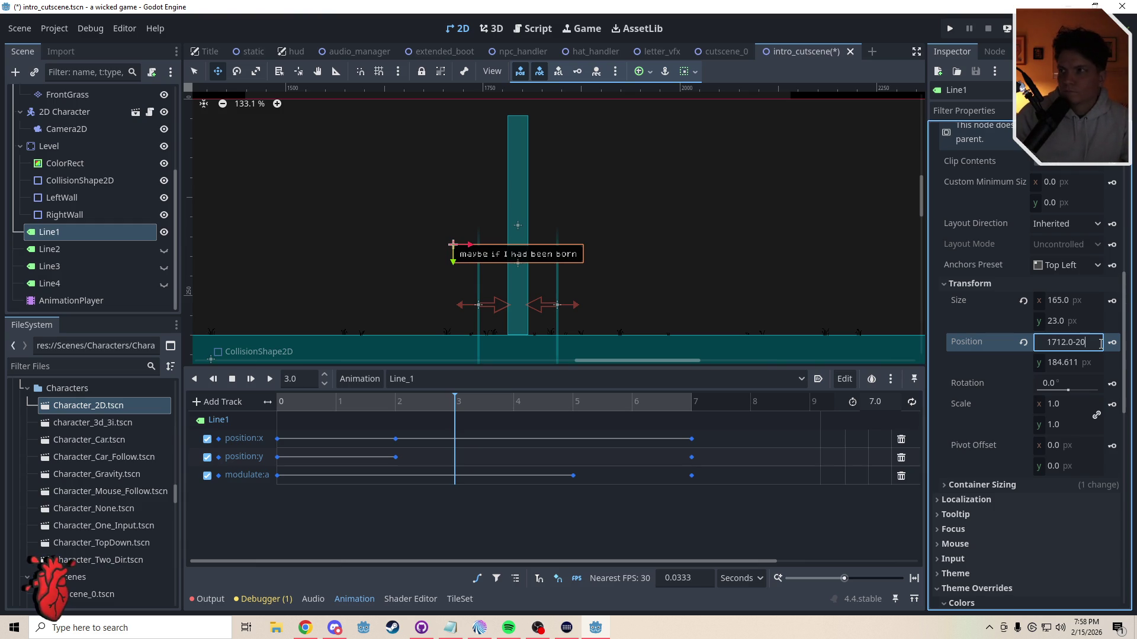
key("Return")
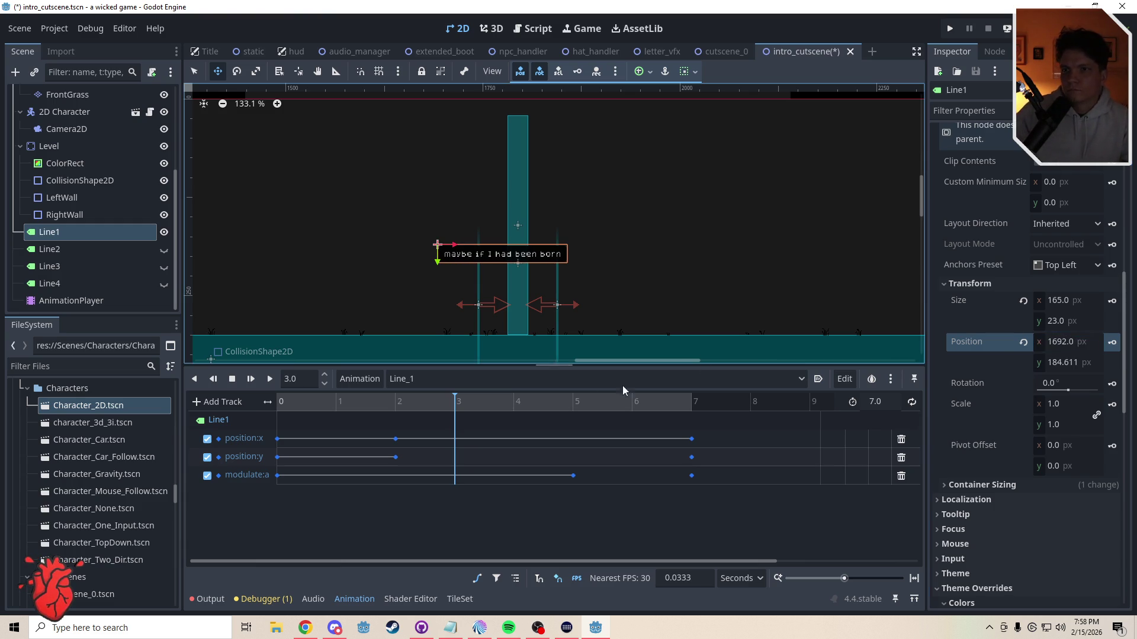
left_click(1113, 343)
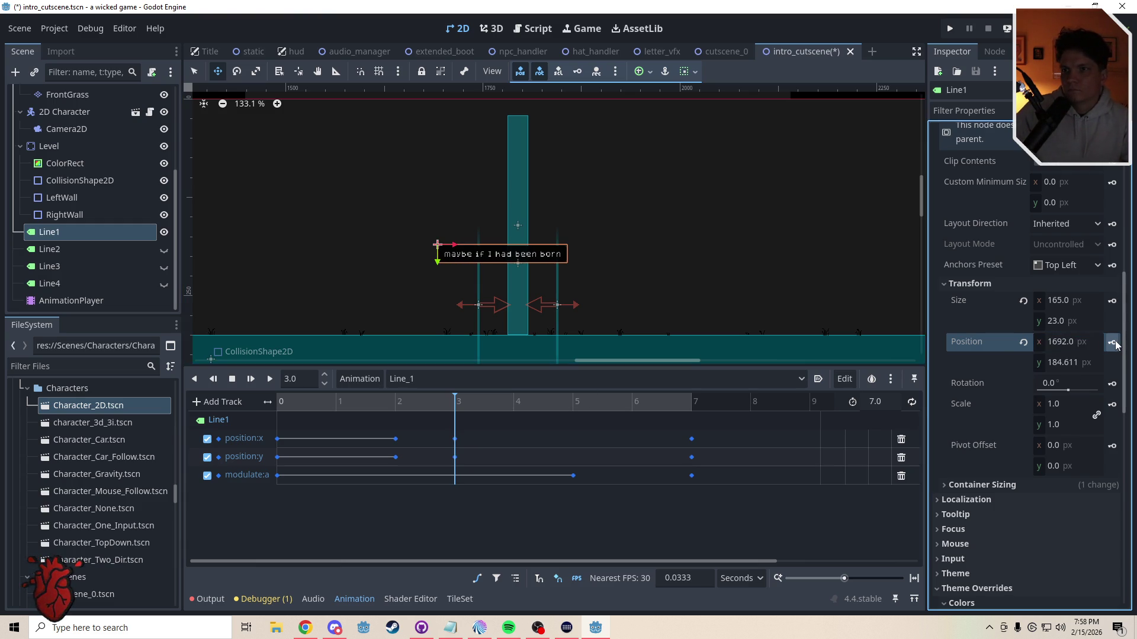
left_click(460, 448)
mouse_move(438, 399)
left_mouse_down()
mouse_move(372, 395)
mouse_move(497, 405)
mouse_move(389, 402)
left_mouse_up()
key("Delete")
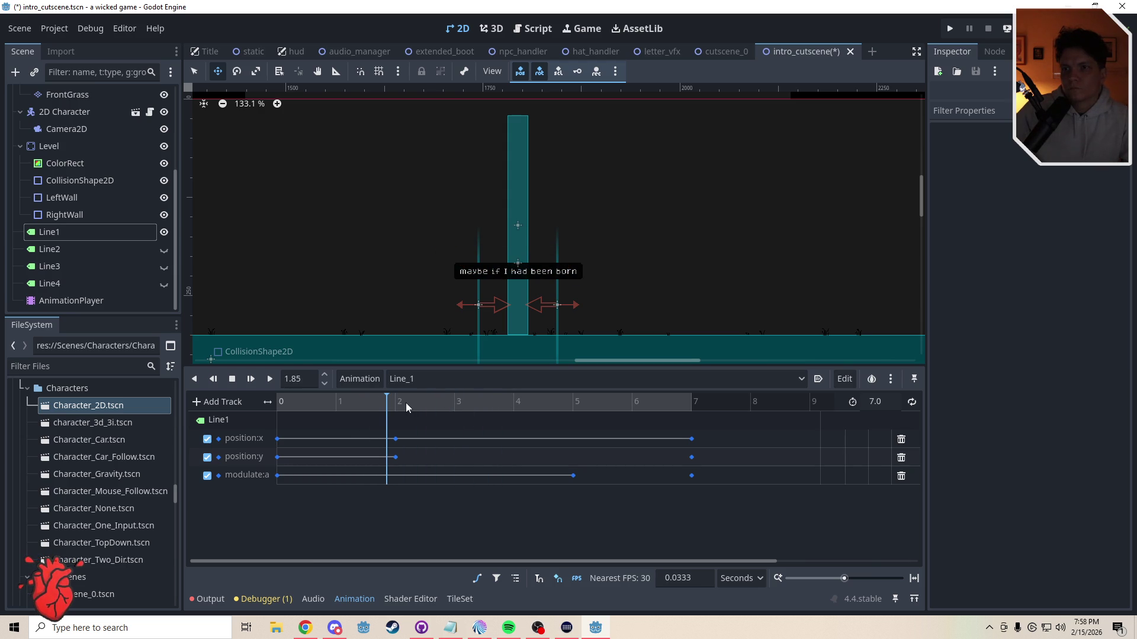
Step: At 3.0 s, shift Line1's x position 5 px left and key its position
left_click_drag(314, 379, 261, 381)
type("3")
key("Return")
left_click(49, 232)
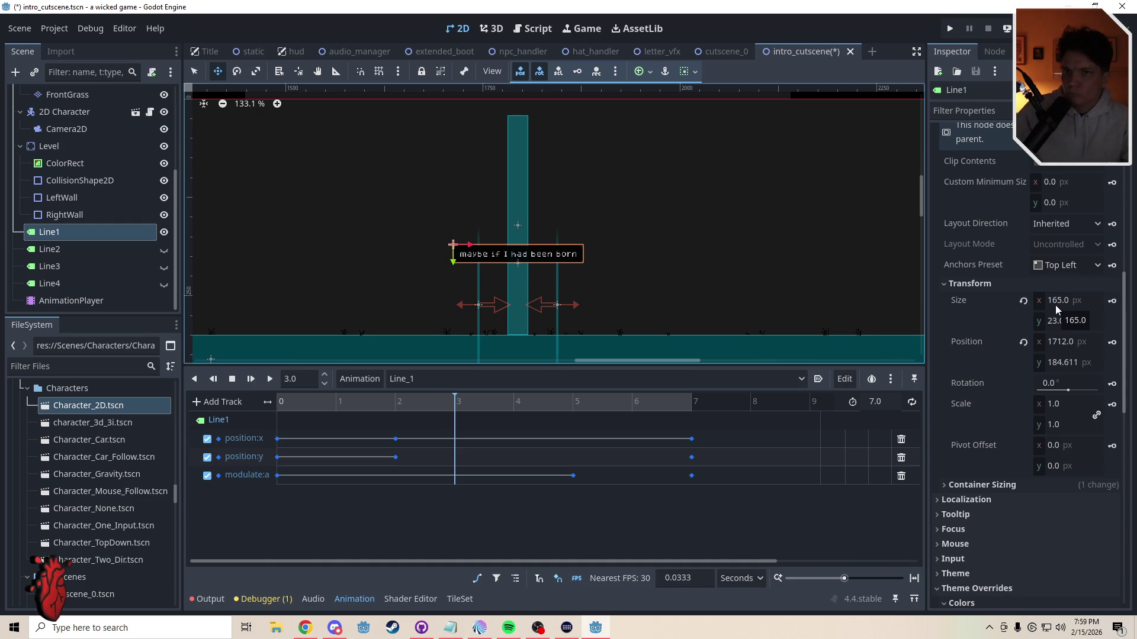
left_click(1083, 342)
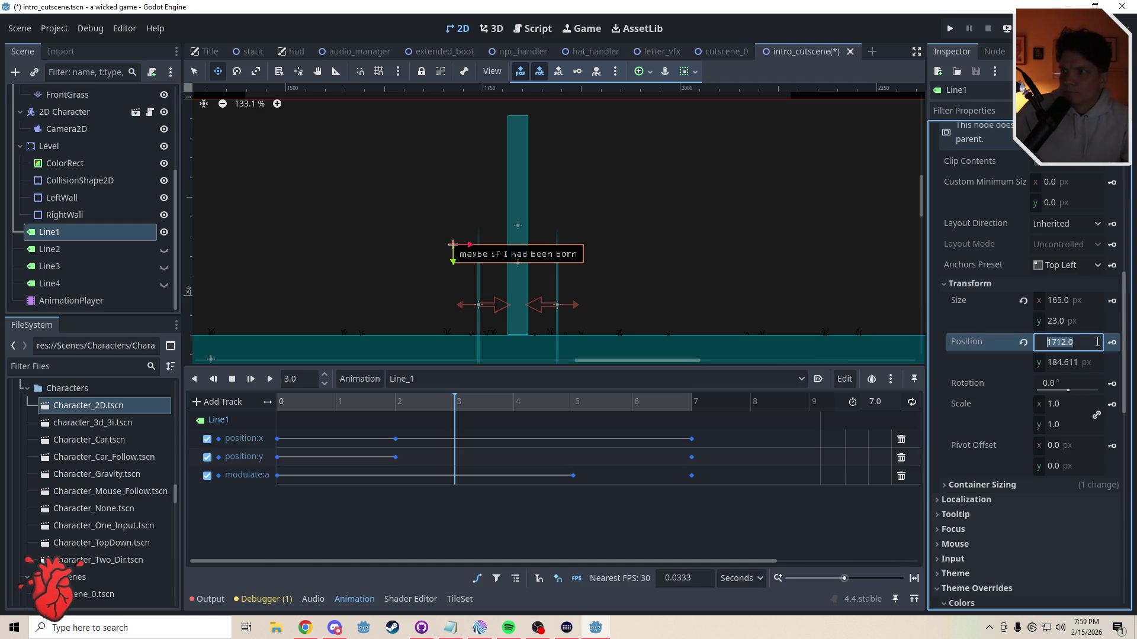
type("-5")
key("Return")
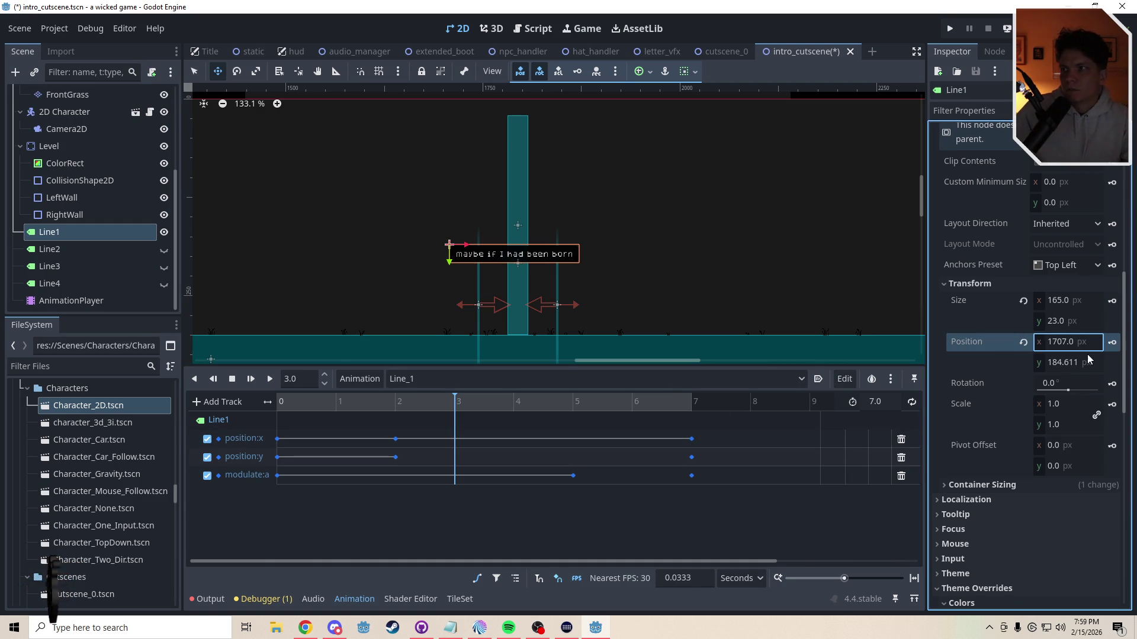
left_click(1113, 343)
Step: At 4.0 s, shift Line1's x position 10 px right to 1718.175 and key it
left_click(299, 379)
type("4")
key("Return")
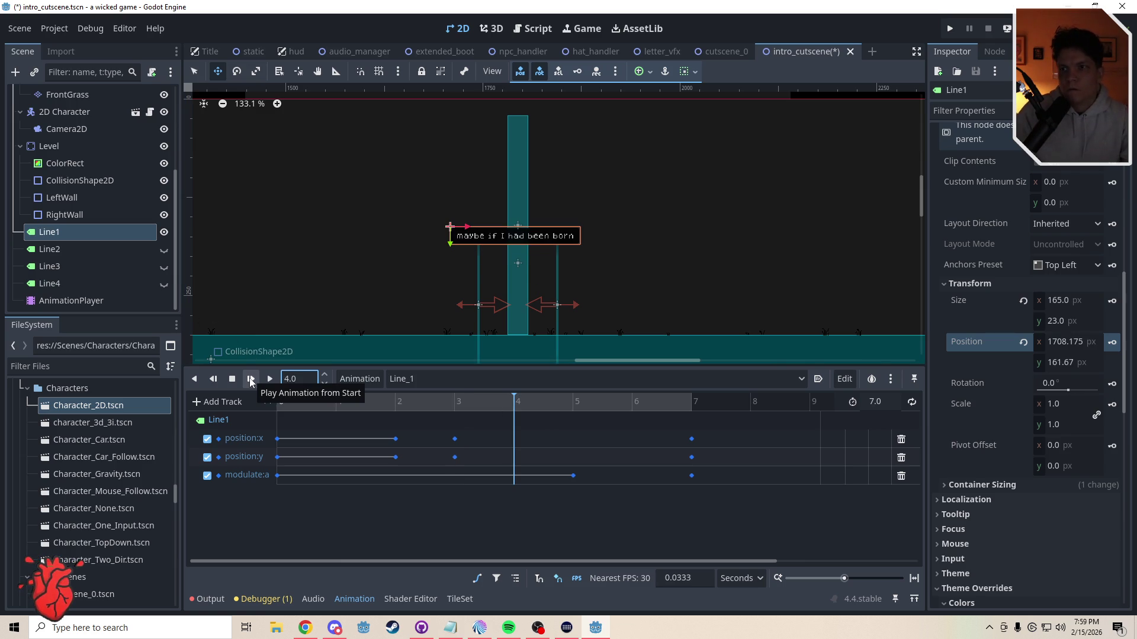
left_click(1088, 347)
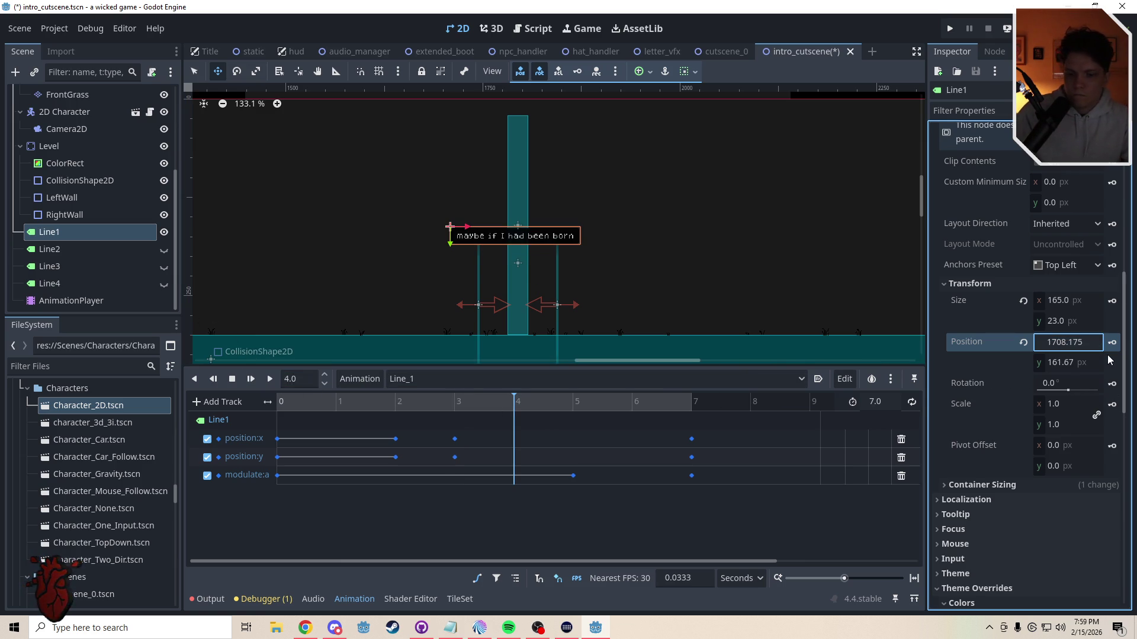
type("+10")
key("Return")
left_click(1112, 342)
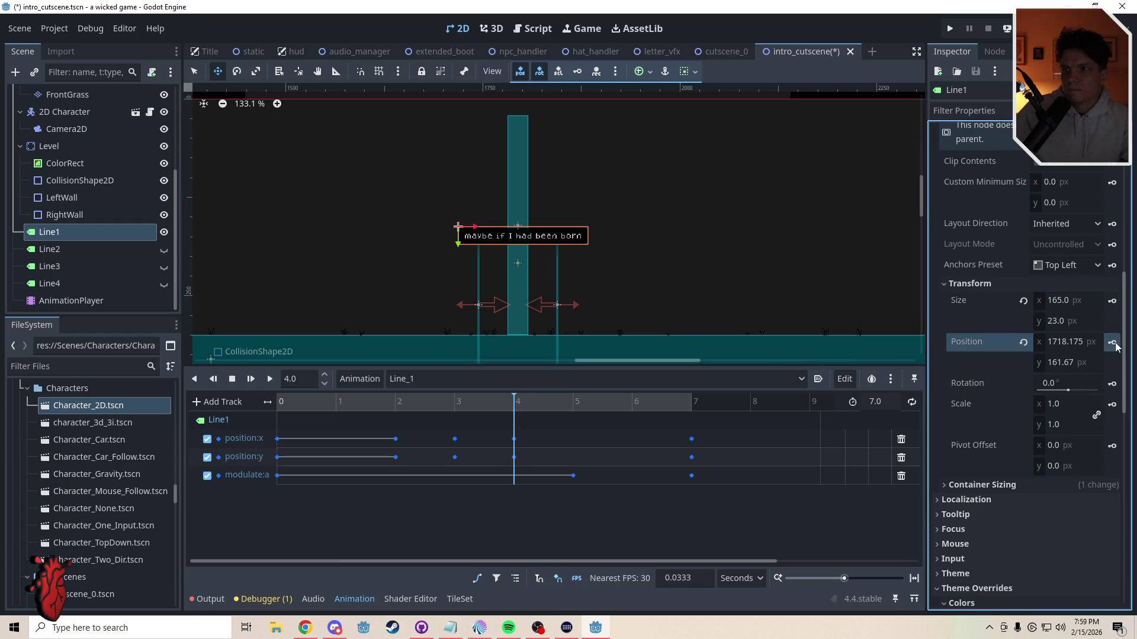
Step: Play Line_1 from about 5 seconds to preview the sway, then pause it
mouse_move(555, 407)
left_mouse_down()
mouse_move(578, 409)
mouse_move(357, 404)
left_mouse_up()
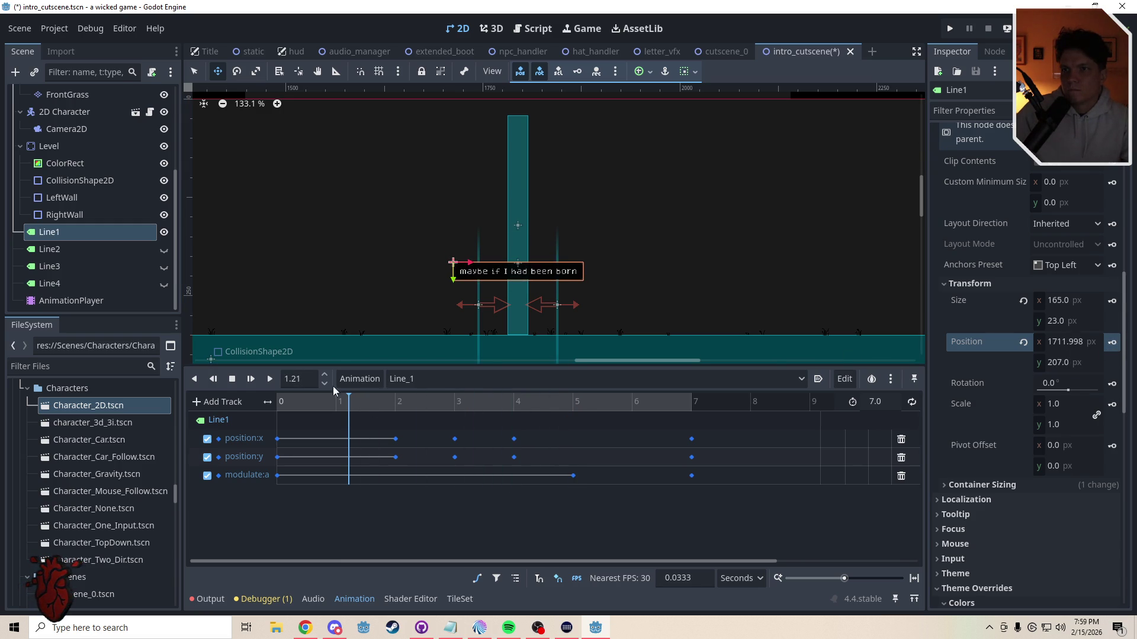
left_click(255, 381)
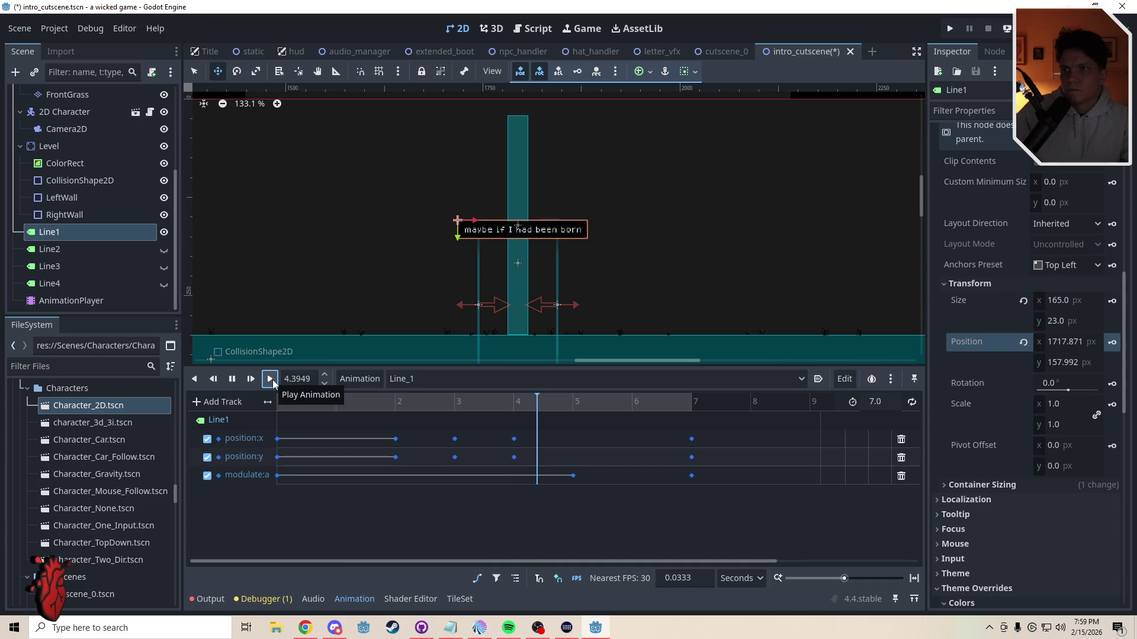
left_click(240, 382)
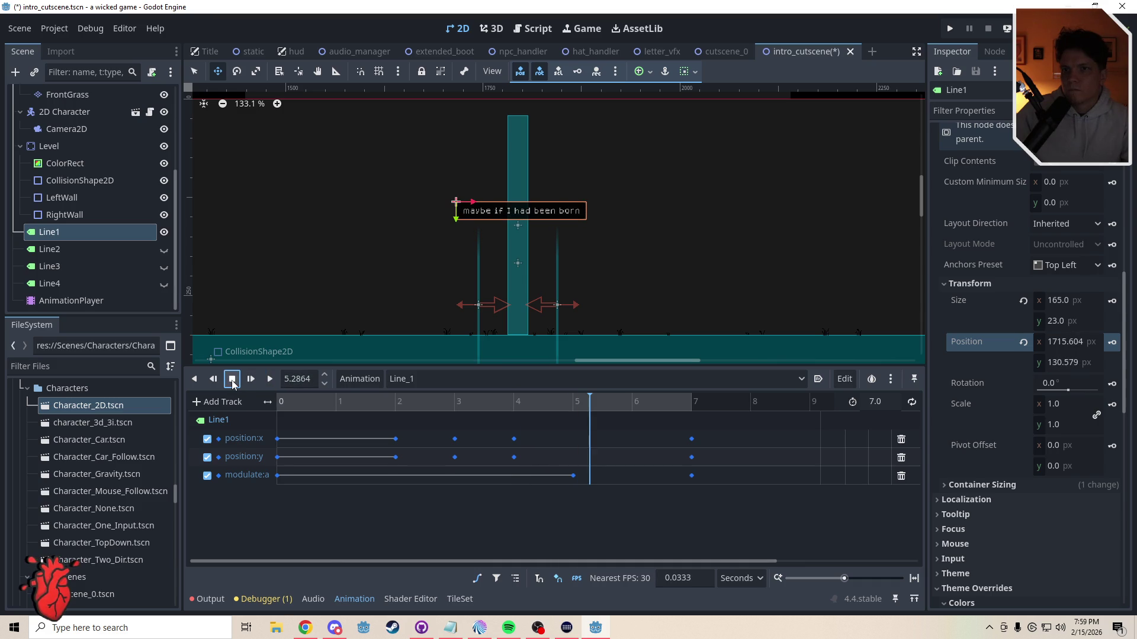
left_click(477, 579)
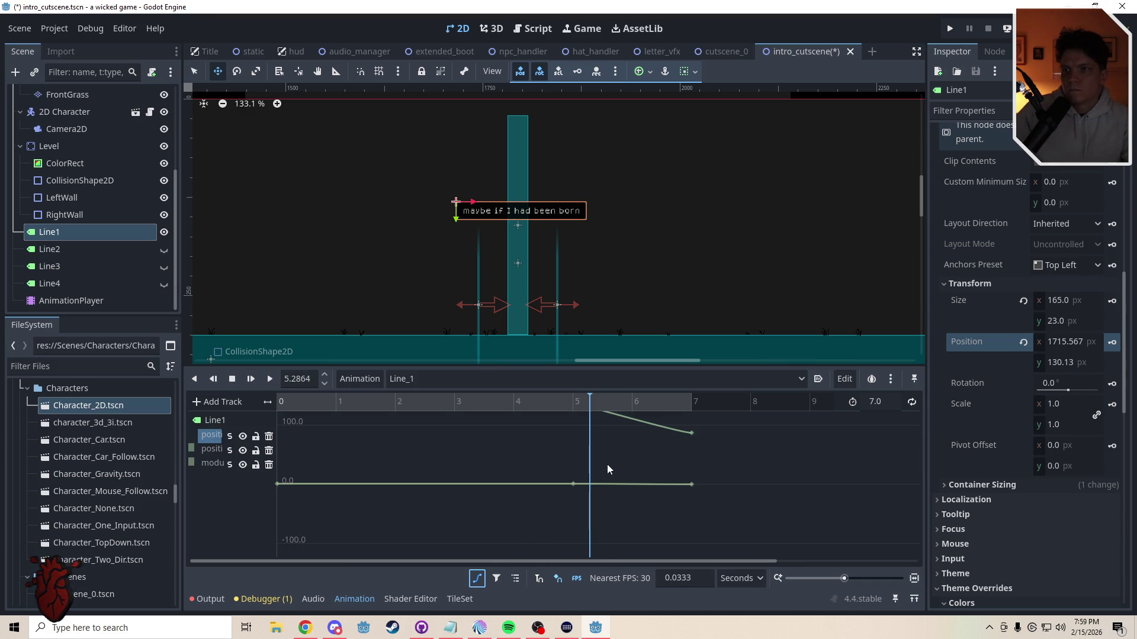
Step: Enlarge the curve editor and drag the handles at the 3 s and 4 s keys
left_click_drag(605, 368, 607, 248)
left_click(454, 315)
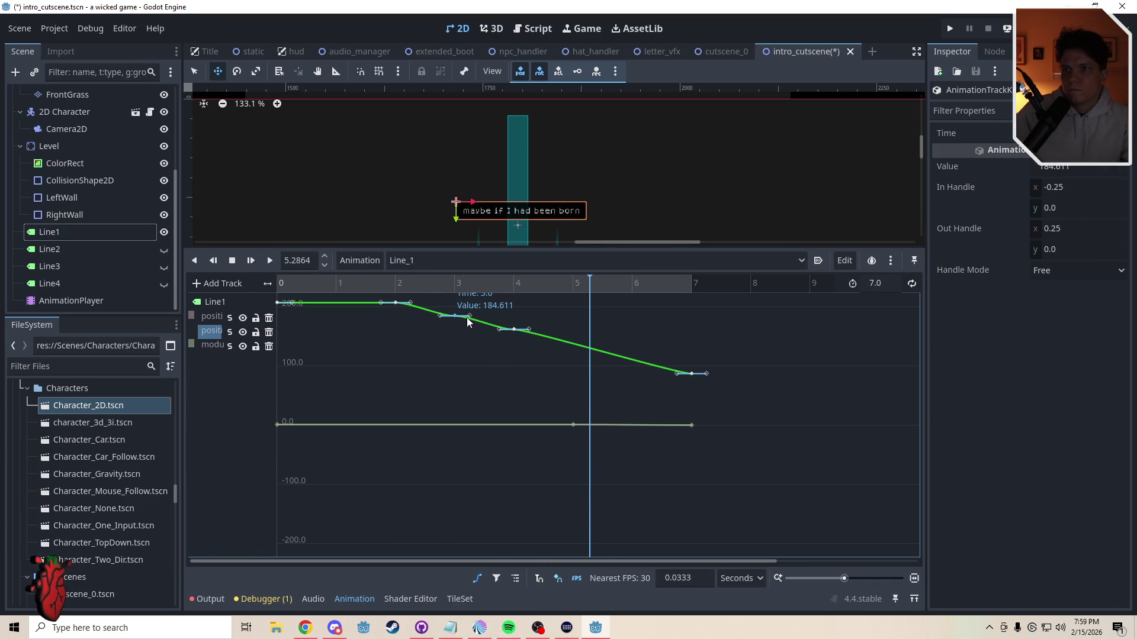
left_click_drag(471, 317, 471, 321)
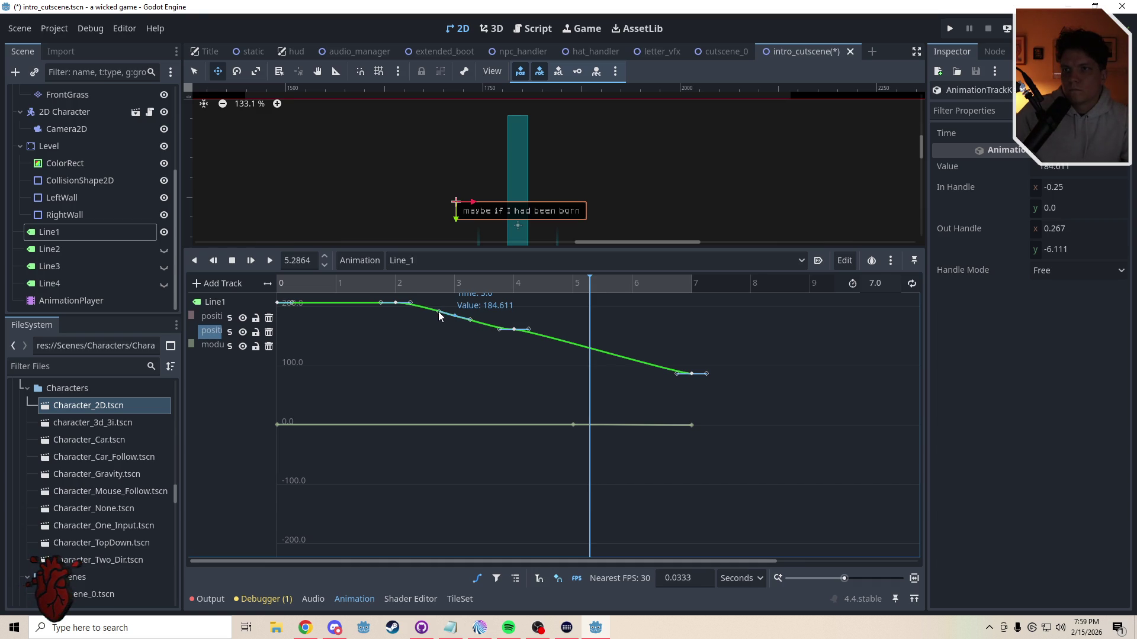
left_click_drag(530, 329, 529, 333)
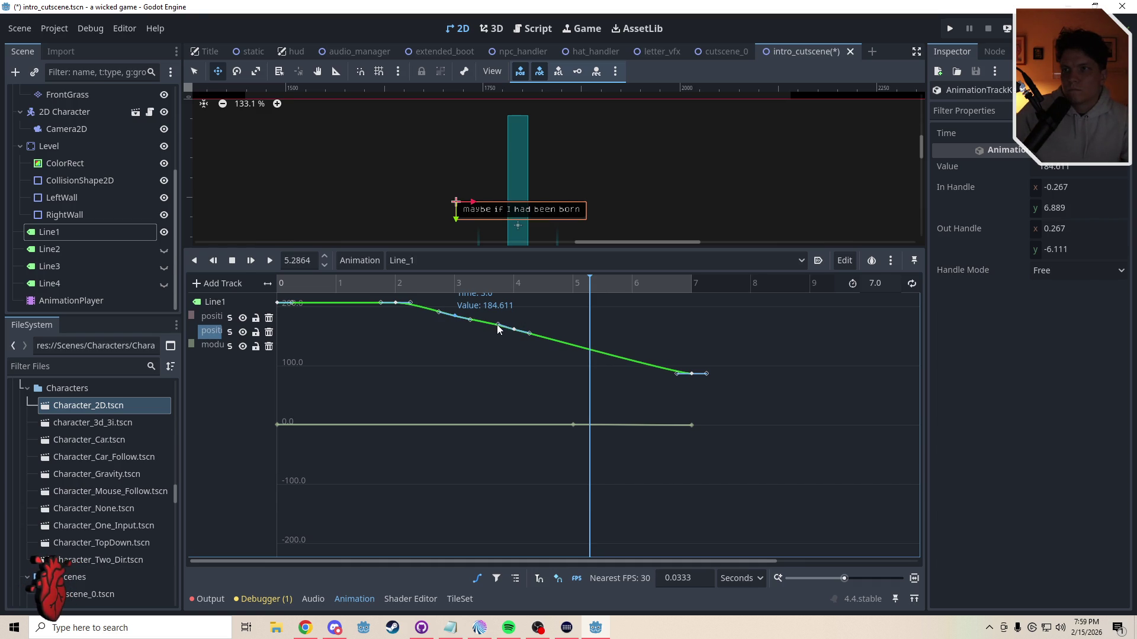
Step: Replay Line_1 to check the smoothed curve, then return to the keyframe track list
left_click(271, 261)
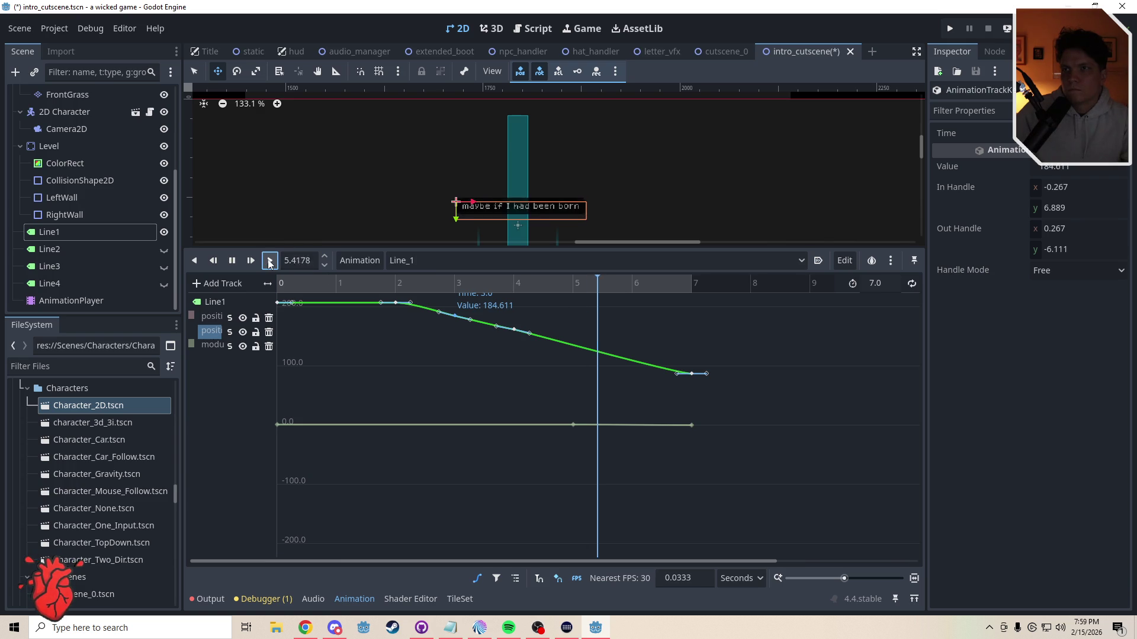
left_click(368, 284)
left_click(275, 264)
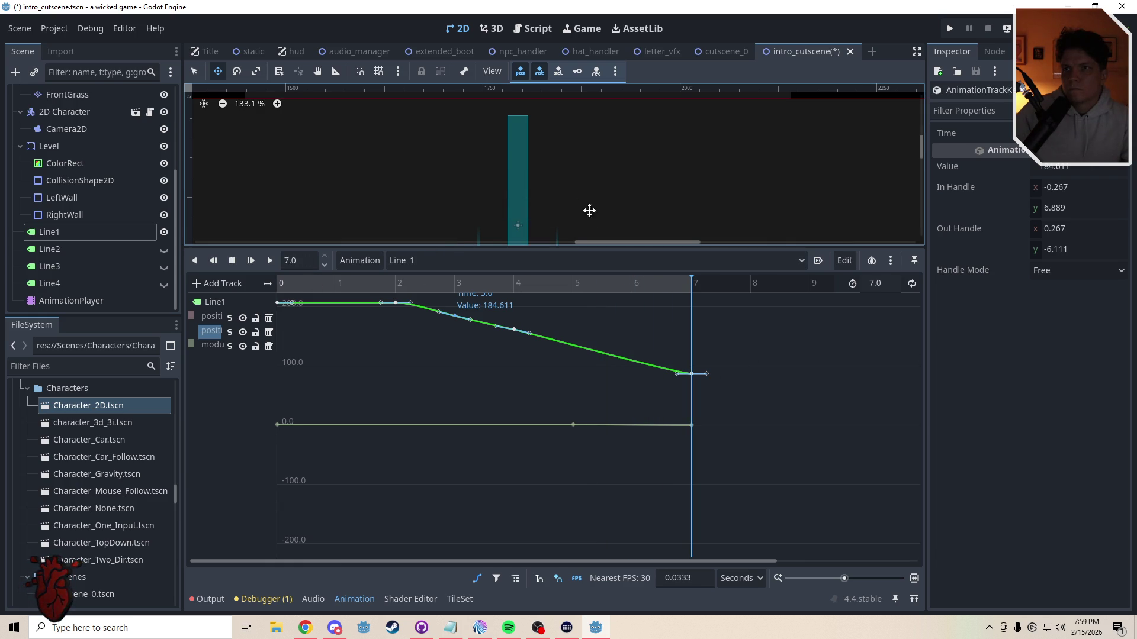
scroll(668, 111, "down", 1)
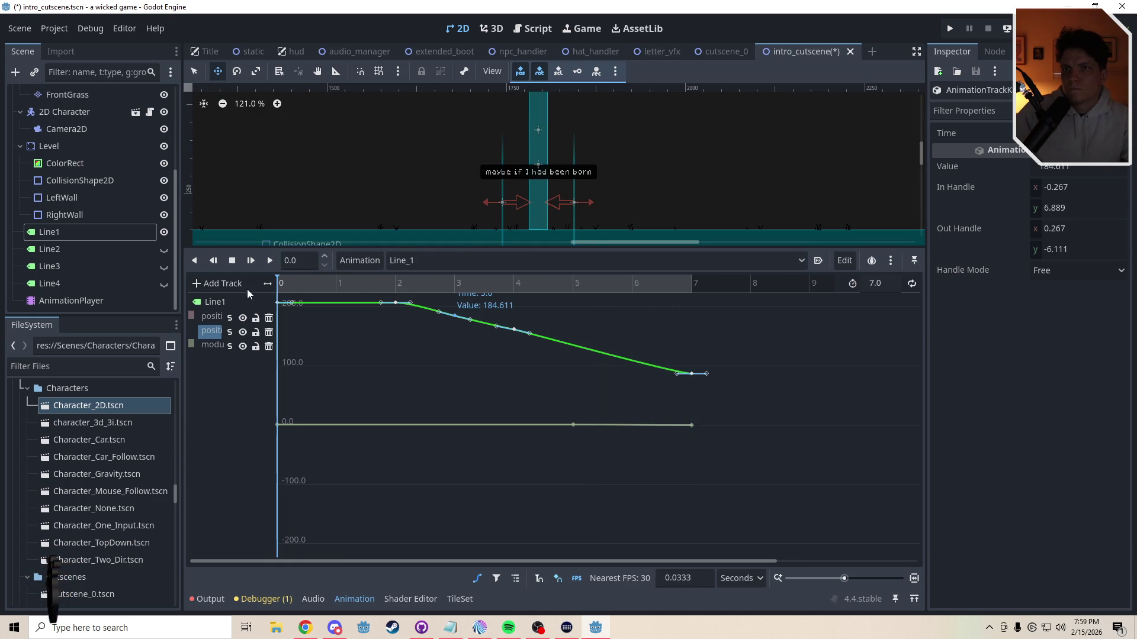
left_click(268, 261)
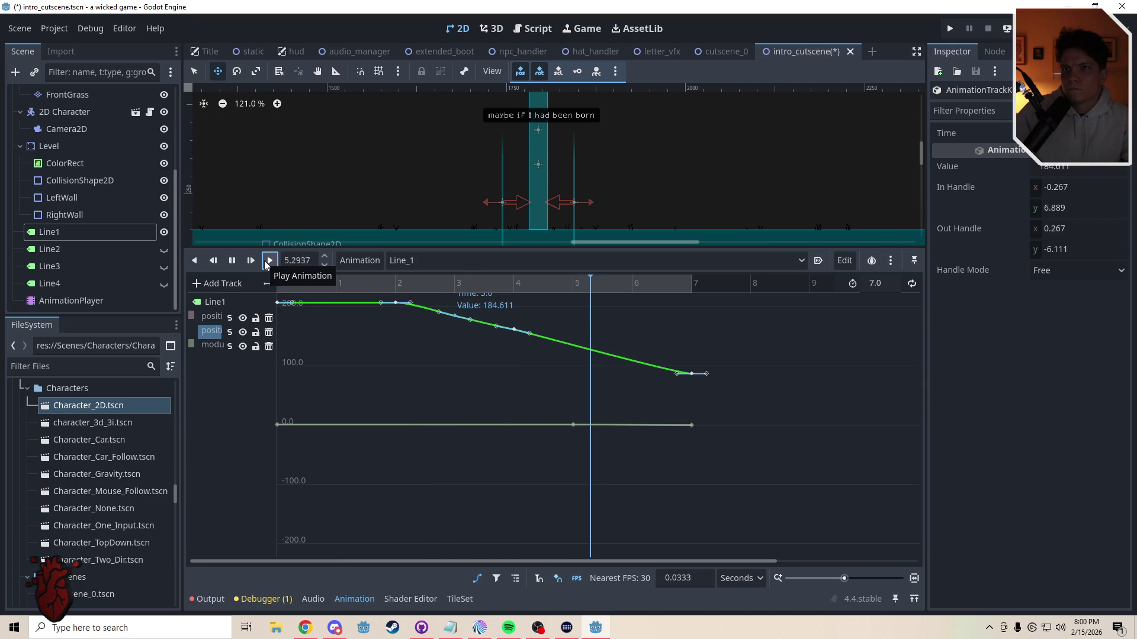
left_click(478, 579)
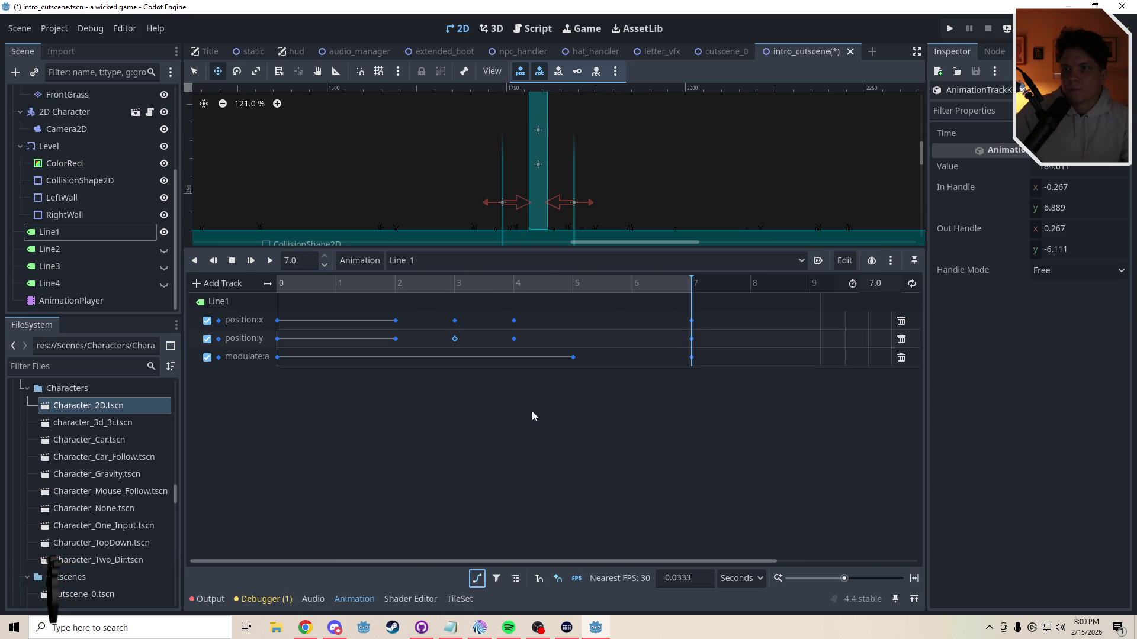
Step: Back in the track list, select Line1's x-position keys at 3 and 4 seconds
left_click(575, 287)
key("BackSpace")
key("BackSpace")
key("BackSpace")
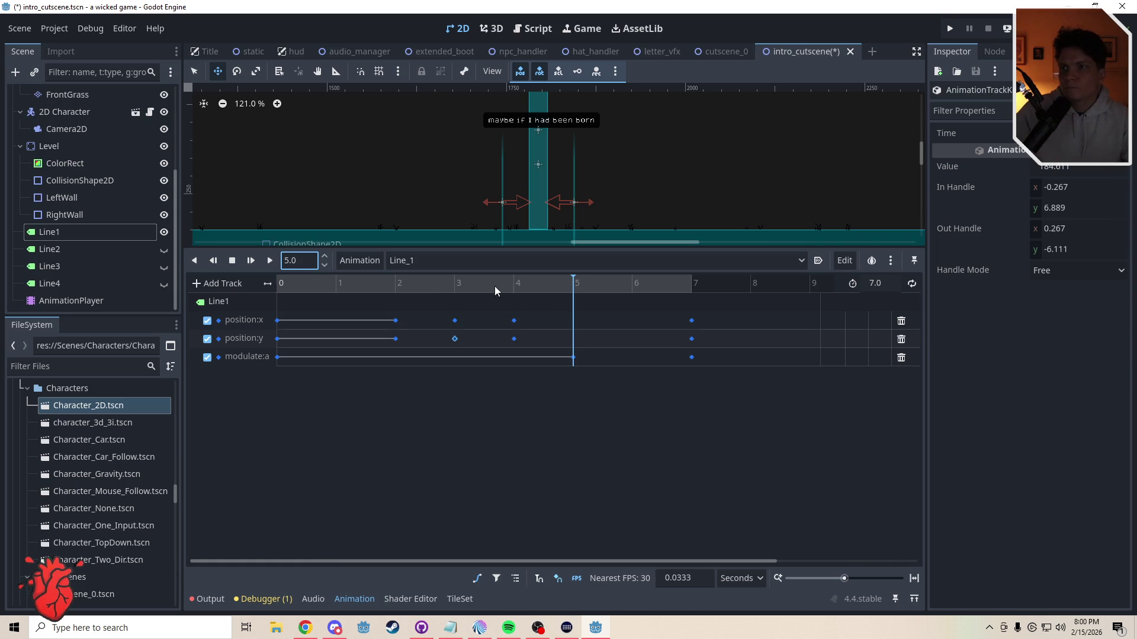
left_click(431, 284)
left_click(454, 321)
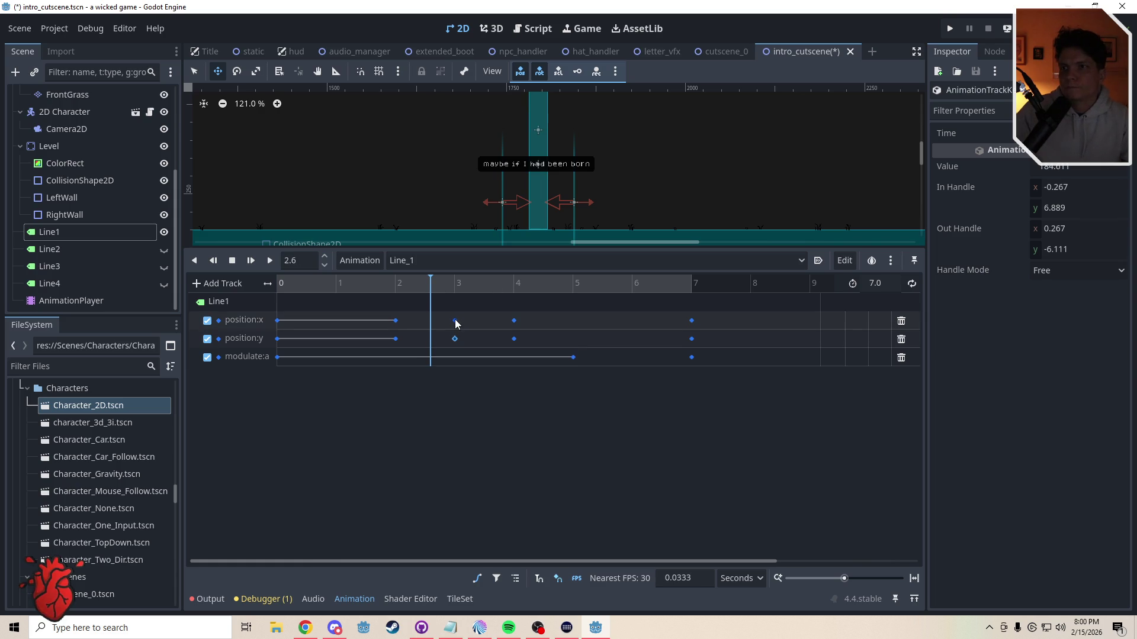
left_click(514, 321)
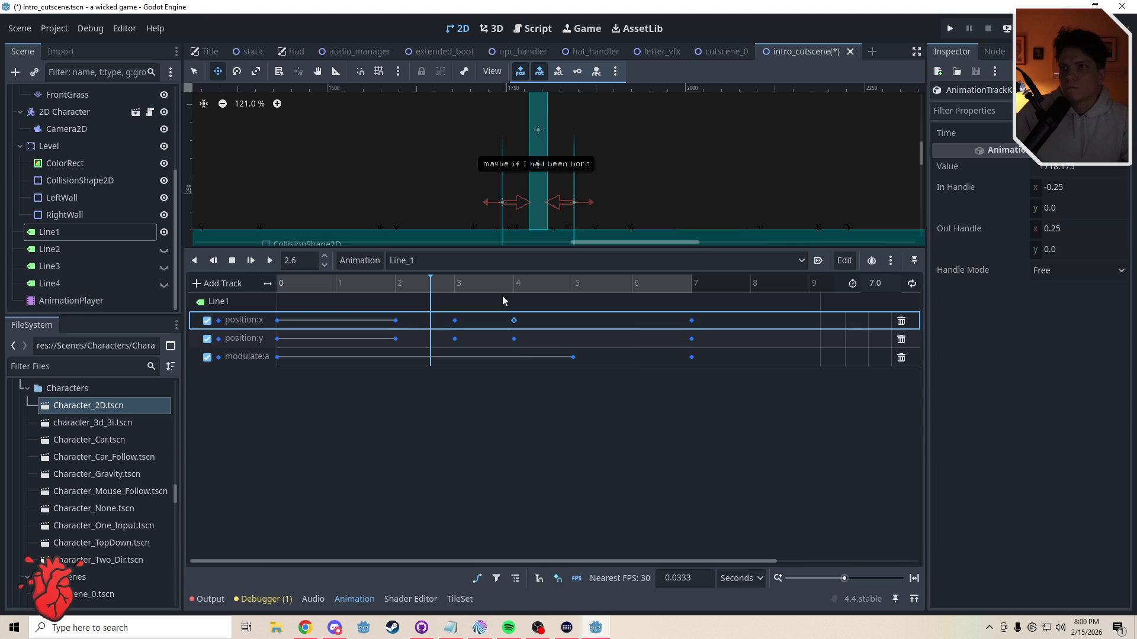
Step: At 5 s, shift Line1's x position by -10 and key its position
double_click(307, 263)
type("5")
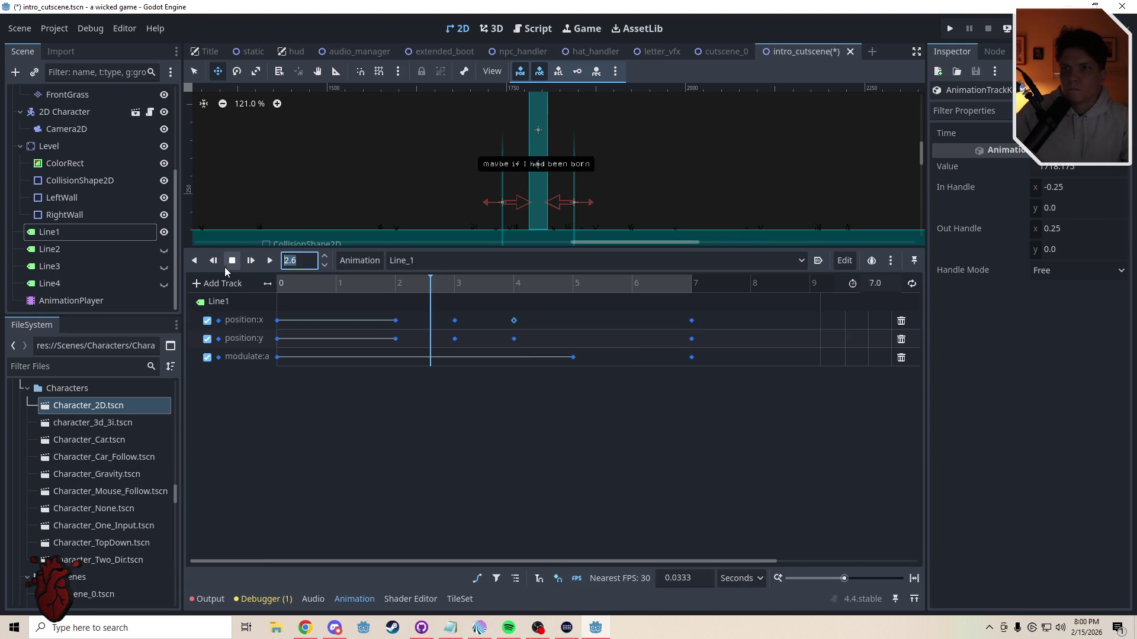
key("Return")
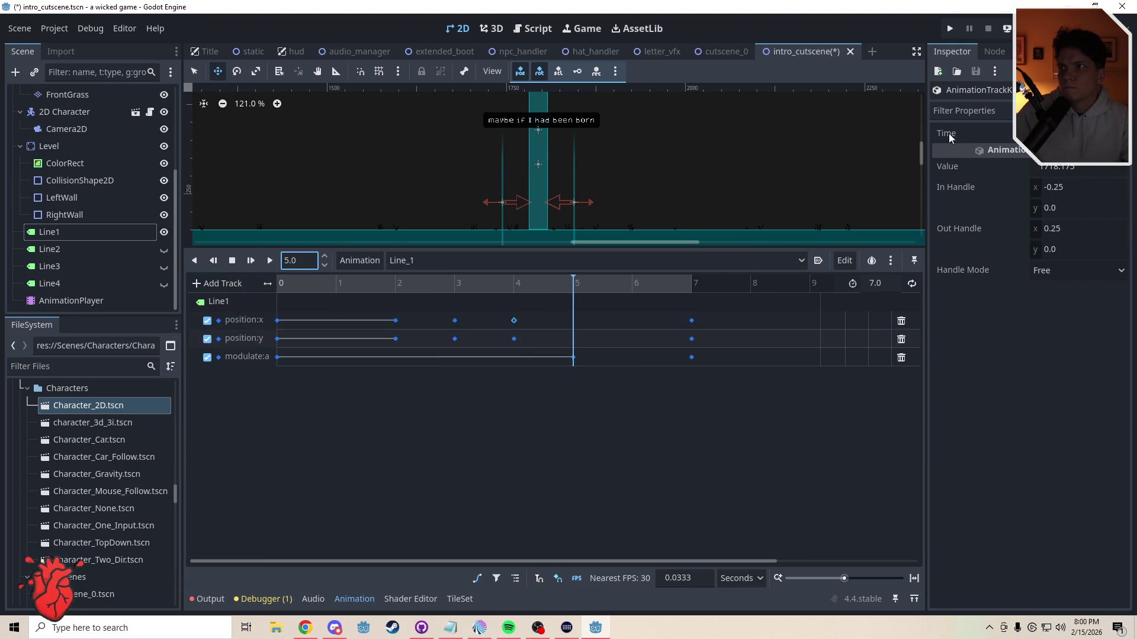
left_click(49, 231)
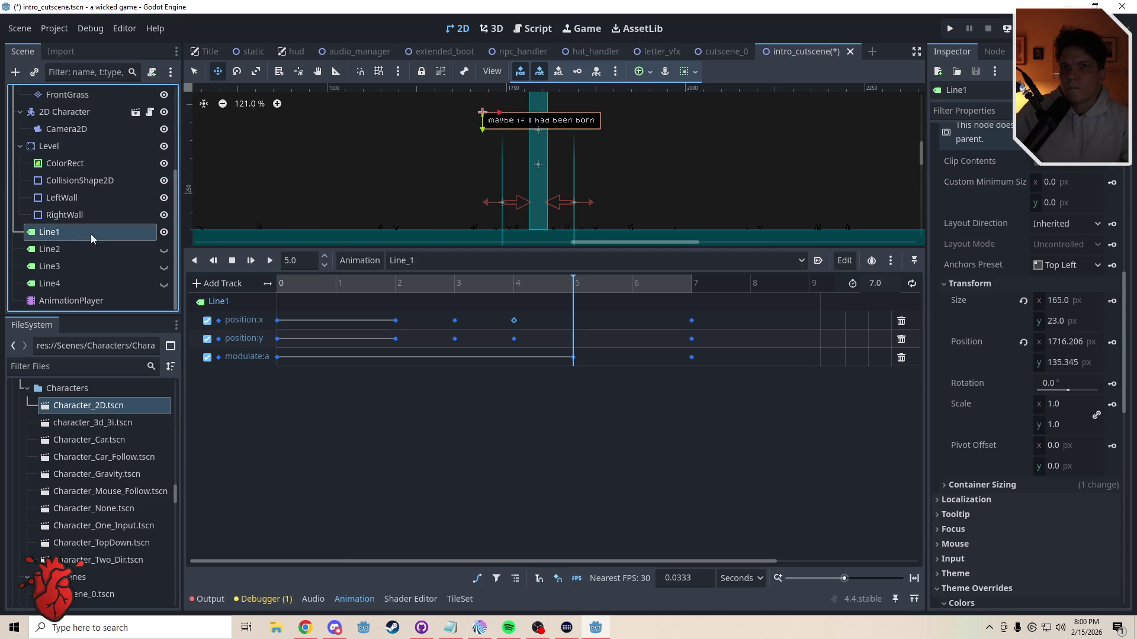
left_click(1116, 348)
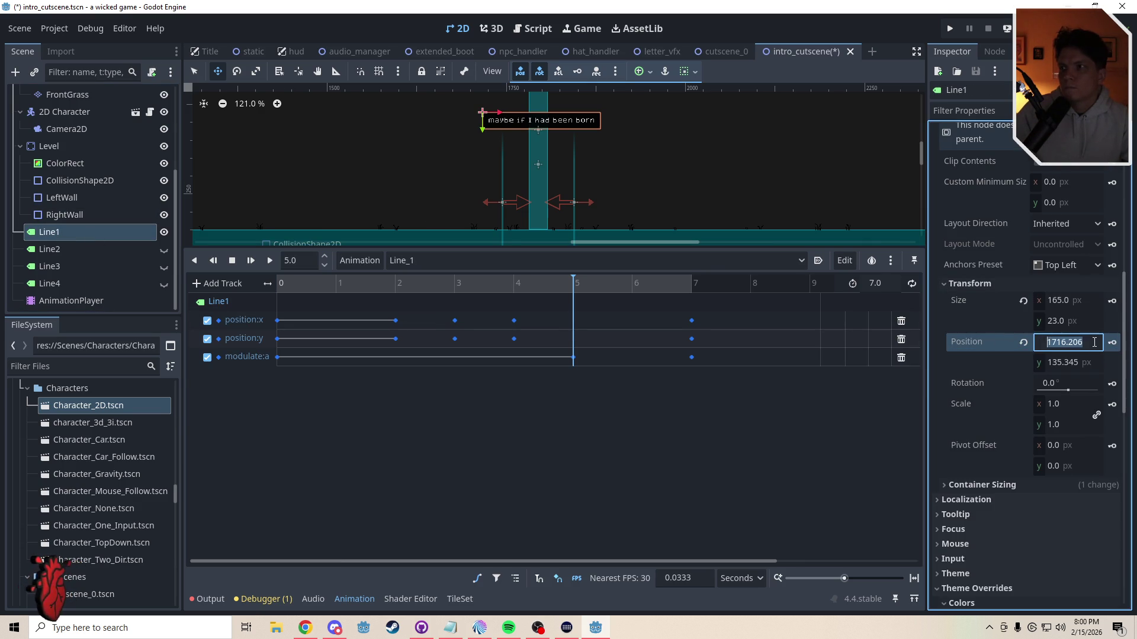
left_click(1094, 342)
type("-10")
key("Return")
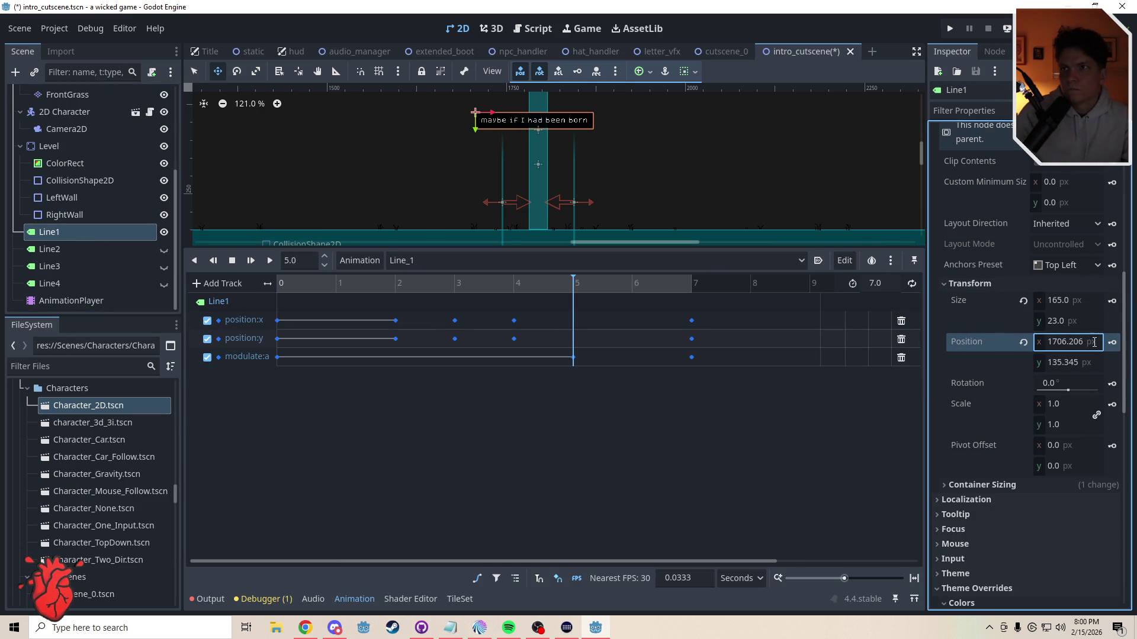
left_click(1112, 343)
Step: At 6 s, shift Line1's x position 10 px right
mouse_move(561, 283)
left_mouse_down()
mouse_move(431, 284)
mouse_move(601, 288)
left_mouse_up()
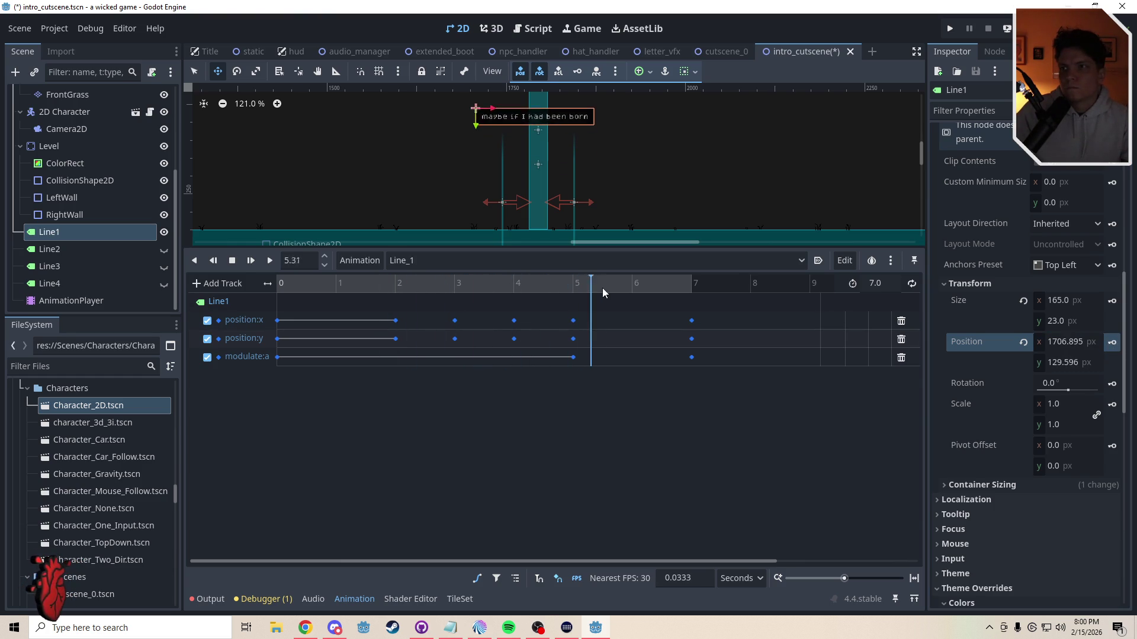
type("6")
key("Return")
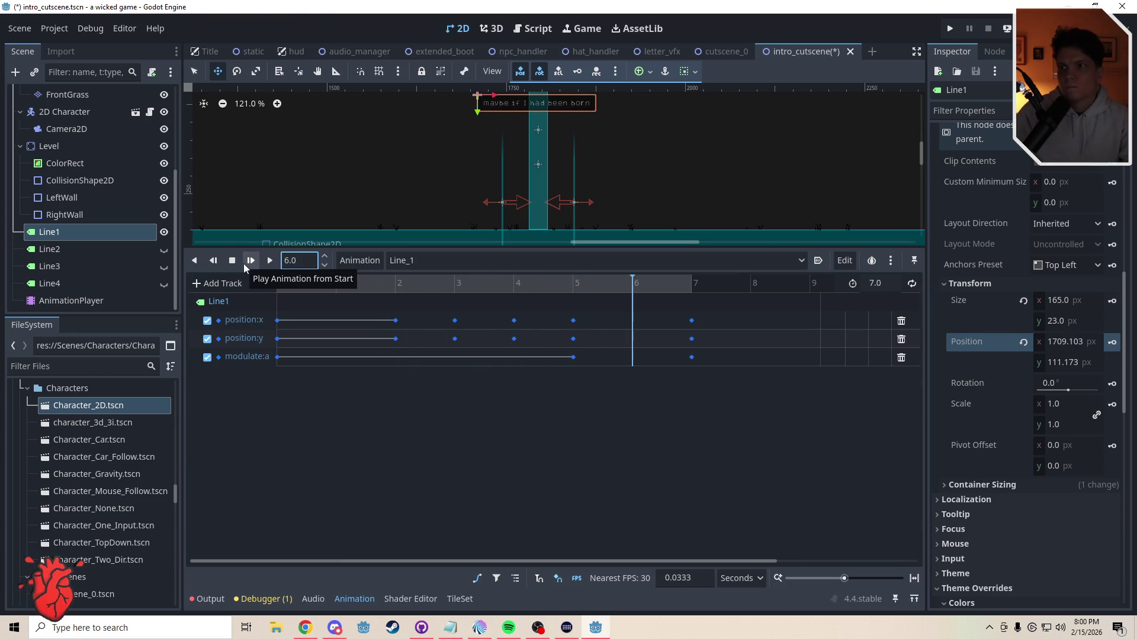
left_click(1094, 343)
type("+10")
key("Return")
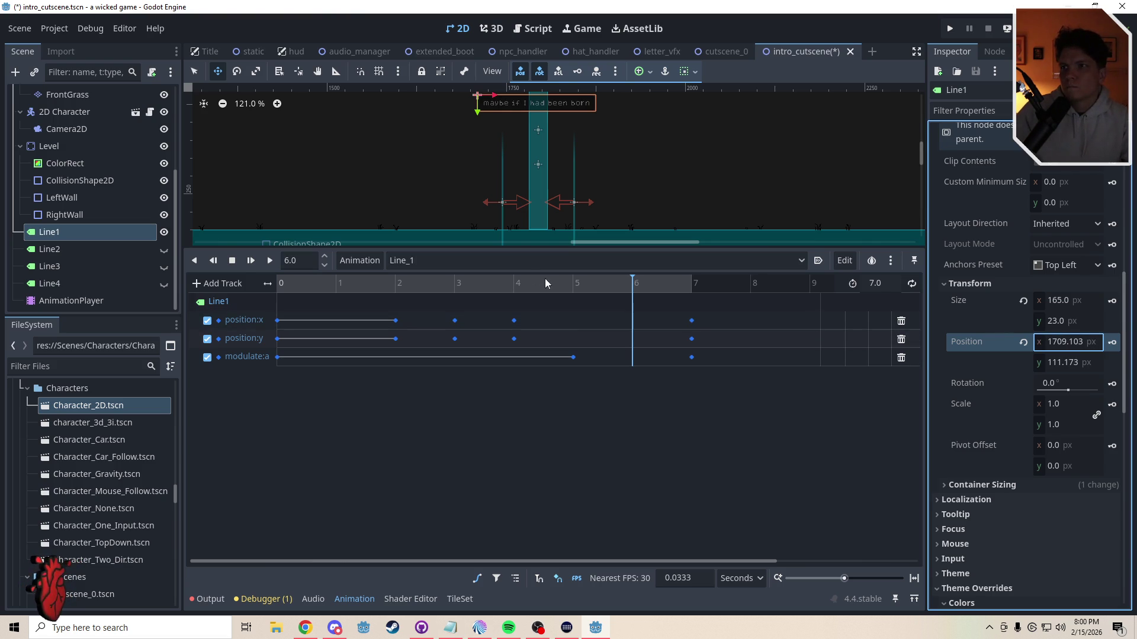
left_click(1097, 346)
type("10")
key("Return")
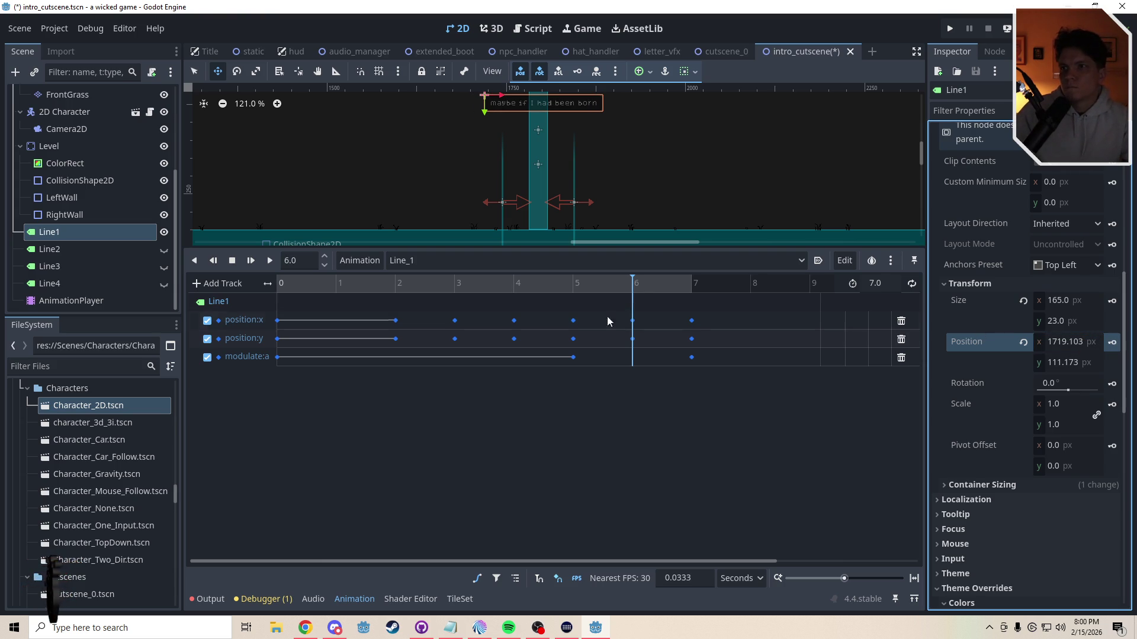
Step: Delete the position:y keys at 3, 4, 5 and 6 seconds and replay Line_1
left_click(454, 338)
key("Delete")
left_click(514, 339)
key("Delete")
left_click(573, 338)
key("Delete")
left_click(632, 339)
key("Delete")
left_click(270, 261)
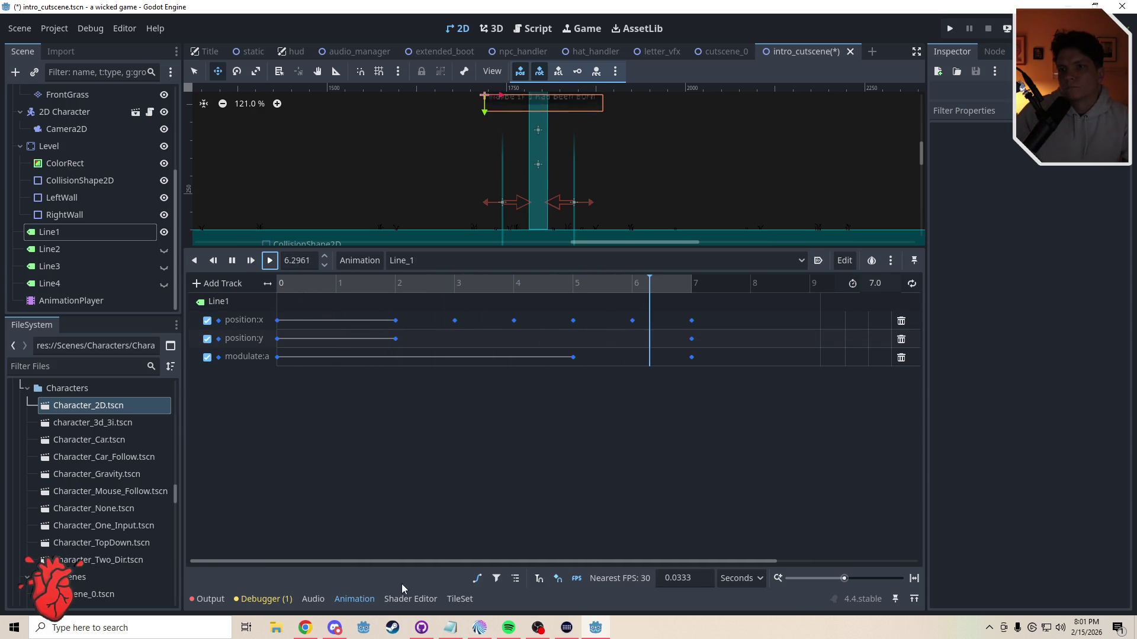
Step: Inspect Line1's vertical position curve in the Bezier editor, then return to track view
left_click(477, 578)
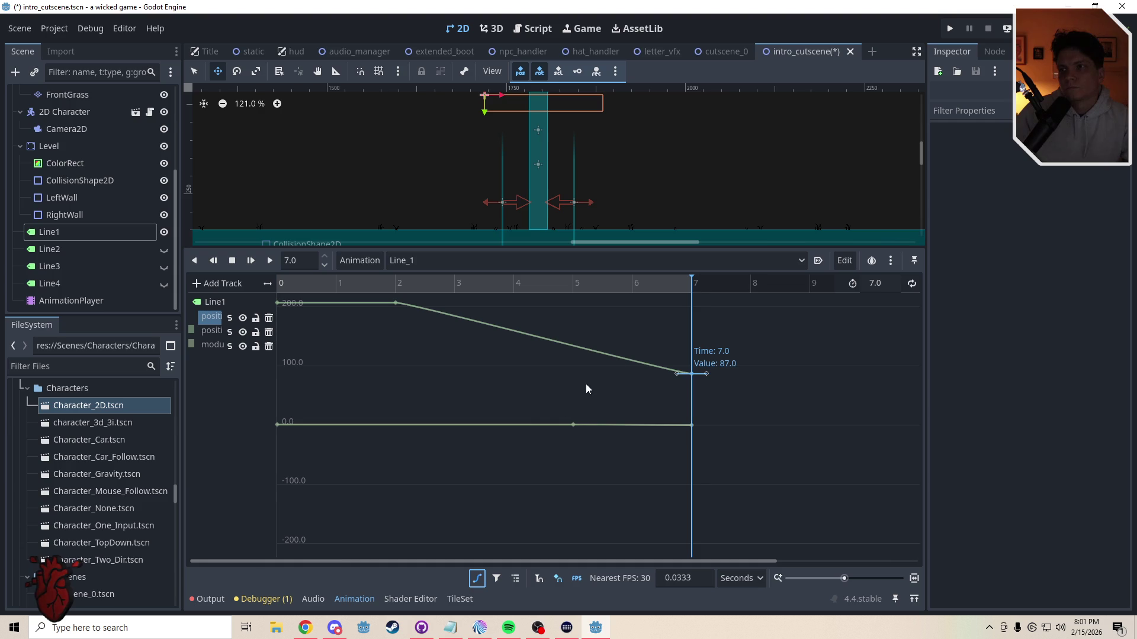
left_click(517, 378)
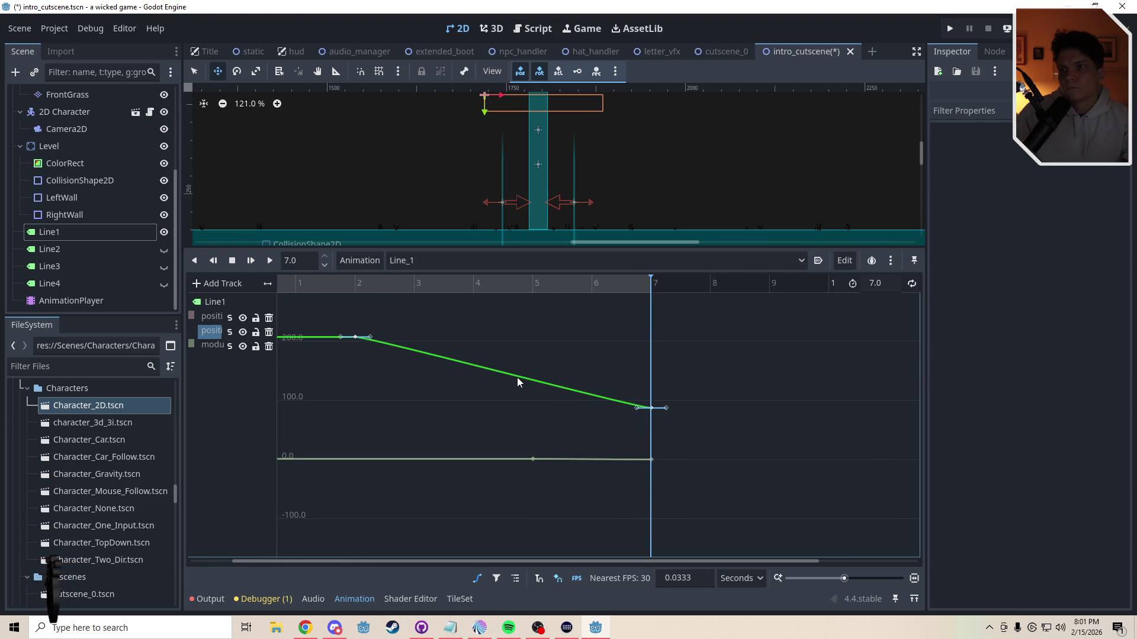
mouse_move(474, 284)
left_mouse_down()
mouse_move(336, 287)
mouse_move(654, 295)
mouse_move(317, 303)
mouse_move(630, 309)
left_mouse_up()
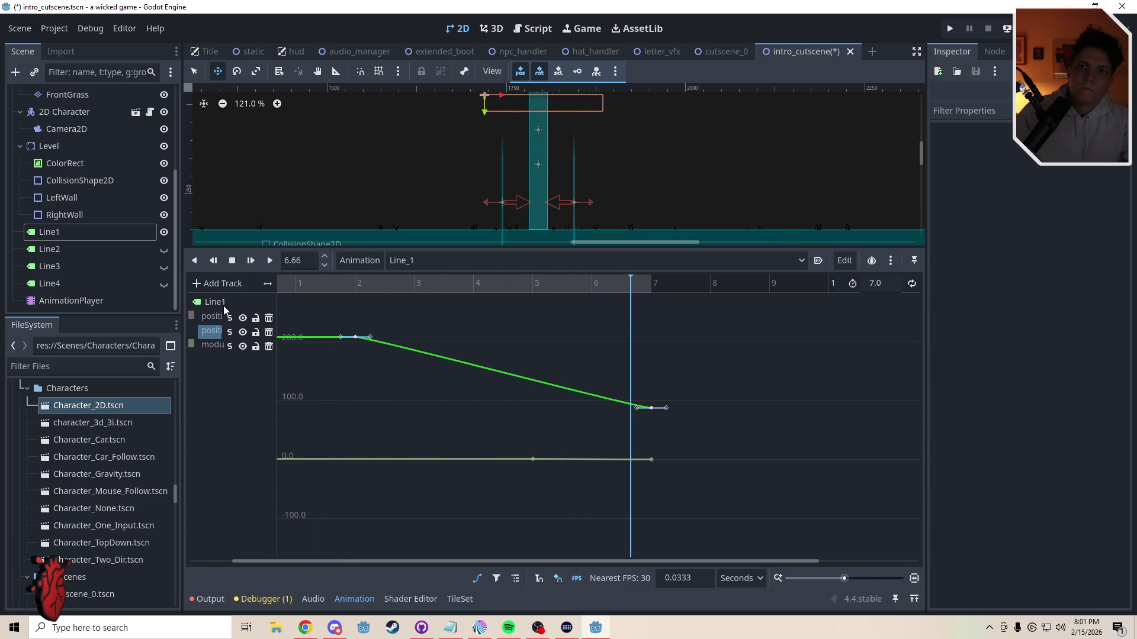
left_click(477, 579)
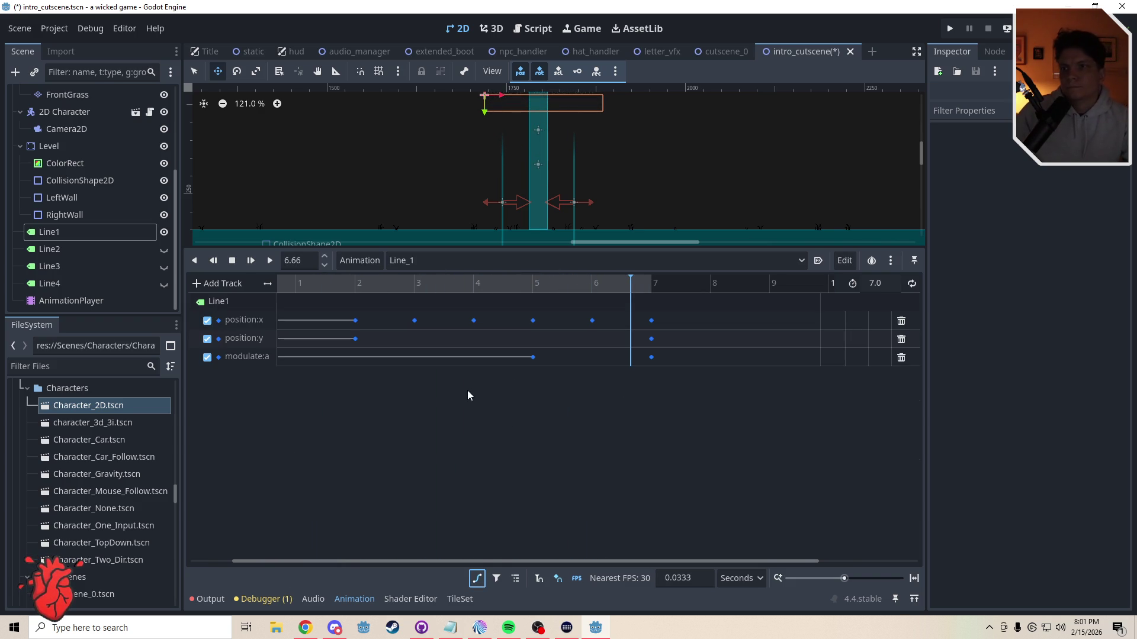
Step: Drag the panel splitter down to enlarge the viewport, replay Line_1 from the start, and select Line1
left_click_drag(488, 253, 492, 431)
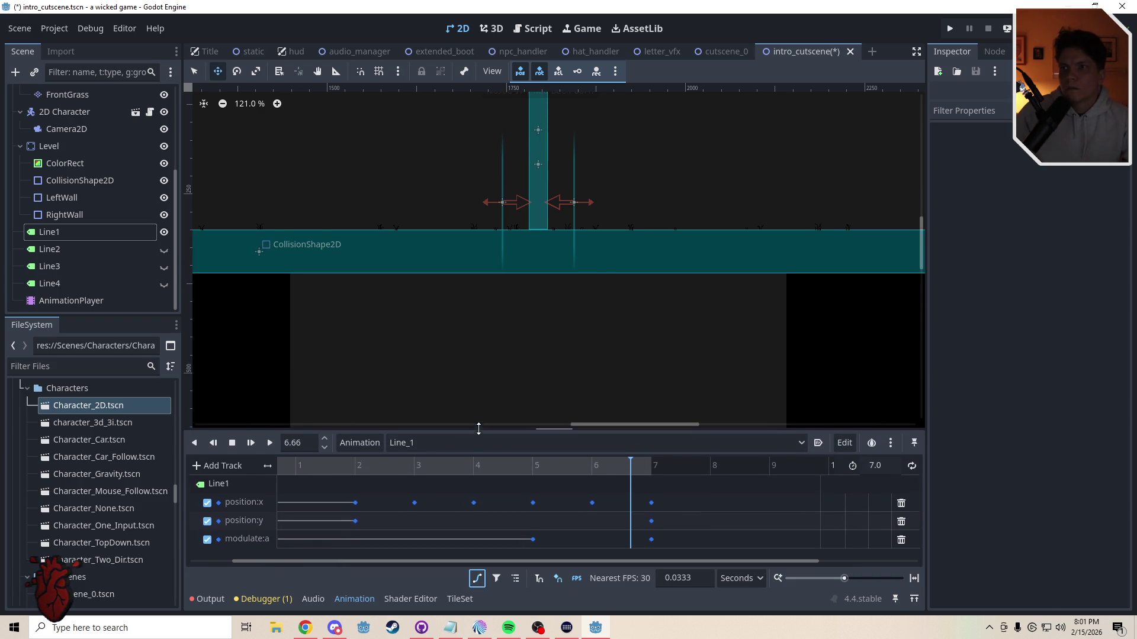
scroll(588, 317, "down", 1)
scroll(574, 346, "up", 1)
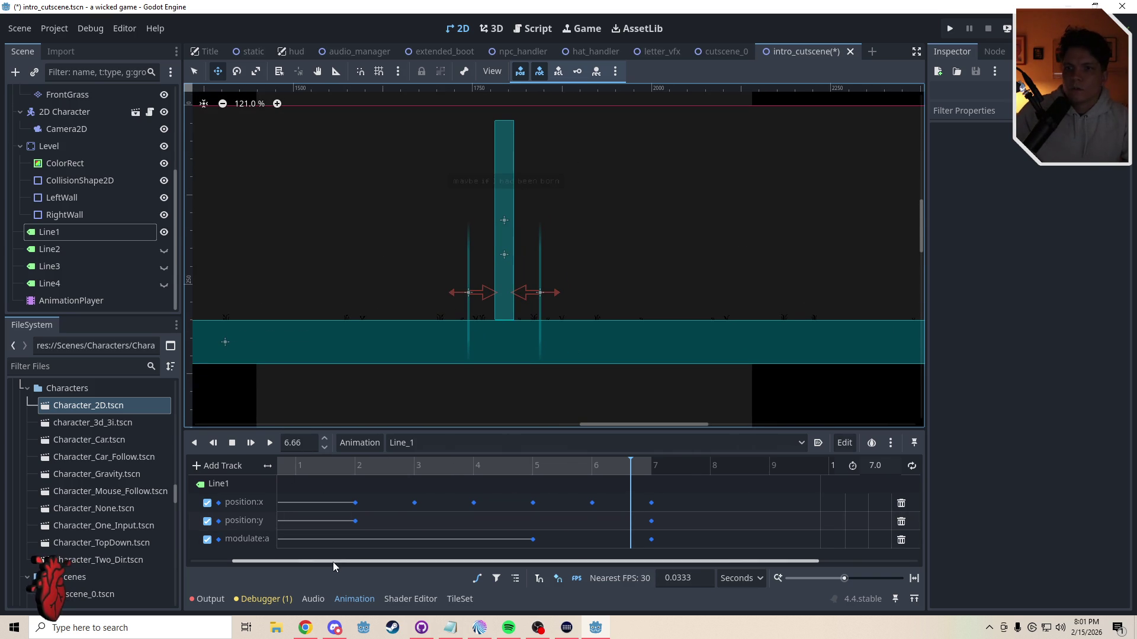
left_click_drag(334, 560, 219, 557)
left_click(286, 465)
left_click(272, 442)
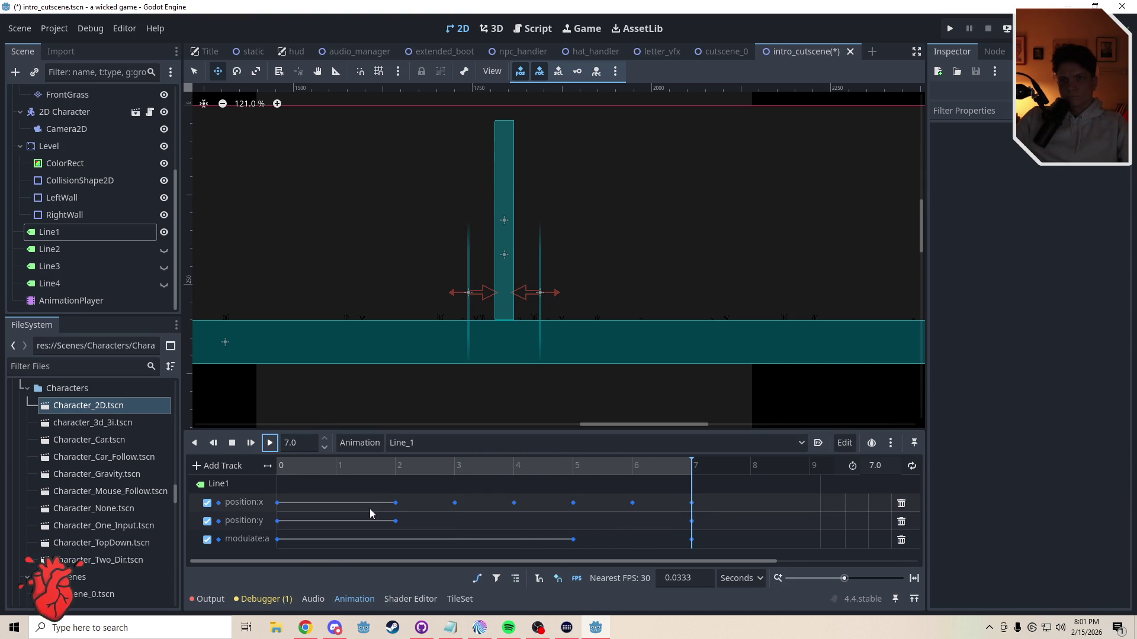
left_click(231, 478)
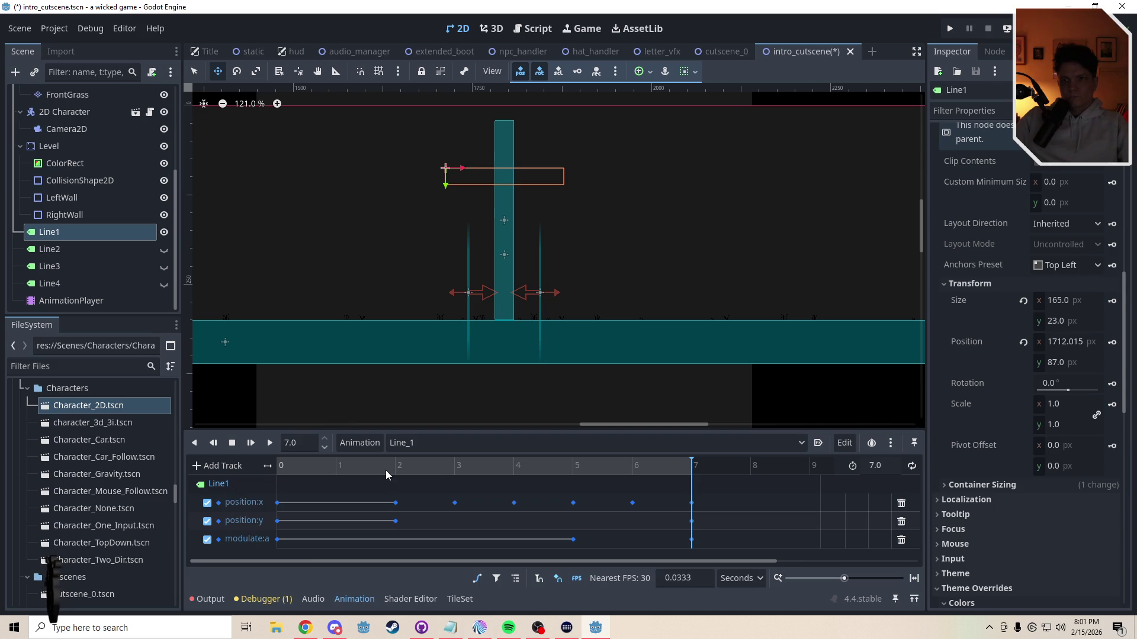
double_click(248, 502)
Step: Select all Line_1 keyframes and create a new animation named Line_2
key("Return")
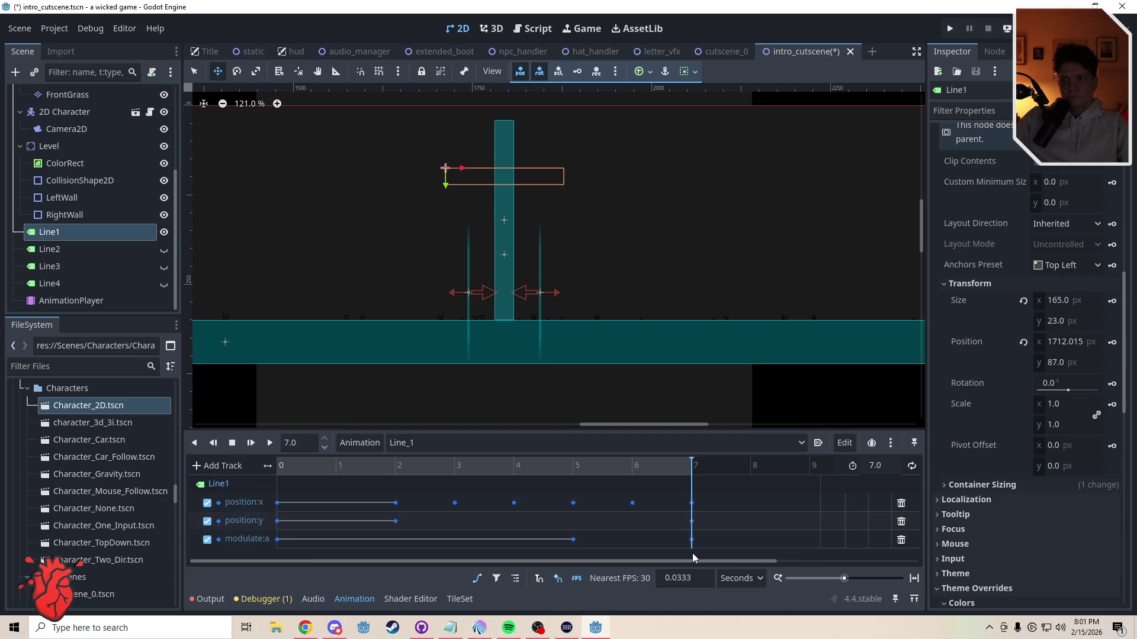
mouse_move(712, 553)
left_mouse_down()
mouse_move(393, 485)
mouse_move(265, 492)
left_mouse_up()
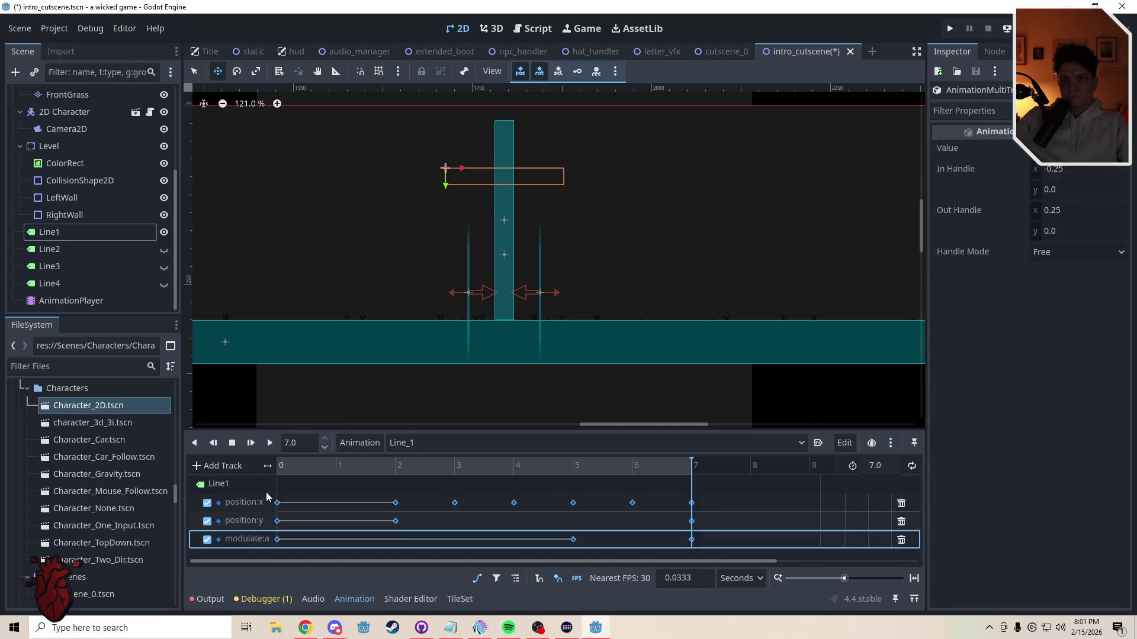
mouse_move(705, 553)
left_mouse_down()
mouse_move(516, 485)
mouse_move(271, 489)
left_mouse_up()
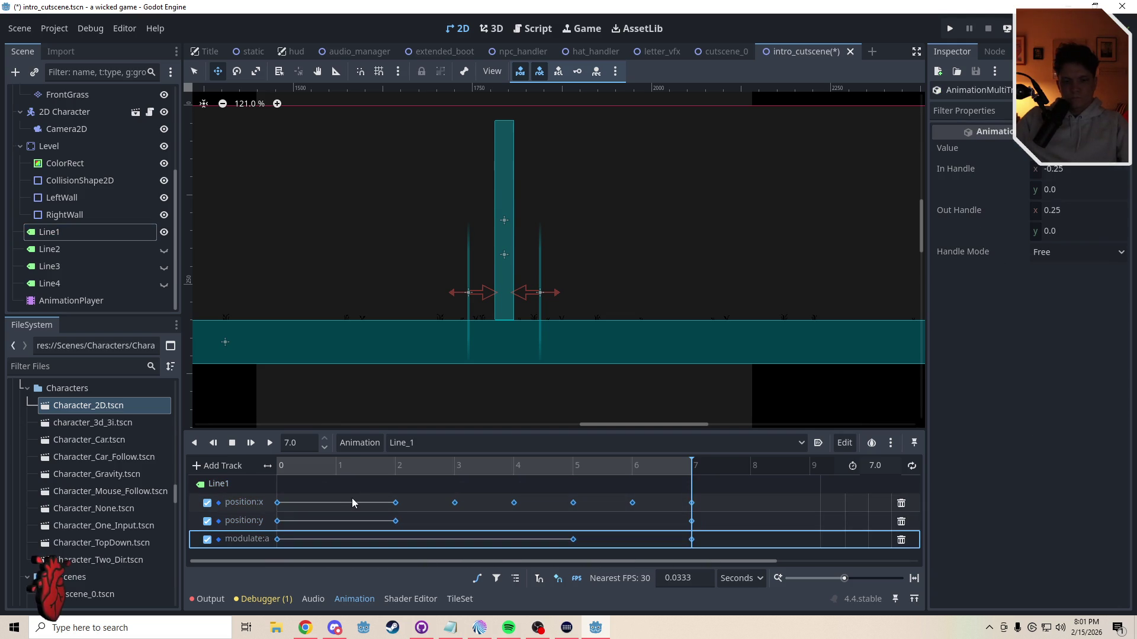
left_click(360, 443)
left_click(359, 461)
type("Line_2")
key("Return")
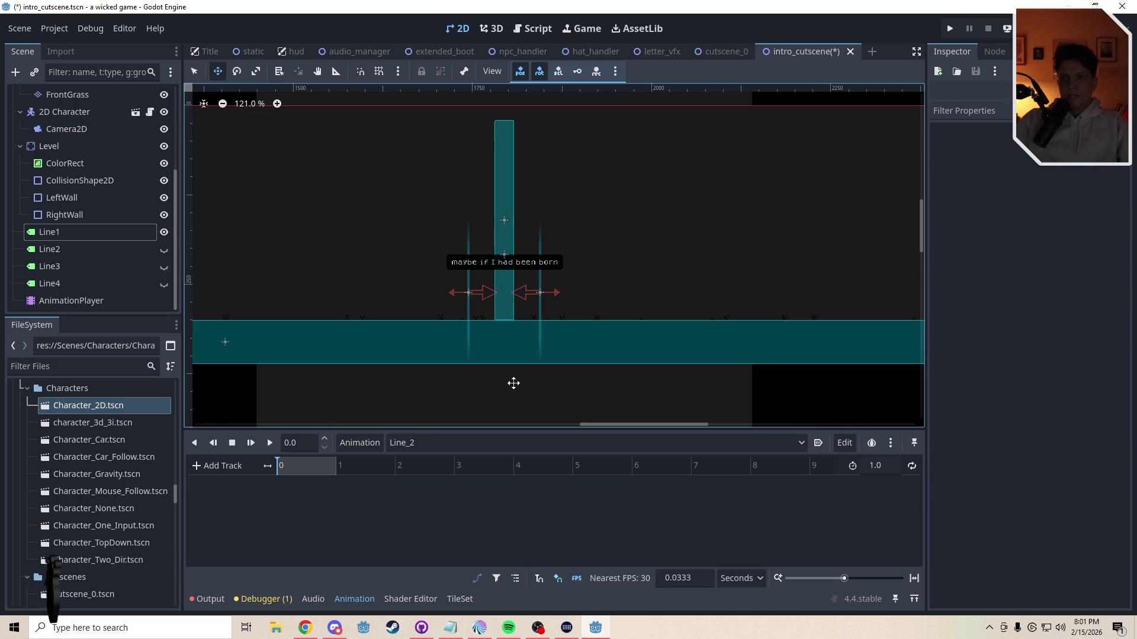
Step: Add a property track for Line2's position and make the Line2 label visible
left_click(204, 465)
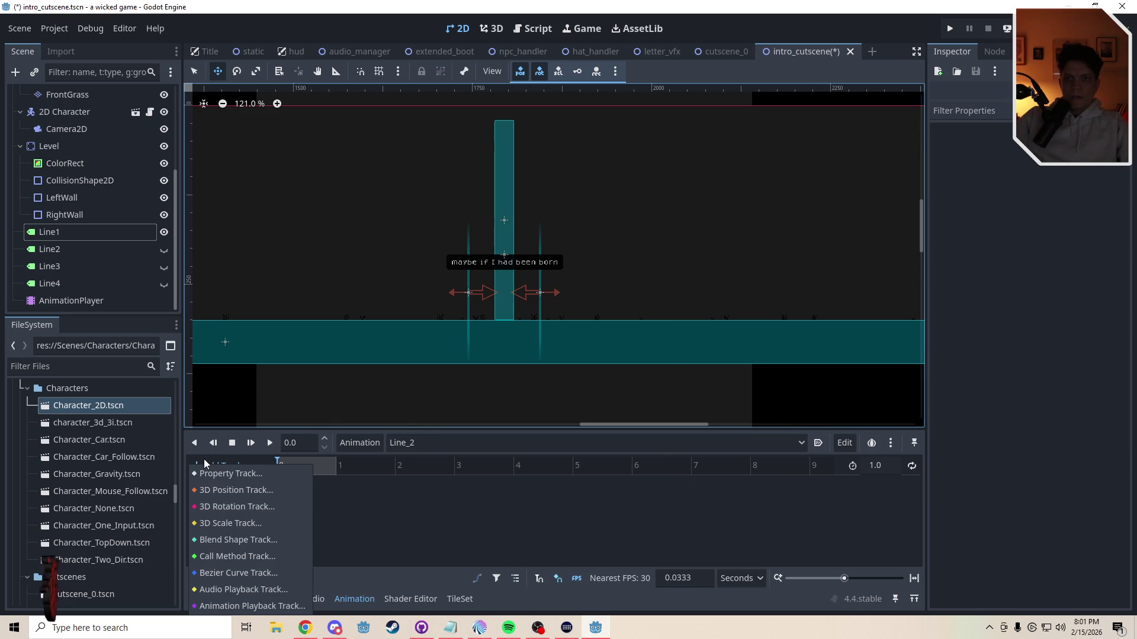
left_click(213, 570)
left_click(521, 434)
left_click(526, 509)
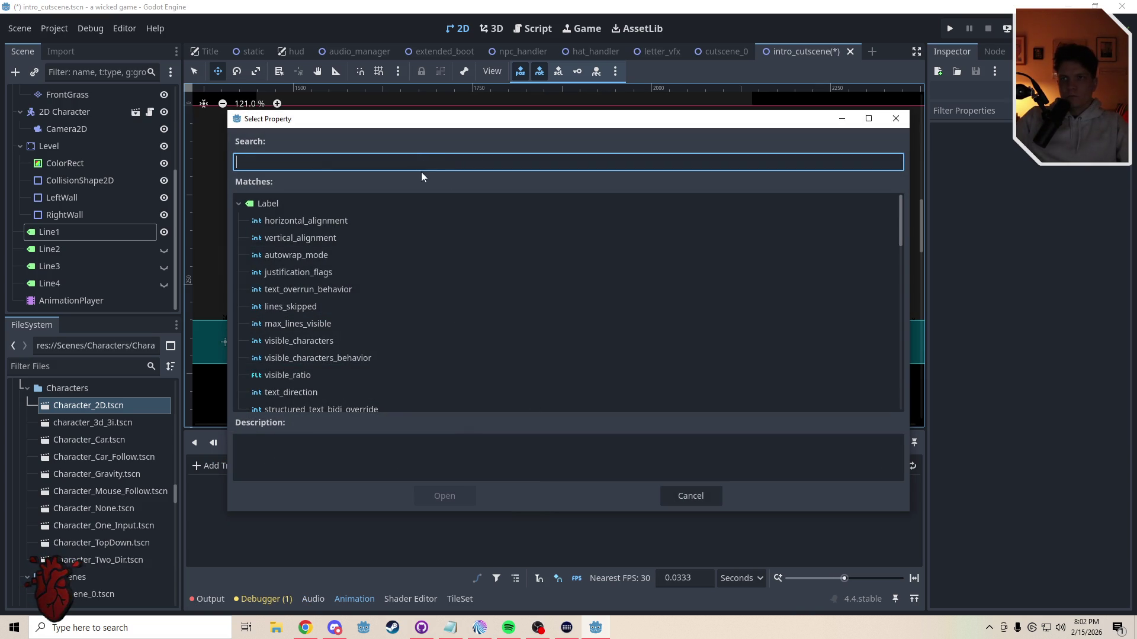
type("pos")
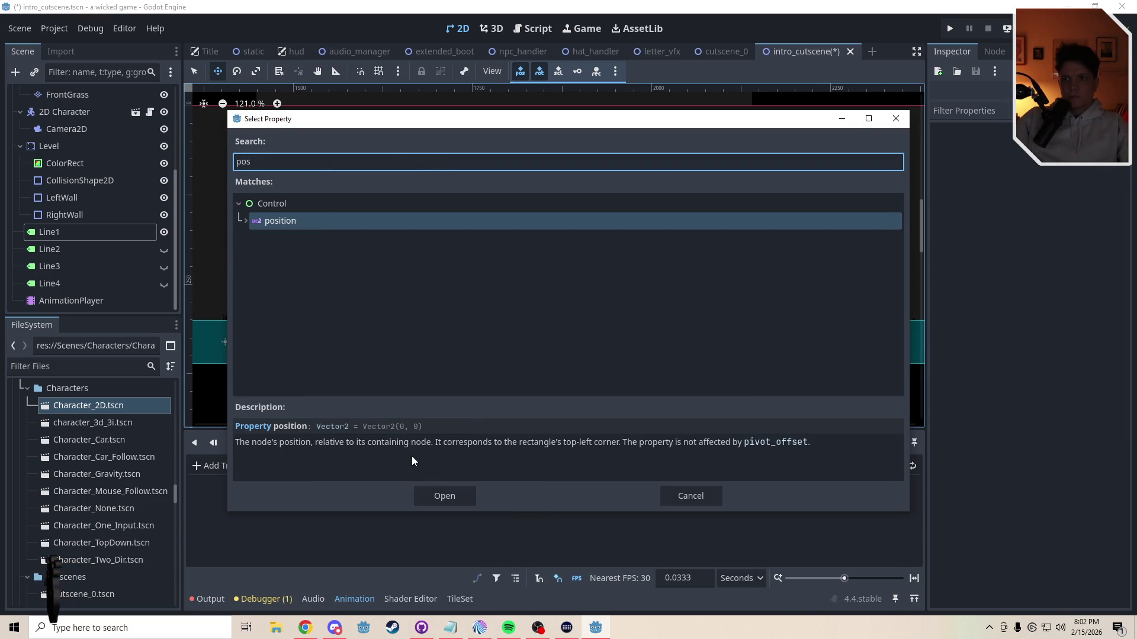
left_click(441, 494)
left_click(107, 249)
left_click(164, 250)
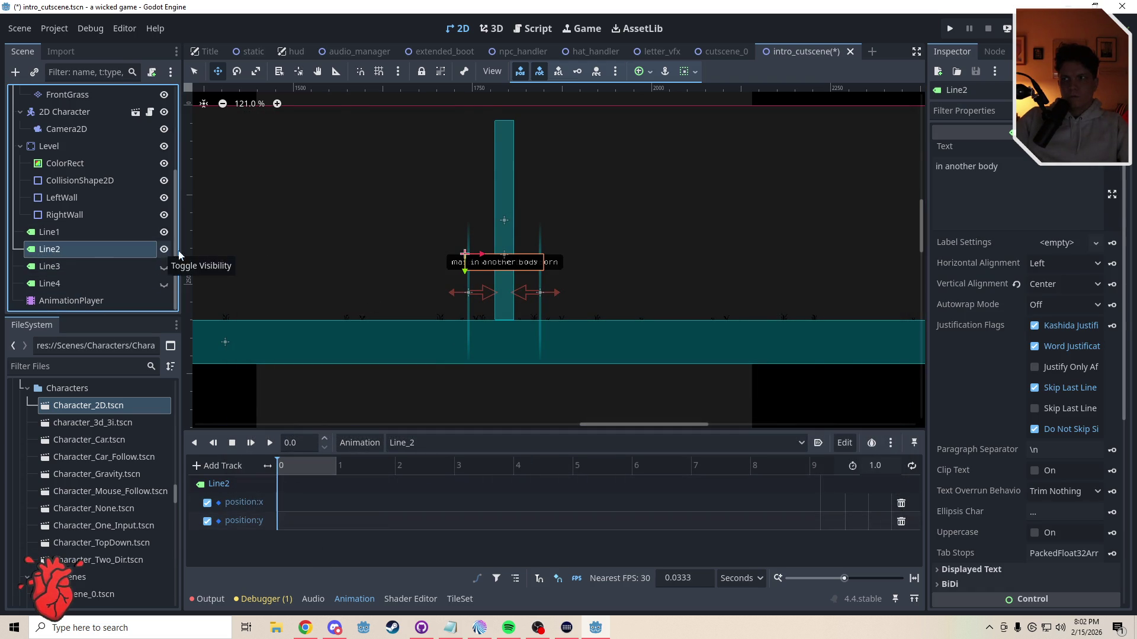
Step: Key Line2's modulate, keep only the alpha track, and paste Line_1's keyframes
left_click_drag(1128, 305, 1126, 510)
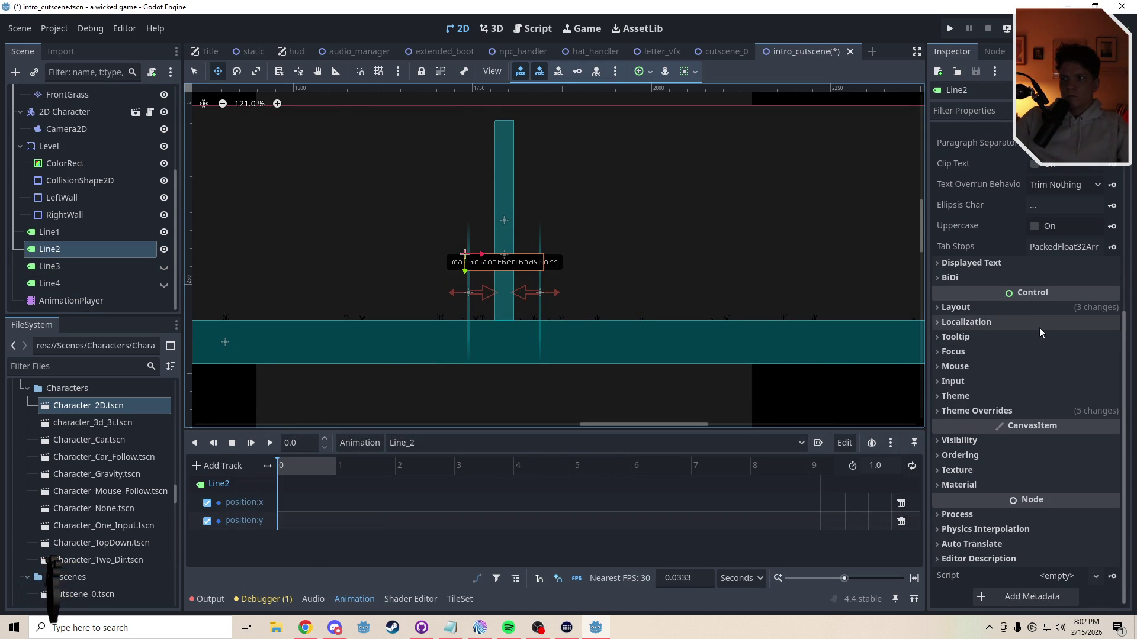
left_click(989, 445)
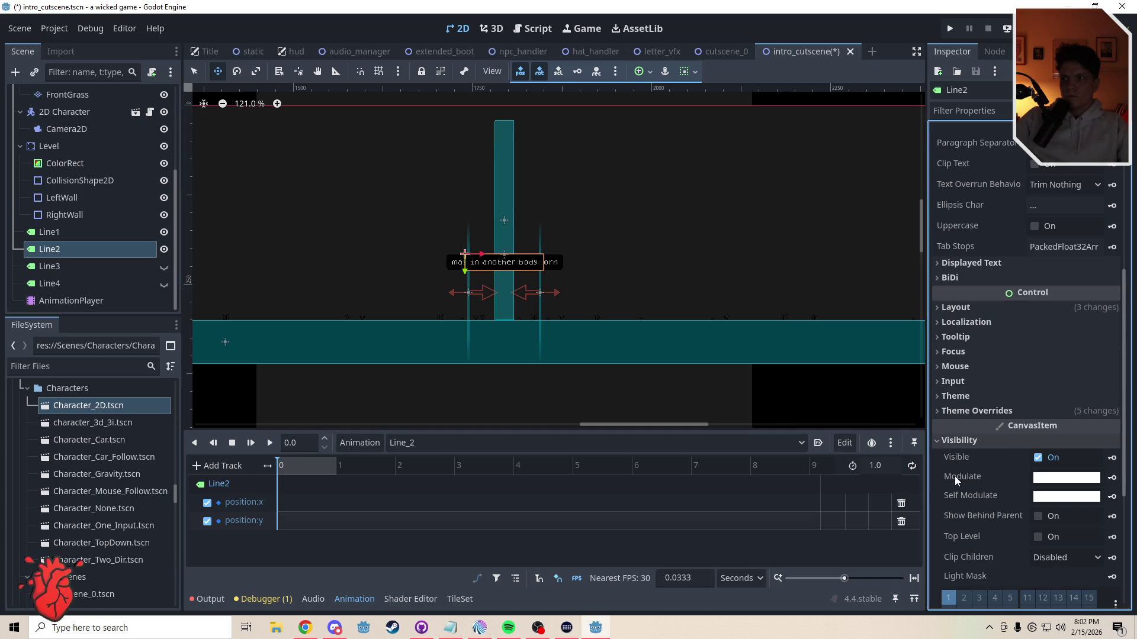
left_click(1111, 477)
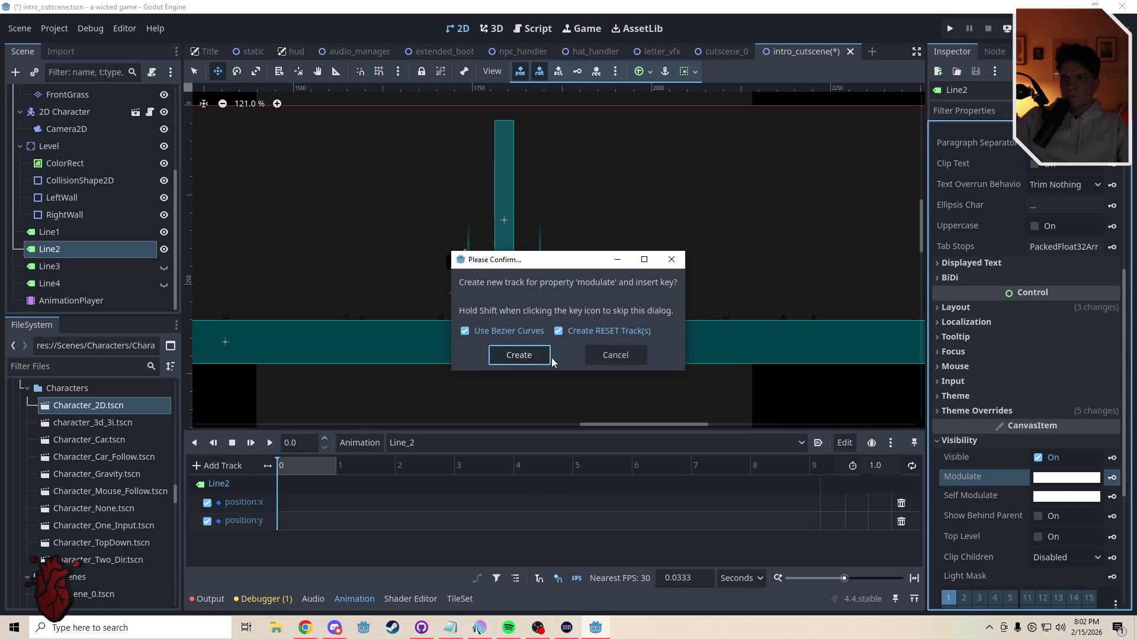
left_click(519, 356)
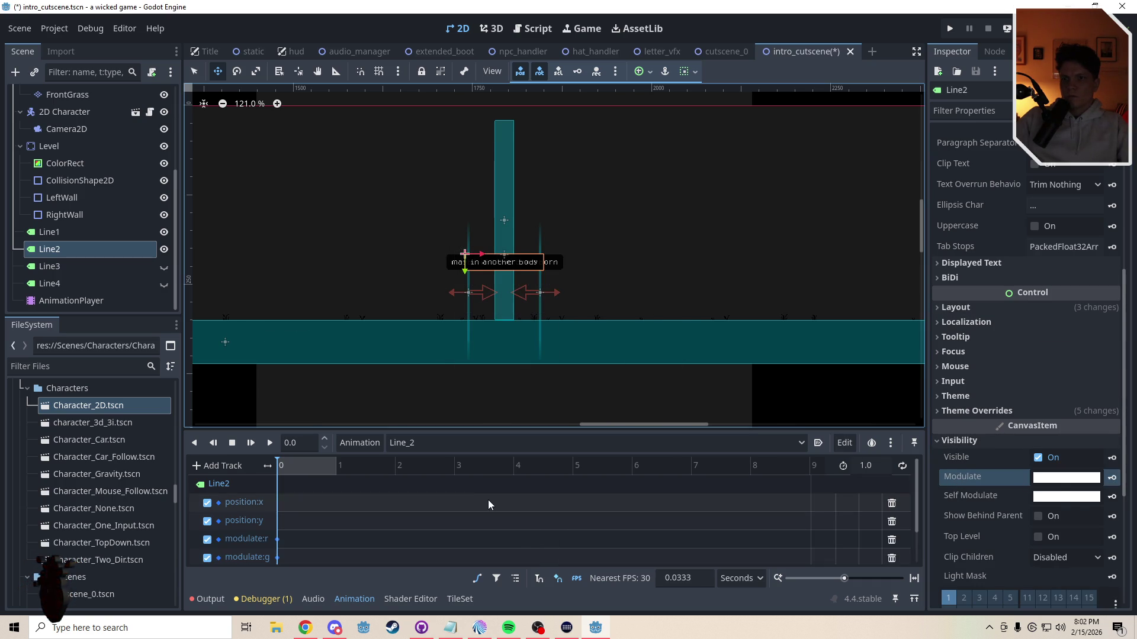
left_click(891, 540)
left_click(891, 540)
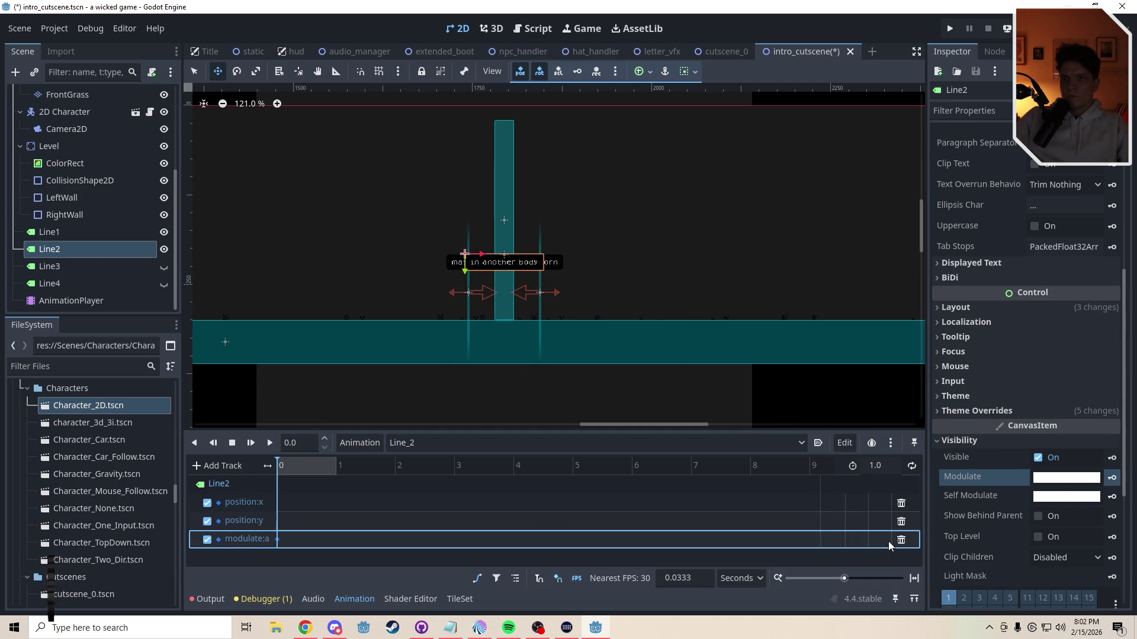
left_click(287, 505)
Step: Hide Line1, set Line_2's length to 7 seconds, and play it
left_click(164, 232)
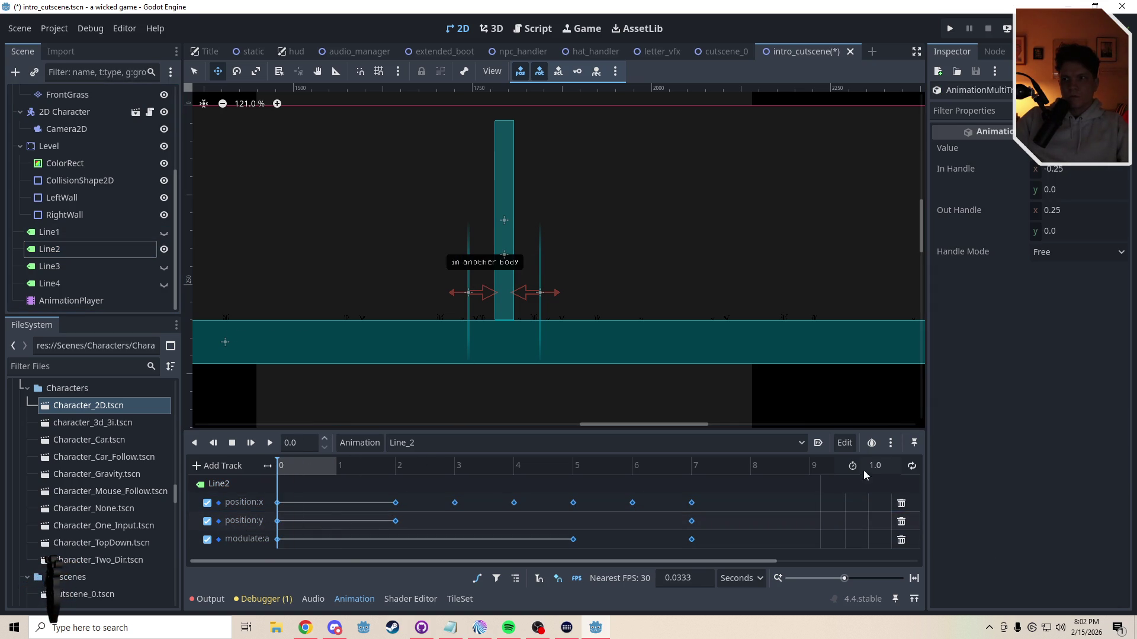
type("7")
key("Return")
left_click(268, 444)
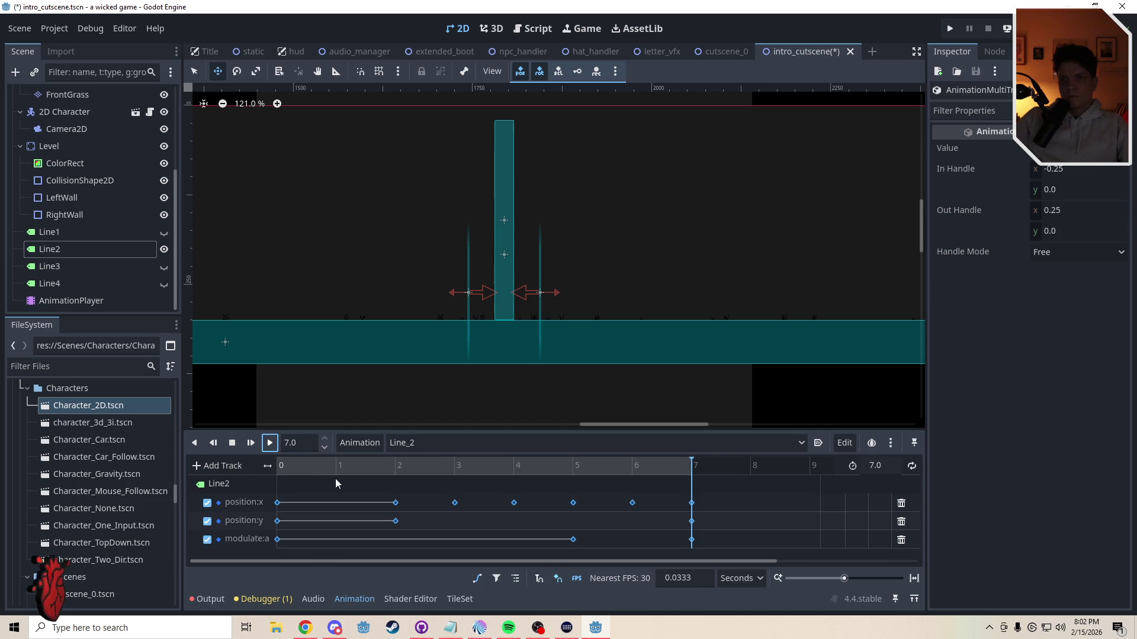
left_click(66, 252)
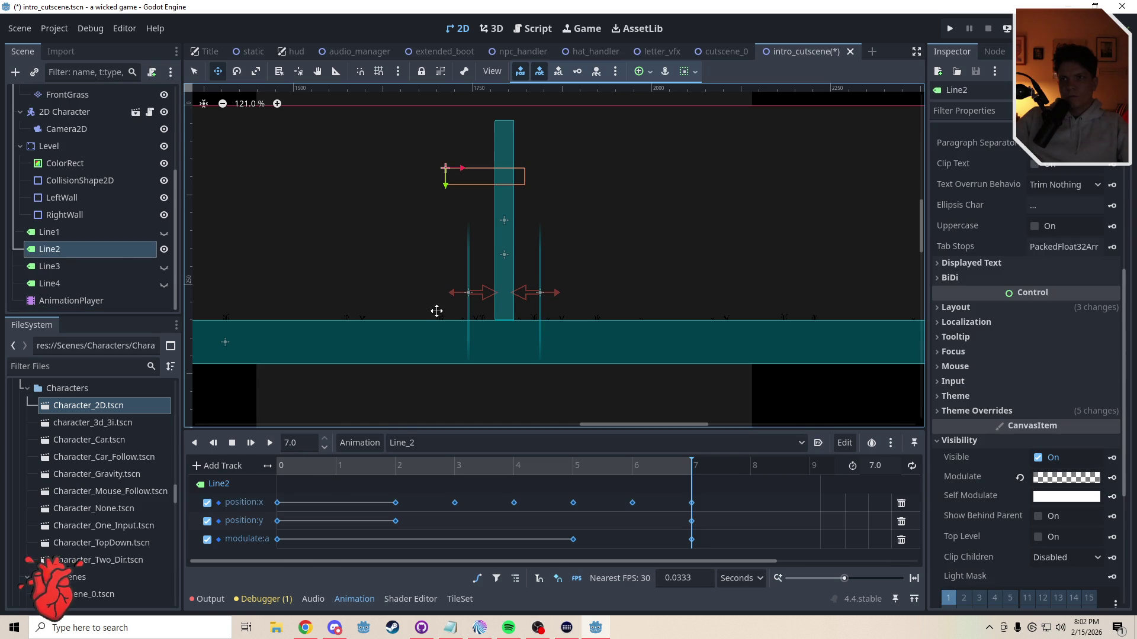
Step: At 0 s, drag the Line2 label slightly right and scrub the timeline to check
left_click(293, 466)
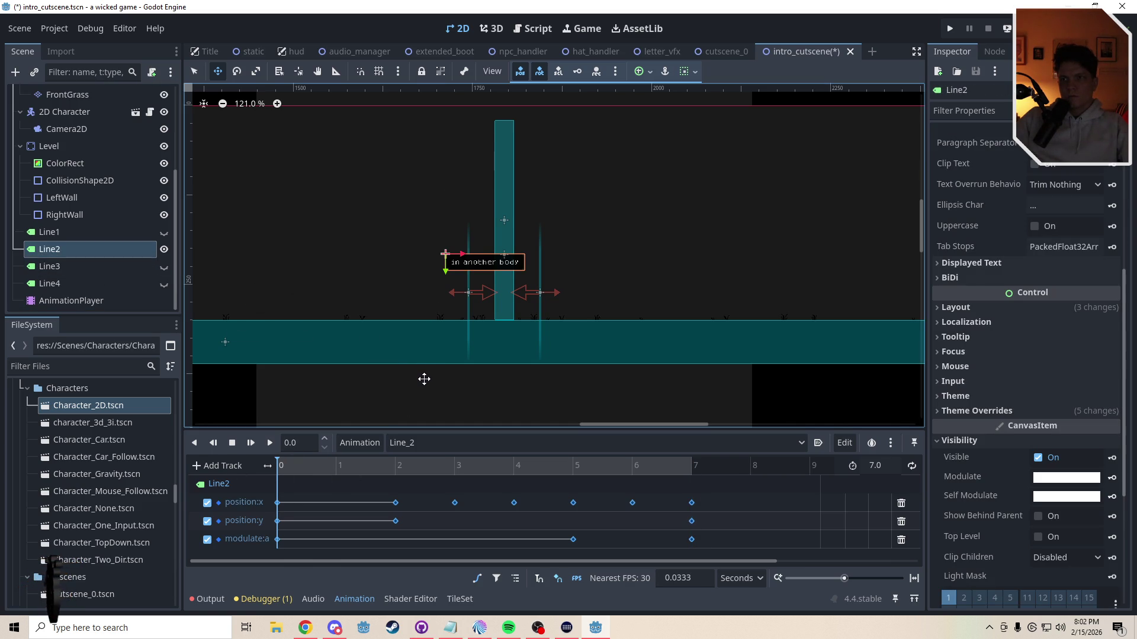
left_click_drag(424, 381, 445, 382)
left_click(331, 466)
left_click_drag(342, 466, 288, 465)
left_click_drag(414, 467, 581, 471)
left_click(278, 512)
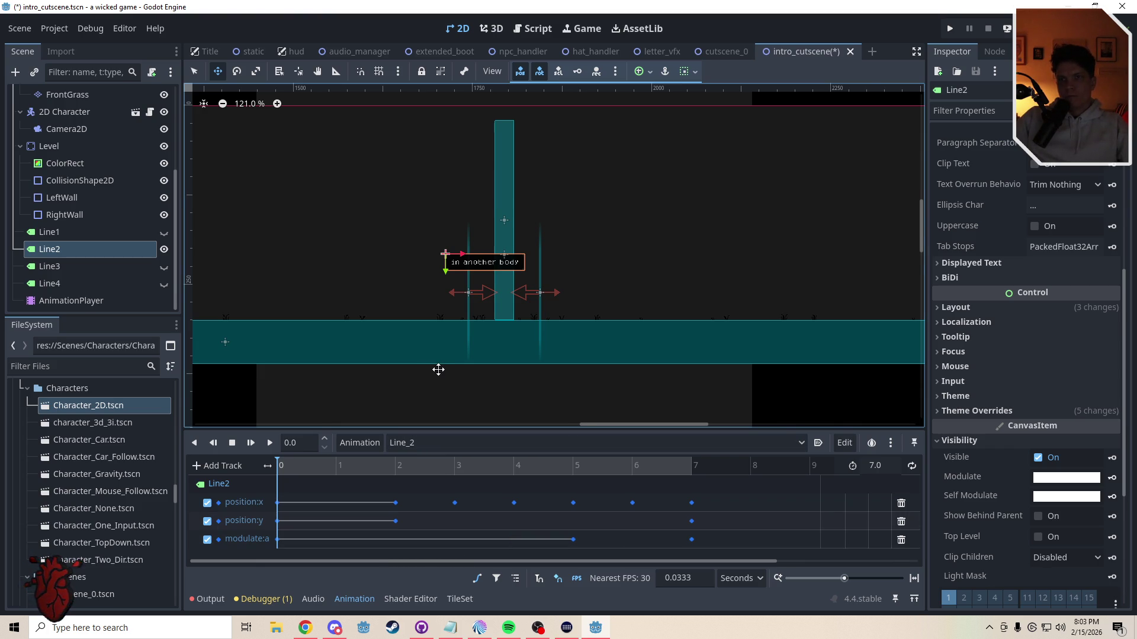
Step: Drag the 'in another body' text further right, then select the first position:x keyframe
scroll(438, 369, "down", 1)
scroll(478, 369, "up", 3)
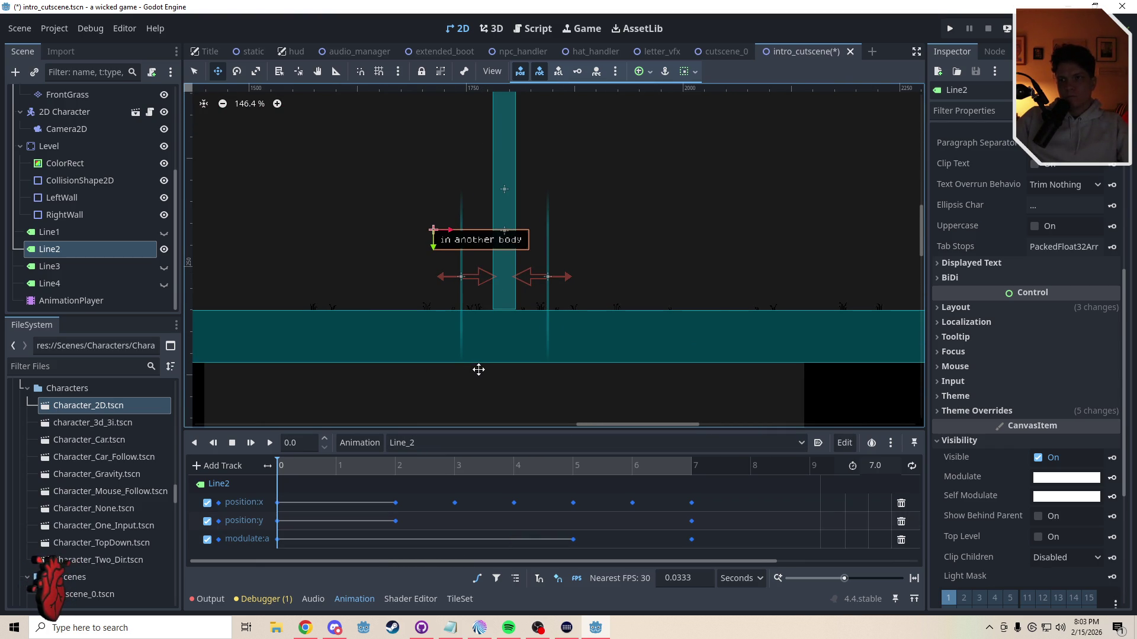
left_click_drag(501, 287, 524, 287)
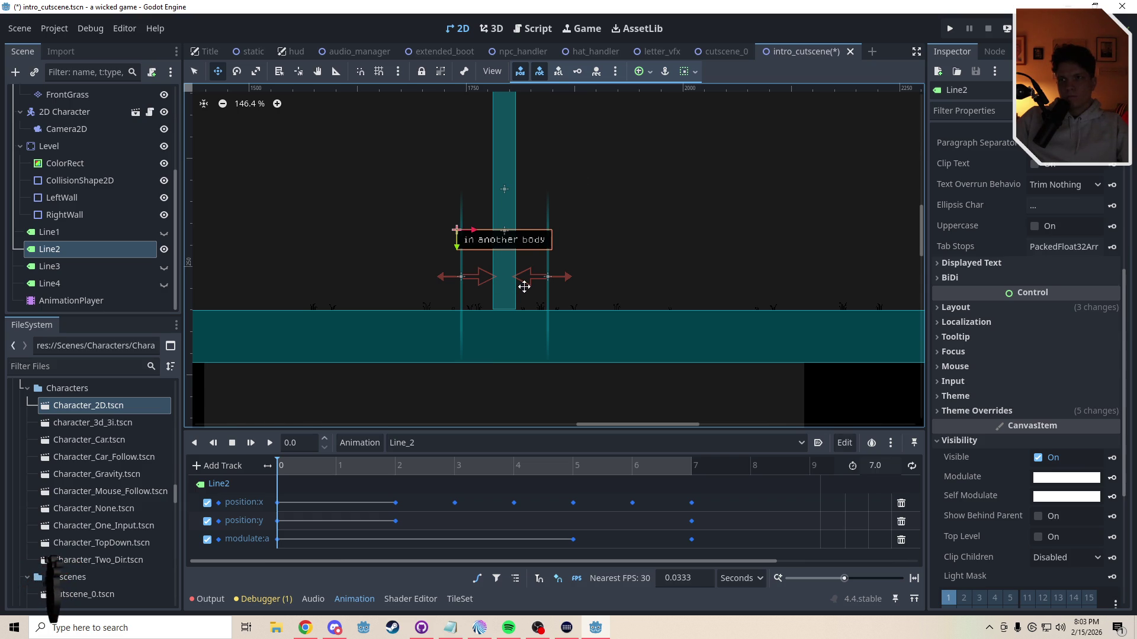
key("q")
left_click(276, 502)
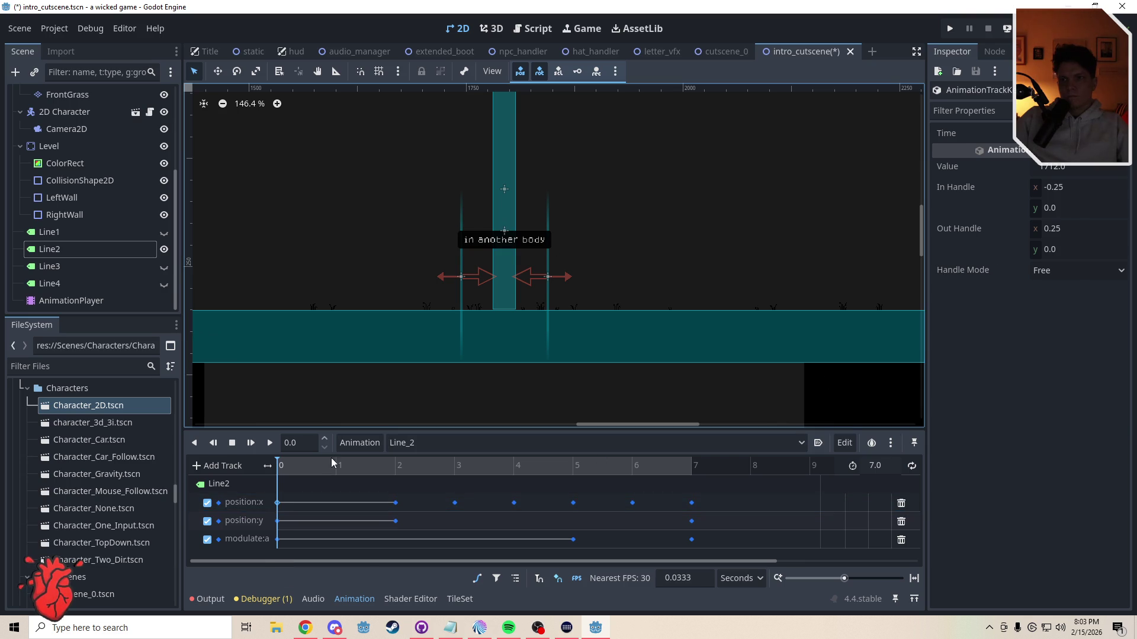
Step: Add 27 to the position:x keys at 0, 2 and 3 s (first becomes 1739)
left_click(1100, 168)
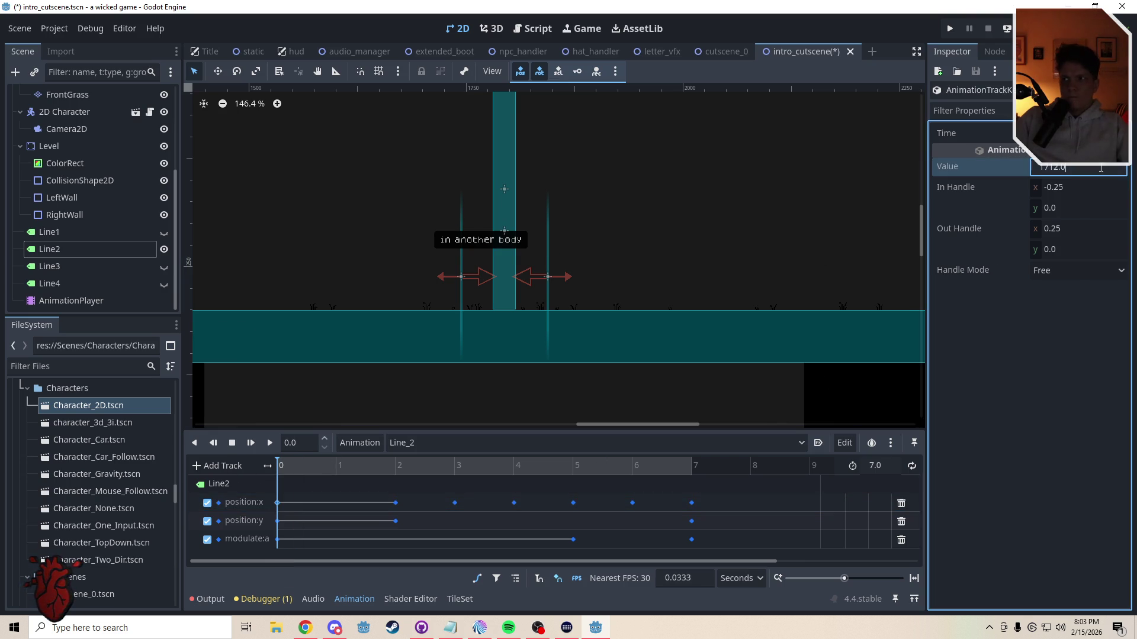
type("*27")
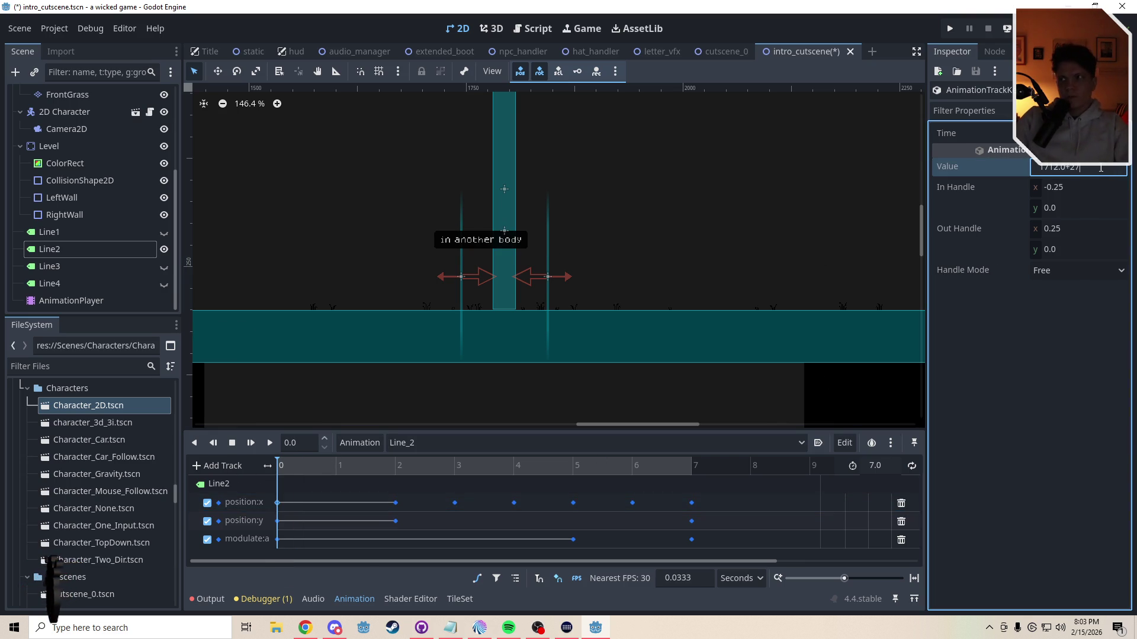
key("Return")
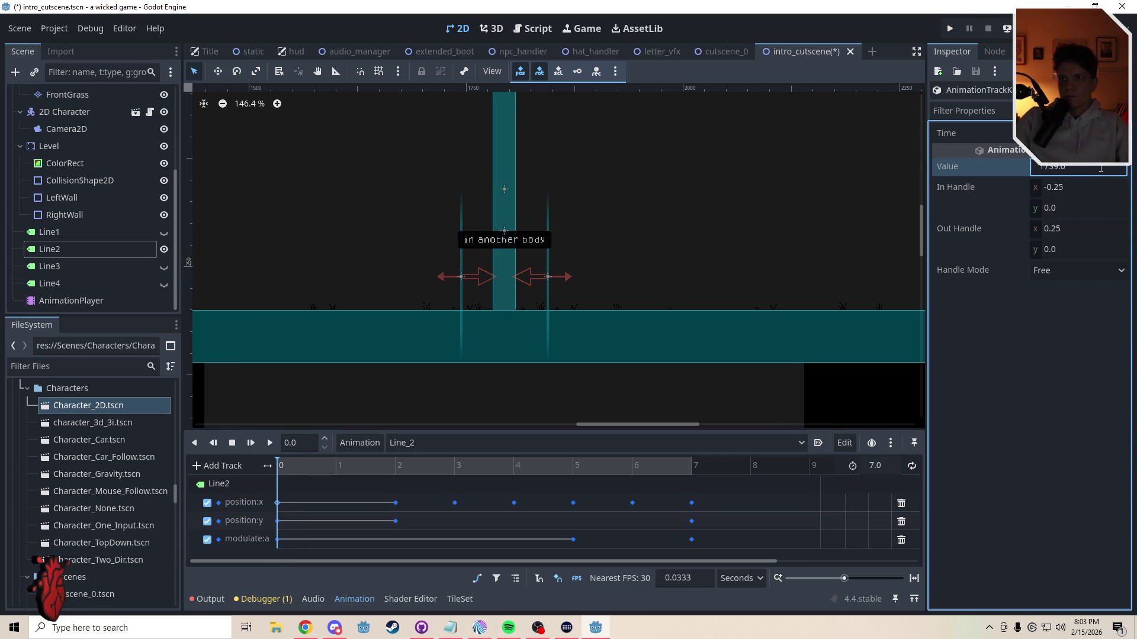
left_click(396, 502)
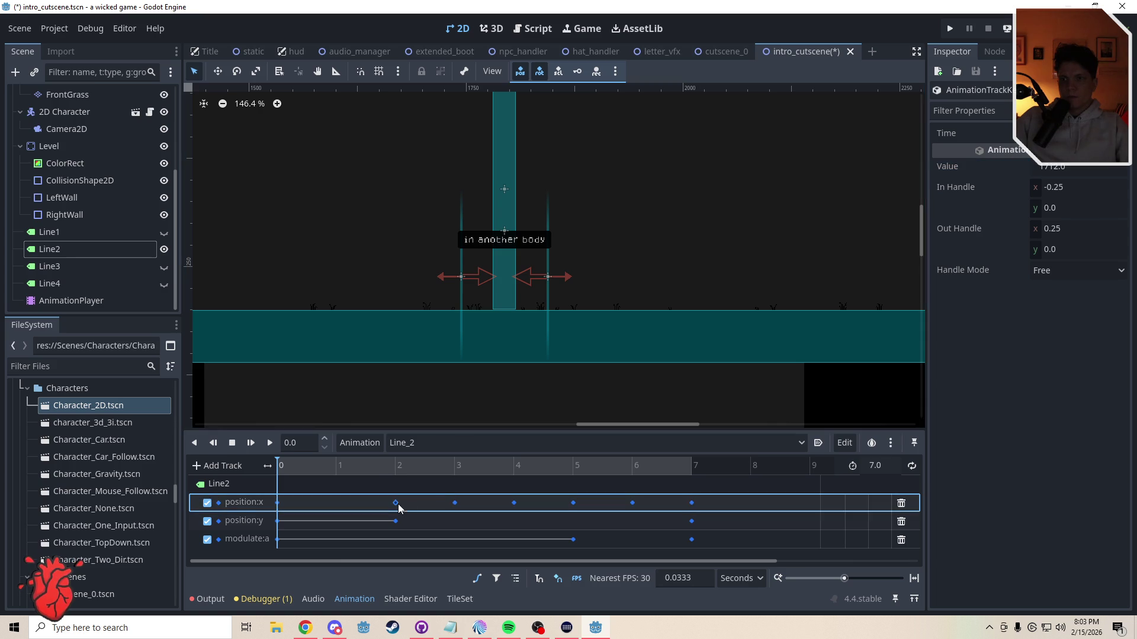
left_click(1088, 168)
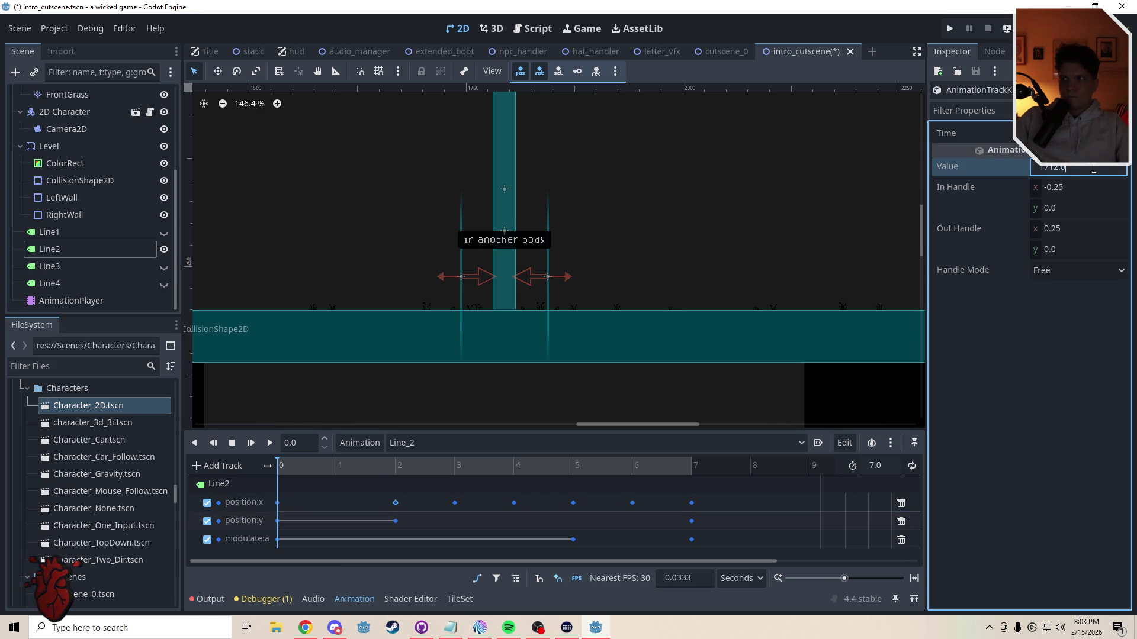
type("1739")
left_click(454, 503)
left_click(1079, 167)
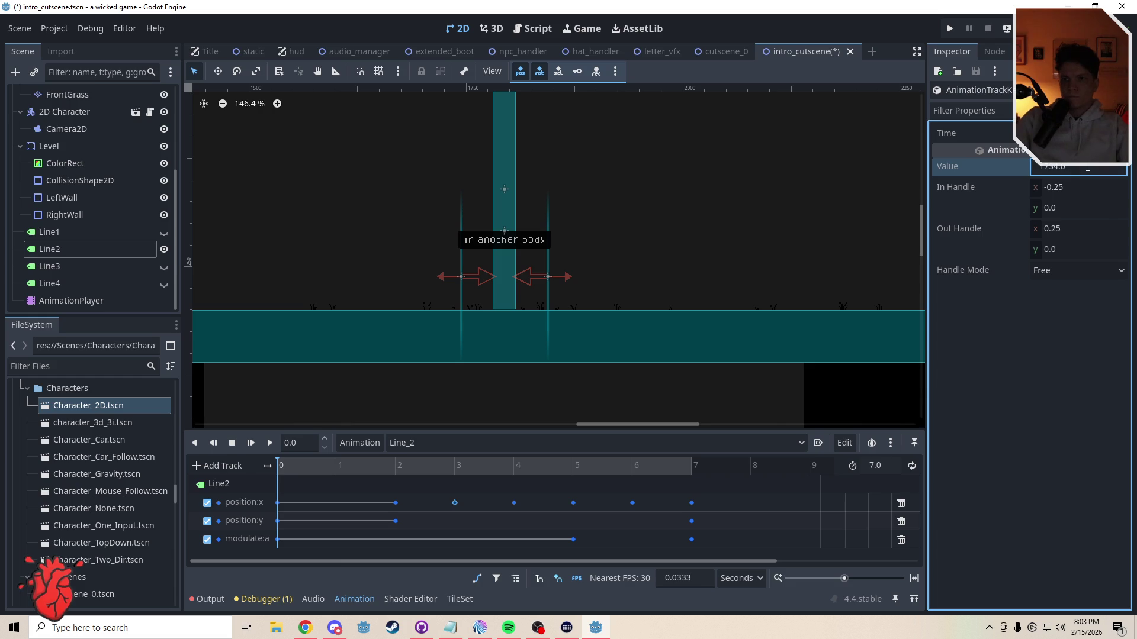
Step: Add 27 to the position:x keys at 4, 5, 6 and 7 s, then play Line_2
left_click(514, 503)
left_click(1102, 167)
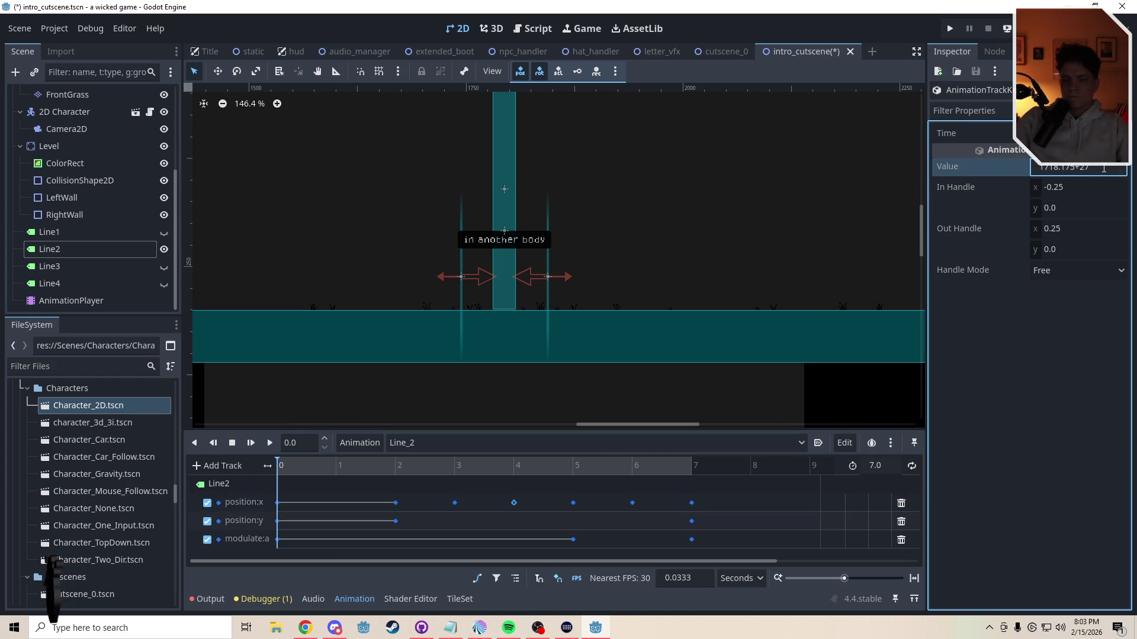
left_click(573, 503)
left_click(1094, 168)
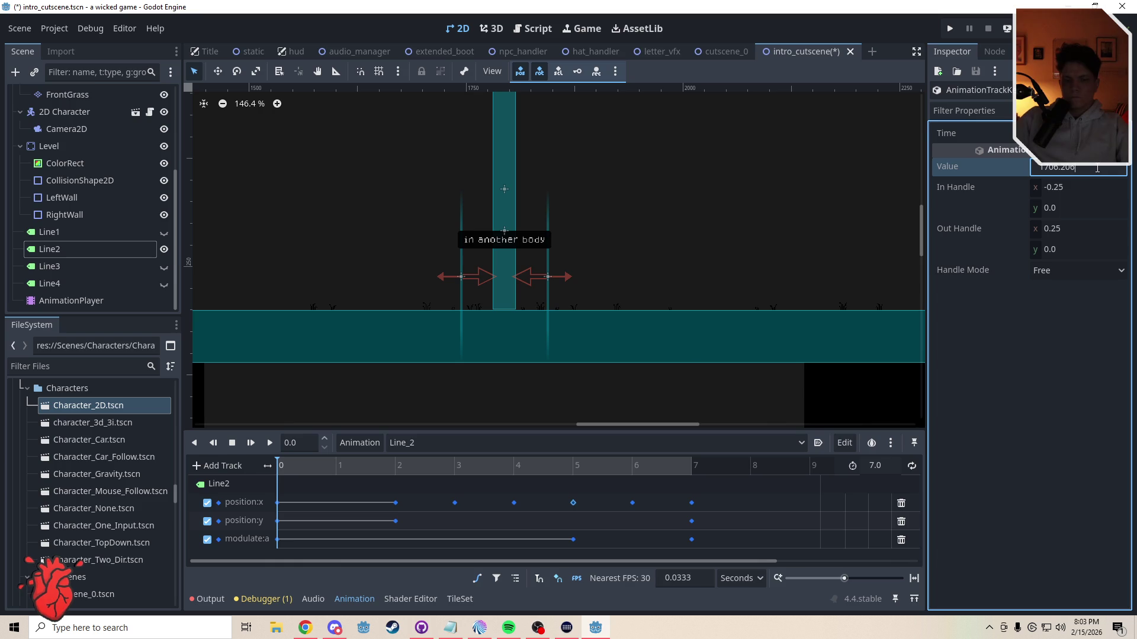
left_click(633, 502)
left_click(1098, 167)
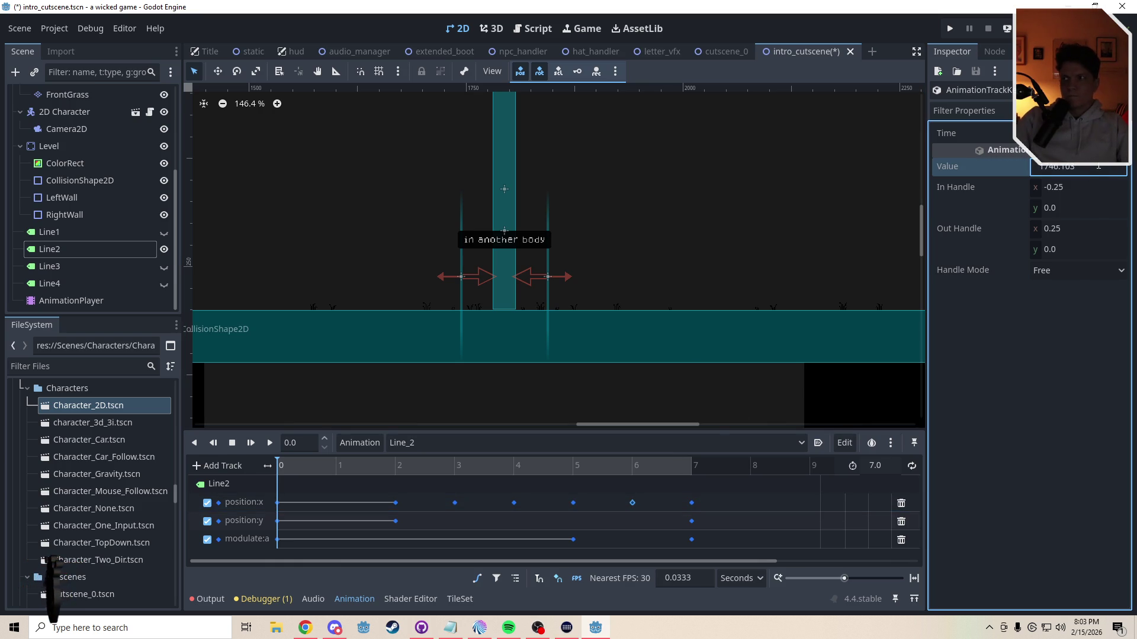
left_click(691, 503)
left_click(1085, 168)
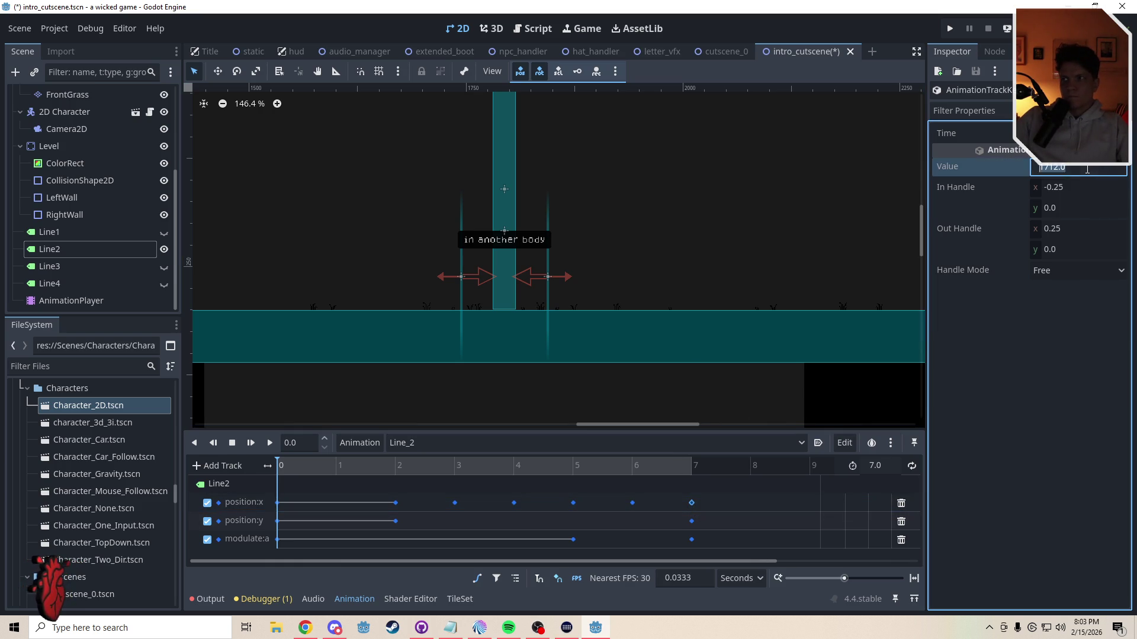
type("1739")
left_click(270, 444)
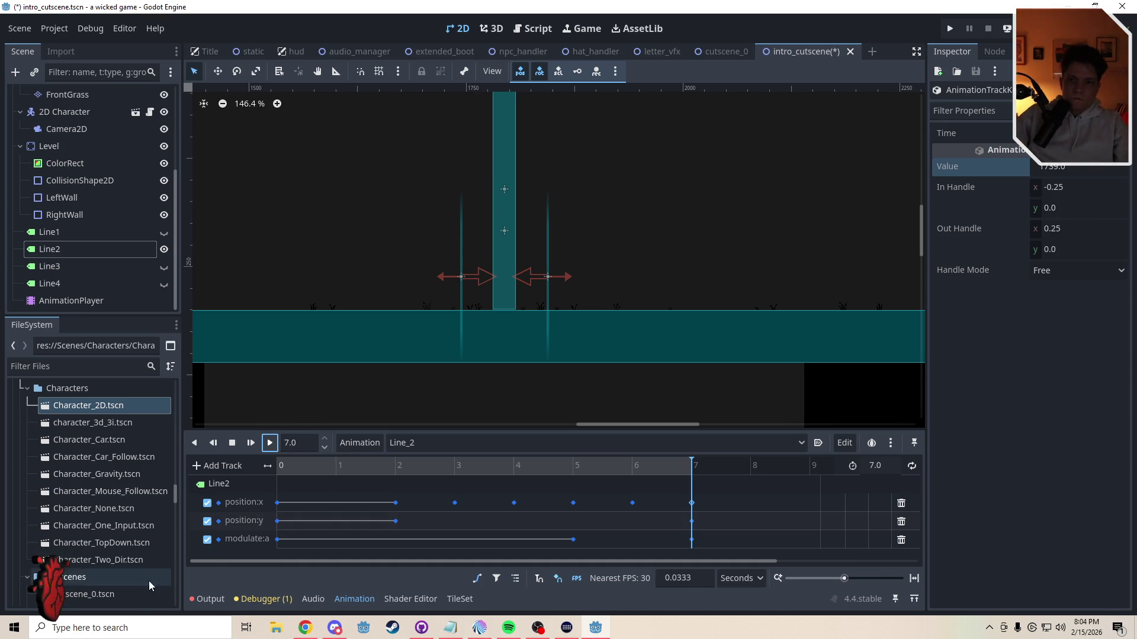
Step: Check the output log and debugger warnings, then select the AnimationPlayer
left_click(226, 598)
left_click(257, 599)
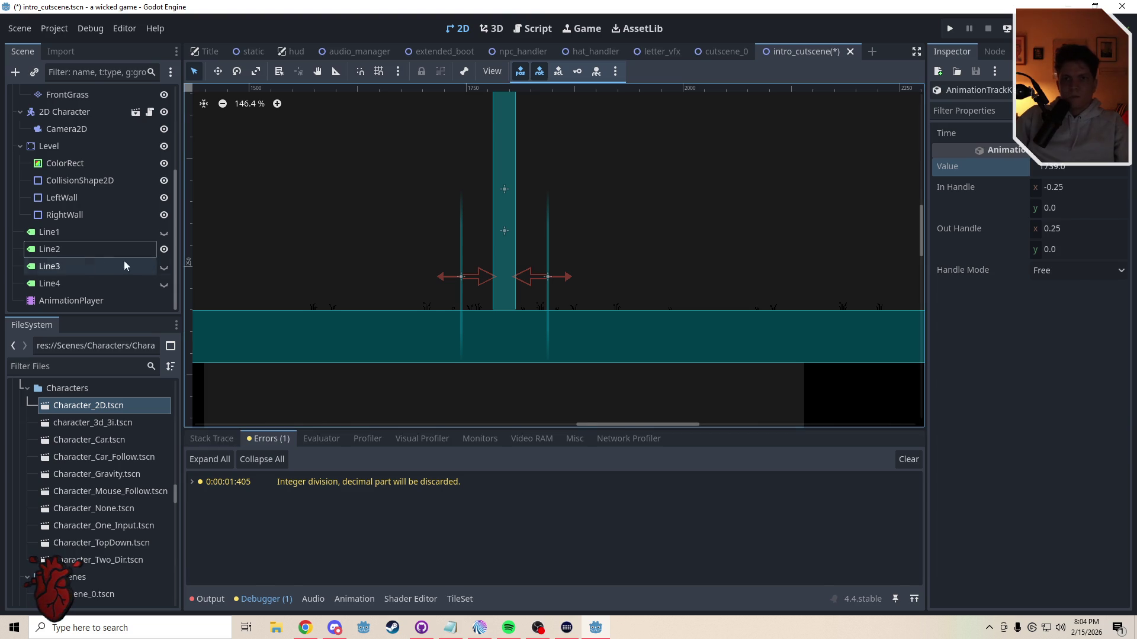
left_click(90, 252)
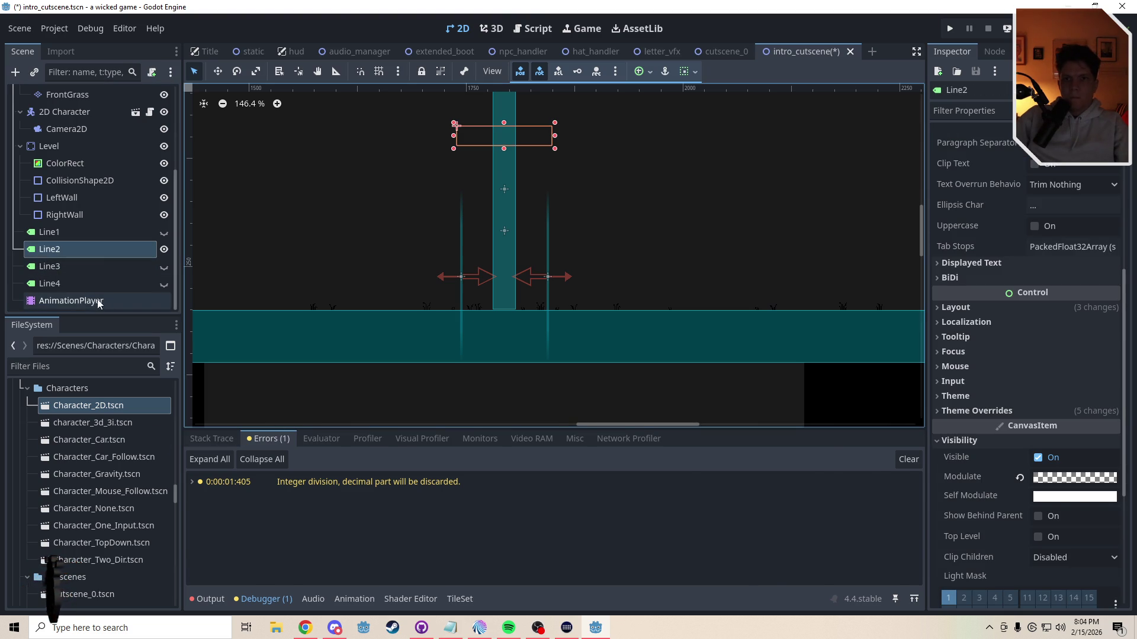
left_click(91, 300)
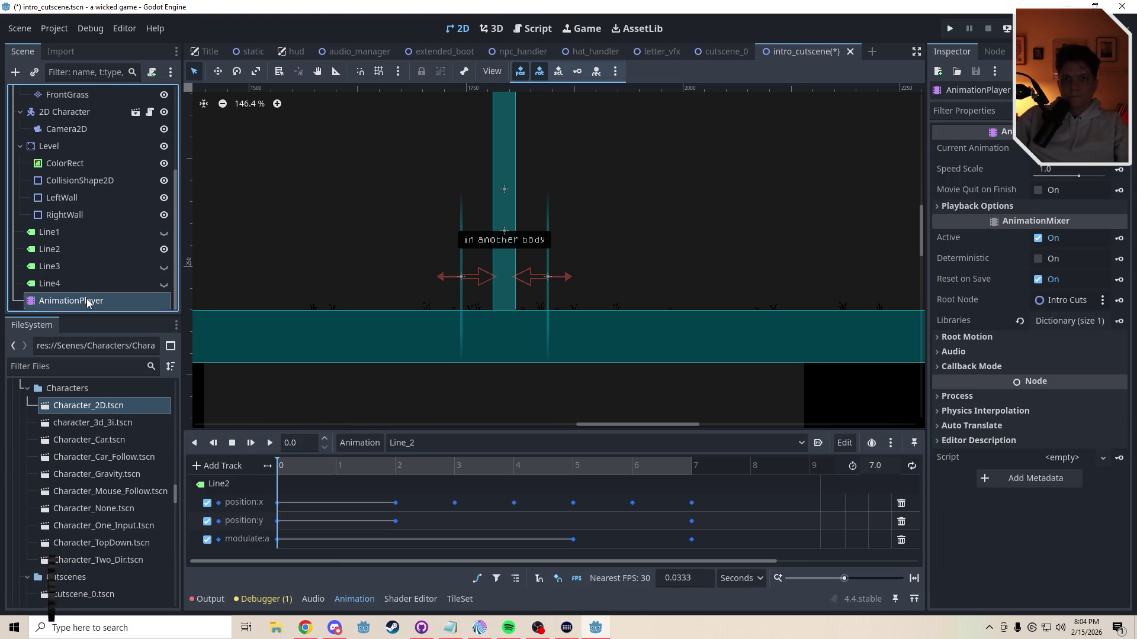
Step: Add a new empty animation named Line_3 and hide the Line2 label
left_click(353, 444)
left_click(360, 464)
type("Line_")
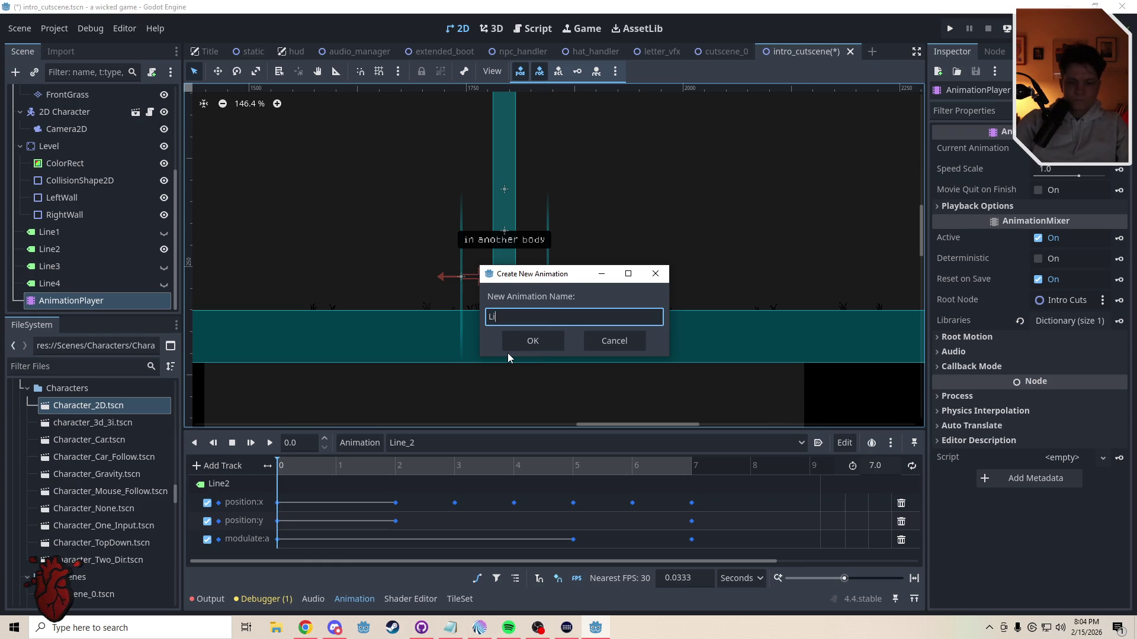
type("3")
key("Return")
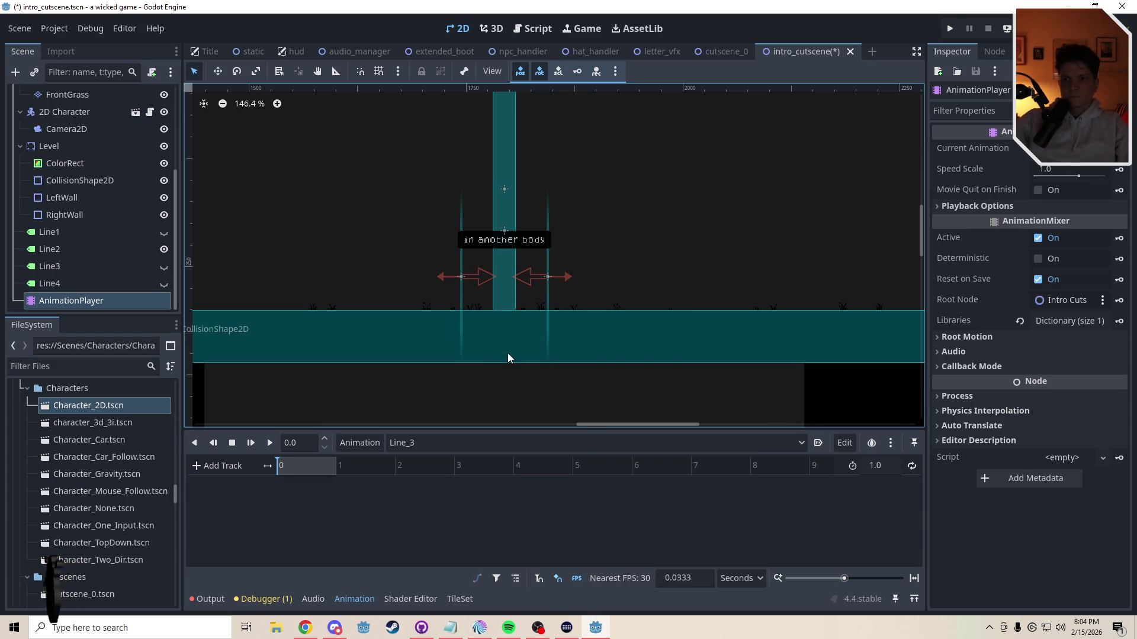
left_click(82, 266)
left_click(164, 249)
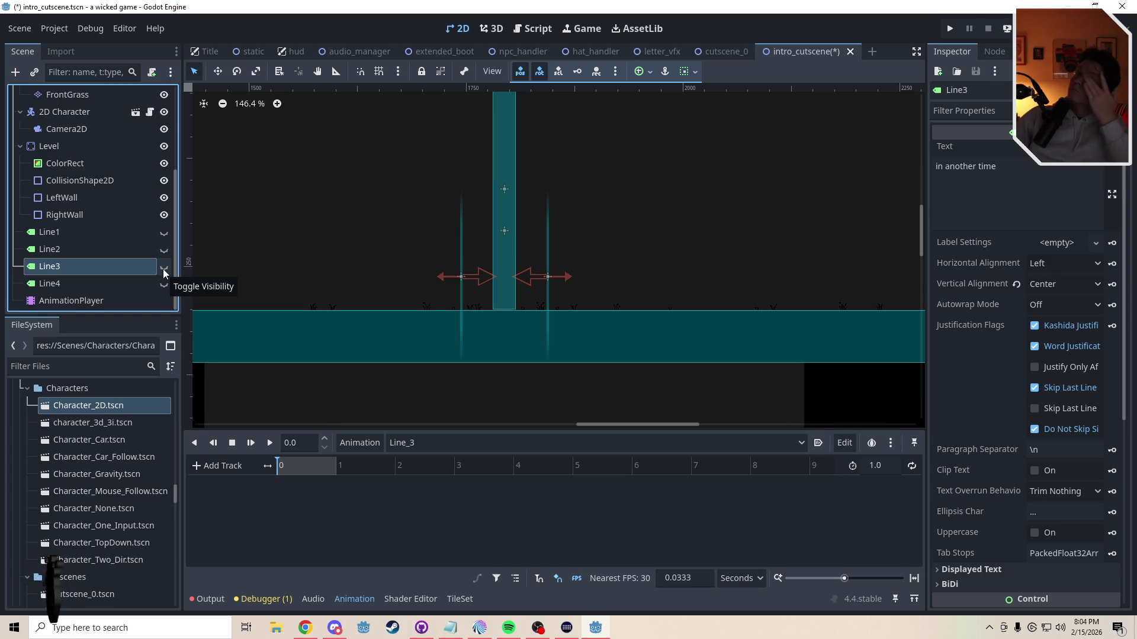
Step: Show the Line3 label and add position property tracks for it to Line_3
left_click(164, 269)
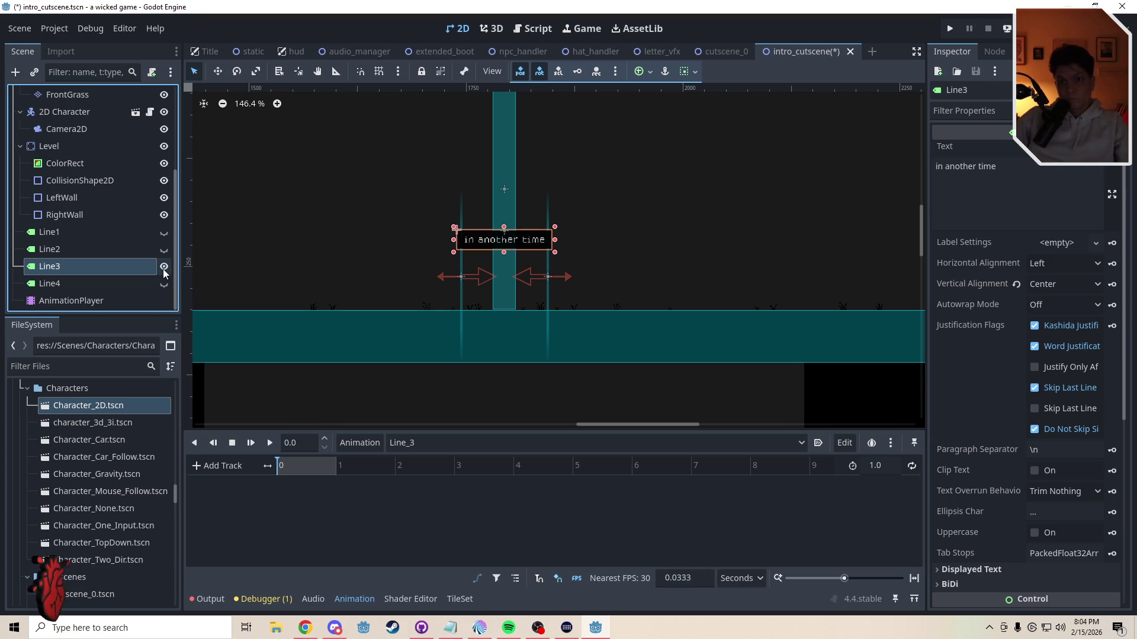
left_click(208, 466)
left_click(224, 578)
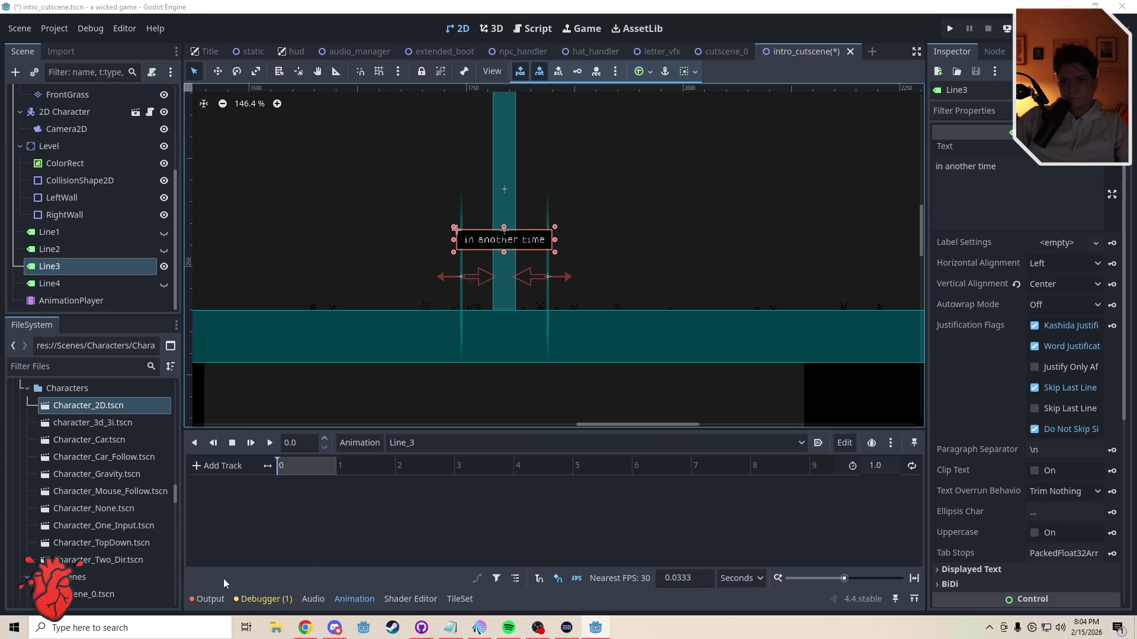
left_click(507, 450)
left_click(526, 509)
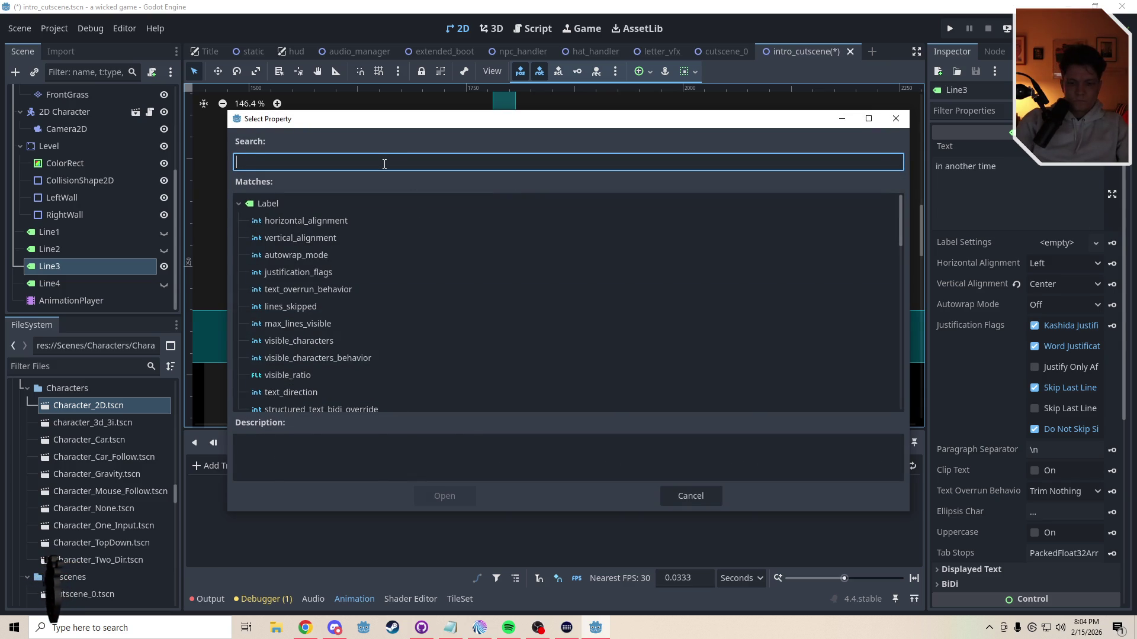
type("pos")
left_click(438, 496)
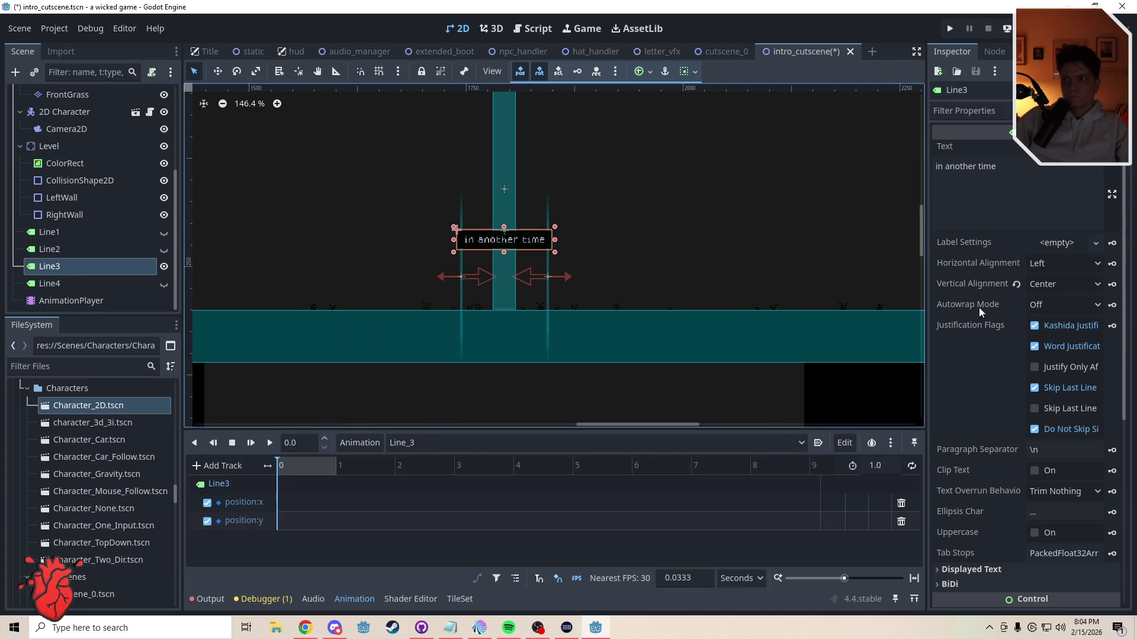
Step: Key Line3's modulate, keep only the alpha track, and fill the tracks with keyframes
scroll(1130, 320, "down", 5)
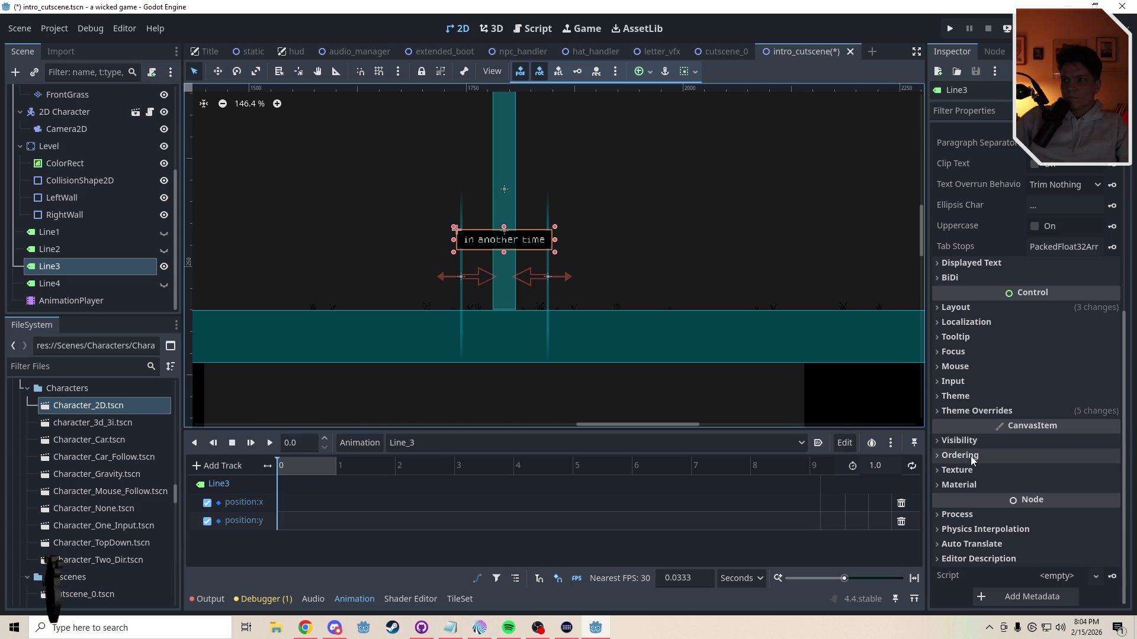
left_click(973, 442)
left_click(1113, 478)
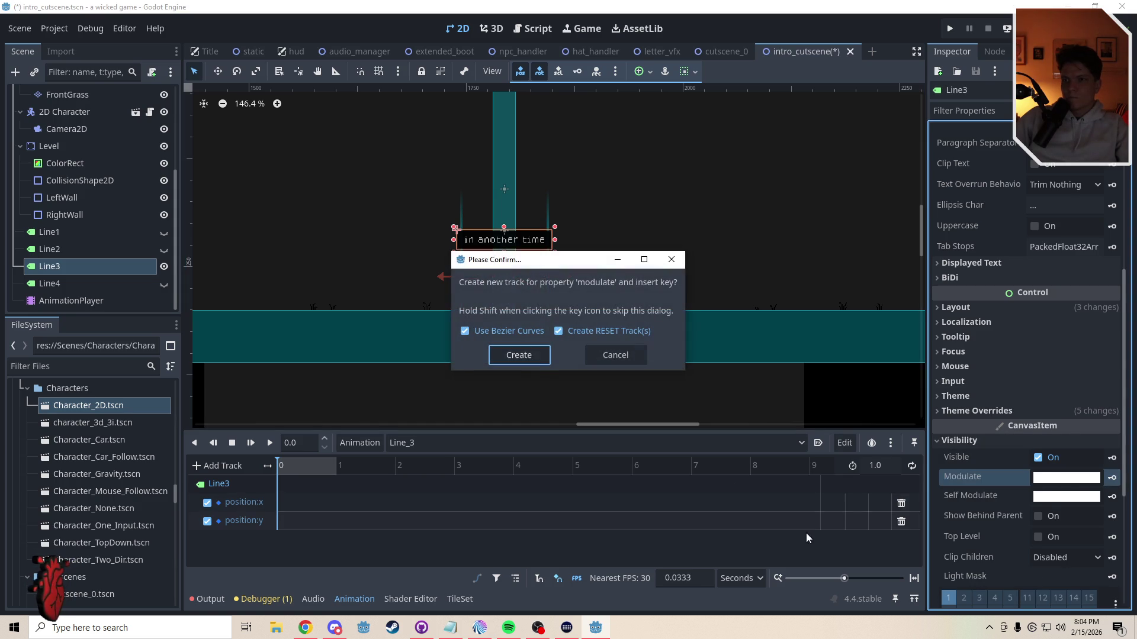
left_click(524, 352)
left_click(892, 540)
left_click(892, 539)
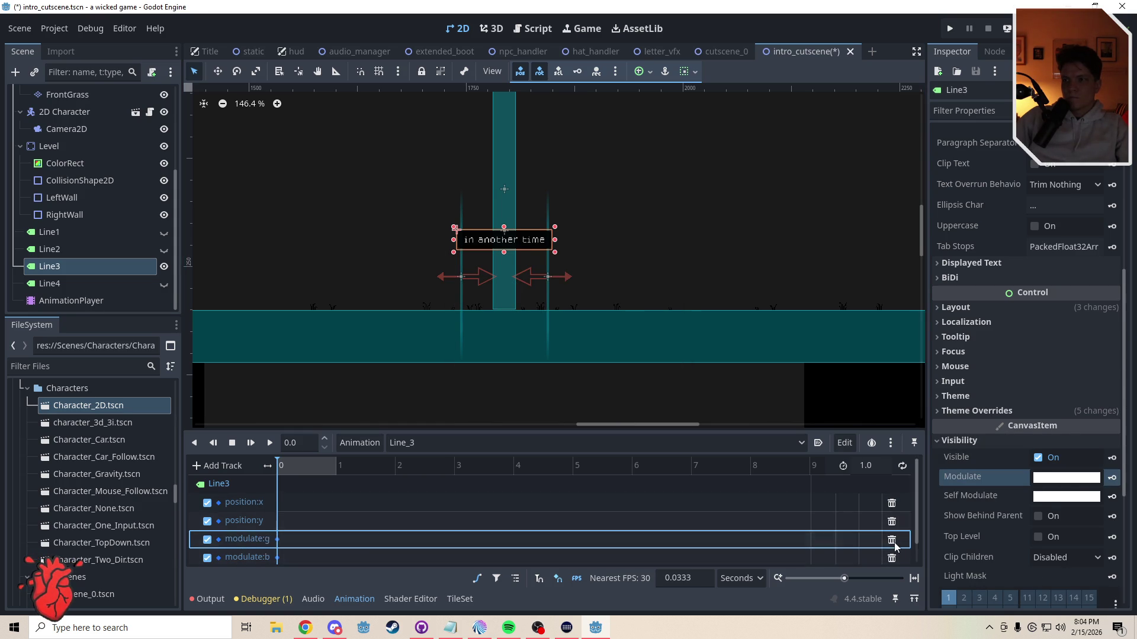
left_click(894, 540)
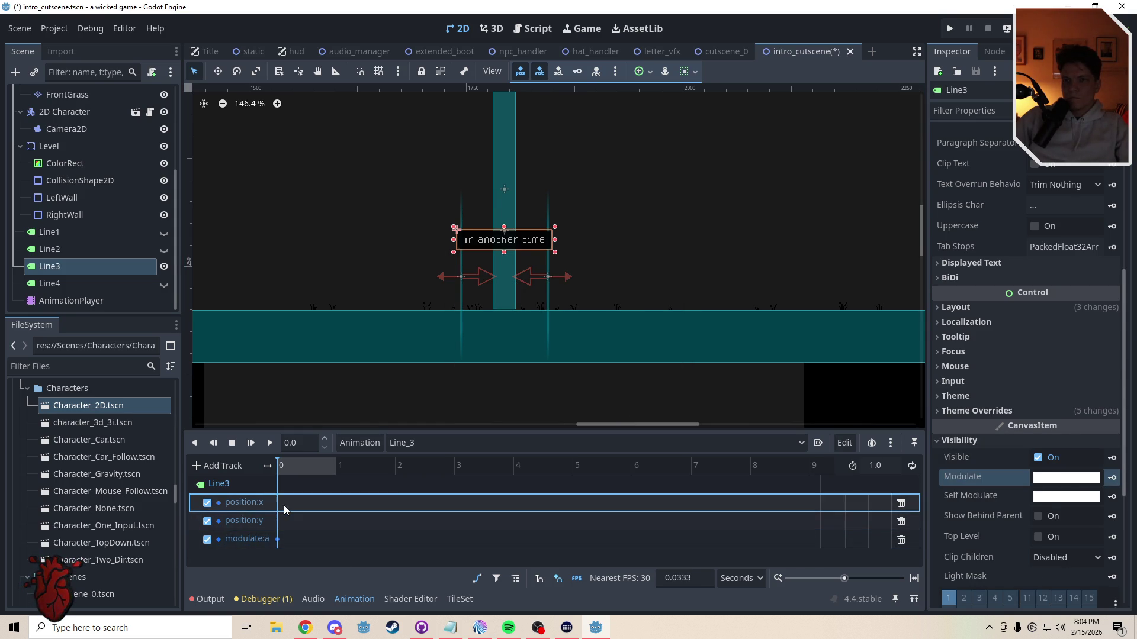
left_click_drag(286, 506, 311, 522)
left_click(101, 266)
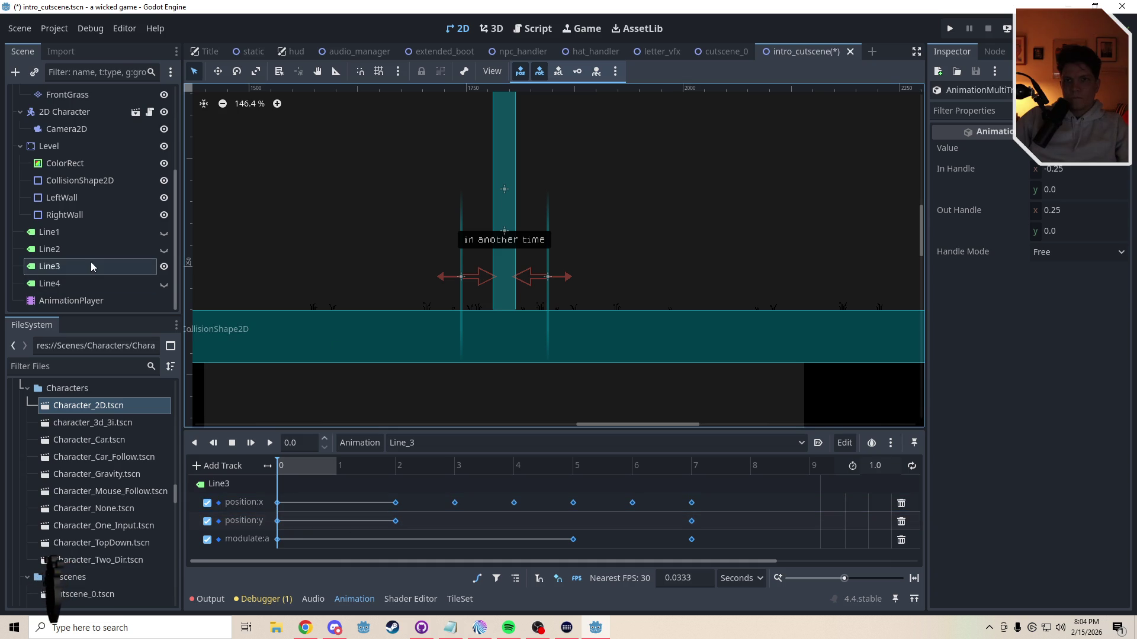
Step: Toggle the Line2, Line3 and Line4 labels on and off to compare texts, leaving Line3 shown
left_click(164, 250)
left_click(163, 266)
left_click(164, 284)
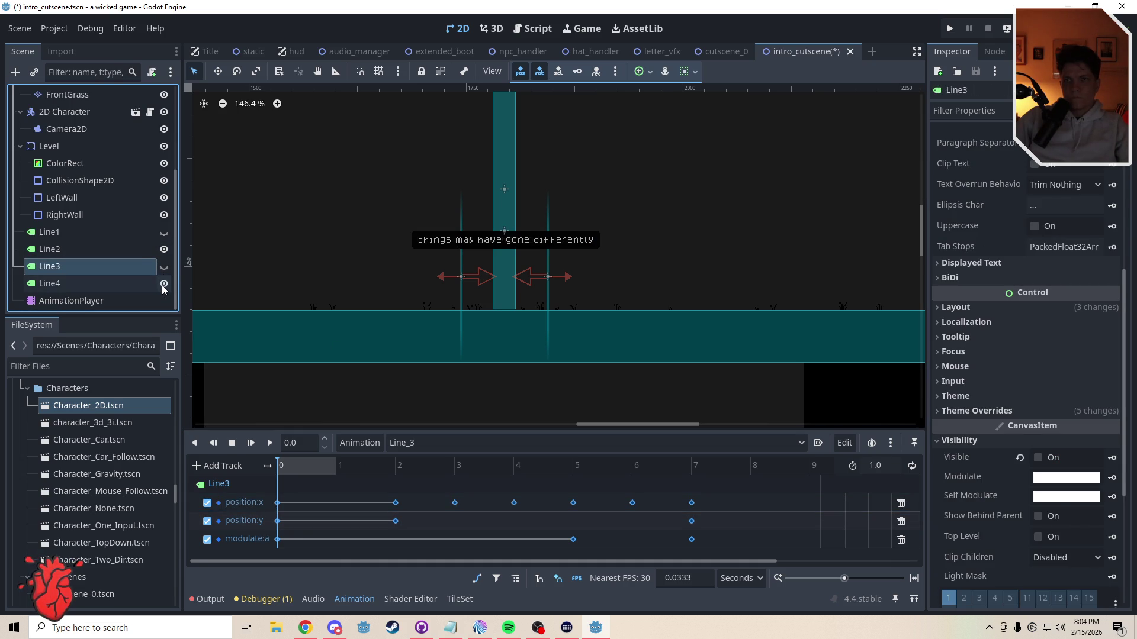
left_click(164, 286)
left_click(164, 250)
left_click(164, 250)
left_click(165, 251)
left_click(166, 267)
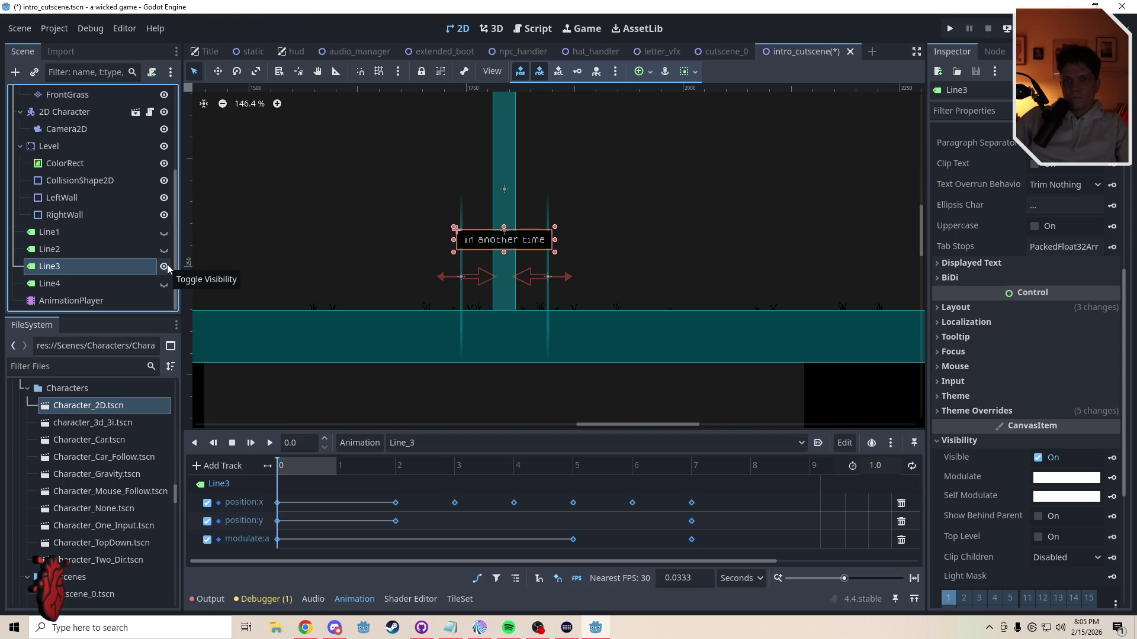
left_click(164, 267)
left_click(164, 284)
left_click(164, 283)
left_click(52, 283)
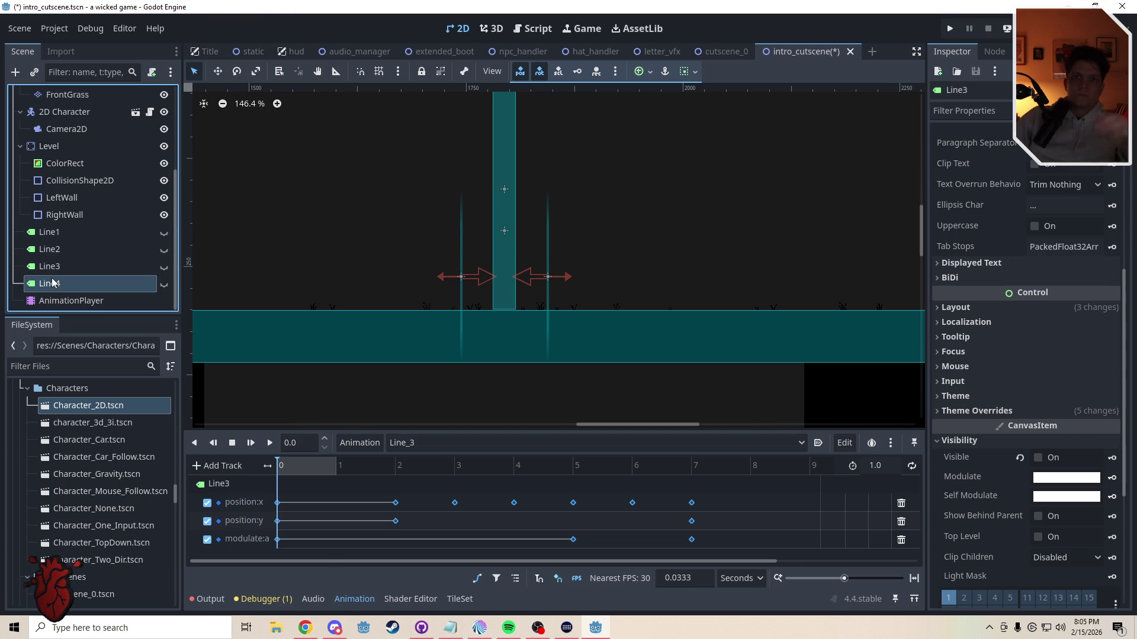
left_click(52, 266)
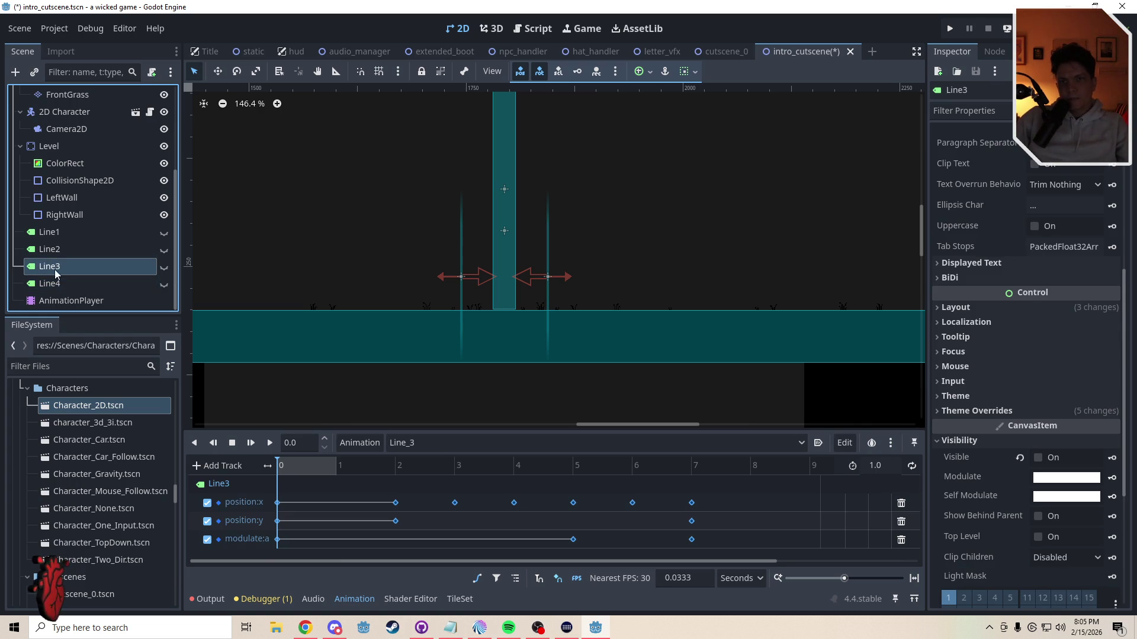
left_click(165, 266)
Step: Change the Line3 label's text from 'in another time' to 'in another place'
double_click(118, 268)
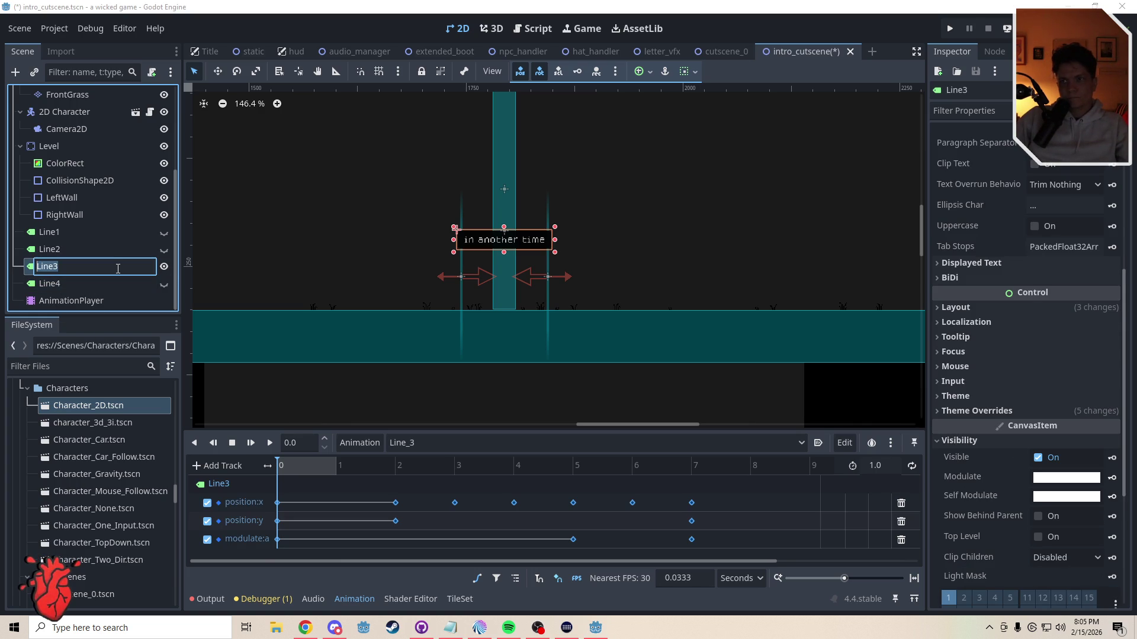
key("Escape")
left_click(164, 266)
left_click(164, 267)
double_click(127, 269)
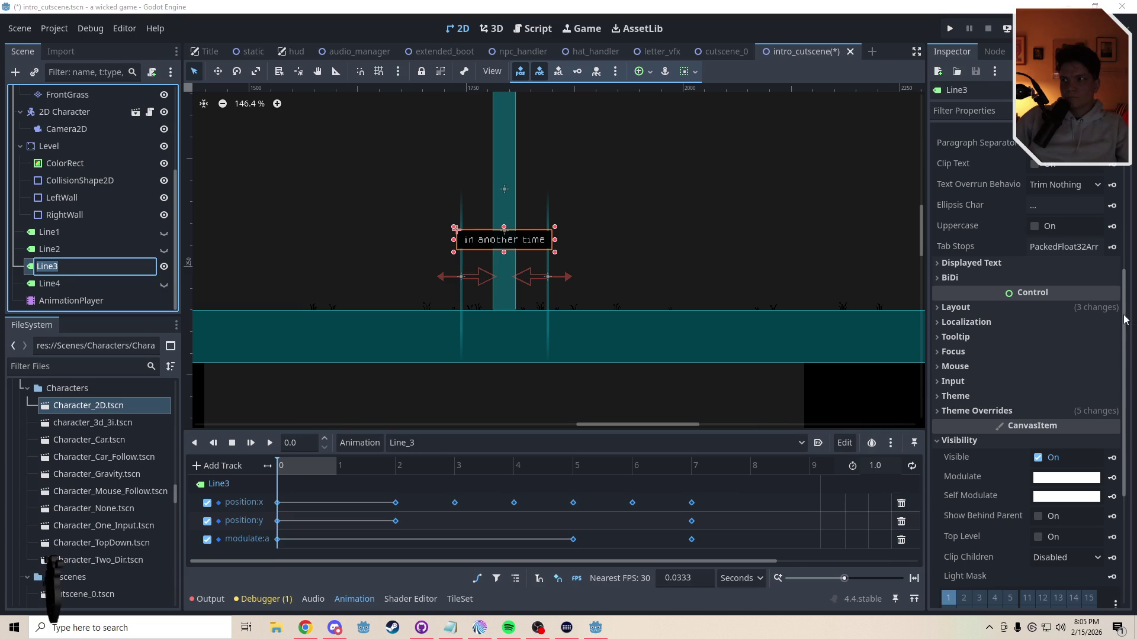
key("Escape")
scroll(1018, 189, "up", 5)
double_click(986, 166)
type("place")
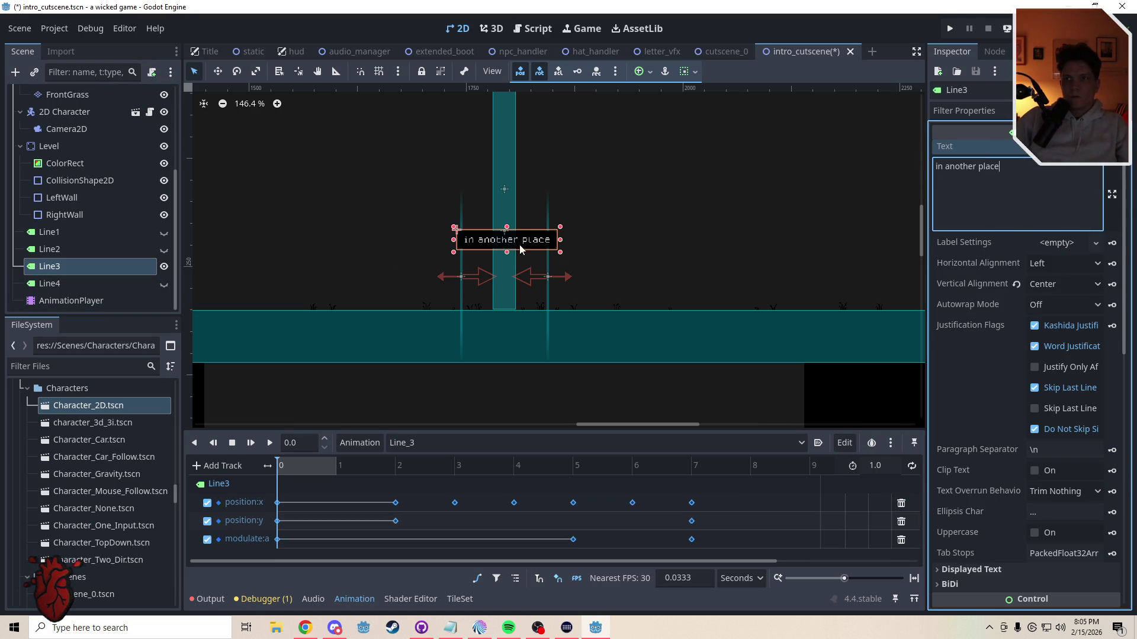
left_click(410, 486)
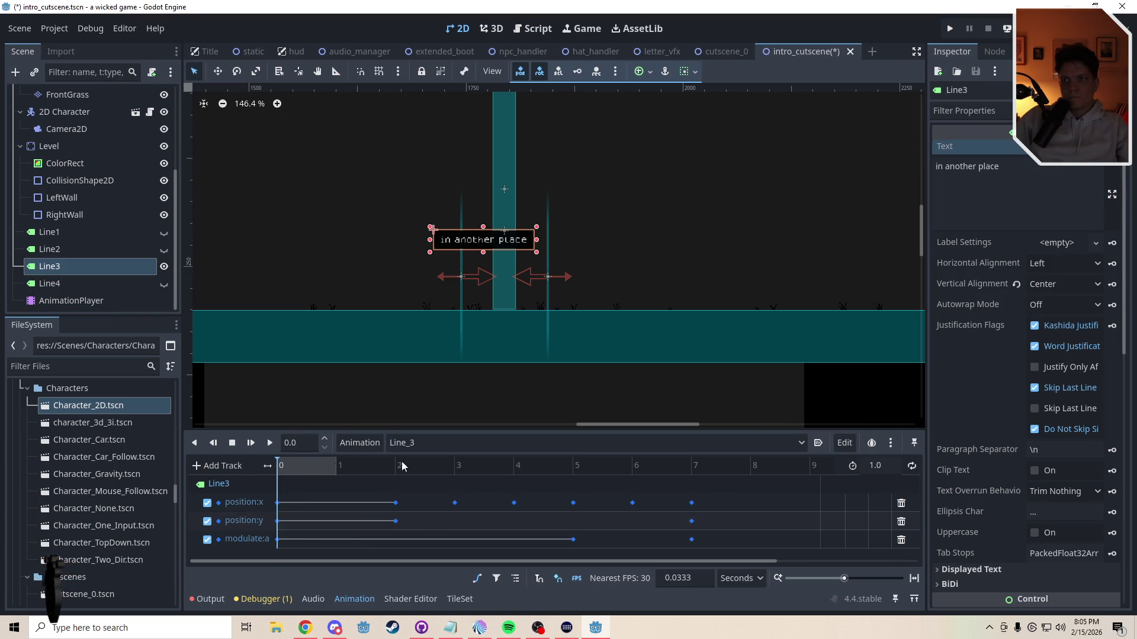
Step: Set the Line_3 animation length to 7 seconds
type("7")
key("Return")
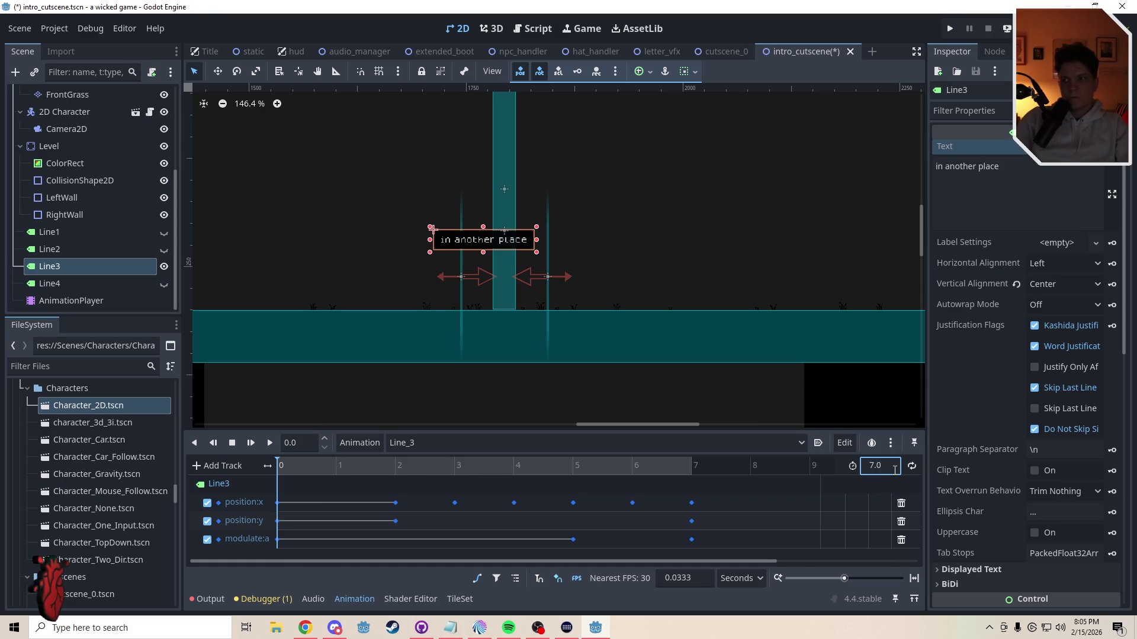
left_click(49, 271)
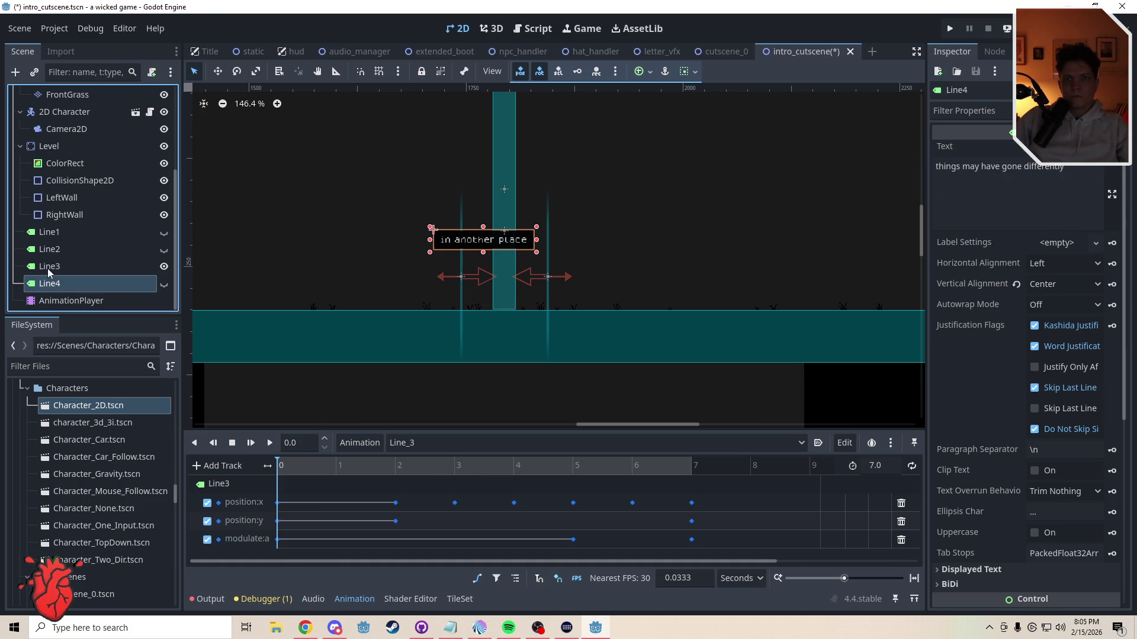
Step: Duplicate the Line3 label and move the copy above Line4 in the scene tree
key("ctrl+d")
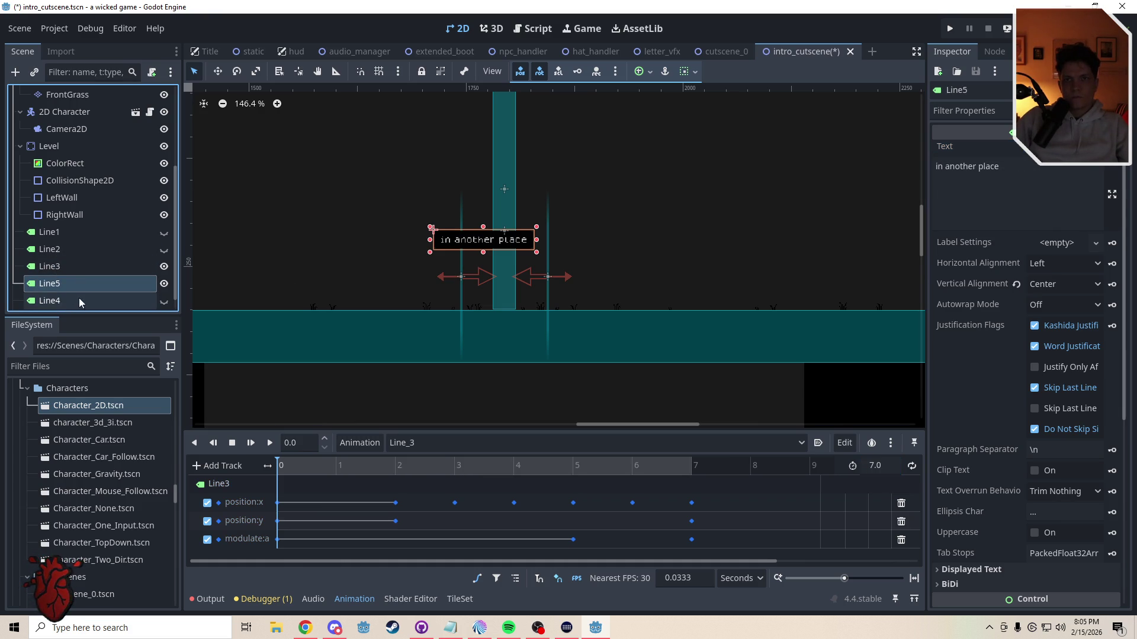
mouse_move(52, 284)
left_mouse_down()
mouse_move(56, 304)
mouse_move(59, 285)
left_mouse_up()
double_click(64, 283)
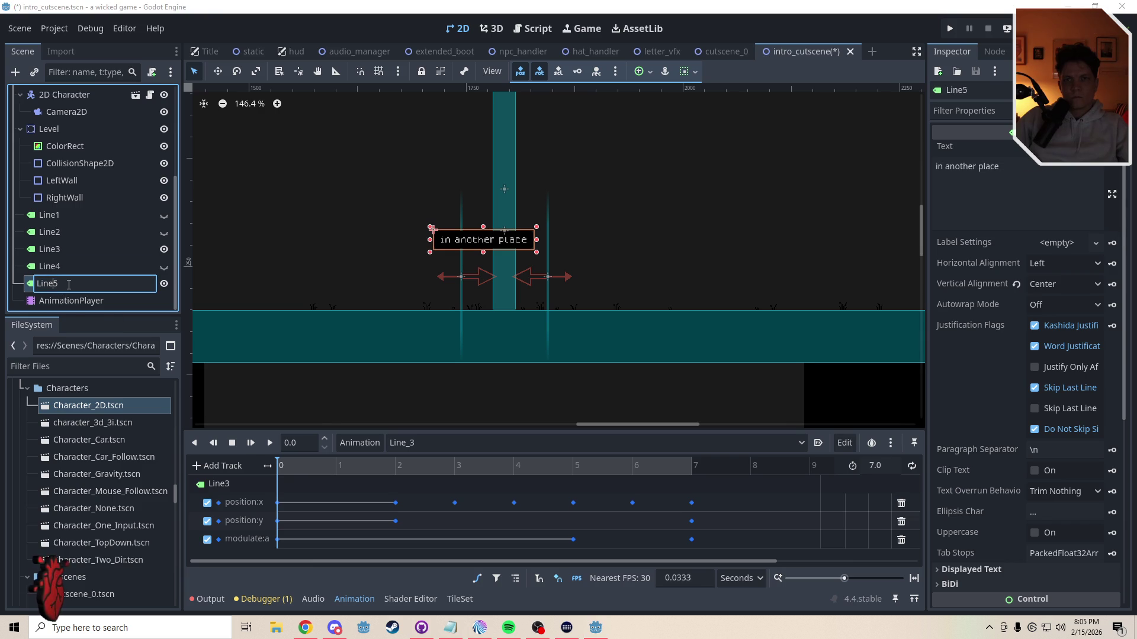
key("BackSpace")
key("BackSpace")
key("BackSpace")
key("Escape")
left_click_drag(71, 285, 61, 263)
double_click(72, 267)
type("5")
key("Return")
Step: Rename the old Line4 node to Line5 and the duplicate to Line4
double_click(75, 284)
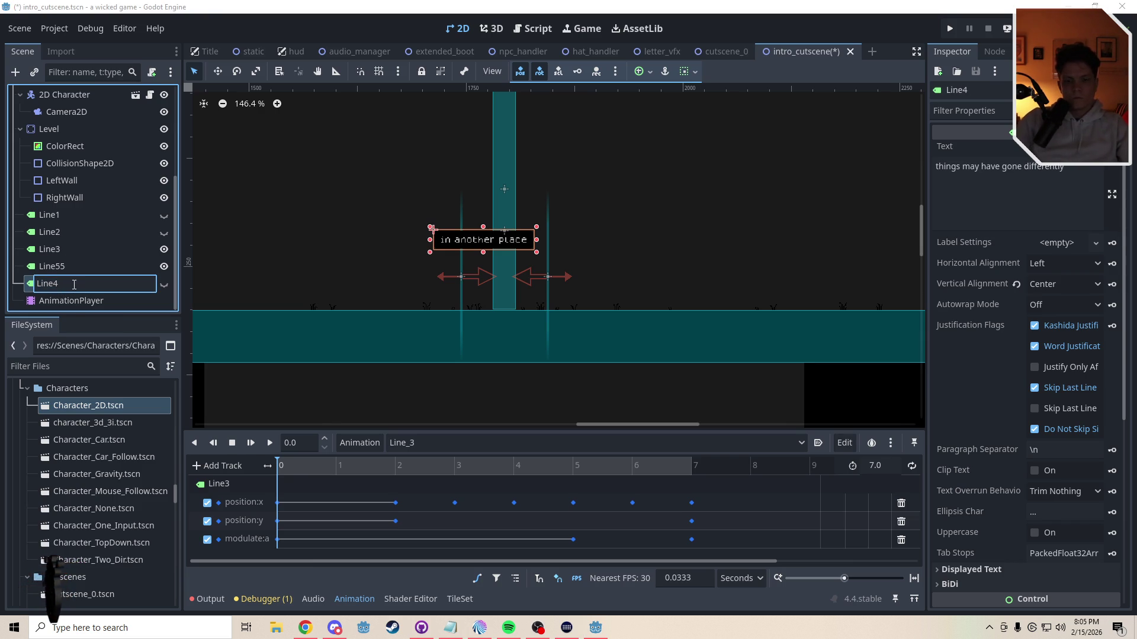
key("BackSpace")
type("5")
key("Return")
double_click(57, 267)
key("BackSpace")
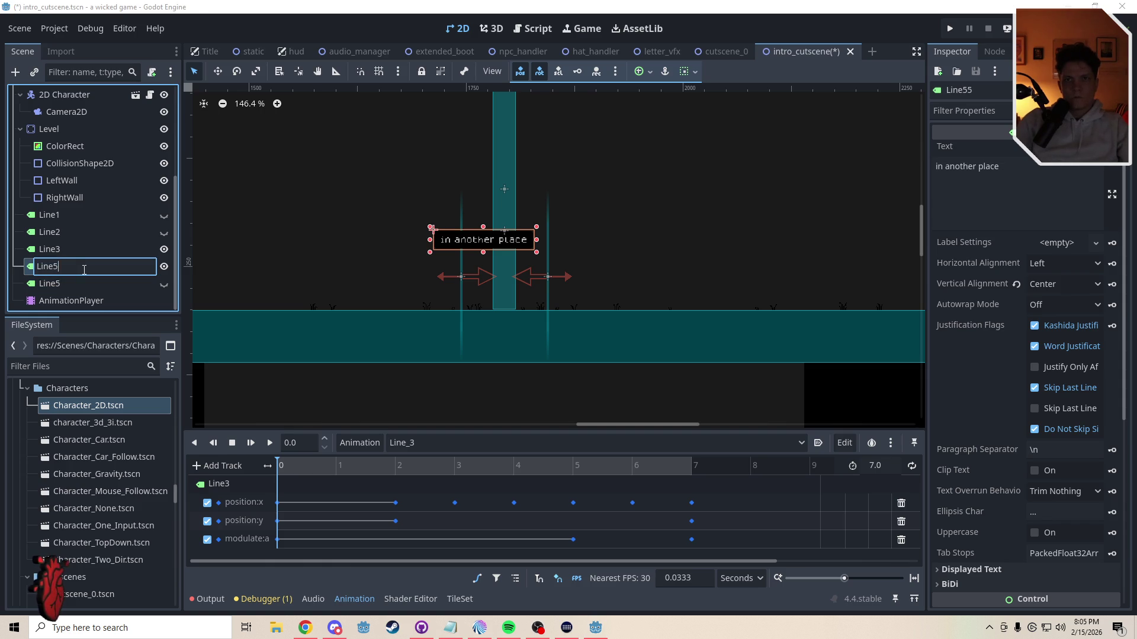
key("BackSpace")
type("4")
key("Return")
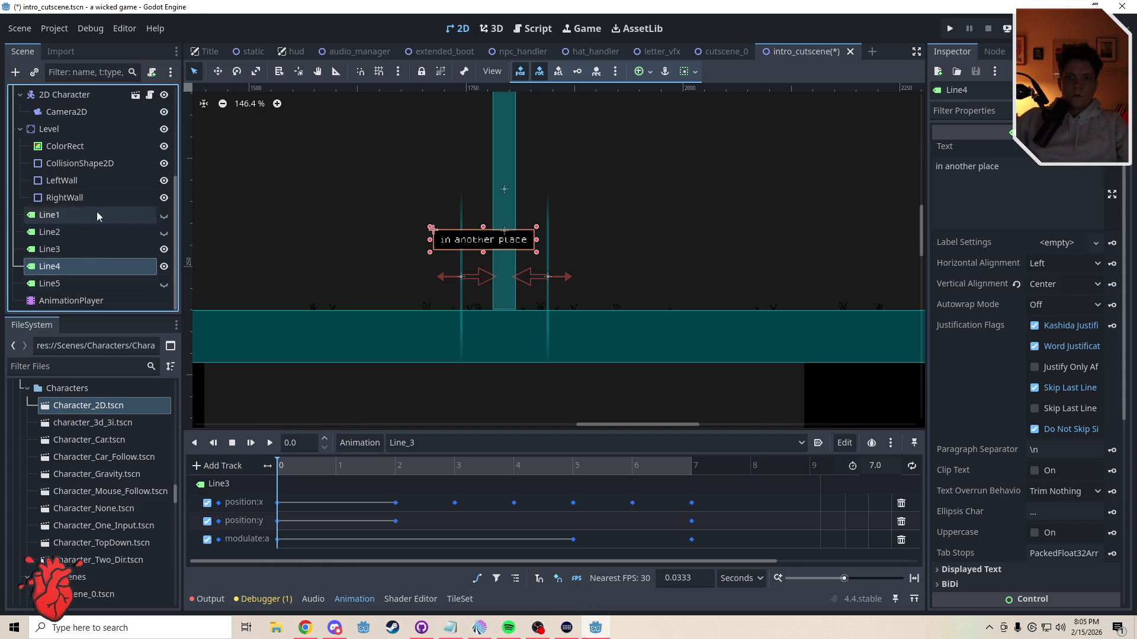
Step: Replace 'place' with 'time' in the new Line4 label's text, then hide it
left_click(118, 250)
left_click(164, 249)
left_click(165, 267)
left_click(164, 267)
left_click(122, 267)
left_click(992, 168)
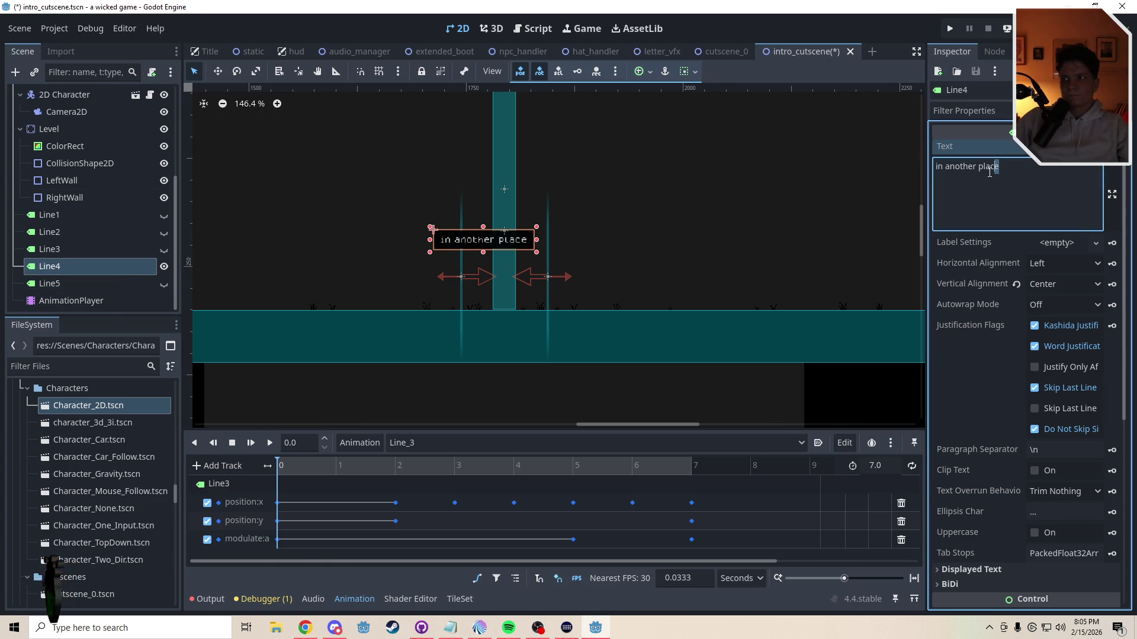
type("time")
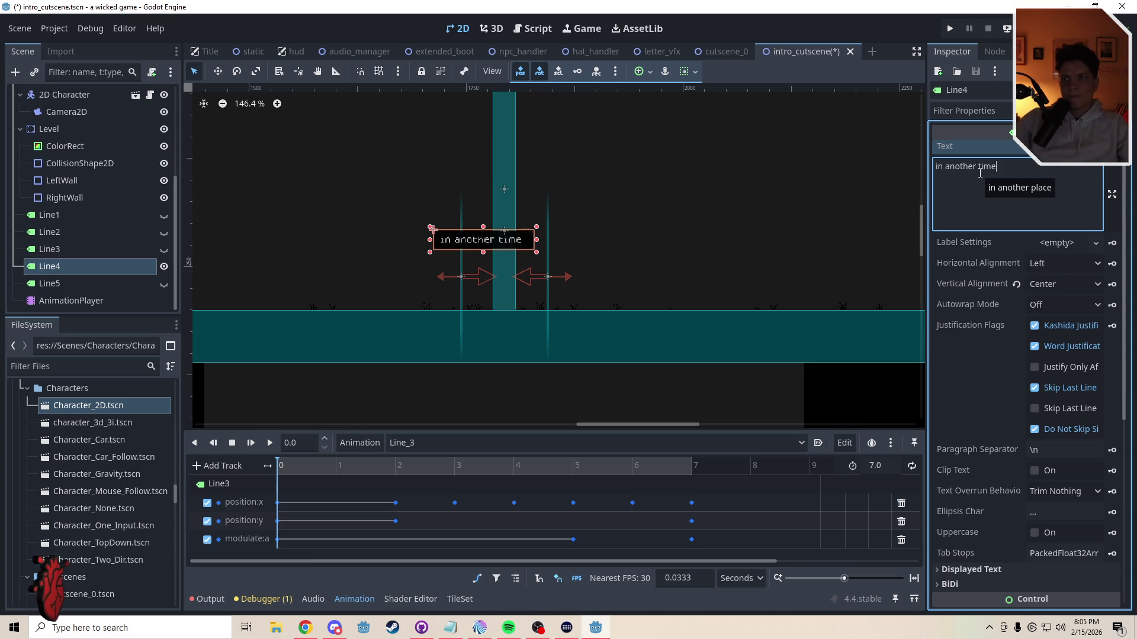
left_click(82, 248)
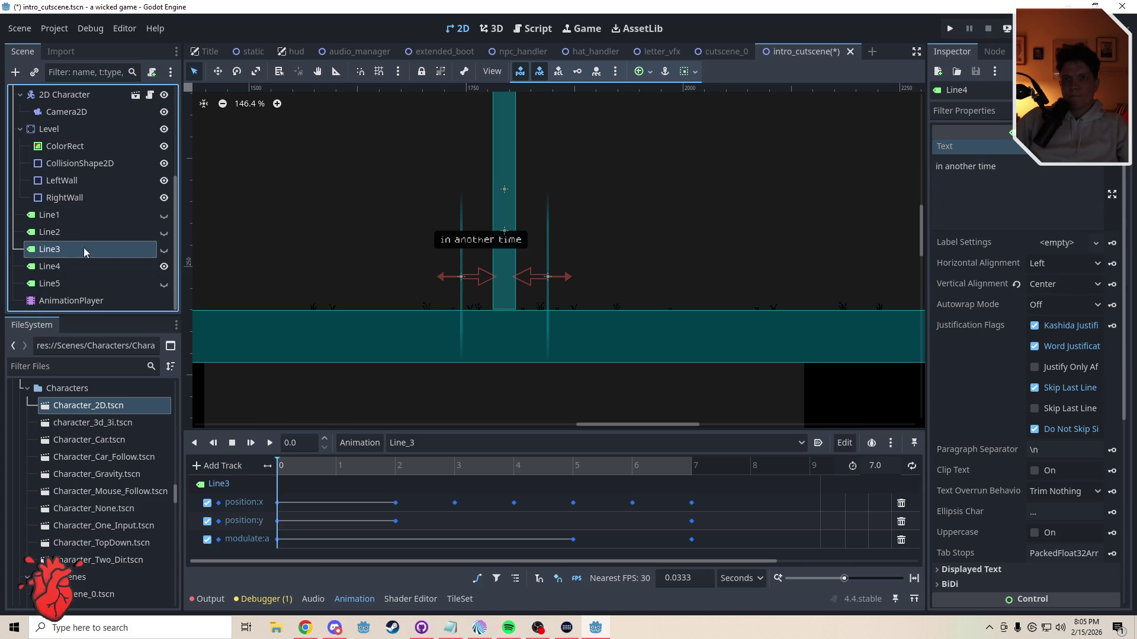
Step: Toggle the Line3 and Line2 labels' visibility, ending with both hidden
left_click(164, 264)
left_click(164, 251)
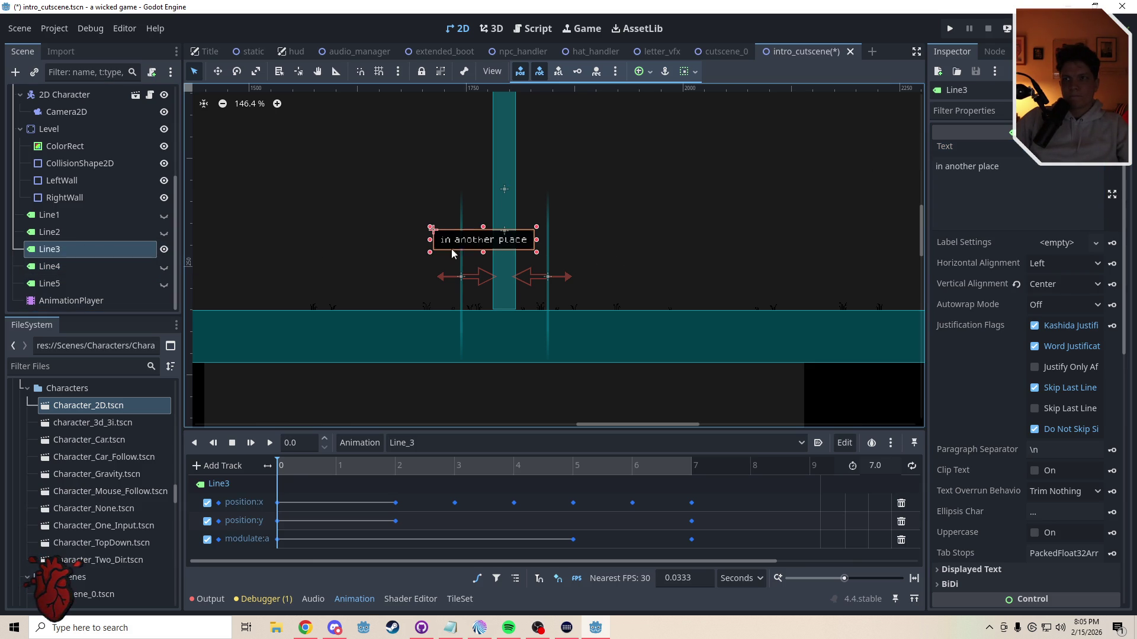
left_click(164, 249)
left_click(164, 232)
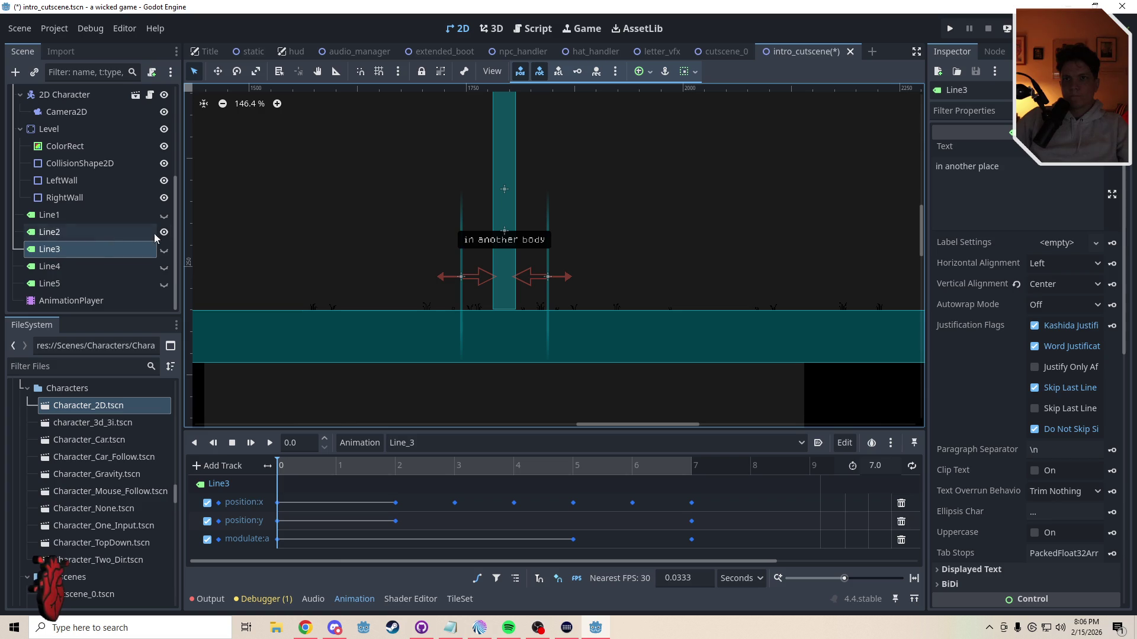
left_click(164, 232)
Step: Play the Line_3 animation, rewind it to 0, and leave only Line3 visible
left_click(270, 445)
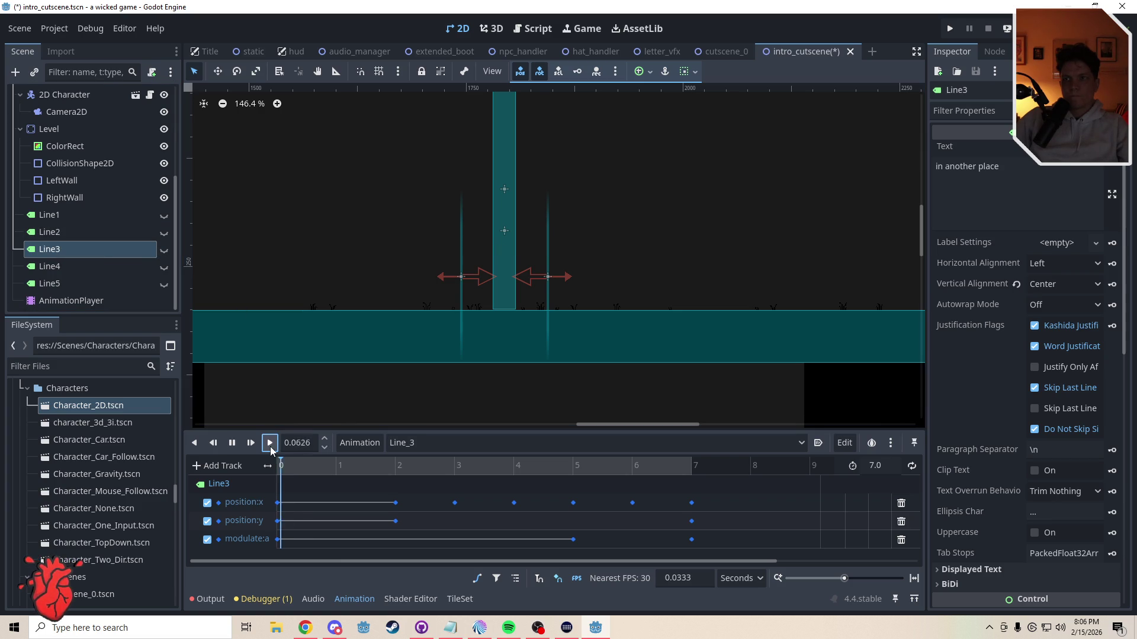
left_click(164, 250)
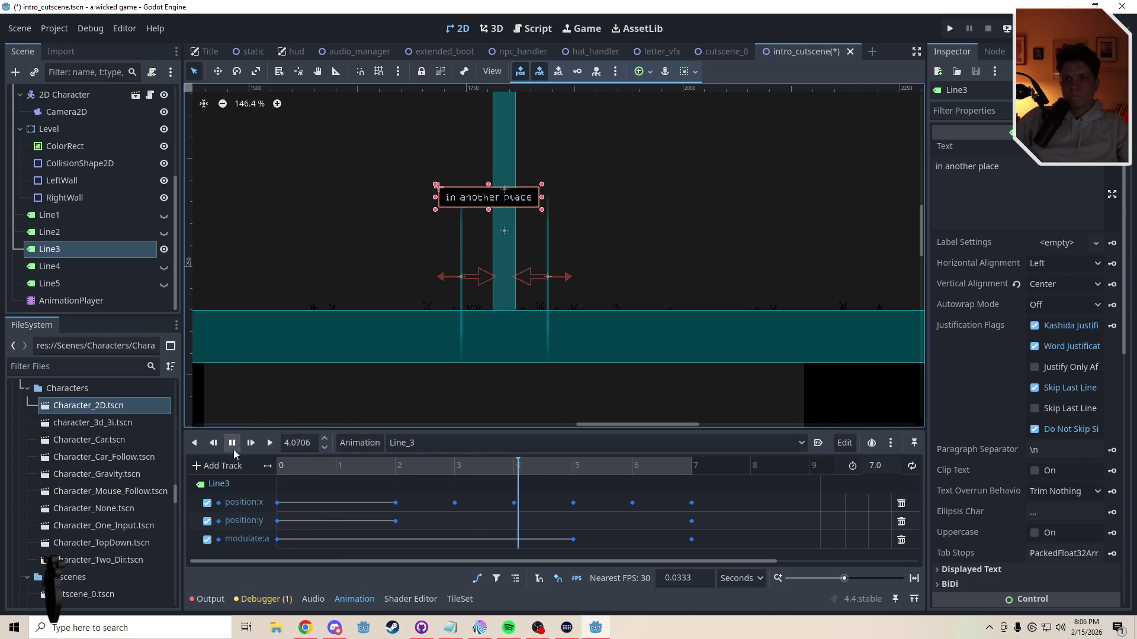
left_click_drag(348, 466, 207, 468)
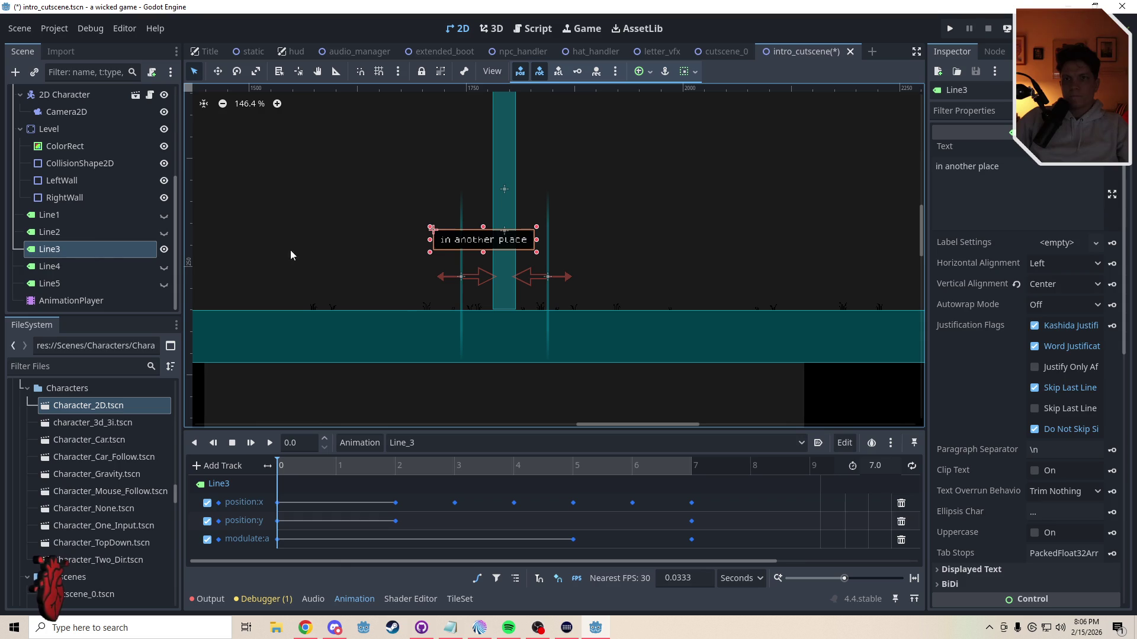
left_click(80, 232)
left_click(164, 249)
left_click(164, 232)
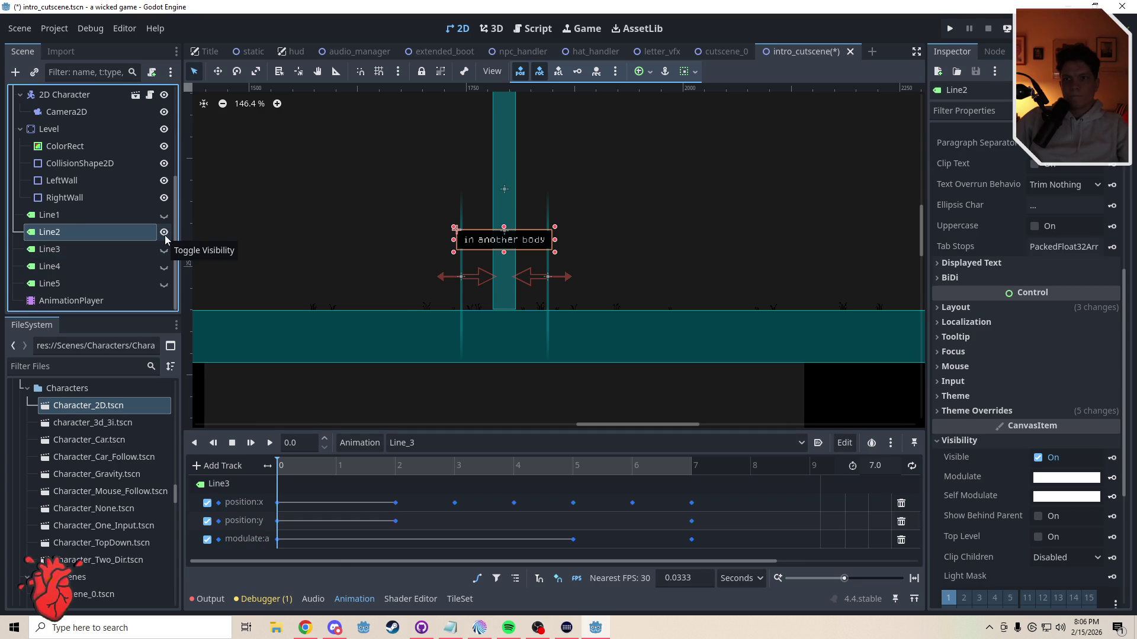
left_click(164, 232)
left_click(164, 249)
left_click(110, 250)
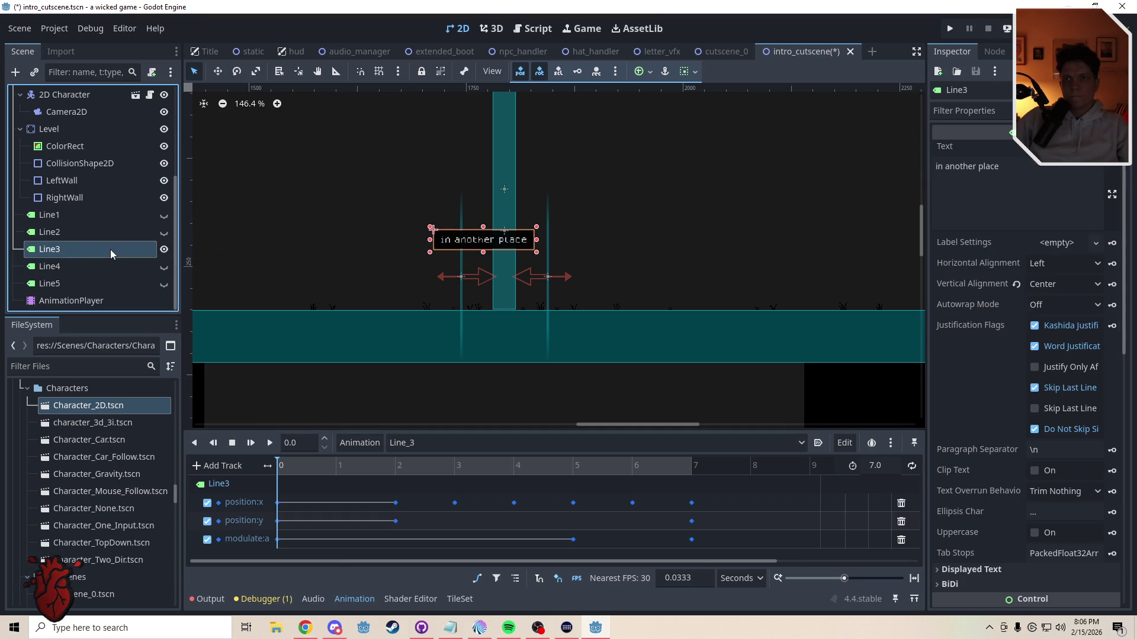
left_click(109, 217)
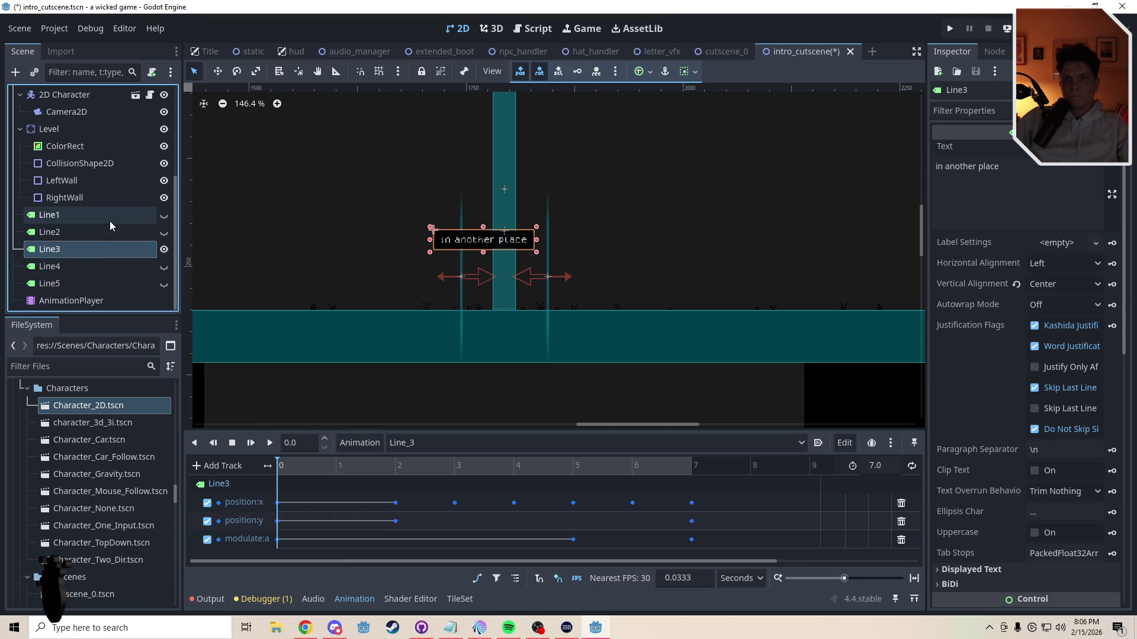
Step: Show Line1 and Line2, then play the Line_1 and Line_2 animations
left_click(164, 215)
left_click(164, 232)
left_click(414, 443)
left_click(421, 464)
left_click(270, 443)
left_click(452, 442)
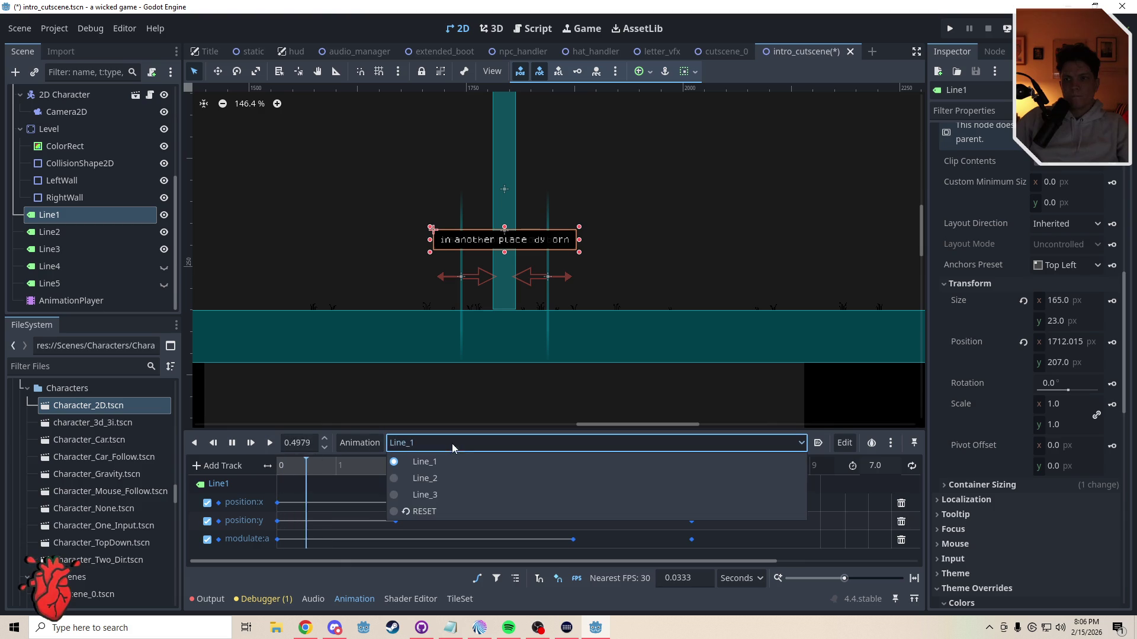
left_click(442, 476)
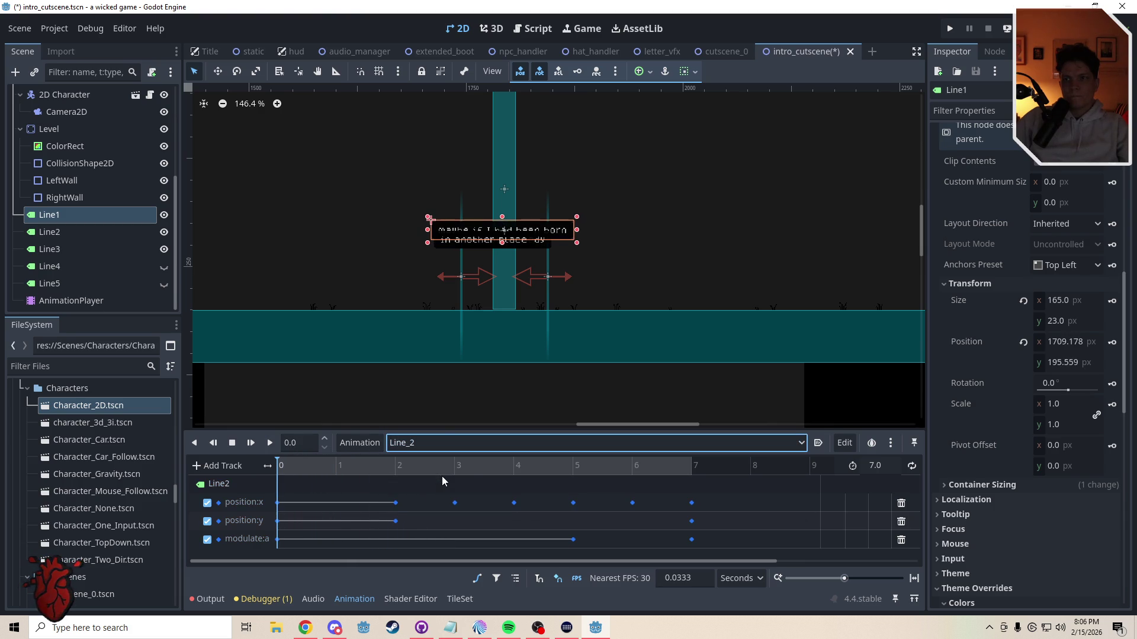
left_click(269, 443)
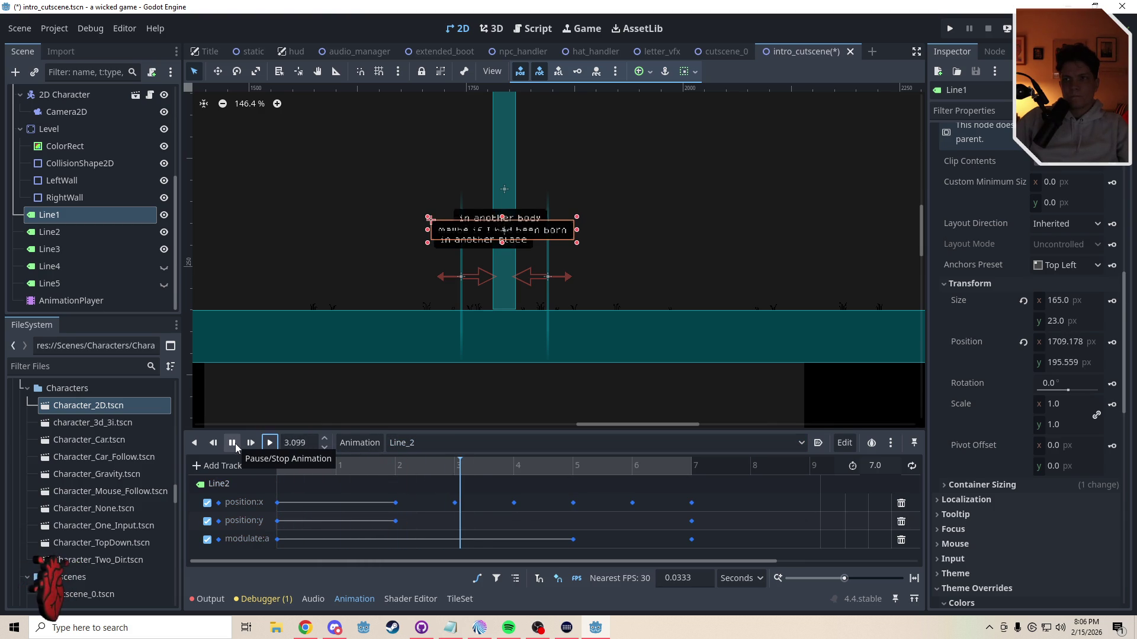
left_click(235, 443)
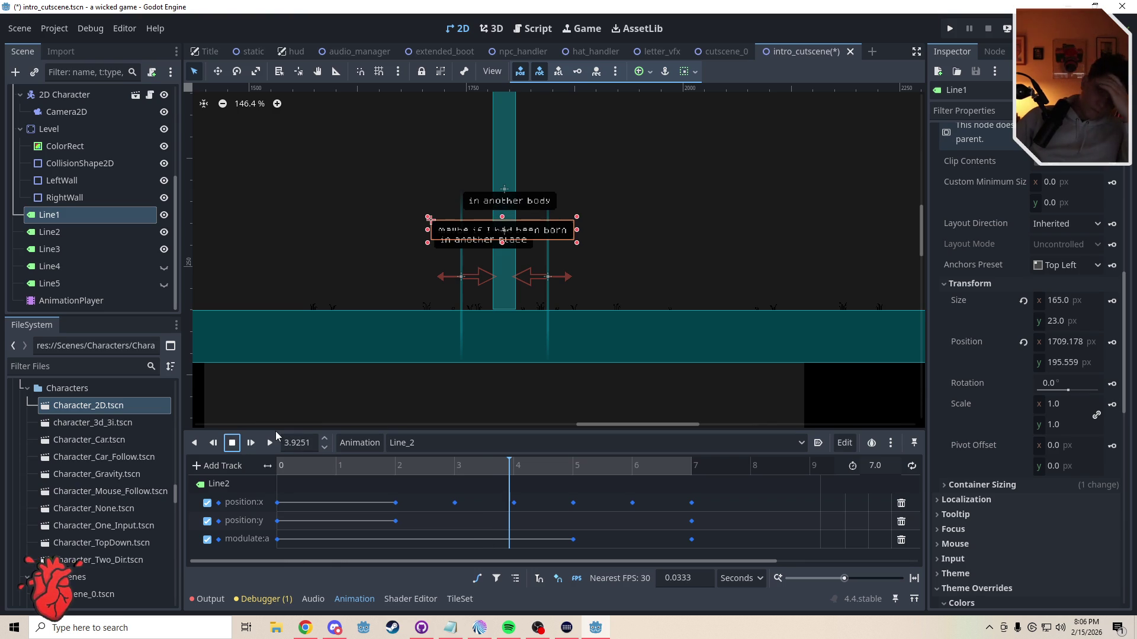
left_click(424, 446)
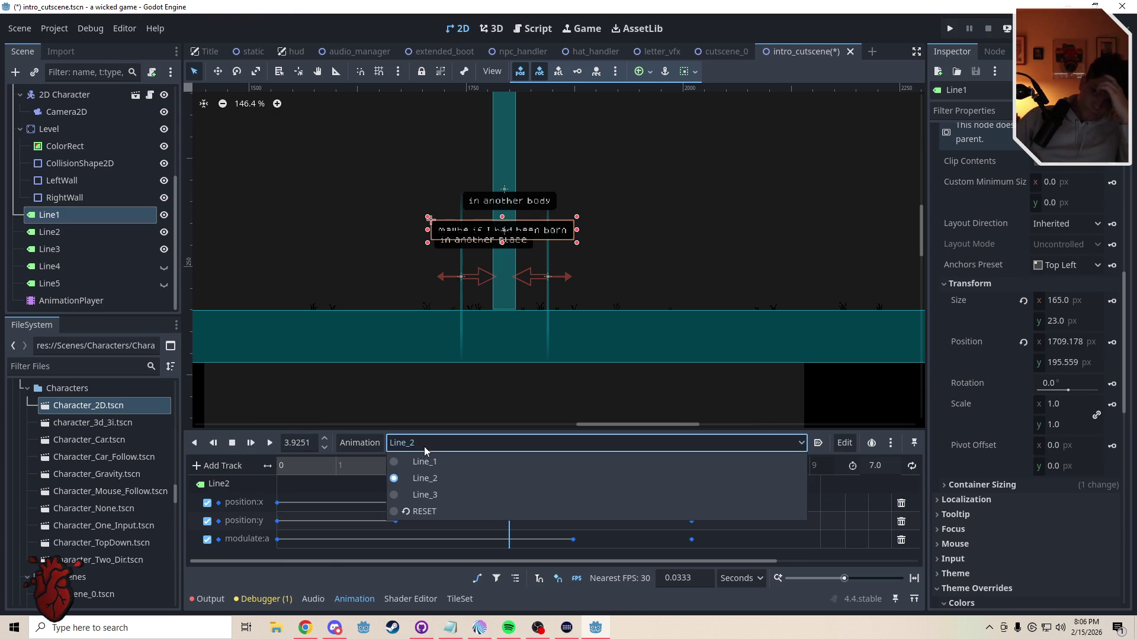
left_click(423, 447)
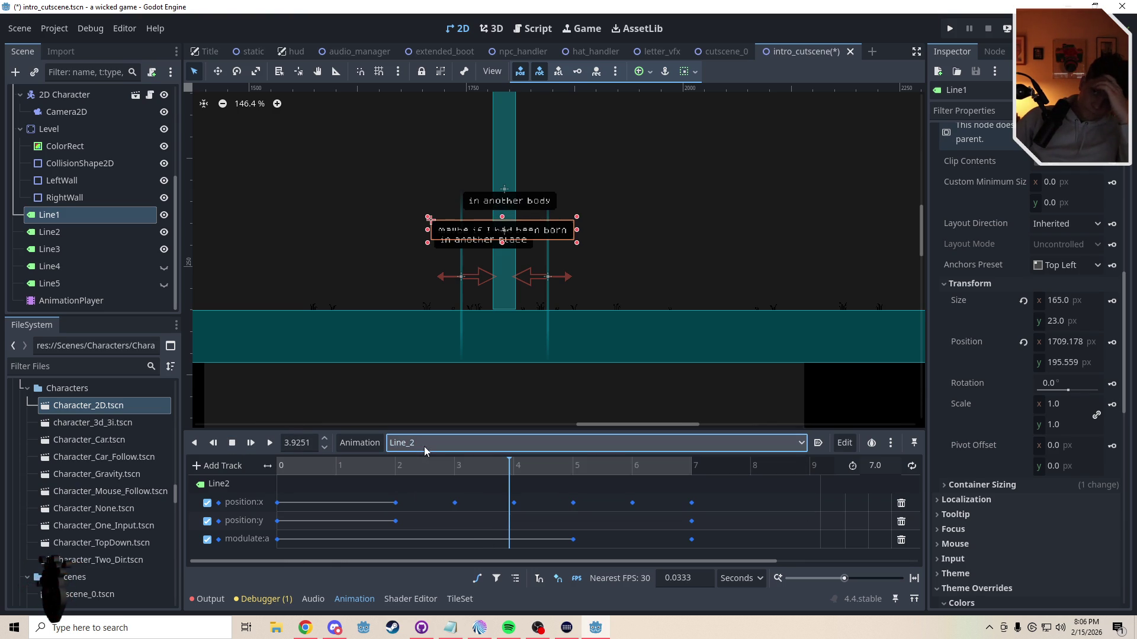
Step: Rename the AnimationPlayer node to AnimationPlayer1 and switch back to the Line_3 animation
left_click(71, 302)
left_click(71, 301)
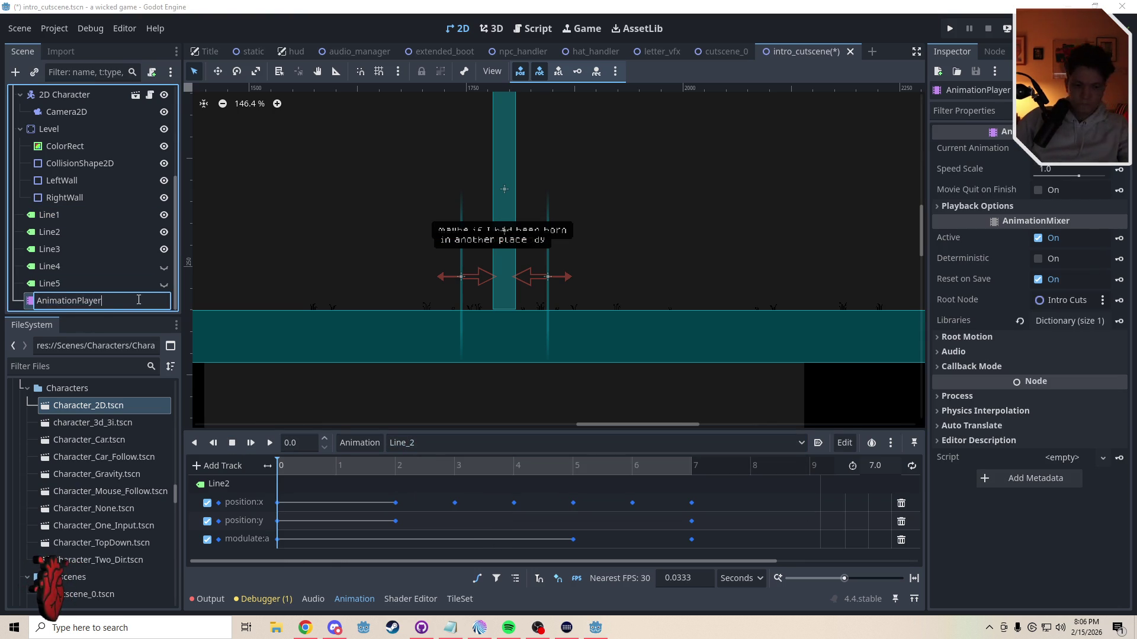
type("1")
key("Return")
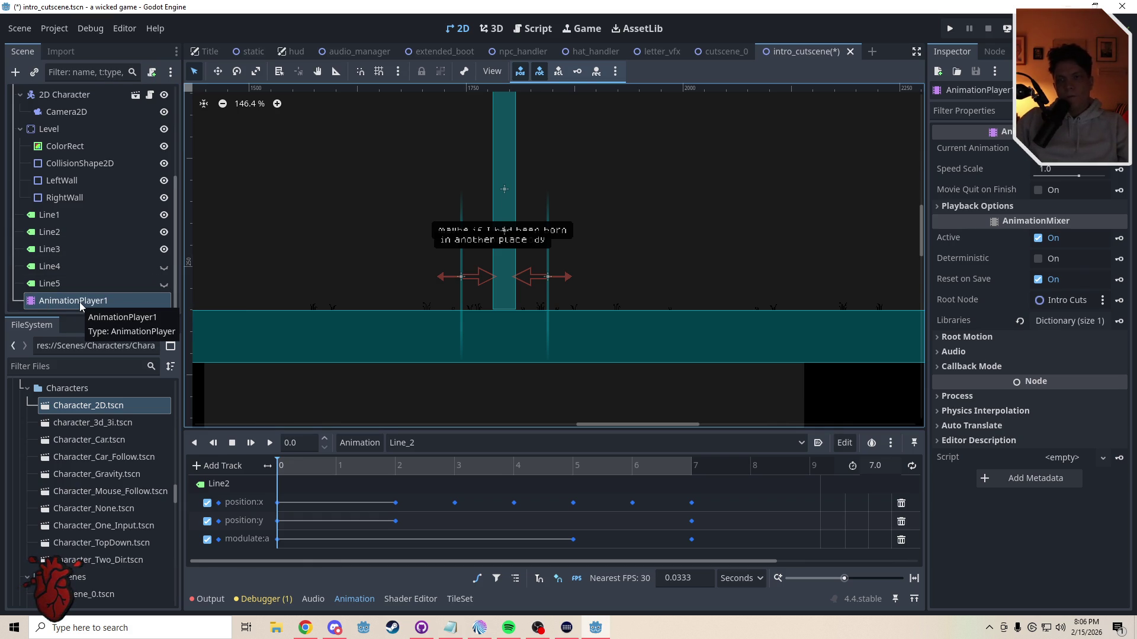
left_click(86, 249)
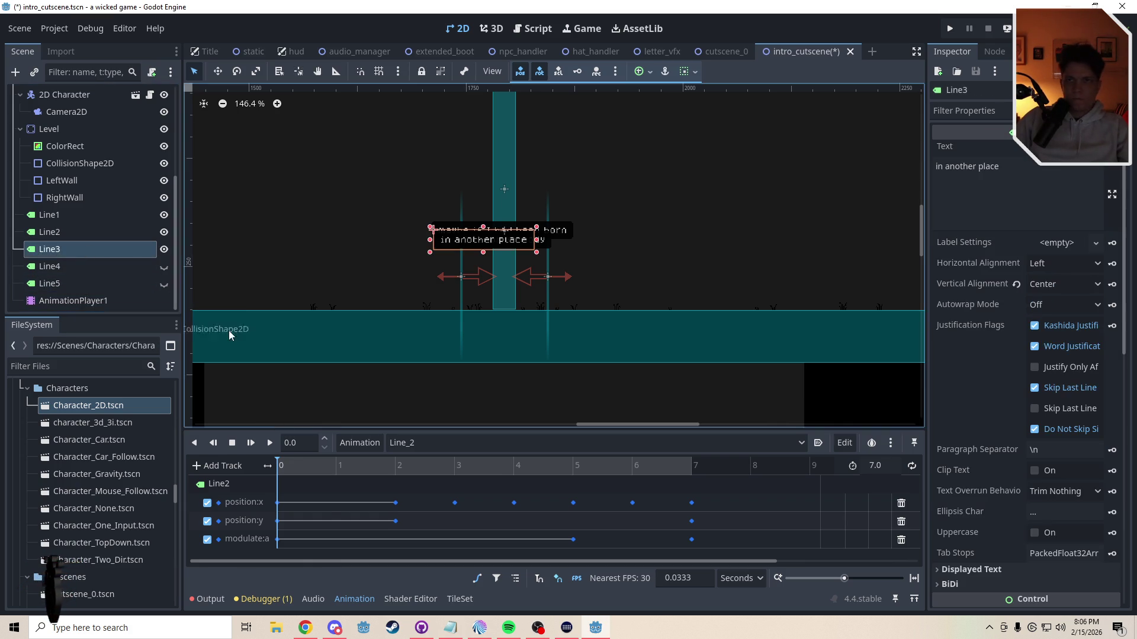
left_click(470, 443)
left_click(428, 495)
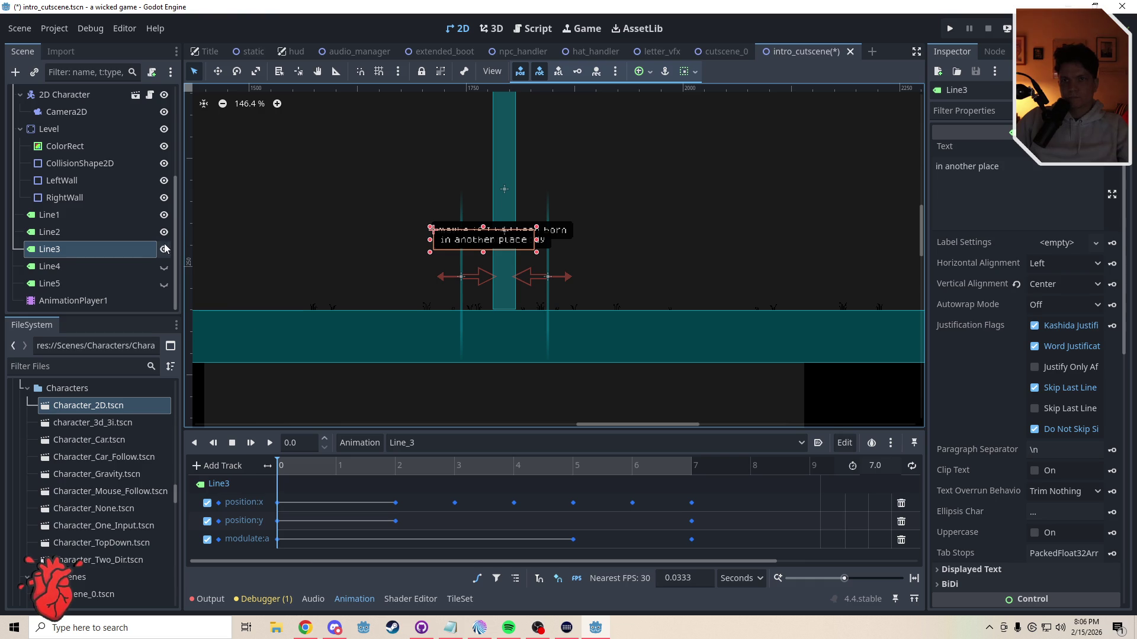
Step: With Line_3 selected, hide Line1 and Line2 and move the 'in another place' label 27 px right
left_click(414, 443)
left_click(410, 511)
left_click(415, 443)
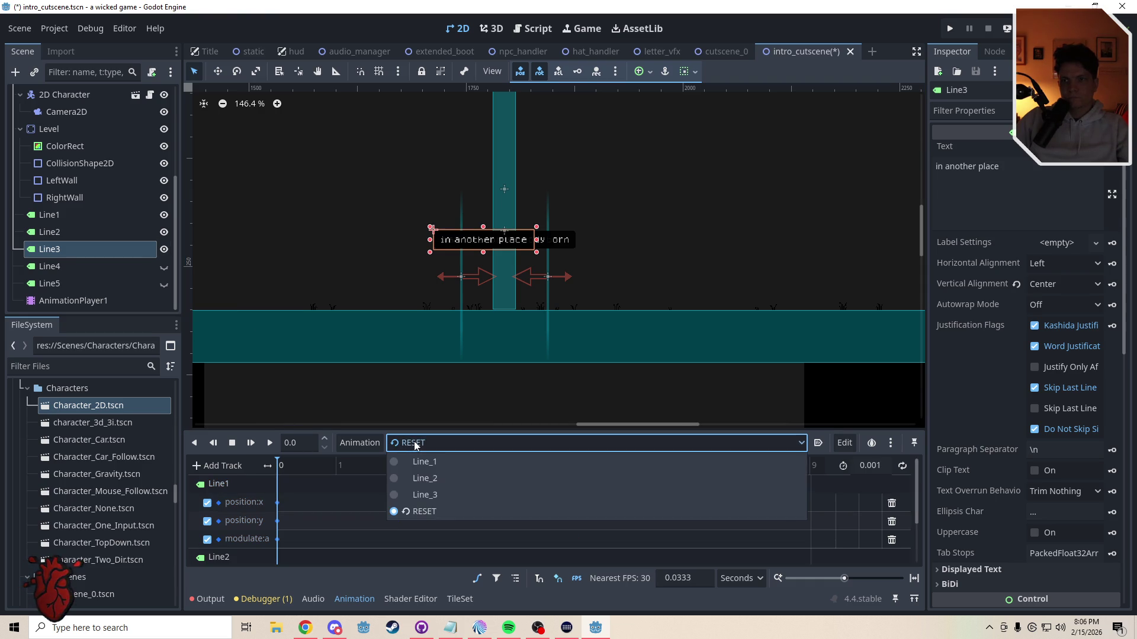
left_click(422, 494)
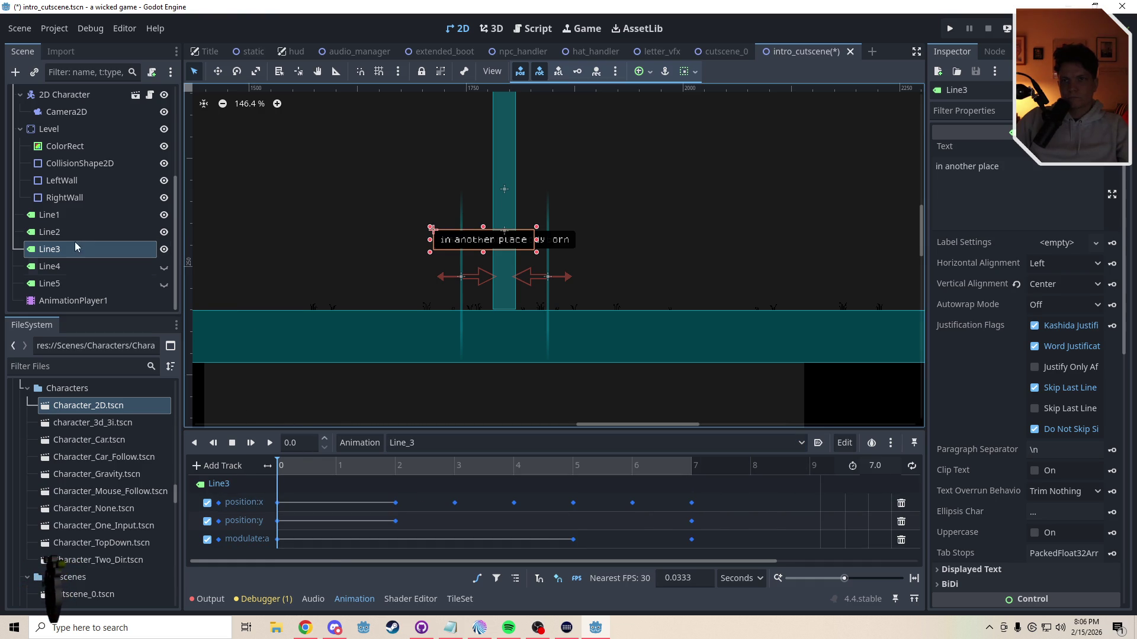
left_click(164, 232)
left_click(164, 215)
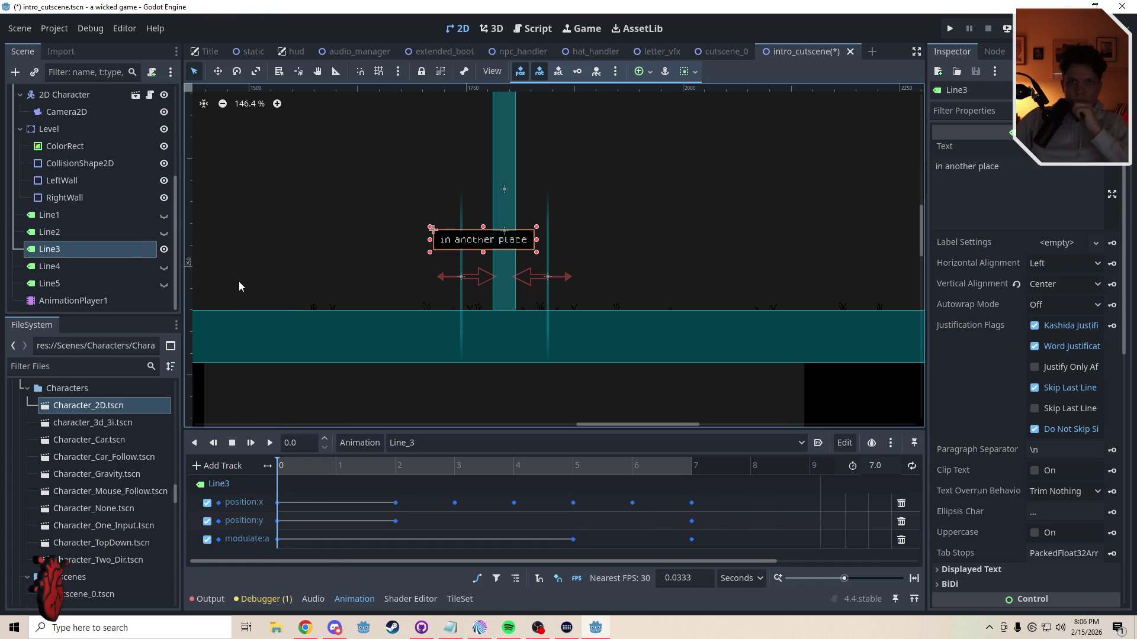
key("w")
left_click_drag(481, 283, 504, 286)
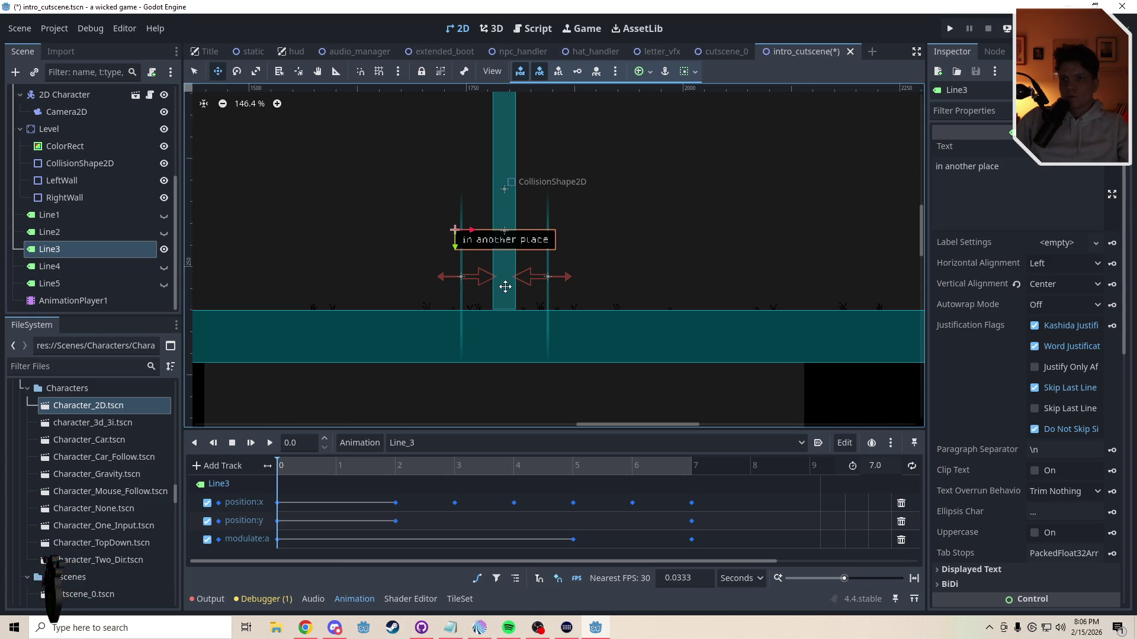
left_click(301, 466)
Step: Add 25 to Line_3's first position:x keys, up to 3 seconds, reaching 1737
left_click(277, 503)
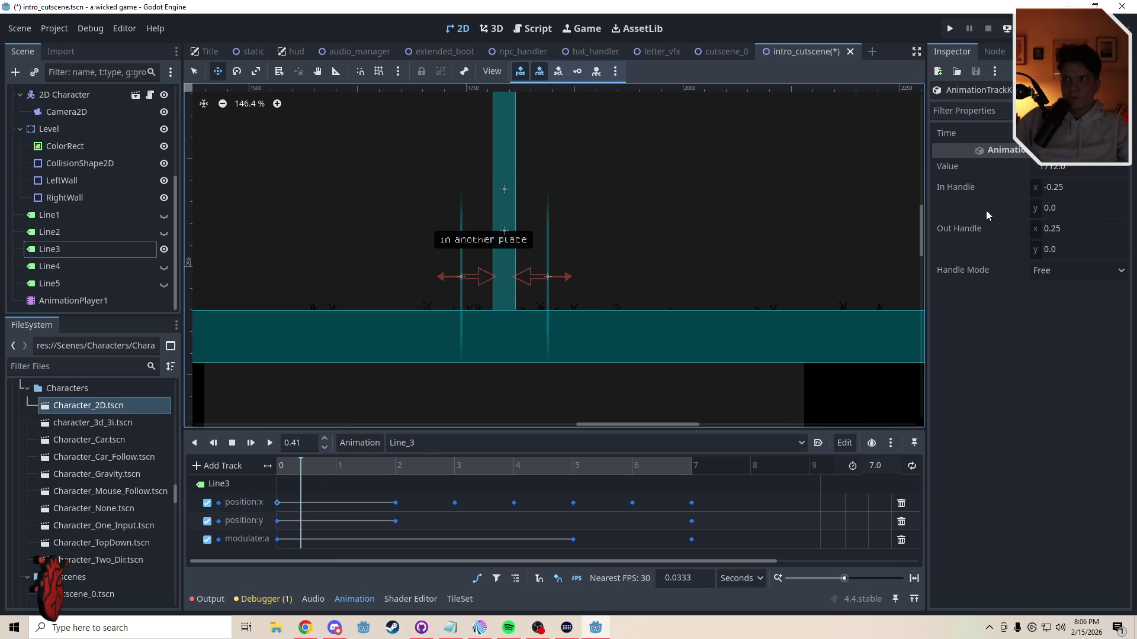
left_click(1095, 166)
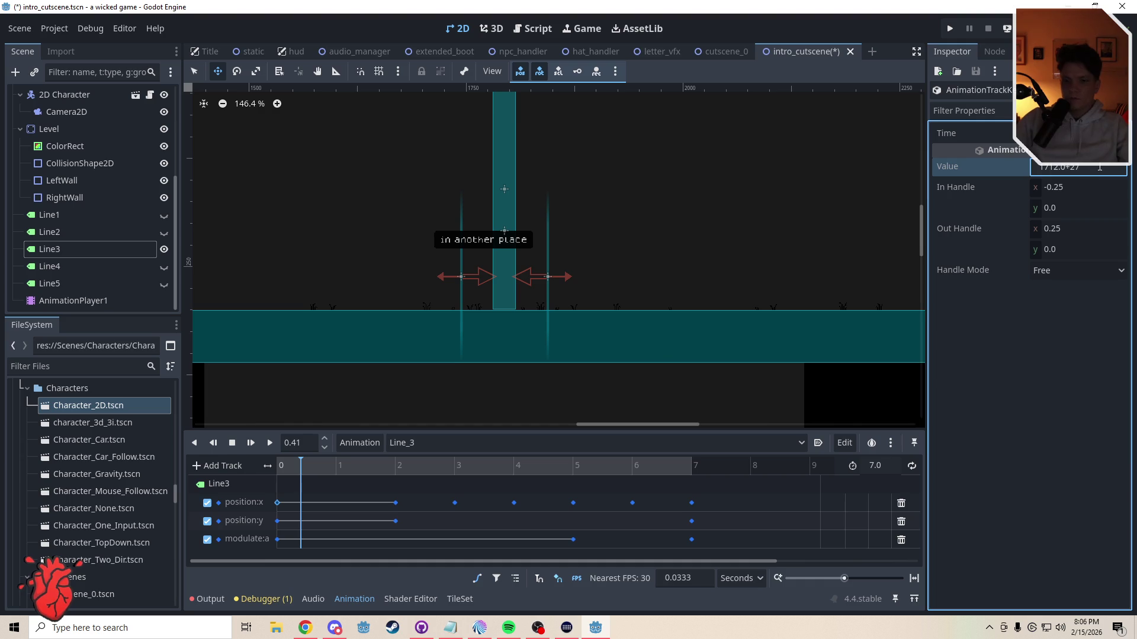
type("+25")
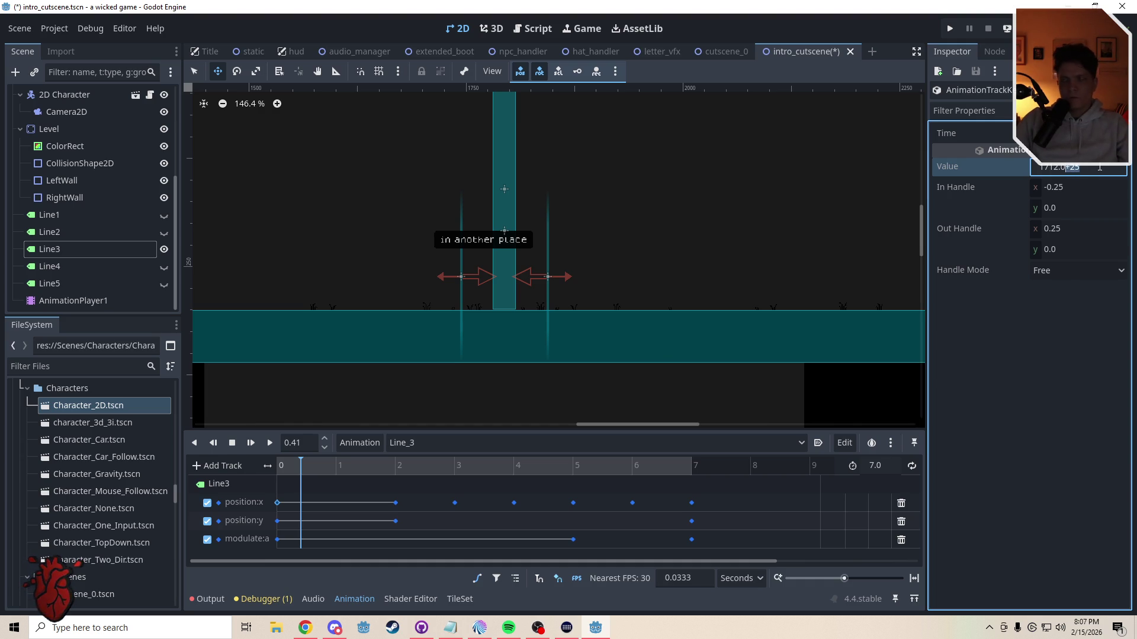
key("Return")
left_click(395, 503)
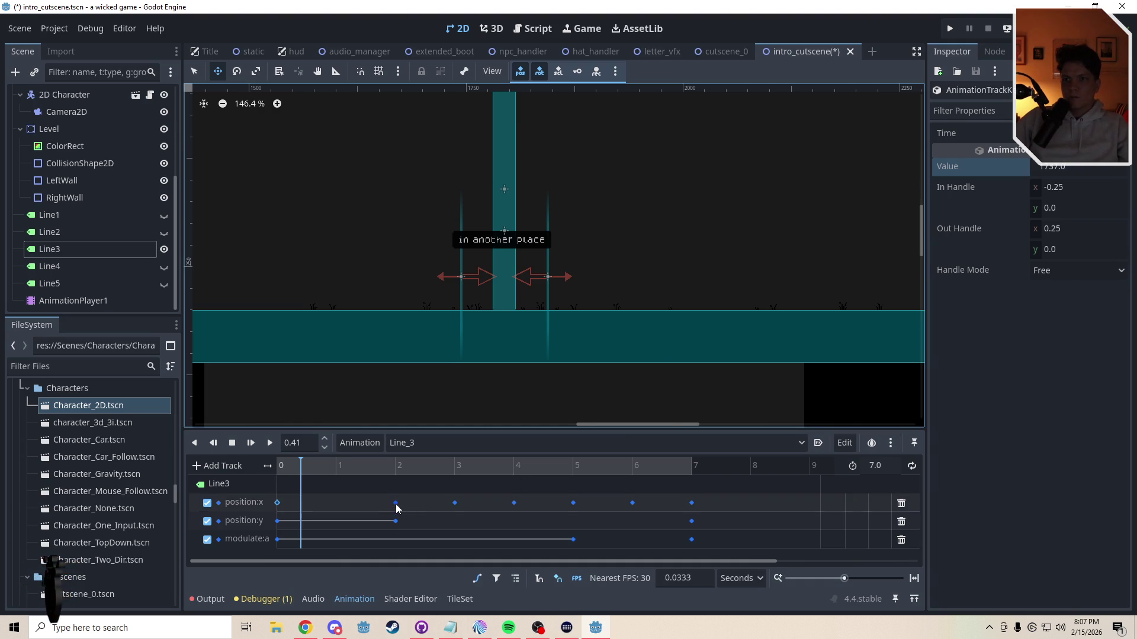
left_click(1088, 167)
key("Return")
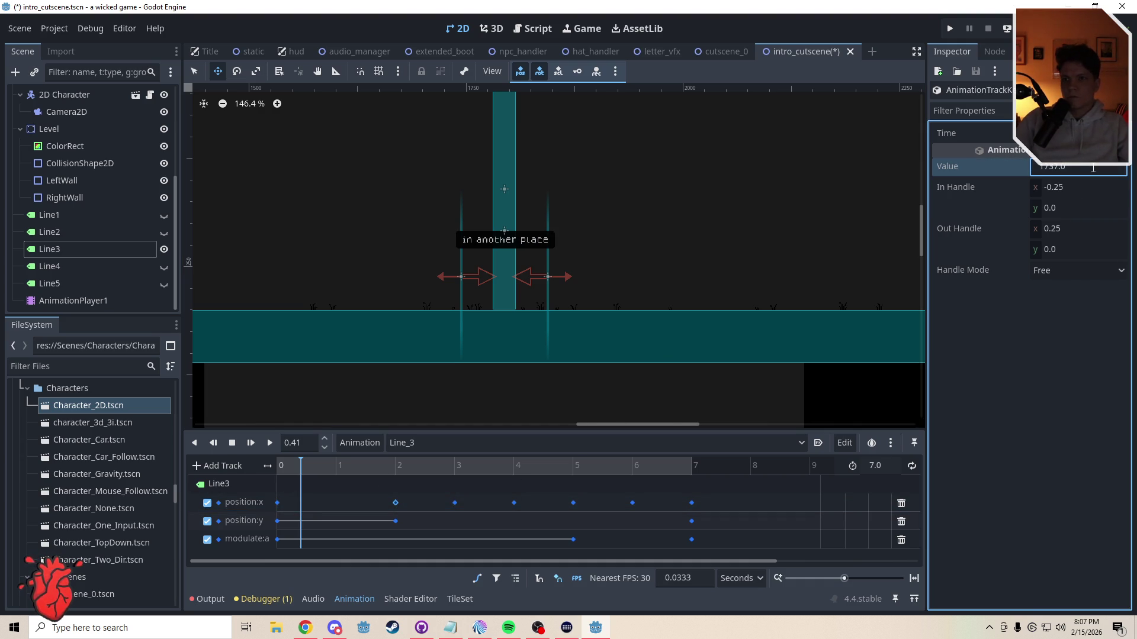
left_click(455, 504)
left_click(1087, 171)
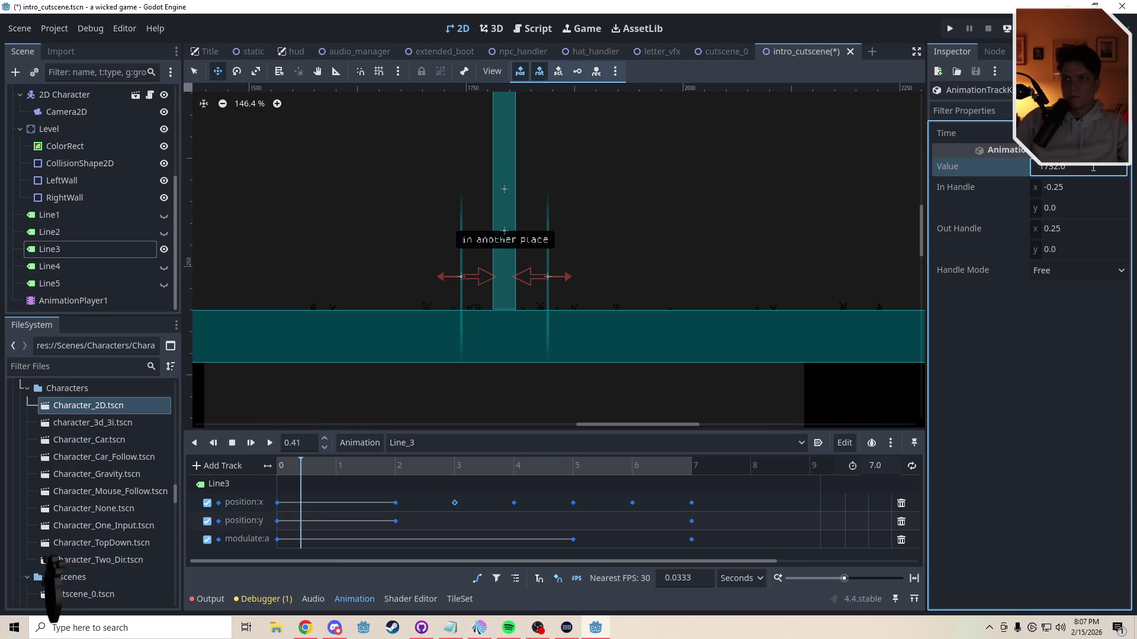
Step: Add 25 to Line_3's position:x keys at 4 through 7 seconds, ending at 1737
left_click(514, 503)
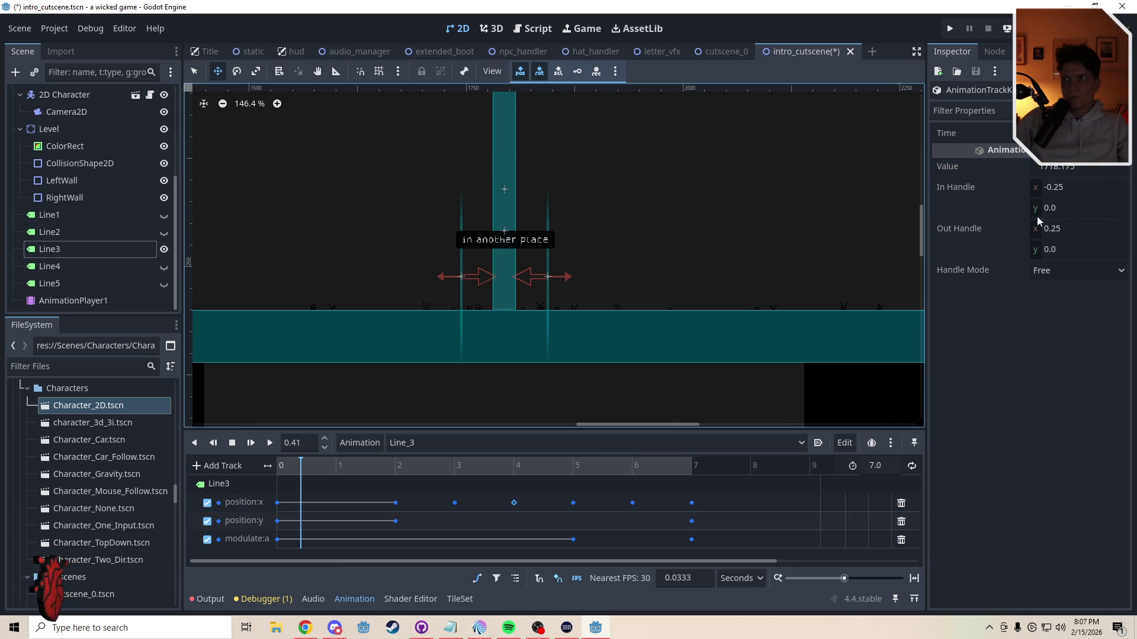
left_click(1097, 168)
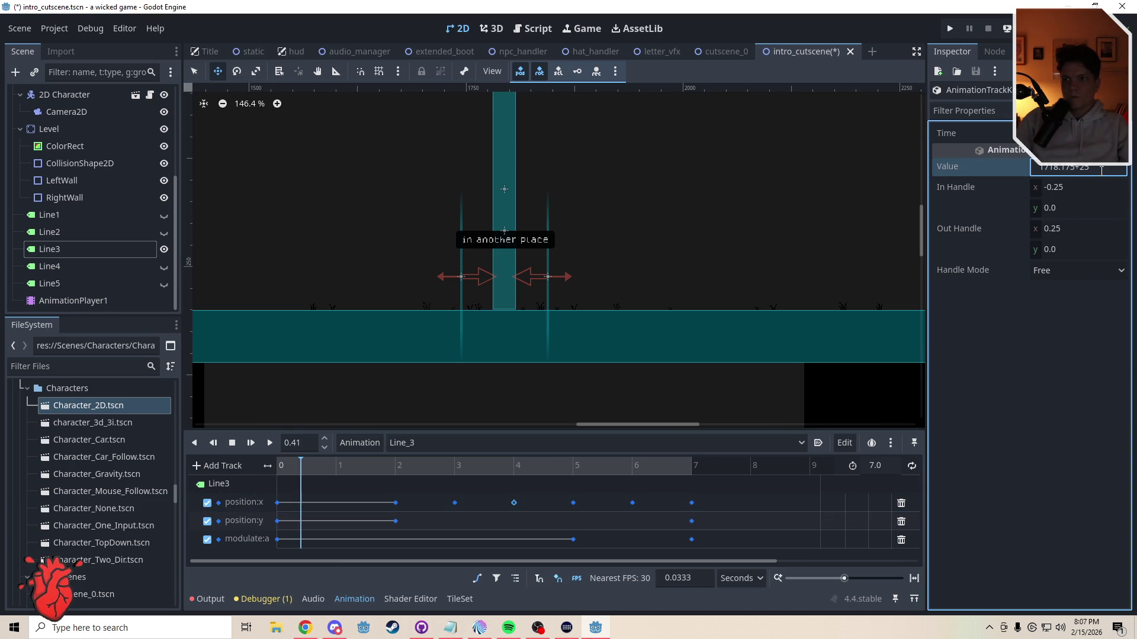
left_click(573, 503)
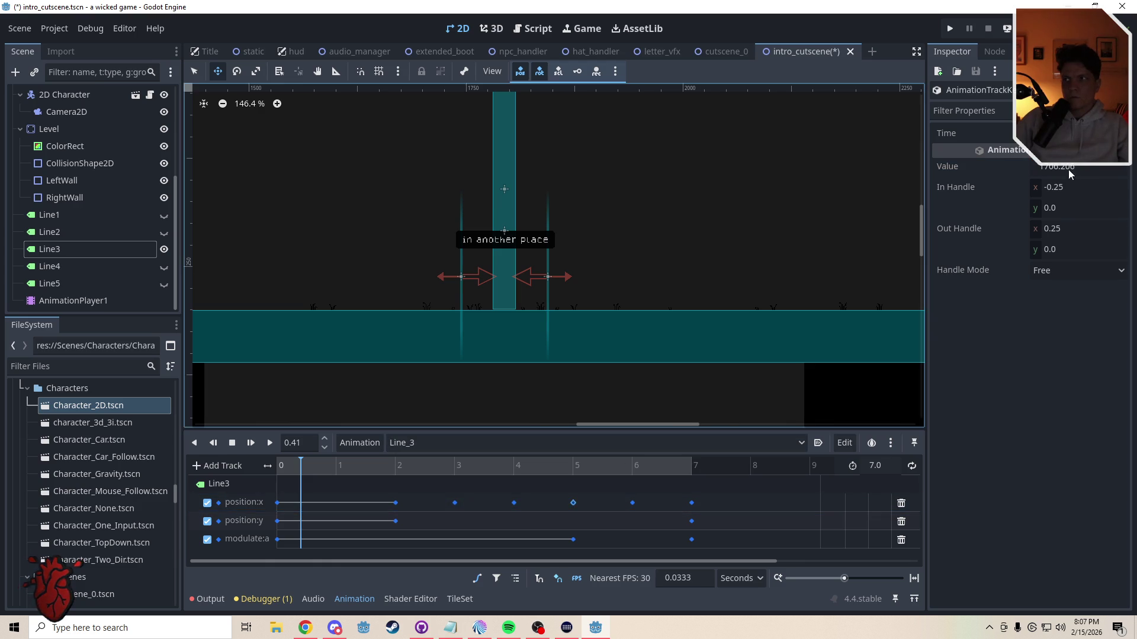
left_click(1093, 167)
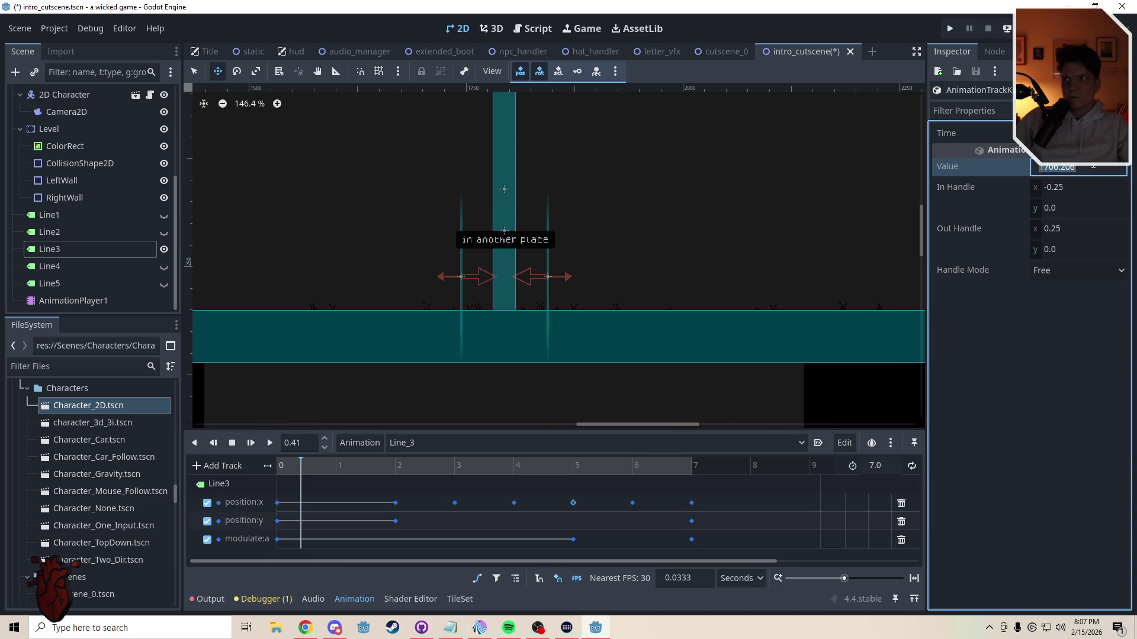
left_click(632, 502)
left_click(1095, 167)
key("Return")
left_click(691, 503)
left_click(1082, 167)
key("Return")
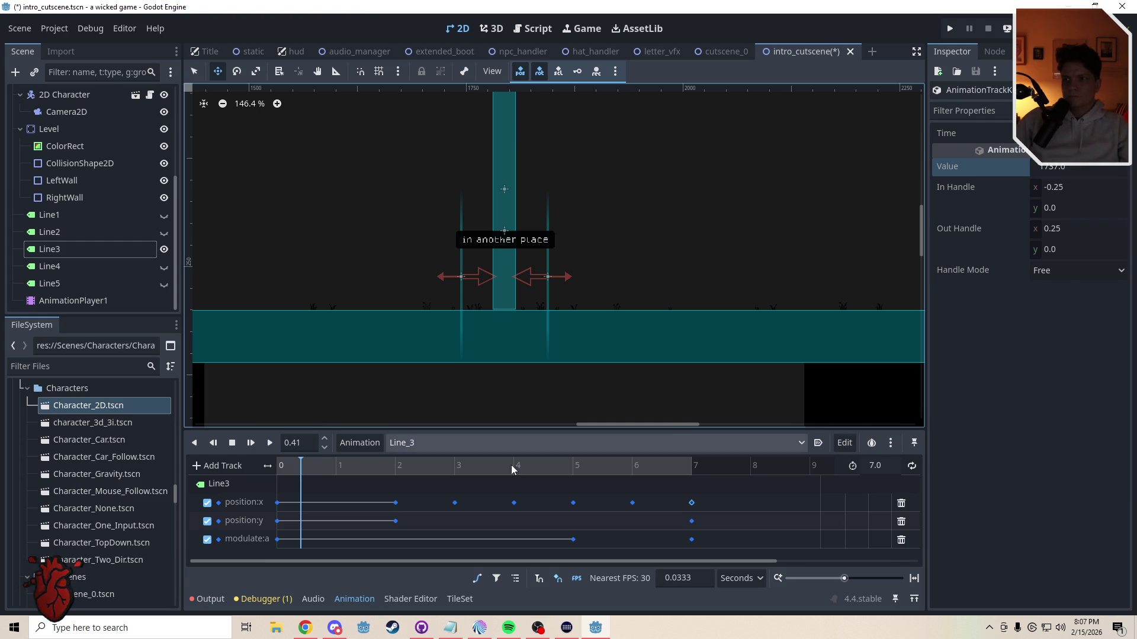
Step: Rewind and play Line_3 from the start, then select the Line4 label
left_click_drag(317, 469, 264, 468)
left_click(271, 444)
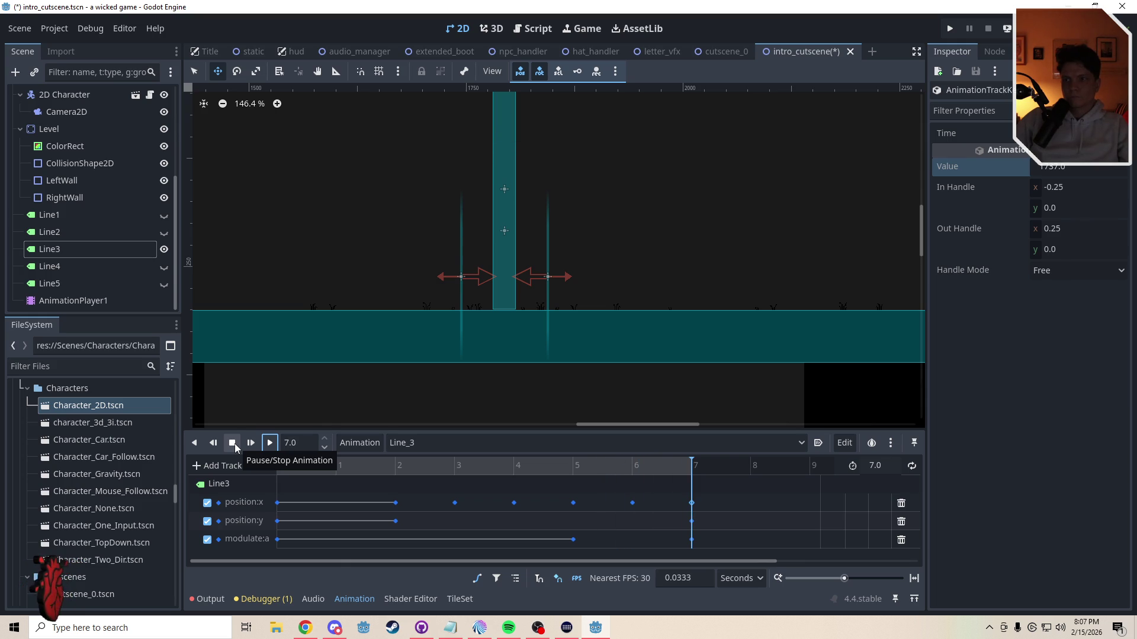
left_click(106, 267)
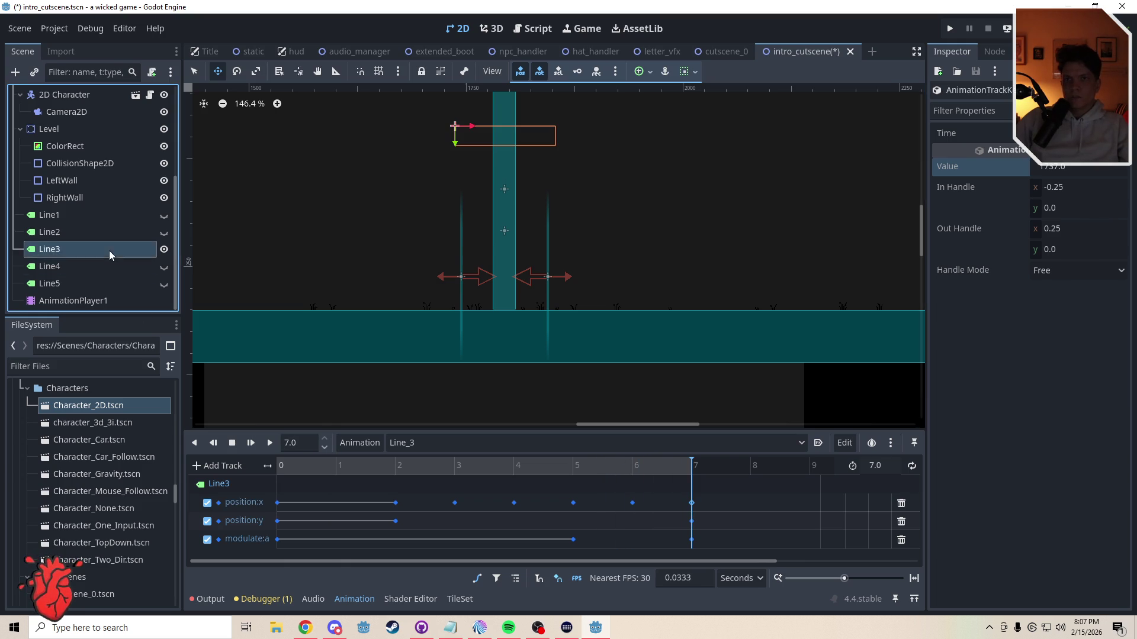
Step: Hide Line3, show Line4, and create a new 7-second animation named Line_4
left_click(164, 249)
left_click(164, 266)
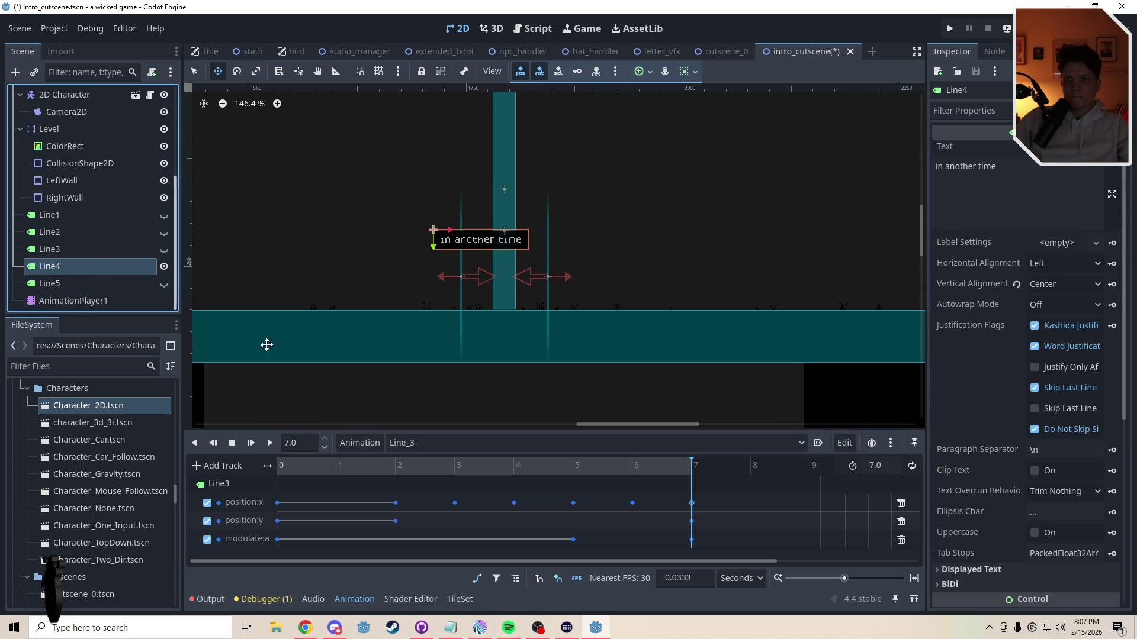
left_click(361, 450)
left_click(358, 463)
type("Line_")
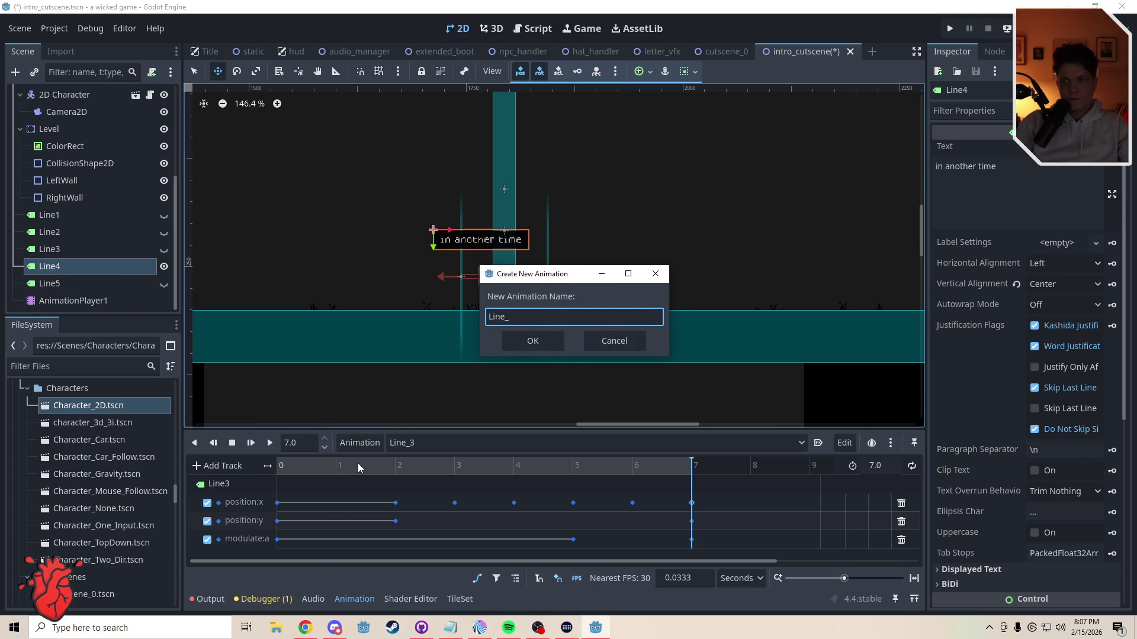
type("4")
key("Return")
left_click(873, 467)
type("7")
key("Return")
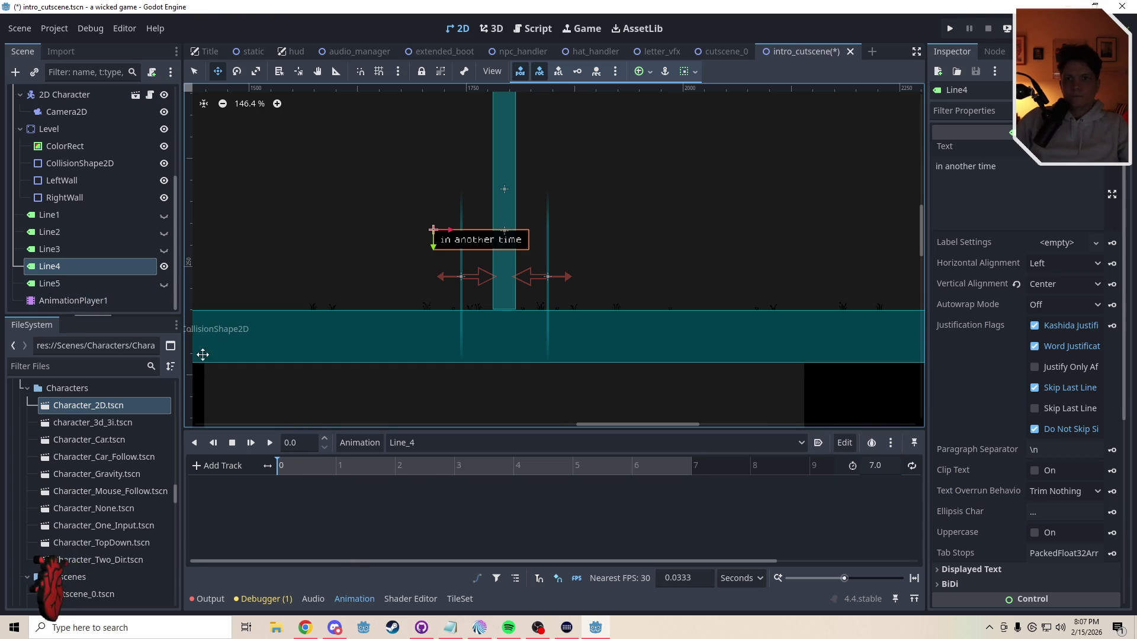
Step: Key Line4's position and modulate tracks, then delete unneeded modulate colour channels
scroll(975, 338, "down", 5)
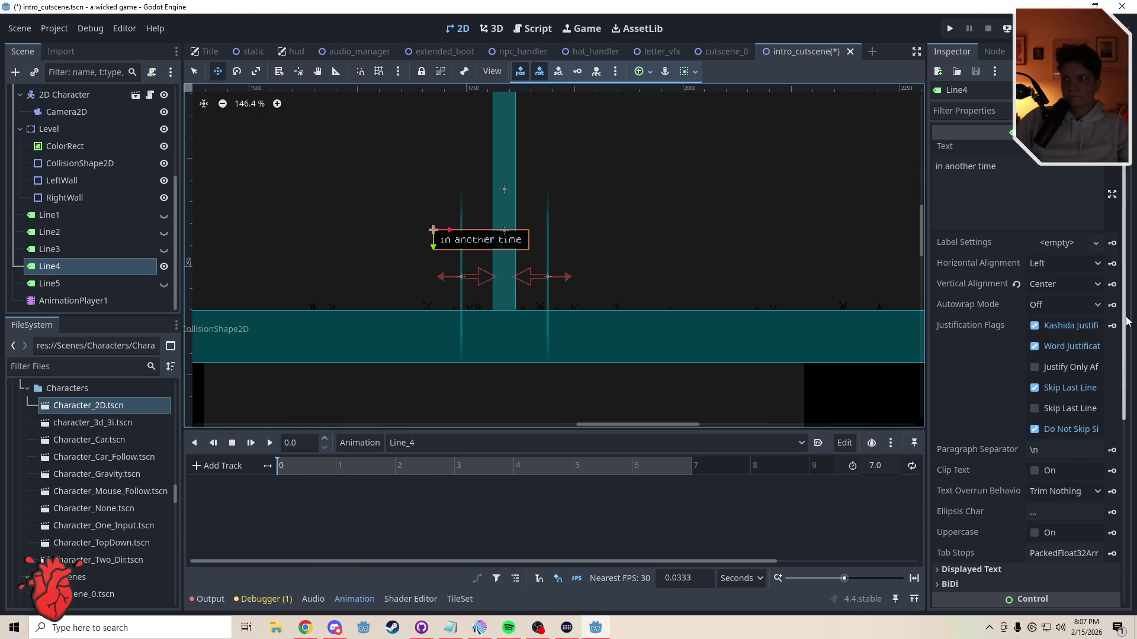
left_click(977, 354)
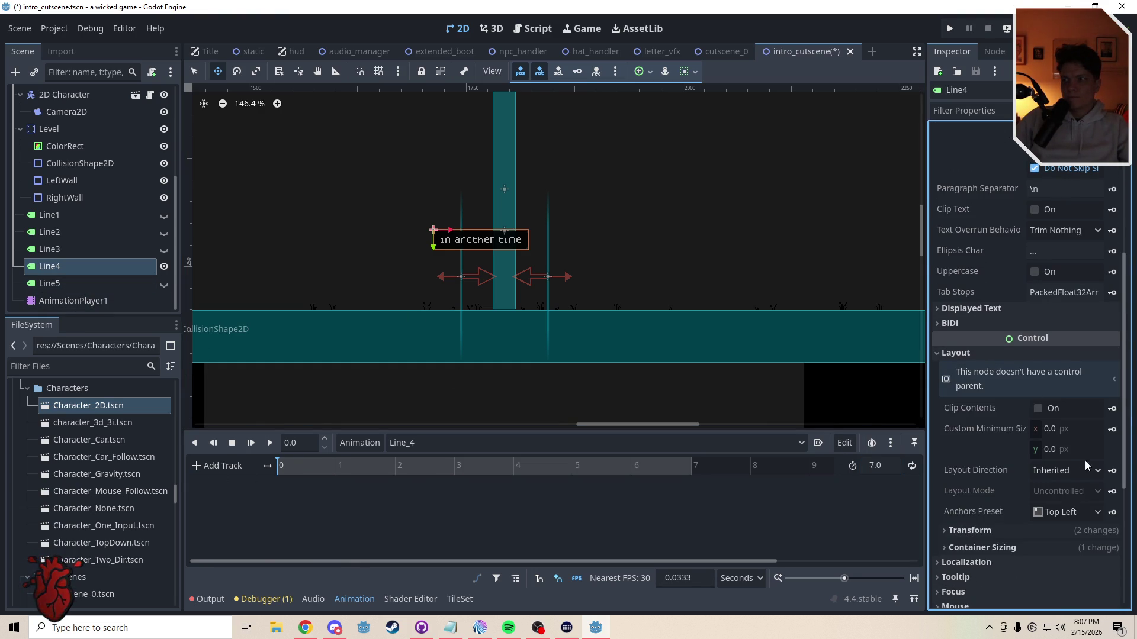
left_click(1058, 527)
left_click(1111, 590)
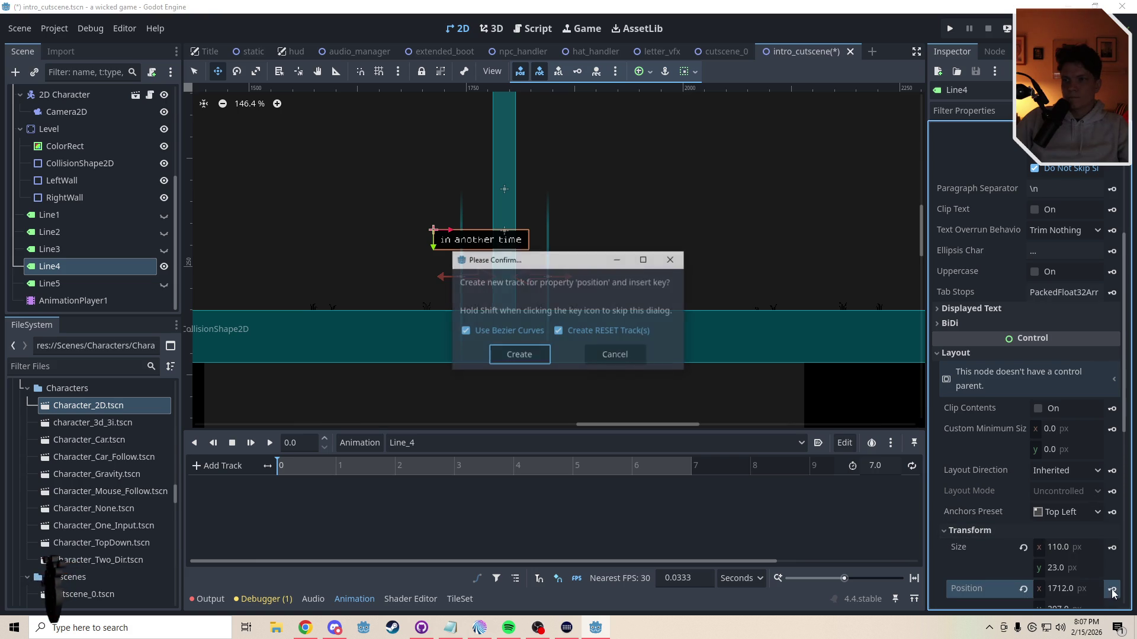
left_click(518, 353)
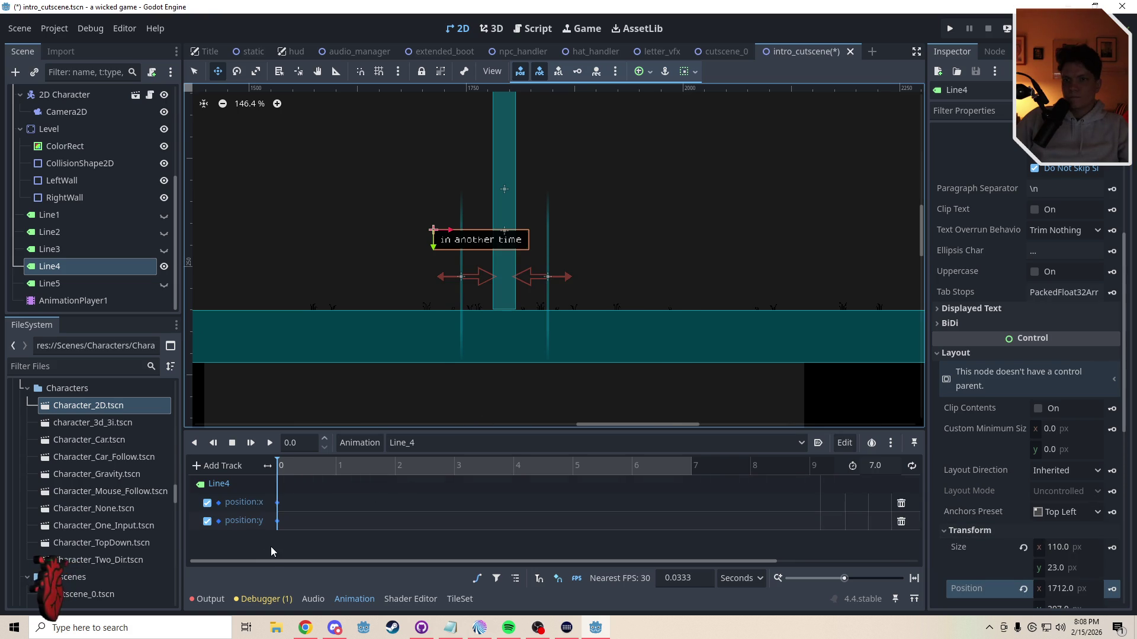
scroll(1125, 444, "down", 8)
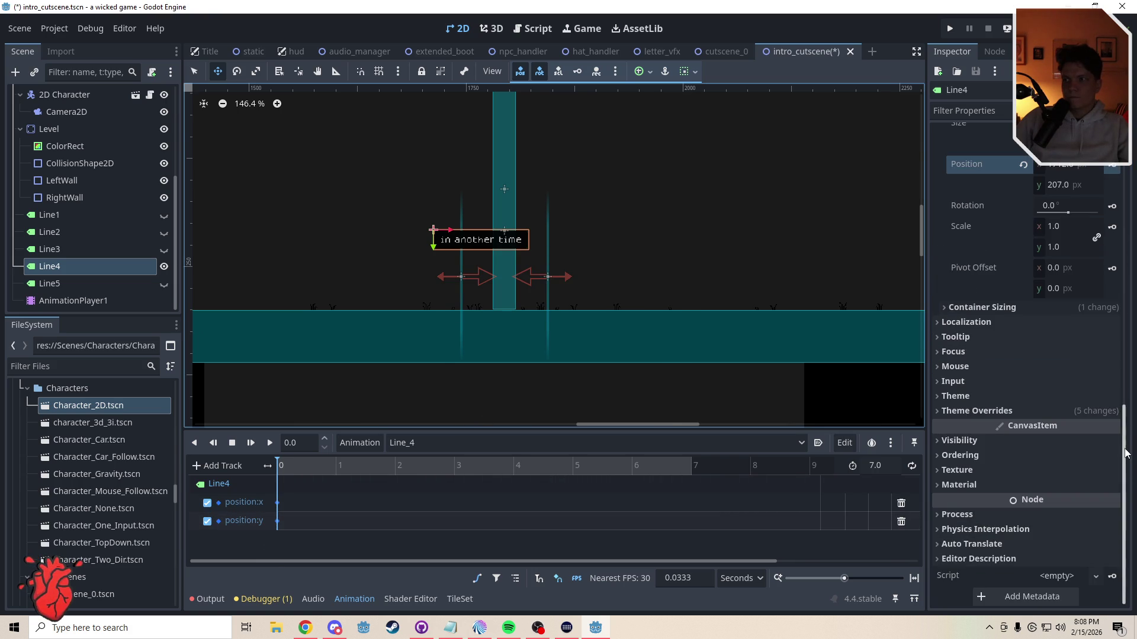
left_click(1112, 477)
left_click(515, 354)
left_click(891, 539)
left_click(891, 540)
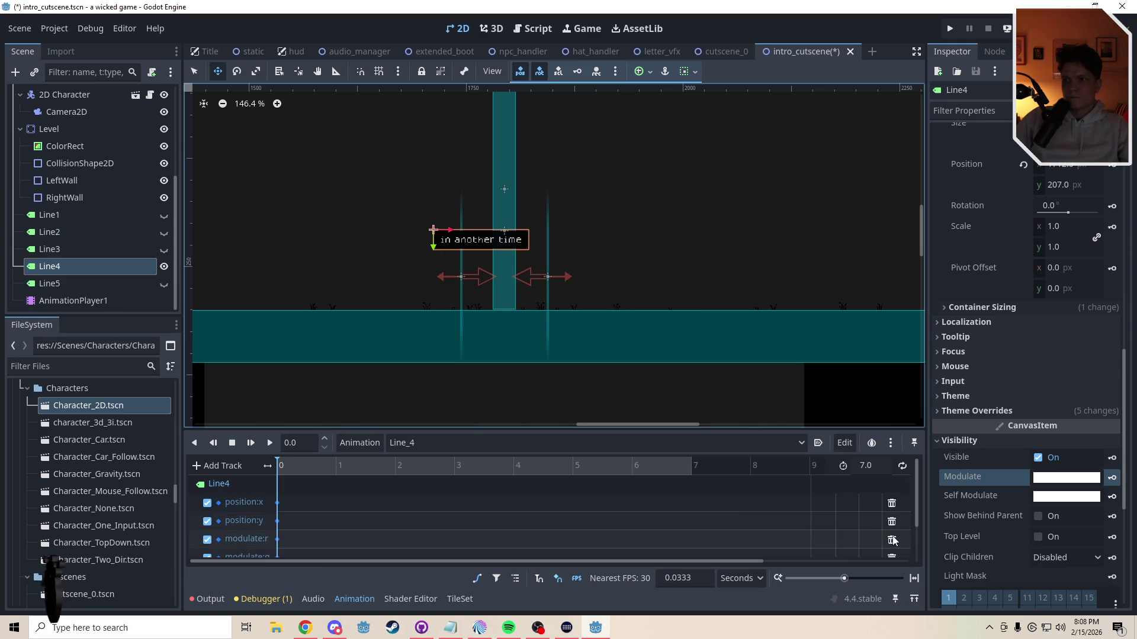
left_click(891, 539)
Step: Paste the copied Line_3 keyframes into Line_4 and nudge the Line4 label right
key("ctrl+v")
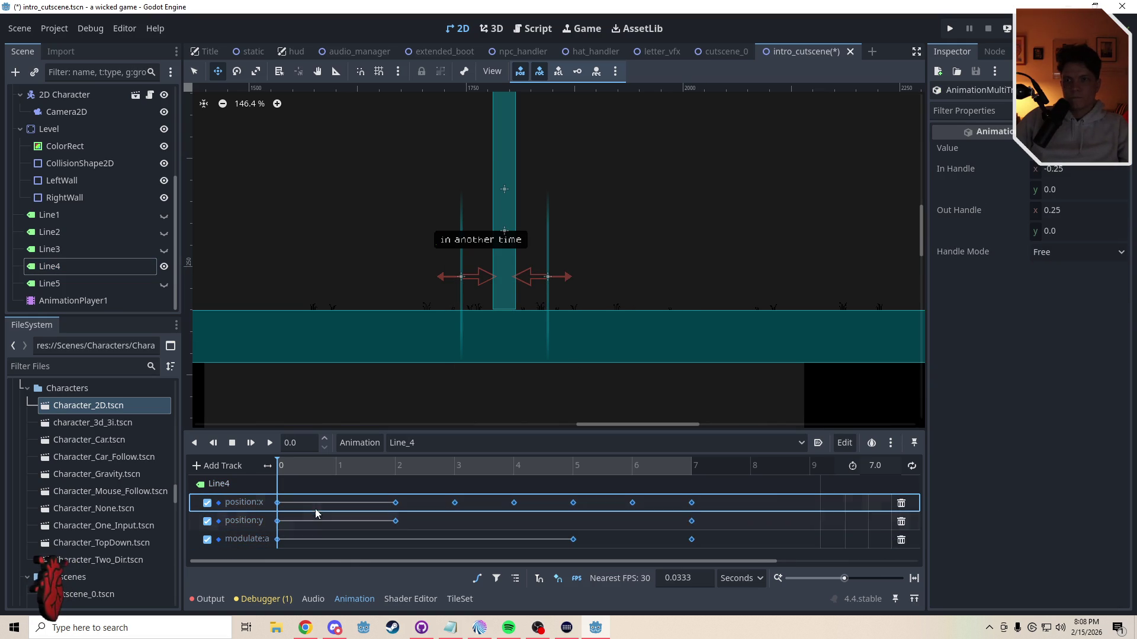
left_click(57, 273)
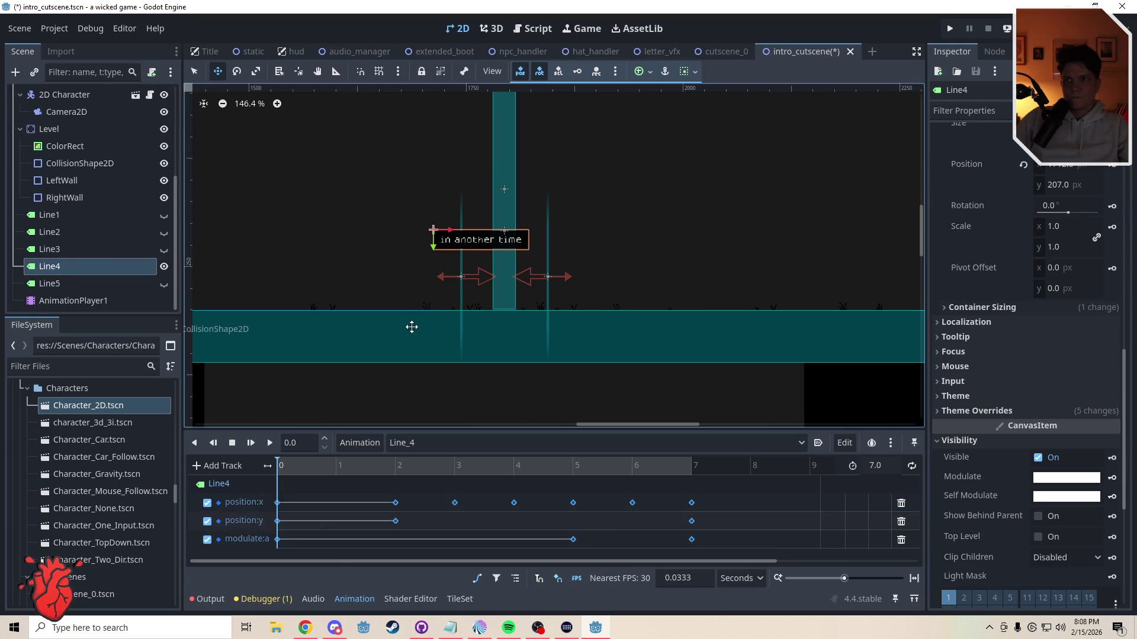
left_click_drag(423, 297, 449, 296)
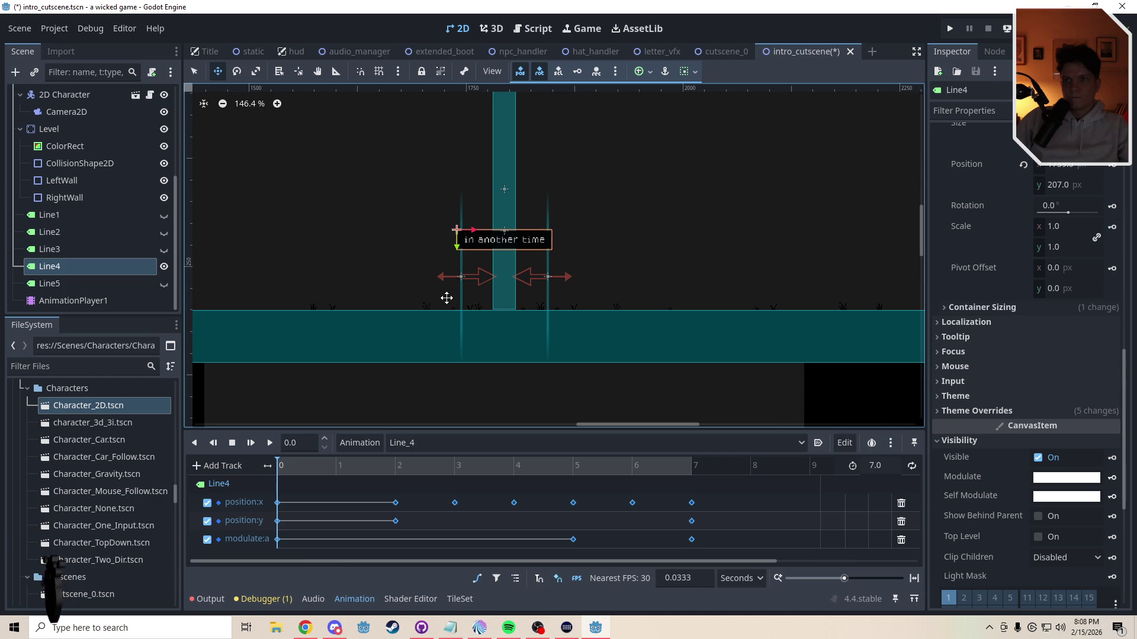
Step: Set Line_4's first position:x key to 1739 and move the playhead to 1.63 seconds
left_click(277, 503)
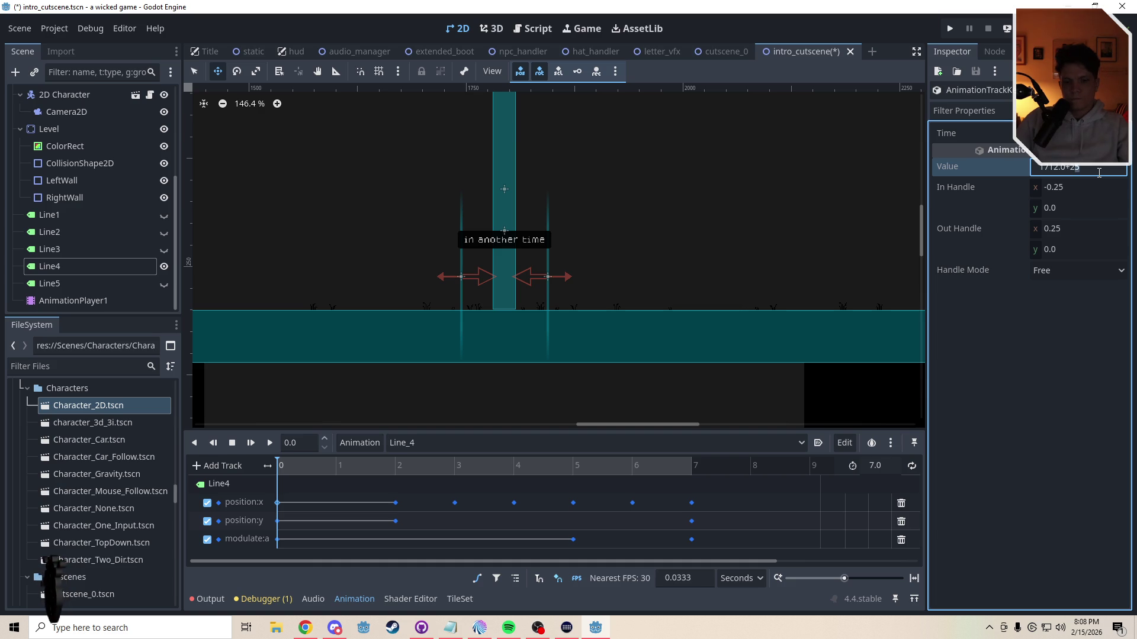
key("Caps_Lock")
key("shift+Left")
key("shift+Left")
key("shift+Left")
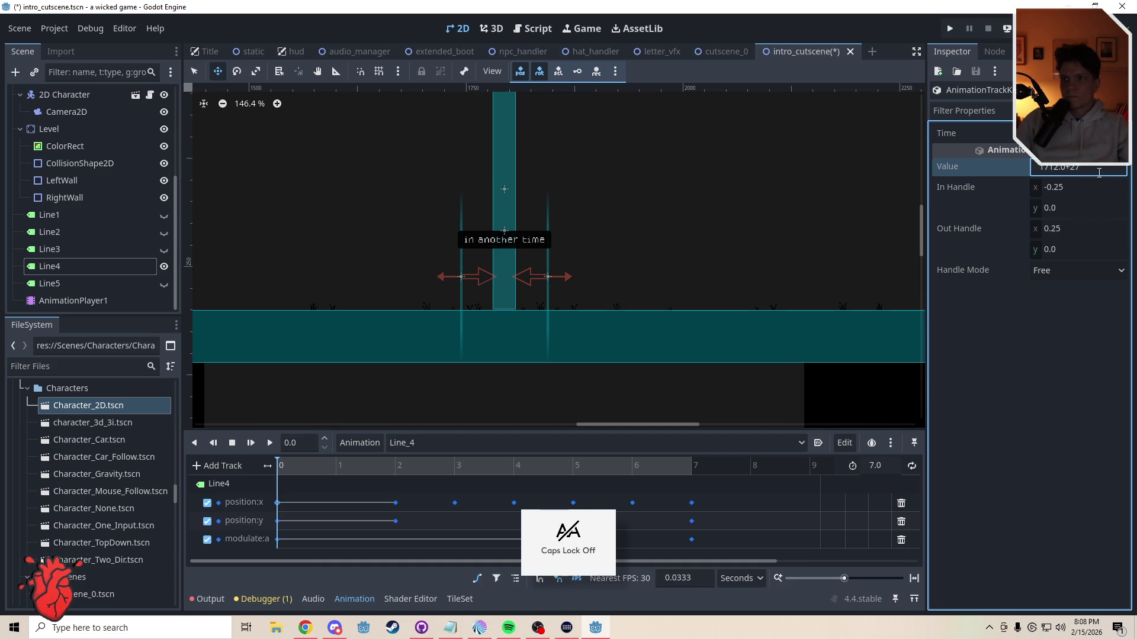
key("Return")
left_click_drag(361, 465, 373, 466)
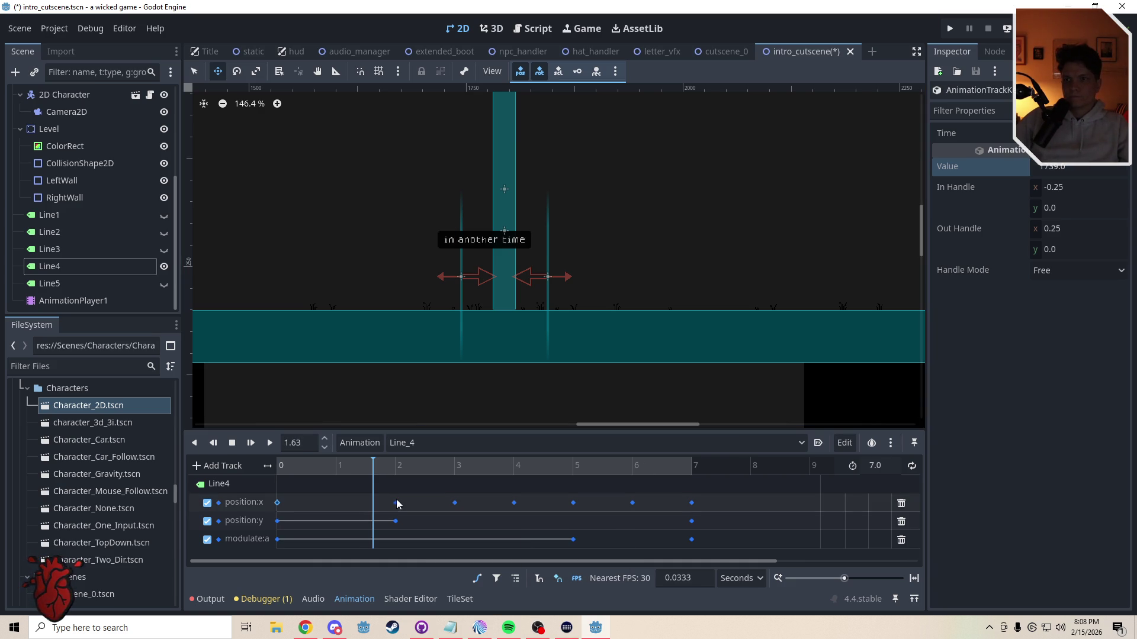
Step: Set Line_4's position:x keys at 2, 3 and 4 seconds with the +27 offset (1739)
left_click(396, 503)
left_click(1103, 166)
type("1739")
key("Return")
left_click(455, 503)
left_click(1099, 168)
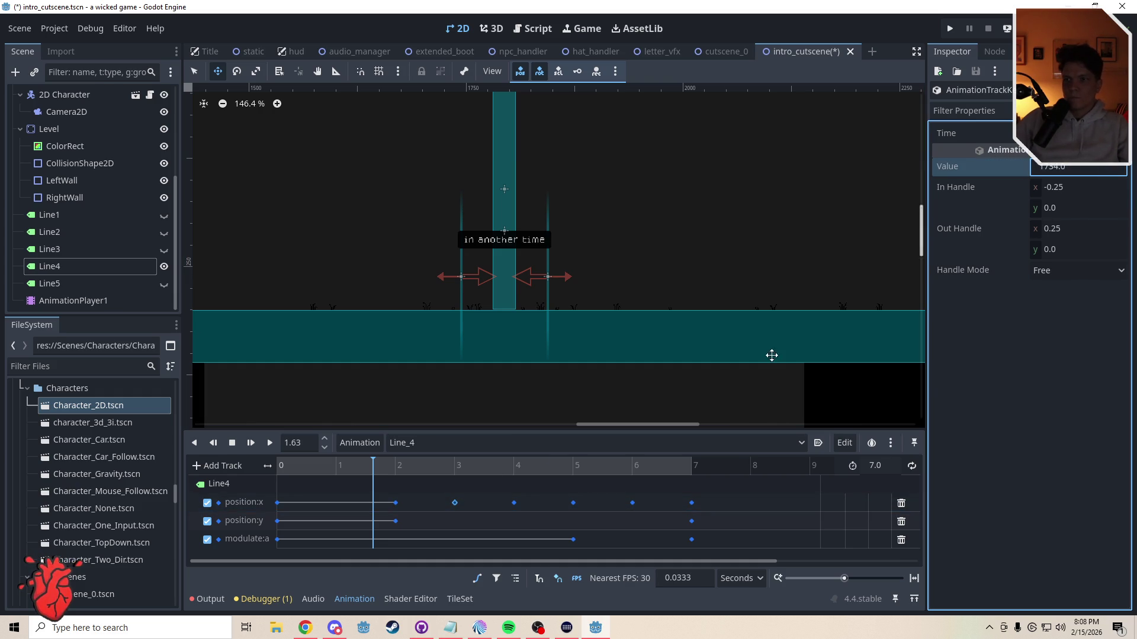
left_click(514, 503)
left_click(1095, 168)
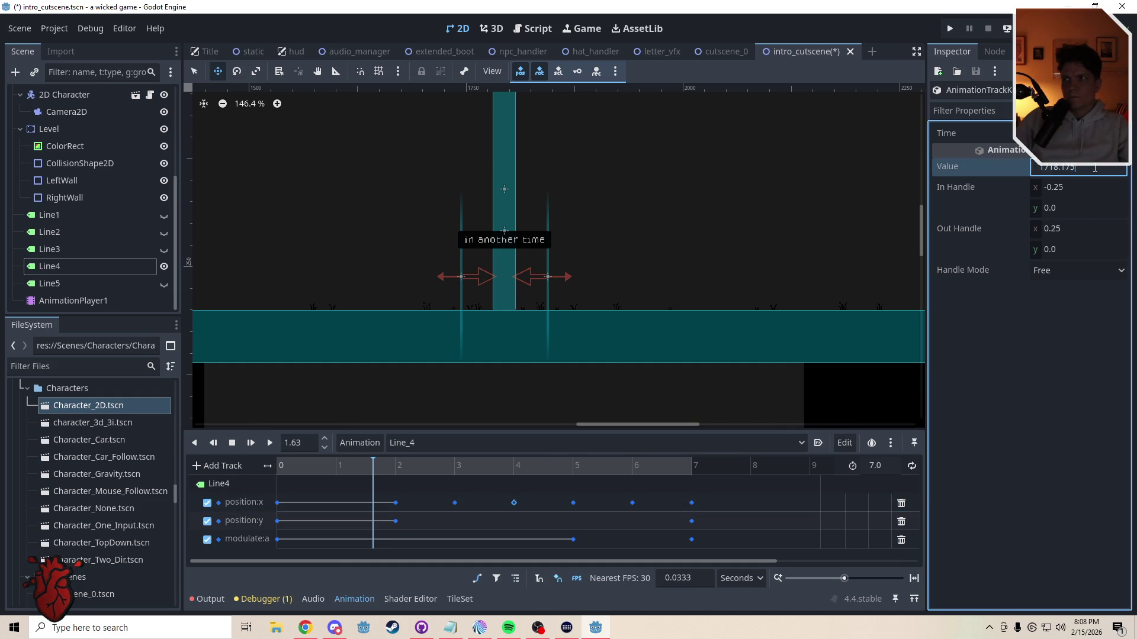
Step: Add 27 to Line_4's position:x keys at 5, 6 and 7 seconds
left_click(573, 503)
left_click(1096, 170)
type("+27")
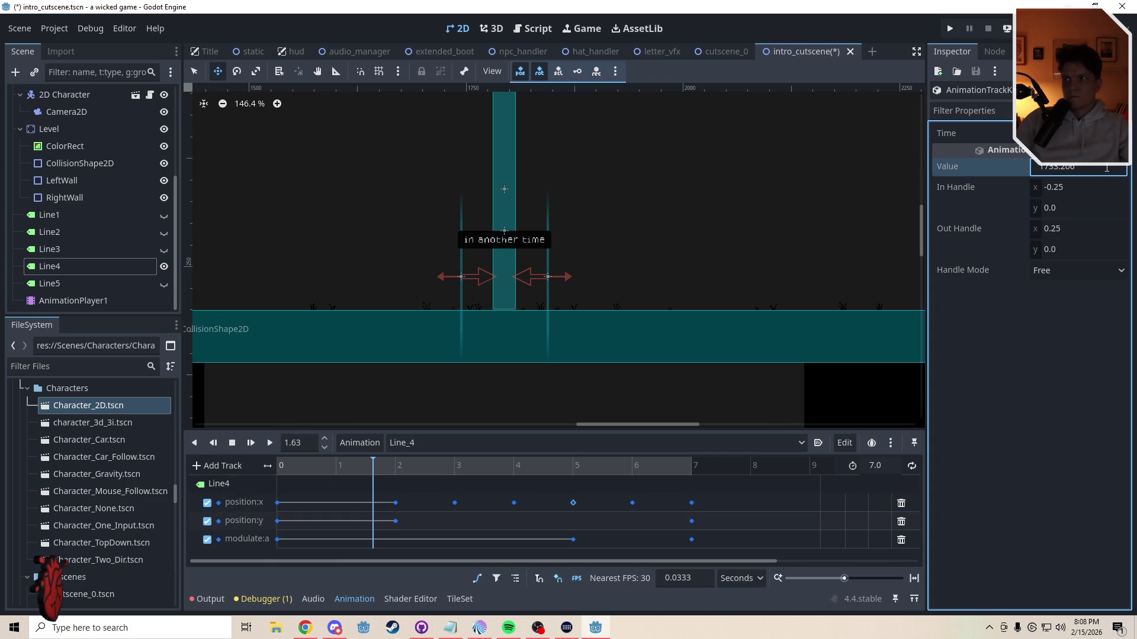
left_click(632, 502)
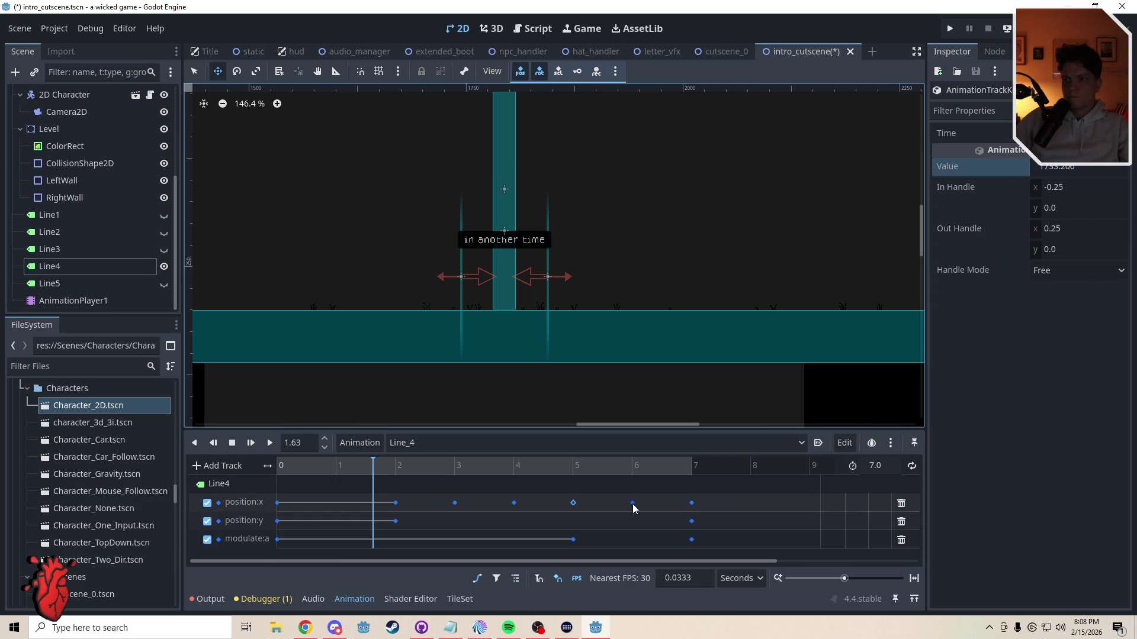
left_click(1102, 170)
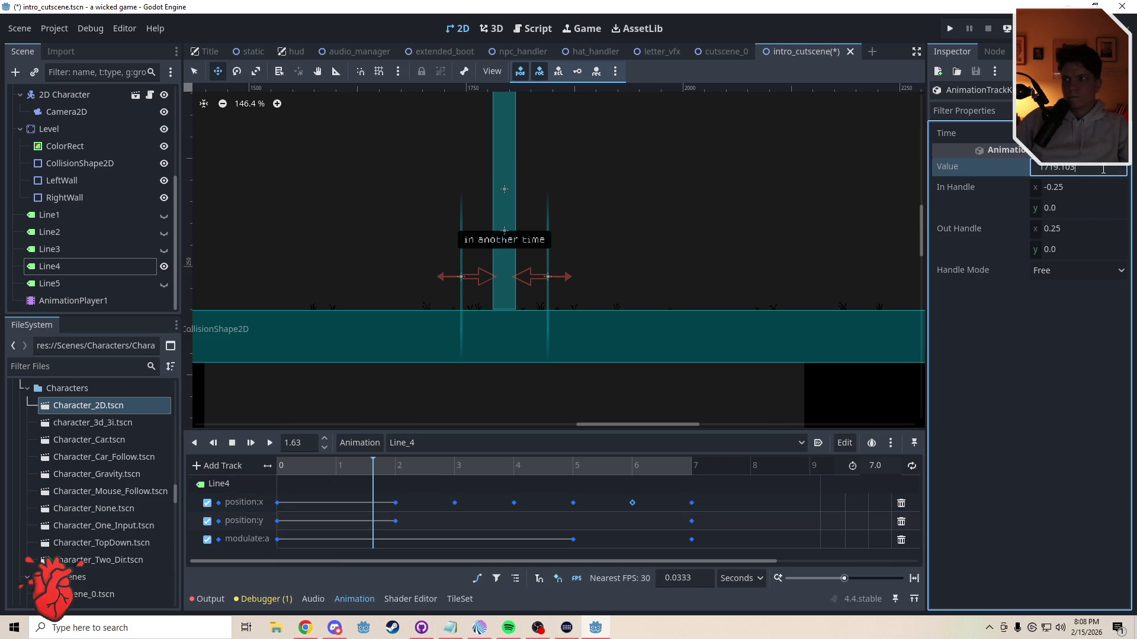
left_click(692, 503)
left_click(1093, 168)
type("+27")
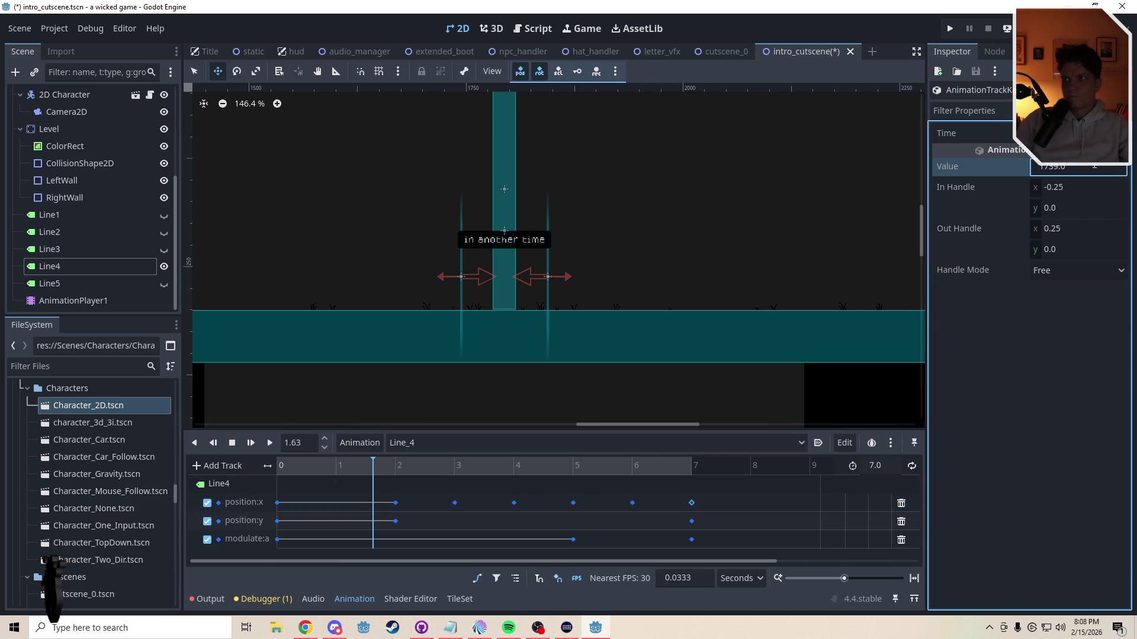
Step: Play Line_4 from the start, then make the Line5 label visible
left_click(269, 442)
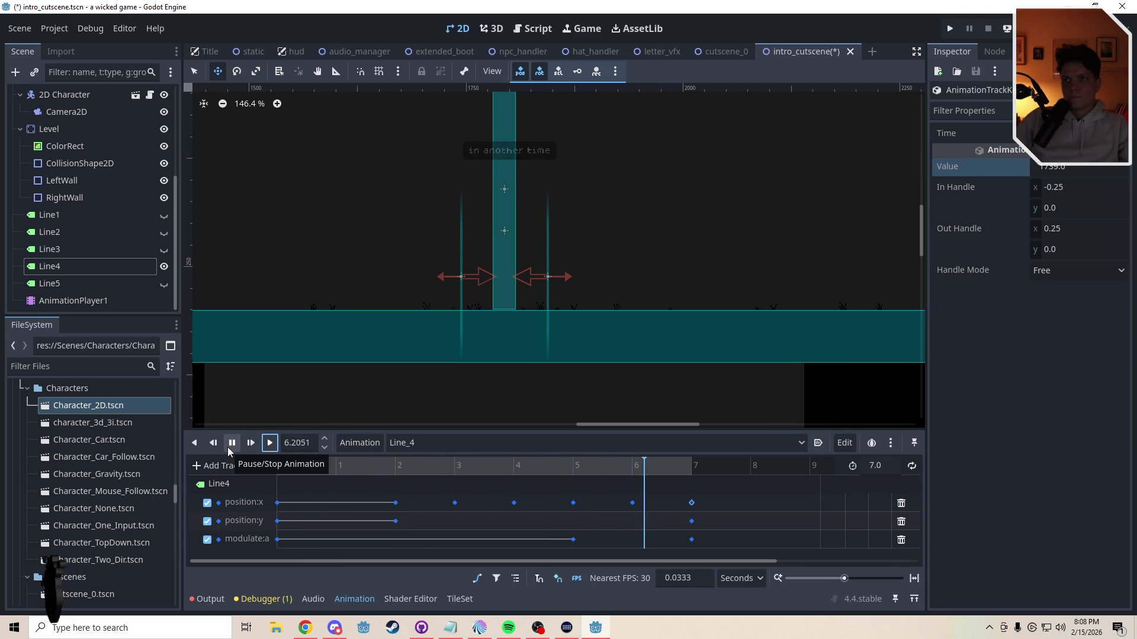
left_click(124, 284)
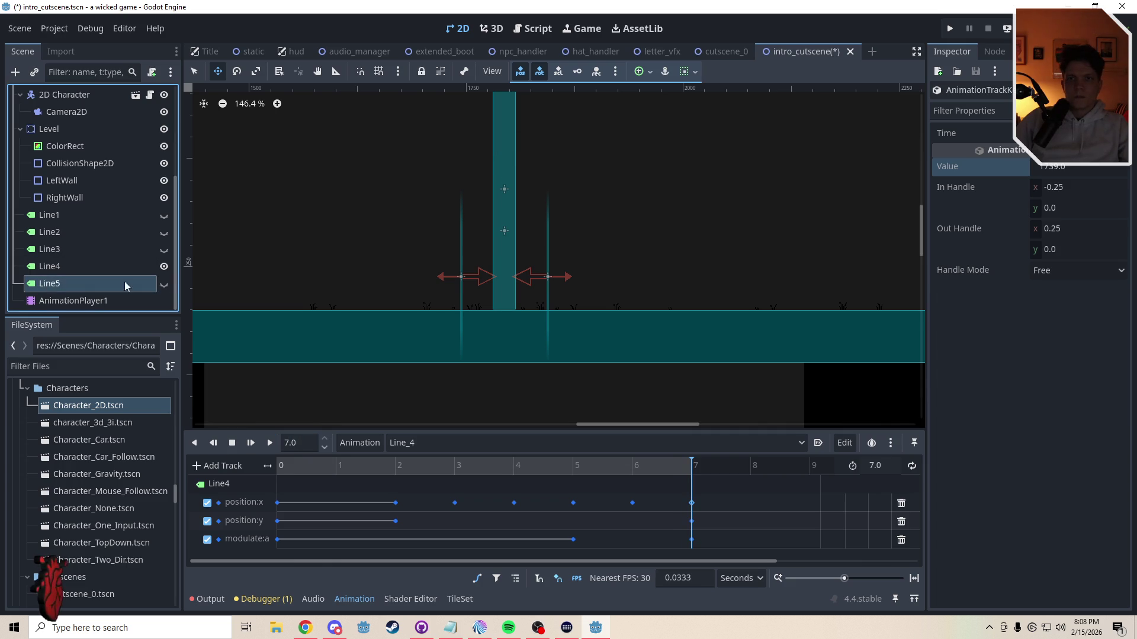
left_click(164, 285)
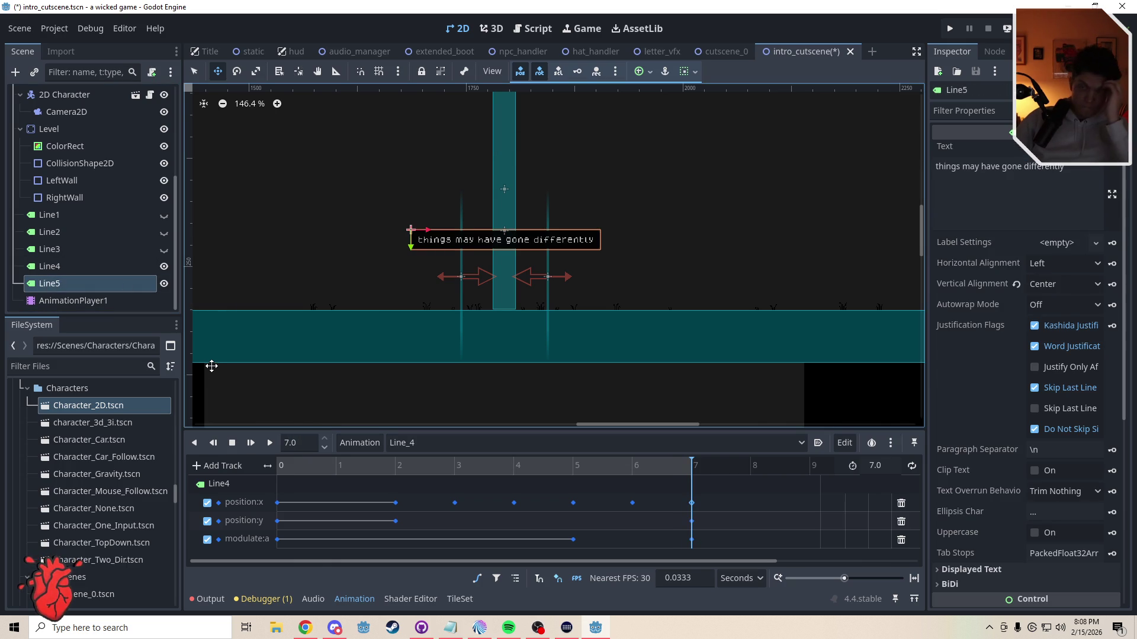
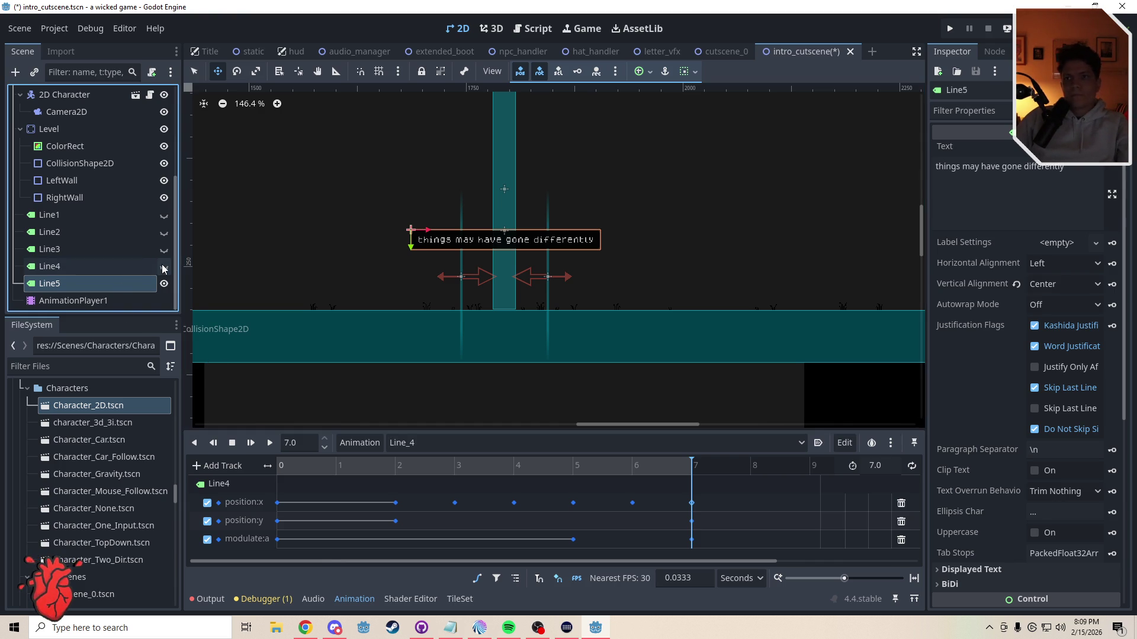
Step: Switch to the RESET animation and duplicate AnimationPlayer1 into AnimationPlayer2
left_click(426, 443)
left_click(431, 529)
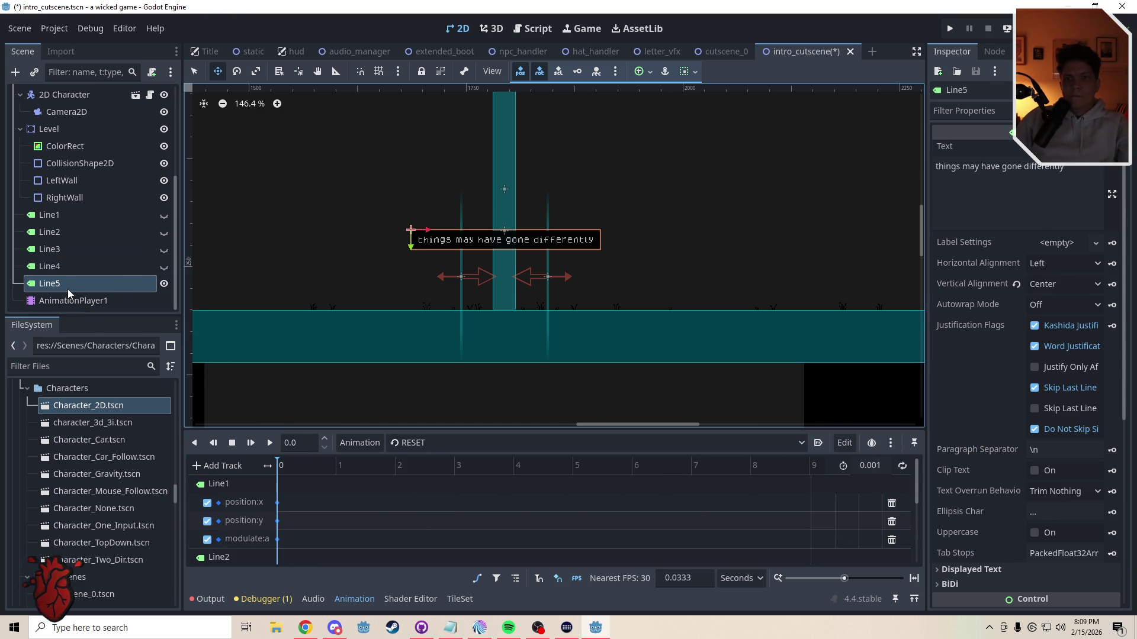
left_click(88, 300)
key("ctrl+d")
key("ctrl+d")
key("ctrl+d")
left_click(93, 268)
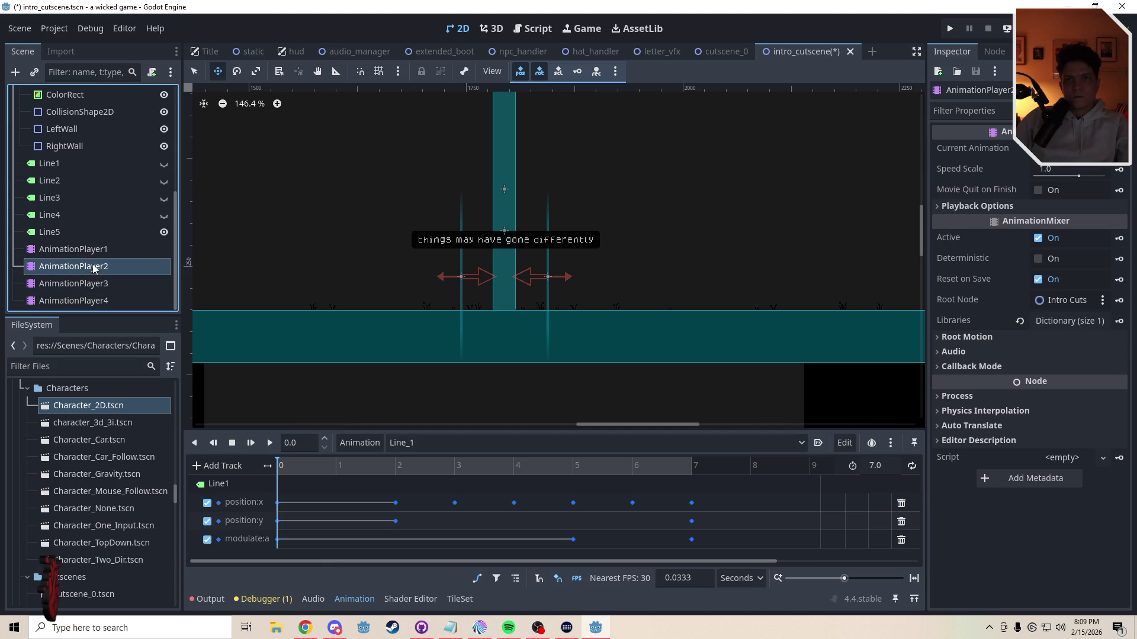
left_click(444, 448)
left_click(356, 443)
left_click(358, 443)
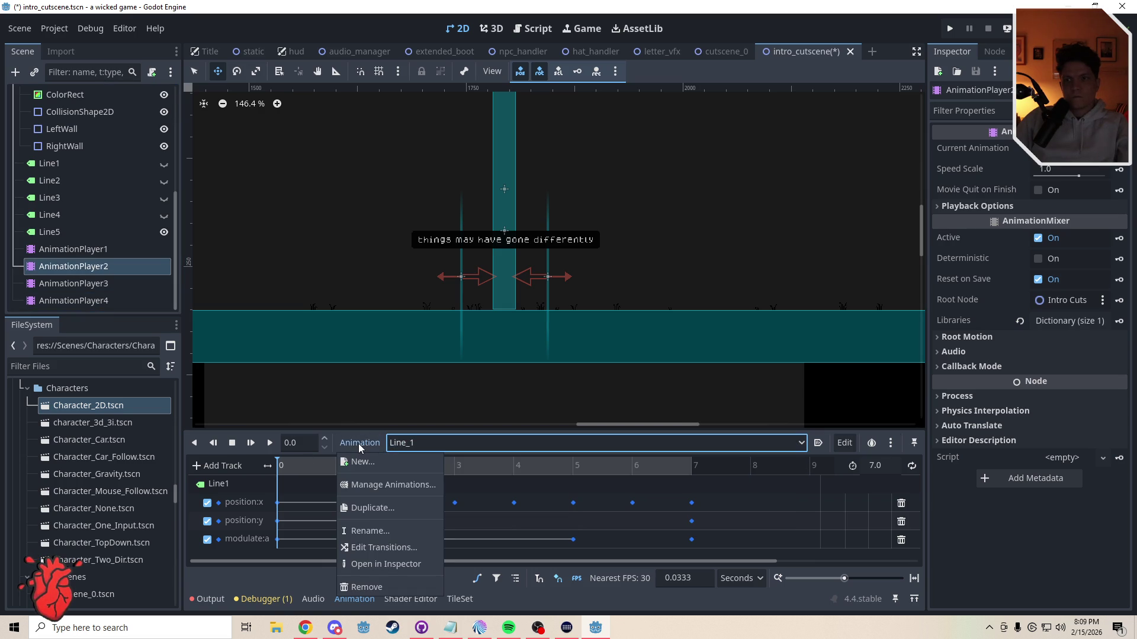
left_click(49, 271)
Step: Delete the Line_2 animation from AnimationPlayer1
left_click(85, 250)
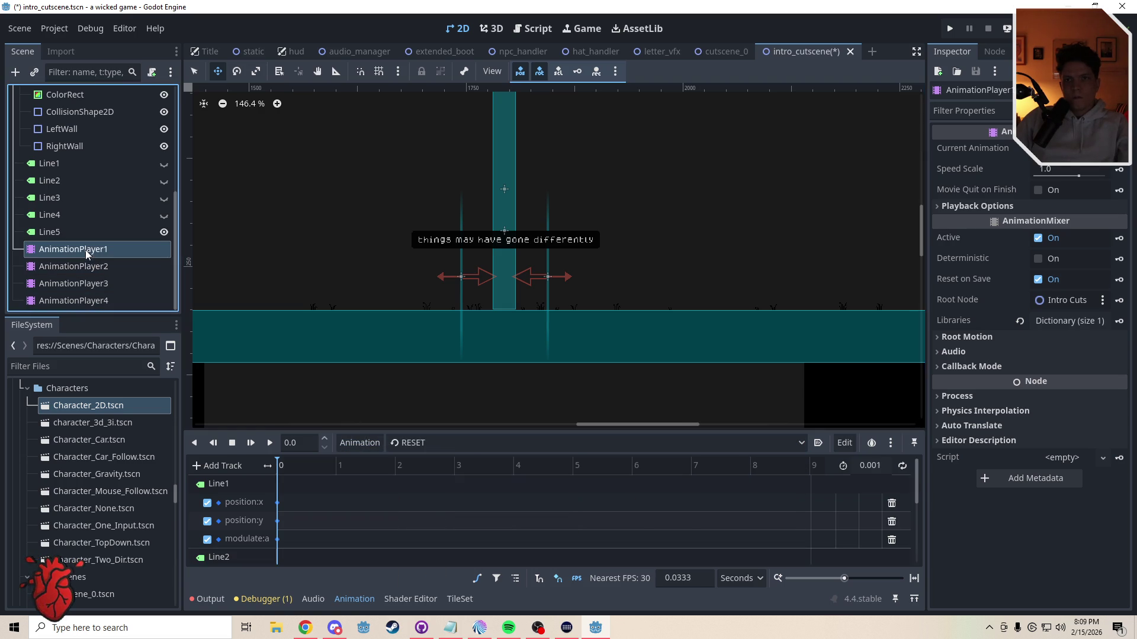
left_click(432, 436)
left_click(430, 461)
left_click(418, 443)
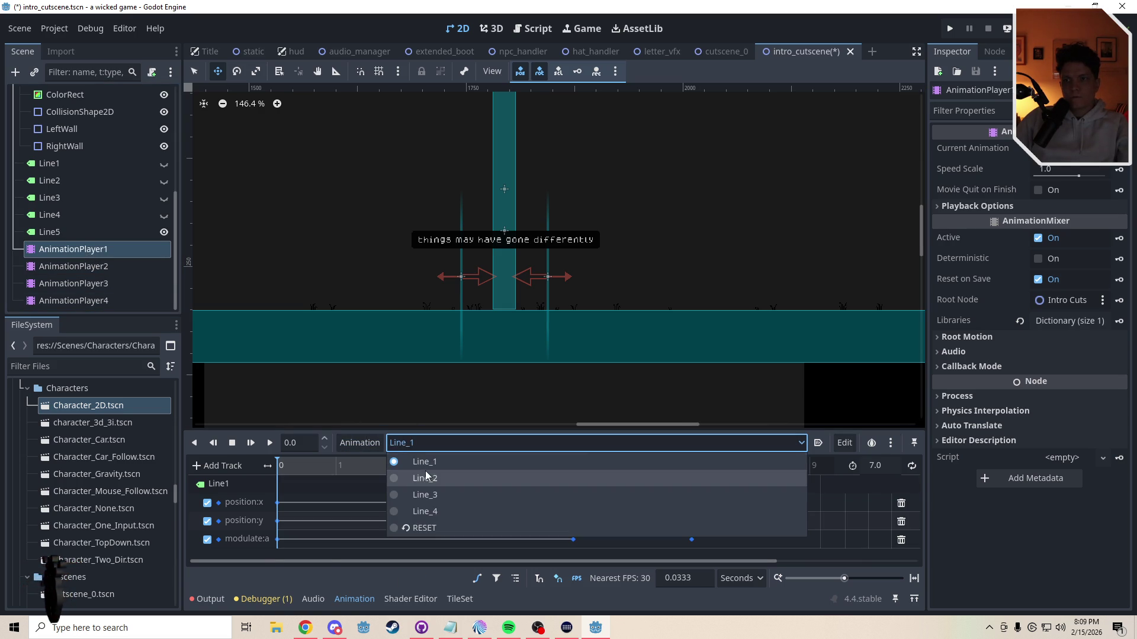
left_click(427, 479)
left_click(422, 441)
left_click(421, 442)
left_click(369, 442)
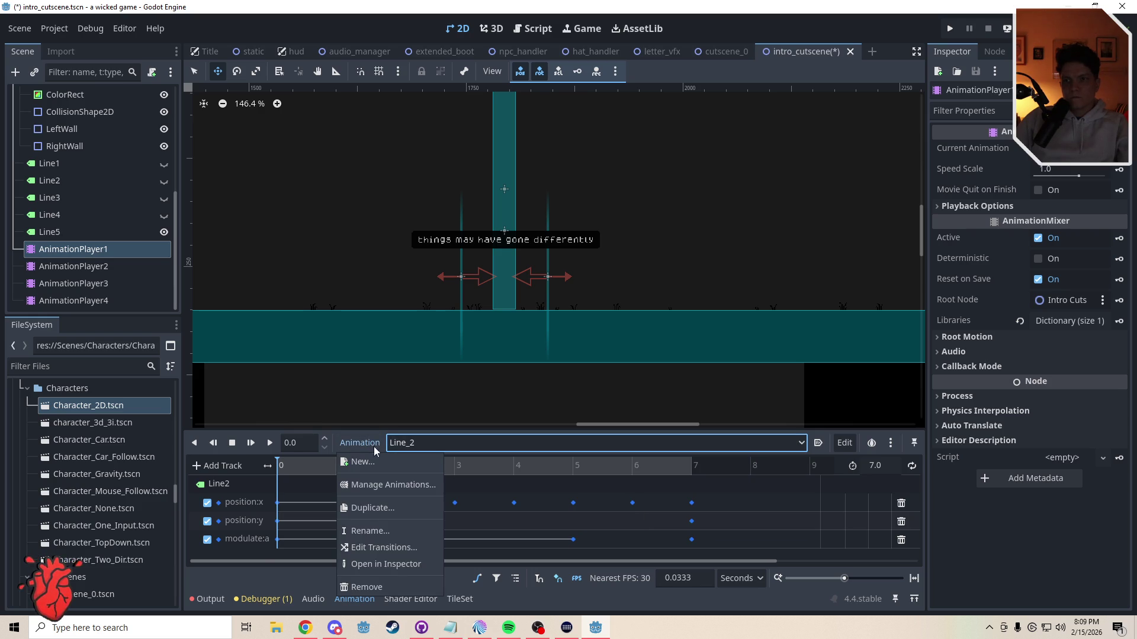
left_click(379, 589)
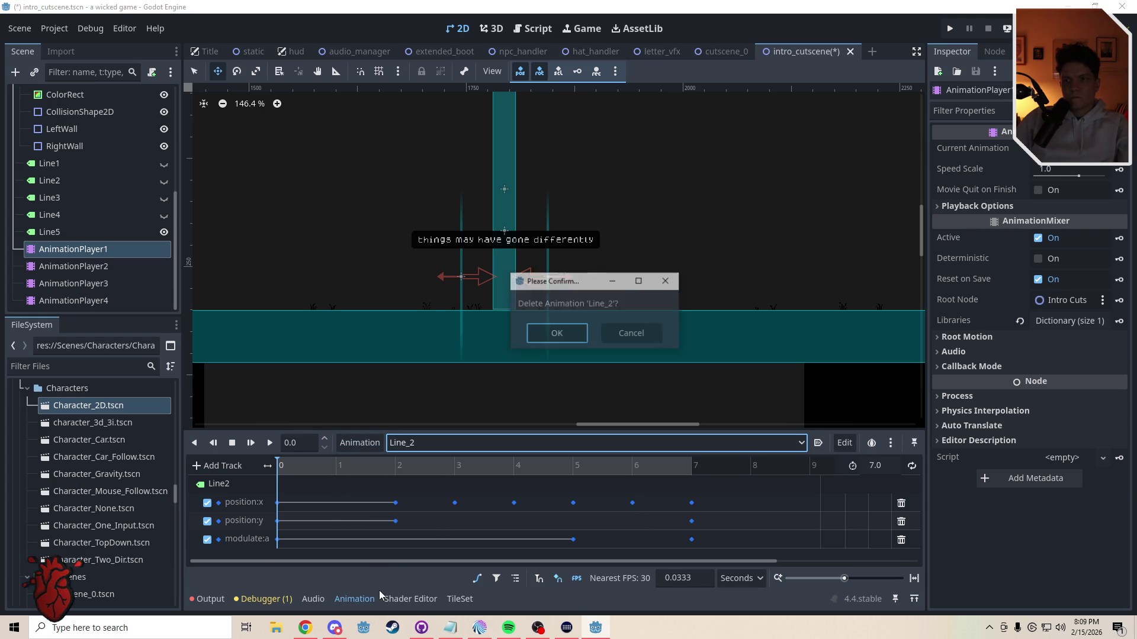
left_click(555, 335)
Step: Delete the Line_3 and Line_4 animations from AnimationPlayer1
left_click(374, 444)
left_click(418, 446)
left_click(419, 445)
left_click(418, 479)
left_click(358, 444)
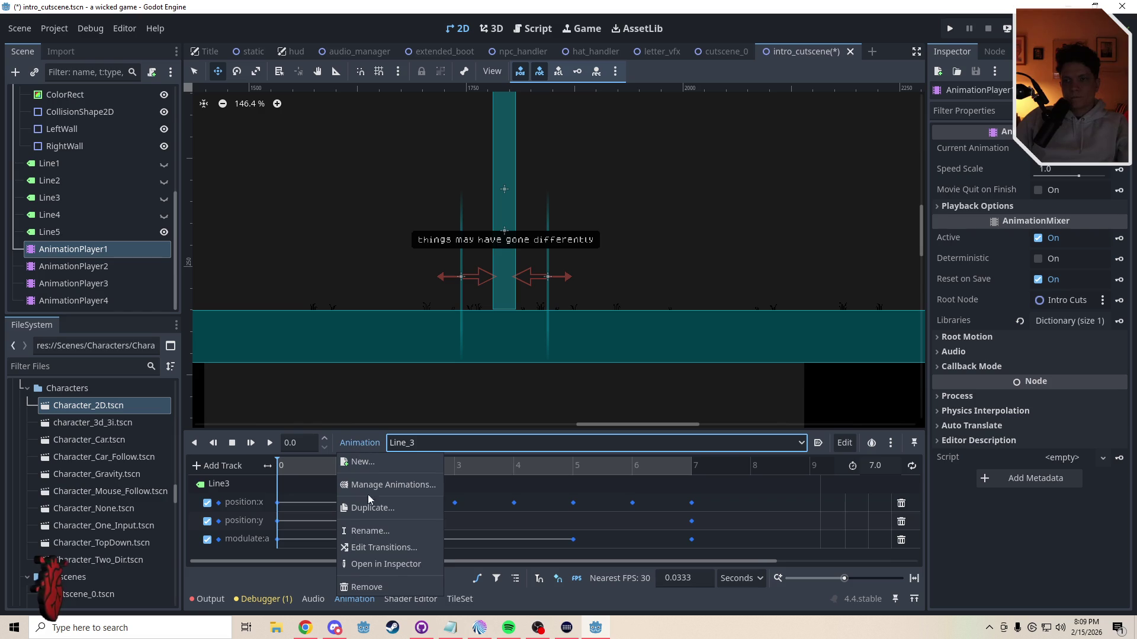
left_click(371, 585)
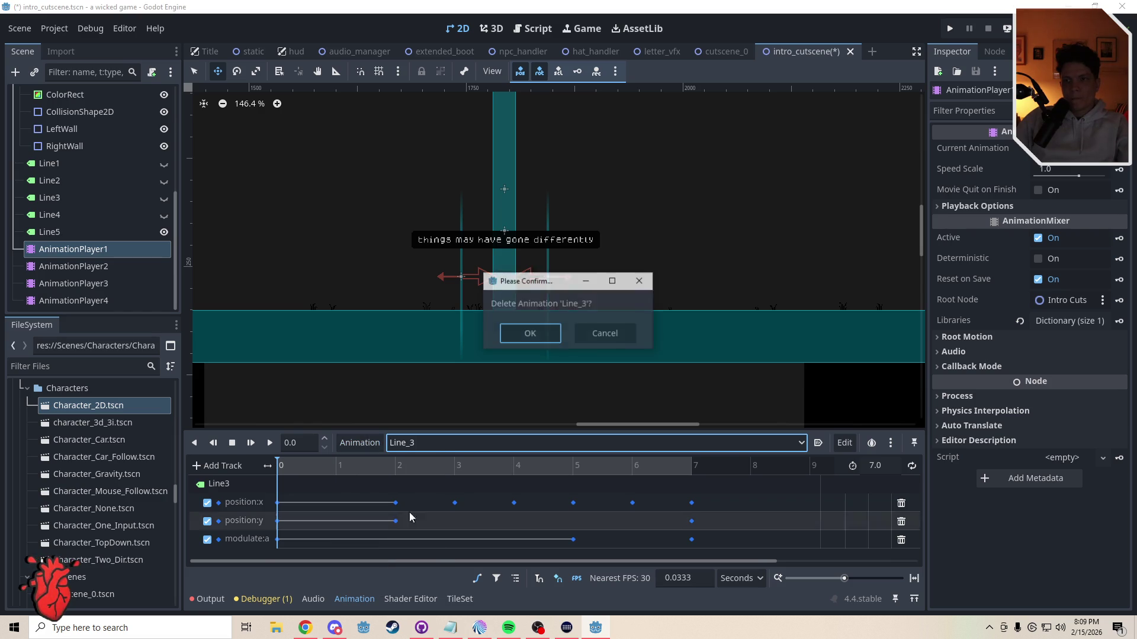
left_click(521, 337)
left_click(397, 444)
left_click(407, 479)
left_click(361, 443)
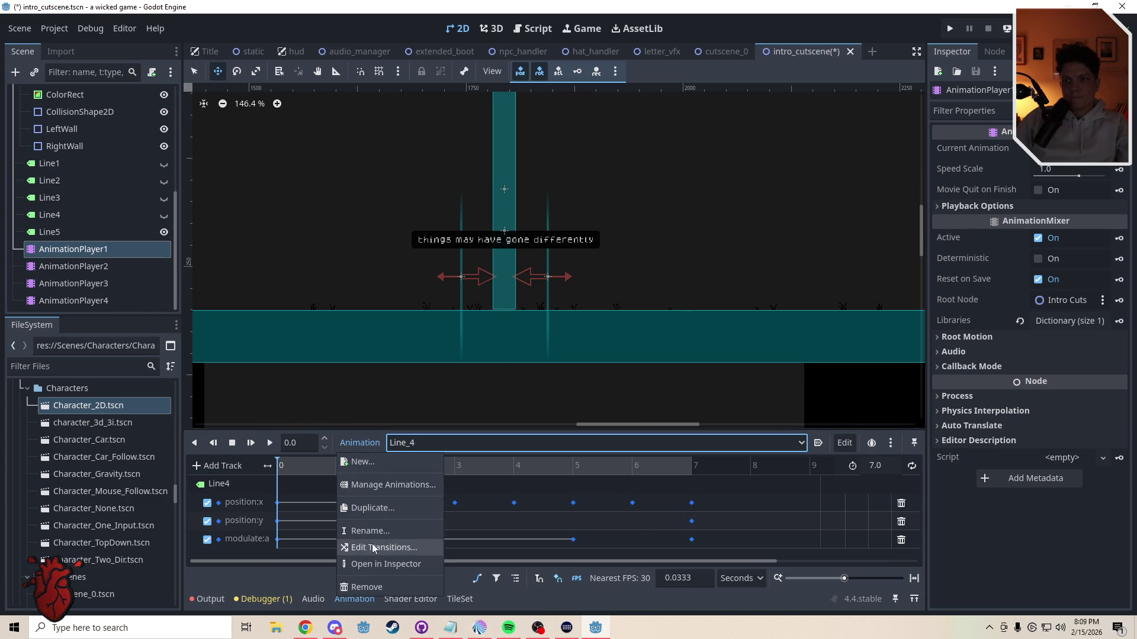
left_click(370, 583)
left_click(529, 333)
Step: Check which animations AnimationPlayer2 holds, then reselect AnimationPlayer1
left_click(73, 266)
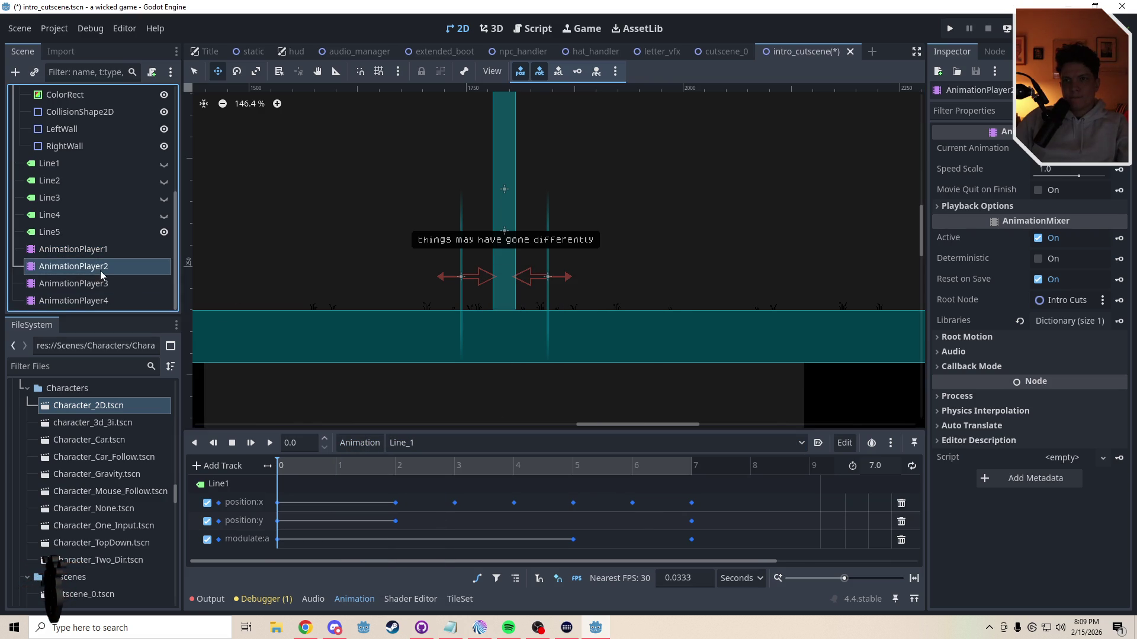
left_click(418, 442)
left_click(421, 462)
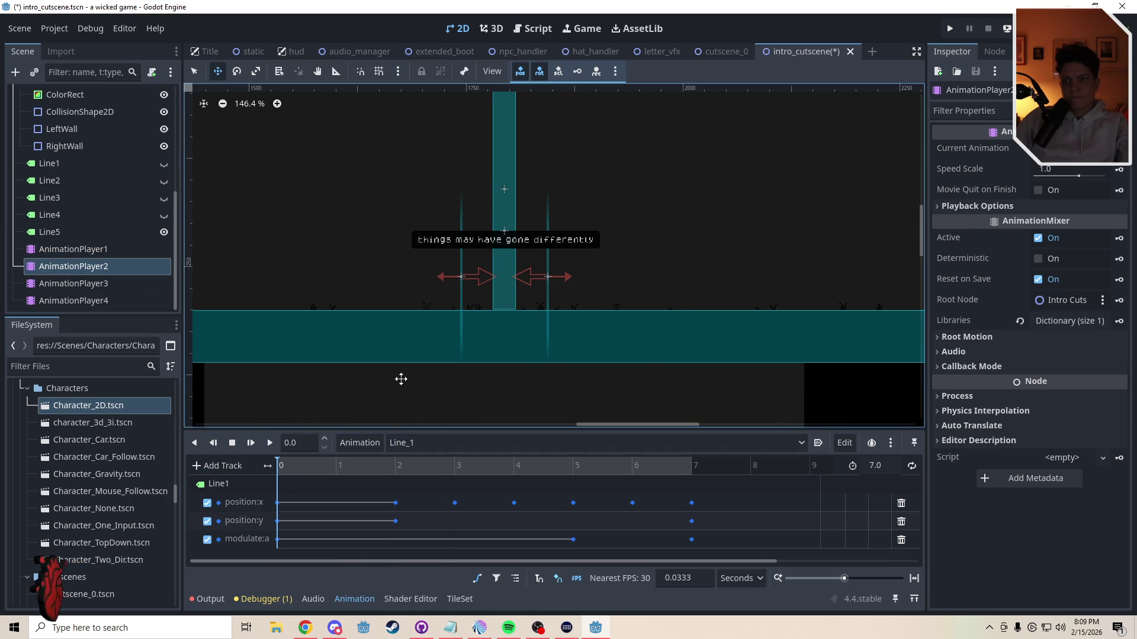
left_click(451, 443)
left_click(450, 446)
left_click(450, 446)
left_click(450, 447)
left_click(375, 373)
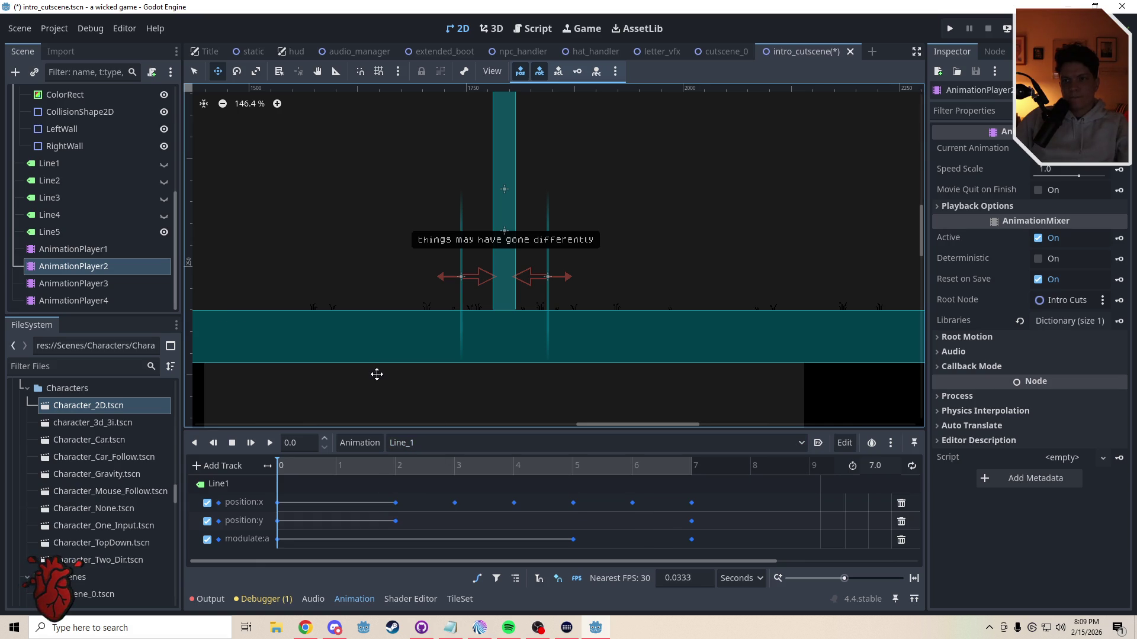
left_click(407, 446)
left_click(416, 443)
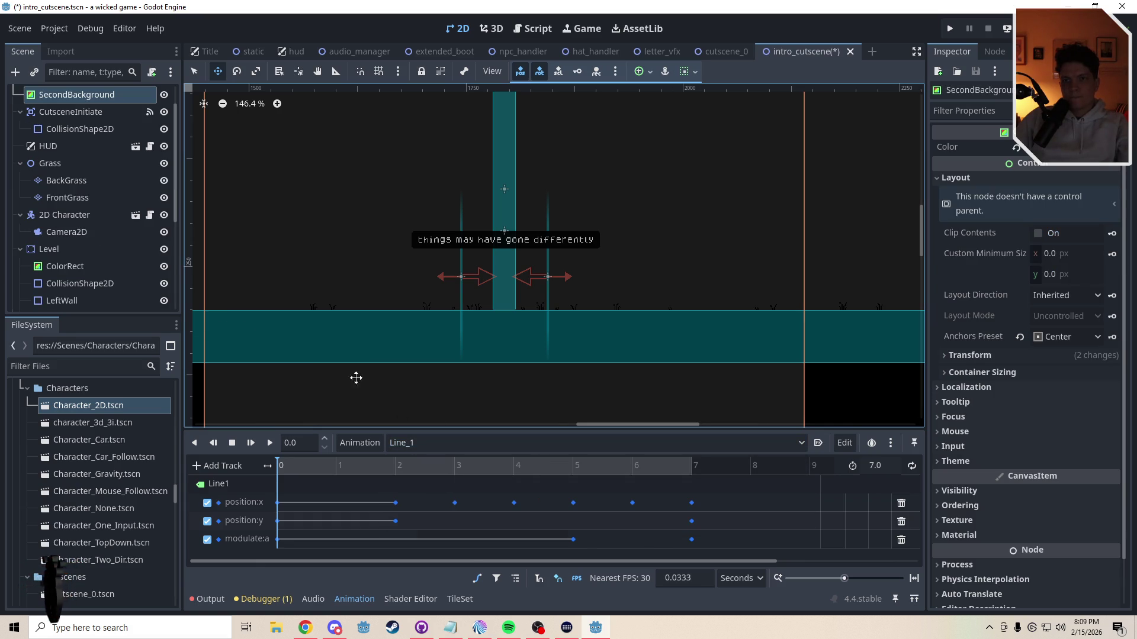
scroll(175, 254, "down", 5)
left_click(74, 250)
left_click(532, 28)
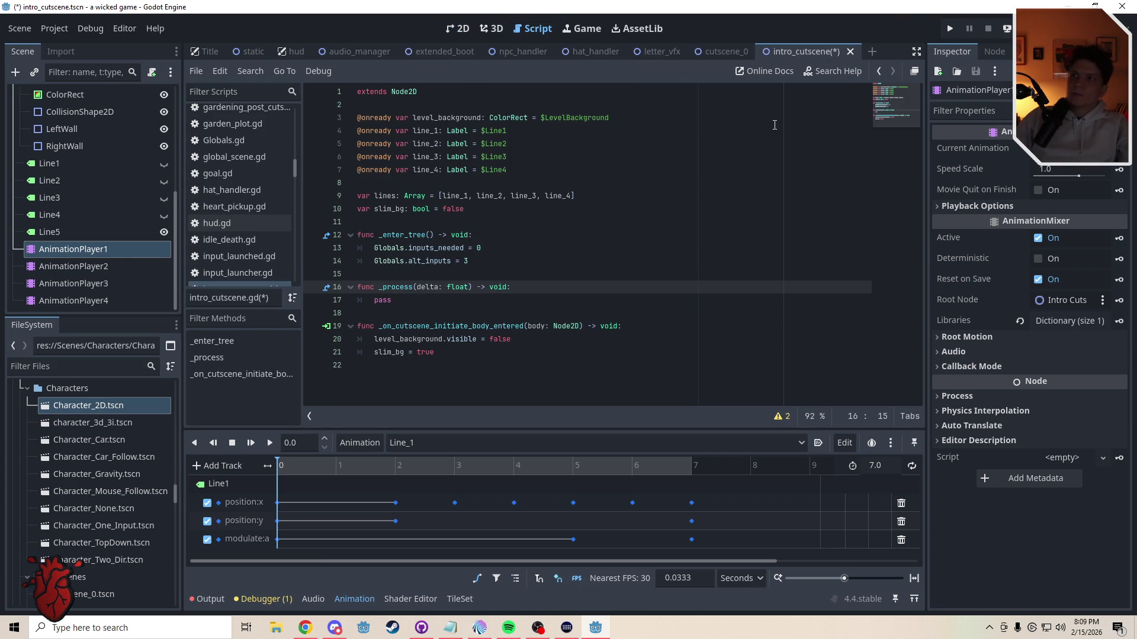
Step: Add references to AnimationPlayer1–4 in intro_cutscene.gd and delete the lines array
left_click(497, 184)
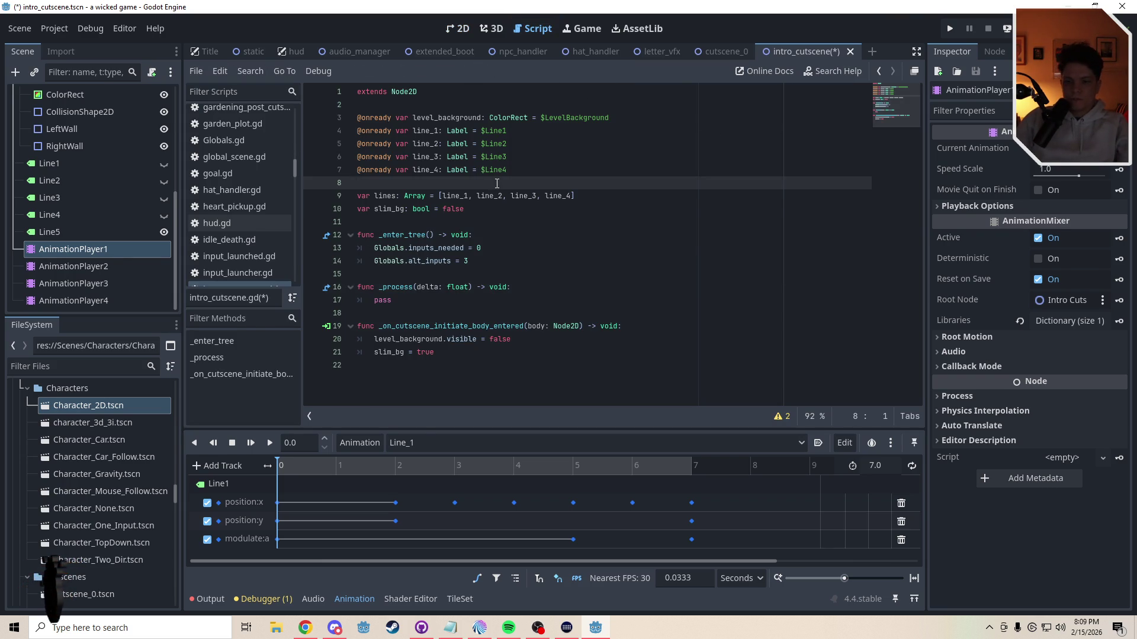
key("Return")
key("Up")
left_click(76, 301, "shift")
left_click_drag(88, 247, 424, 184)
left_click(491, 246)
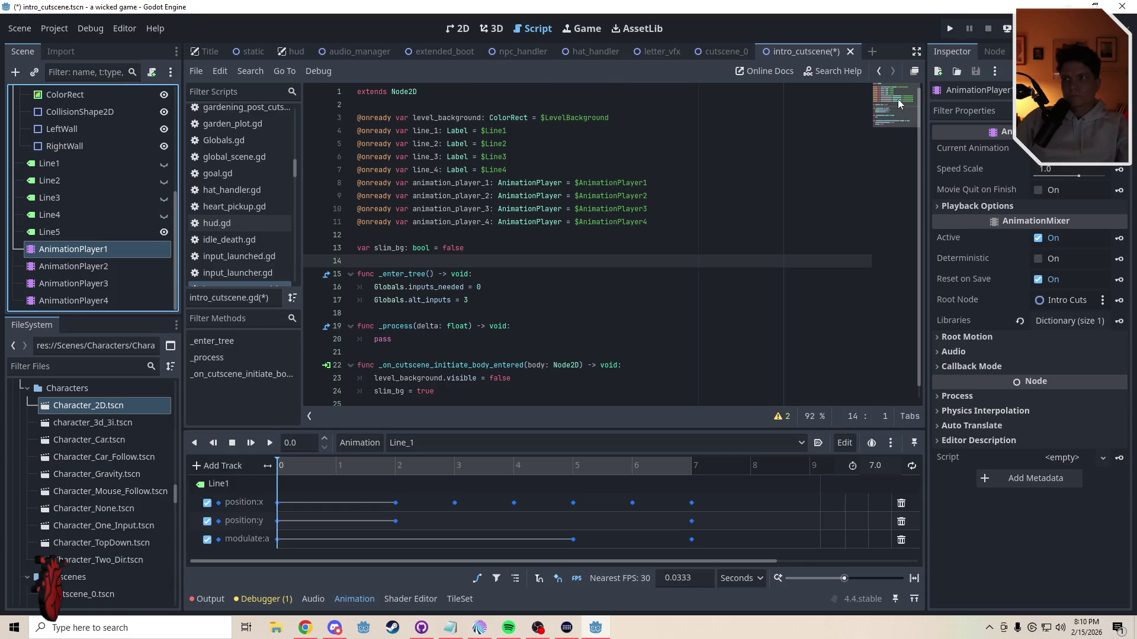
key("ctrl+shift+k")
key("ctrl+shift+k")
key("Down")
Step: Declare 'var counter: int = 0' below the slim_bg variable
left_click(429, 398)
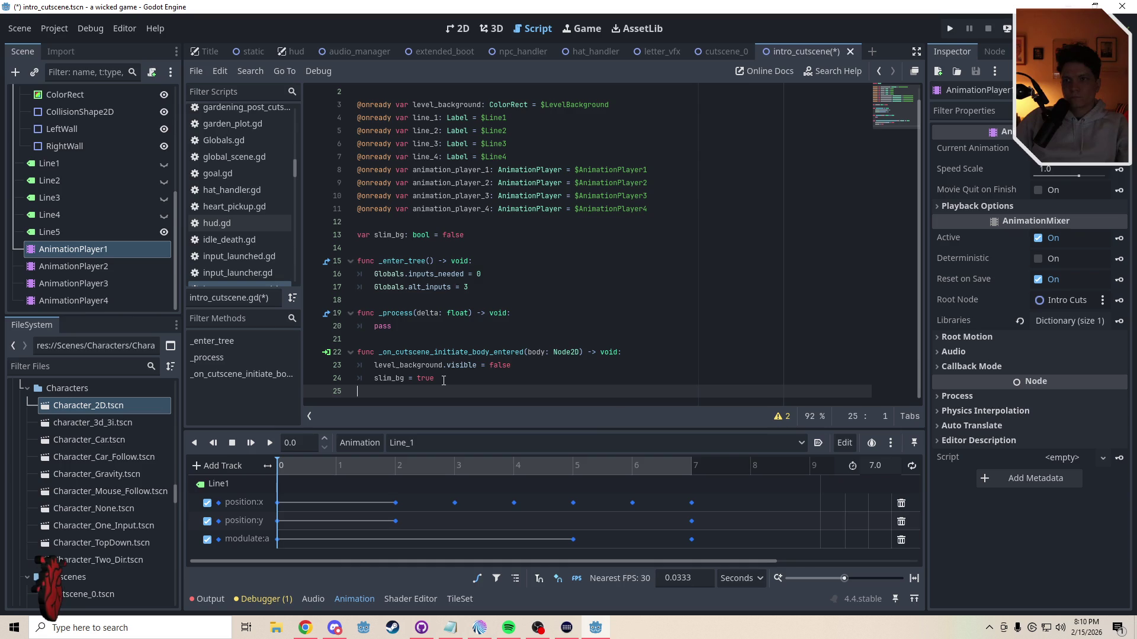
left_click(444, 380)
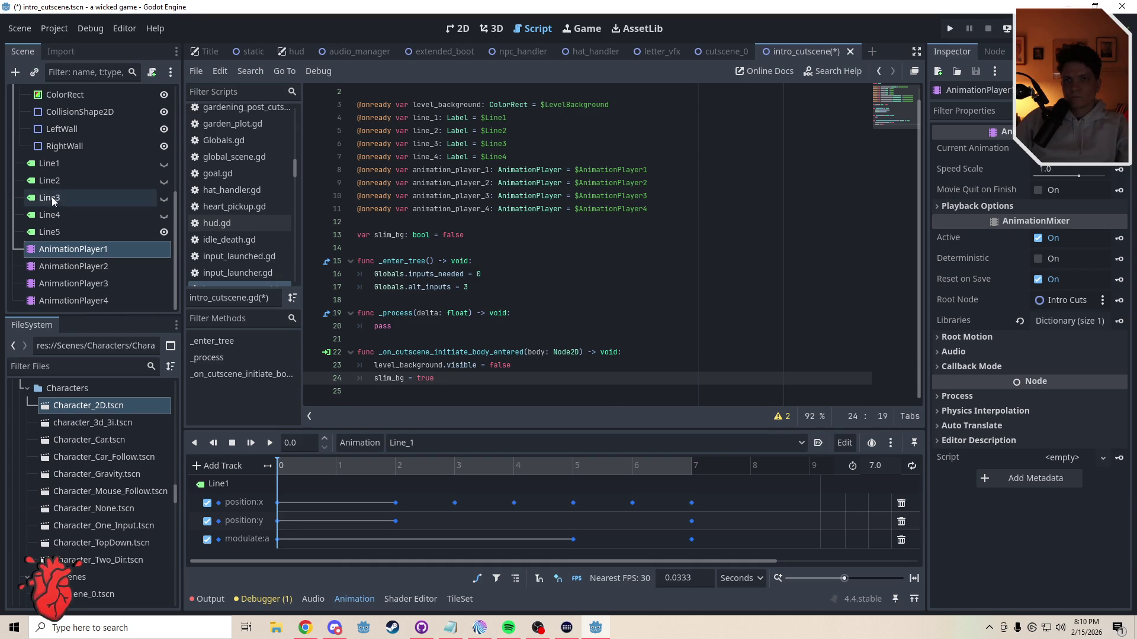
left_click(177, 101)
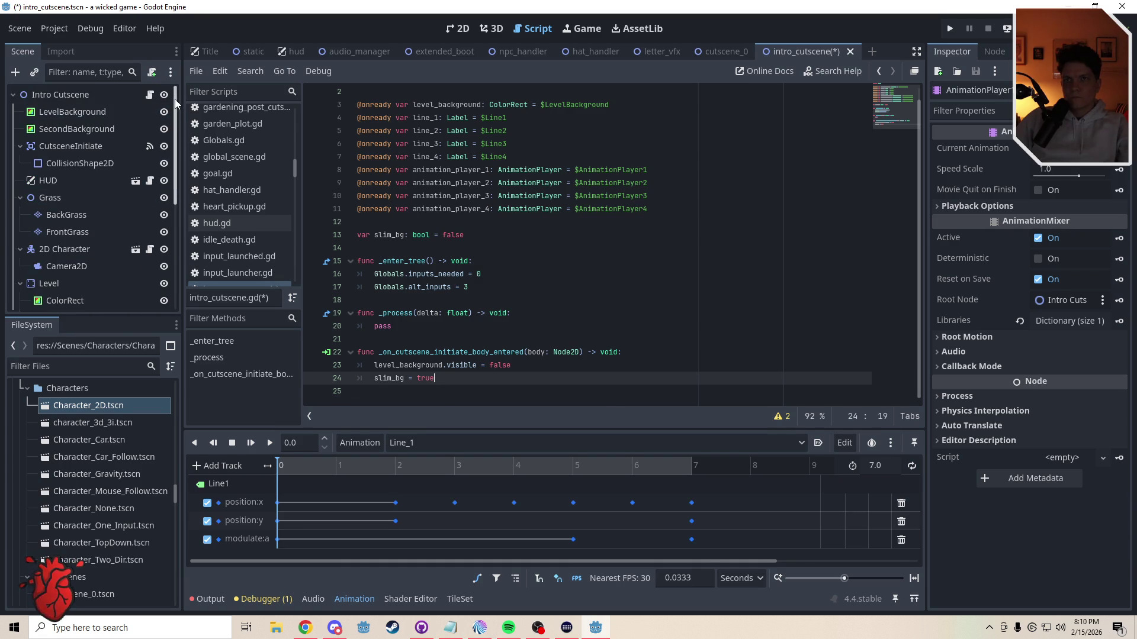
left_click(393, 249)
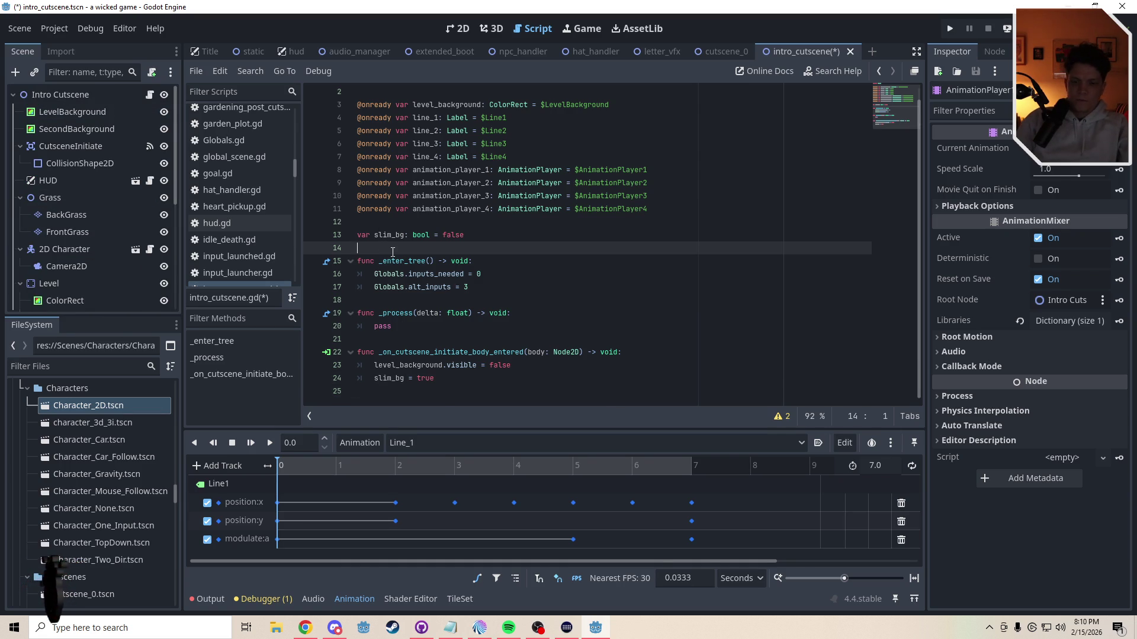
key("Down")
key("Return")
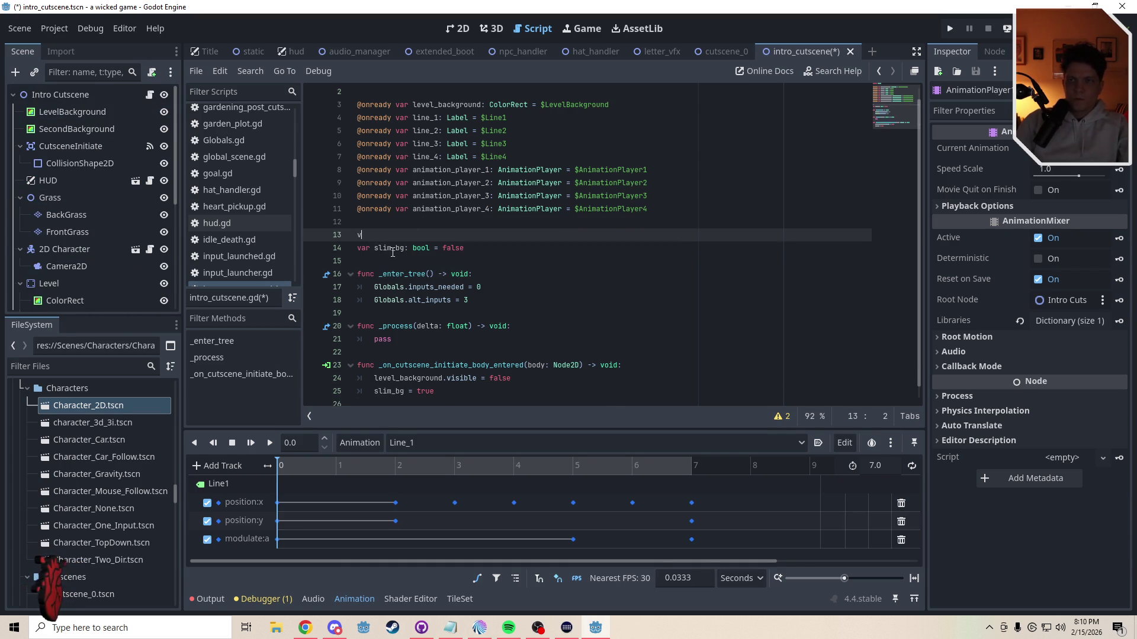
type("var ")
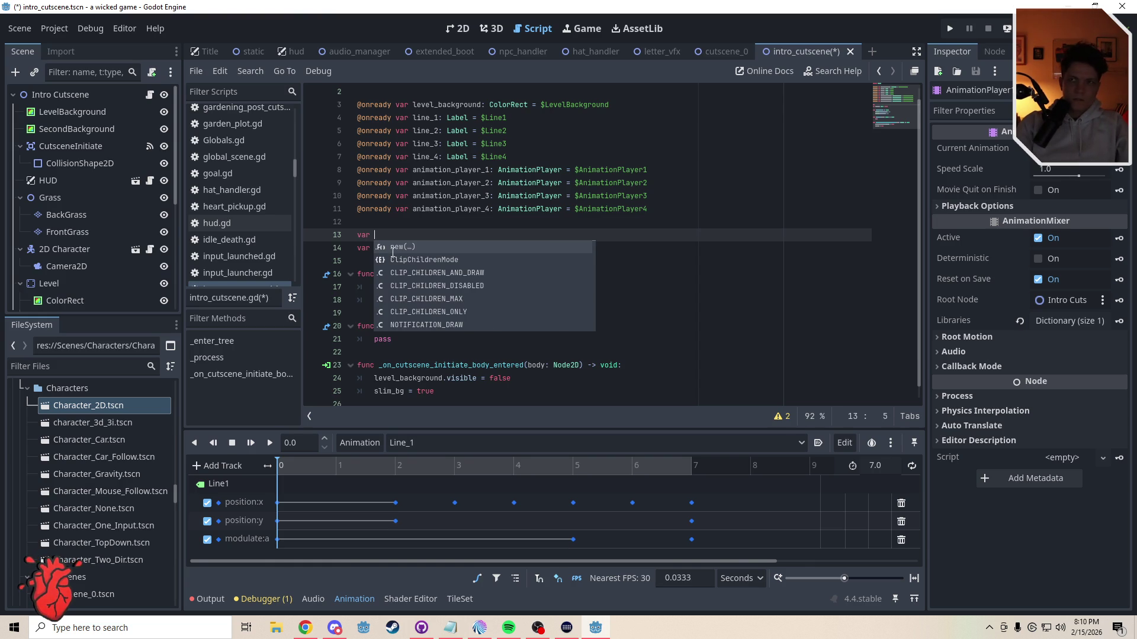
type("counter:")
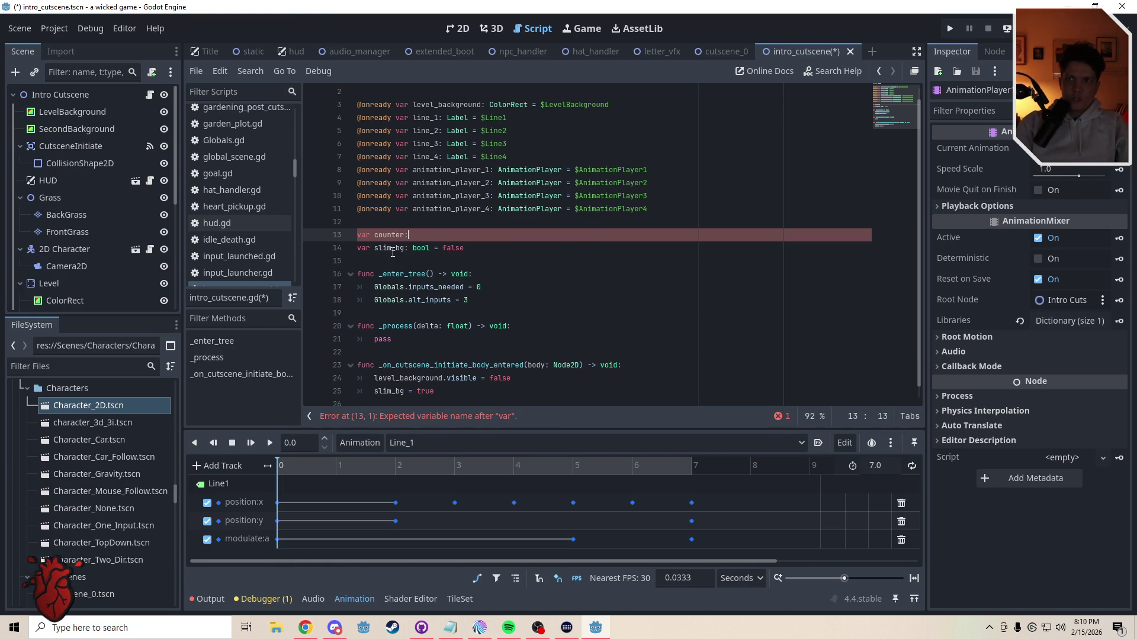
type(" int")
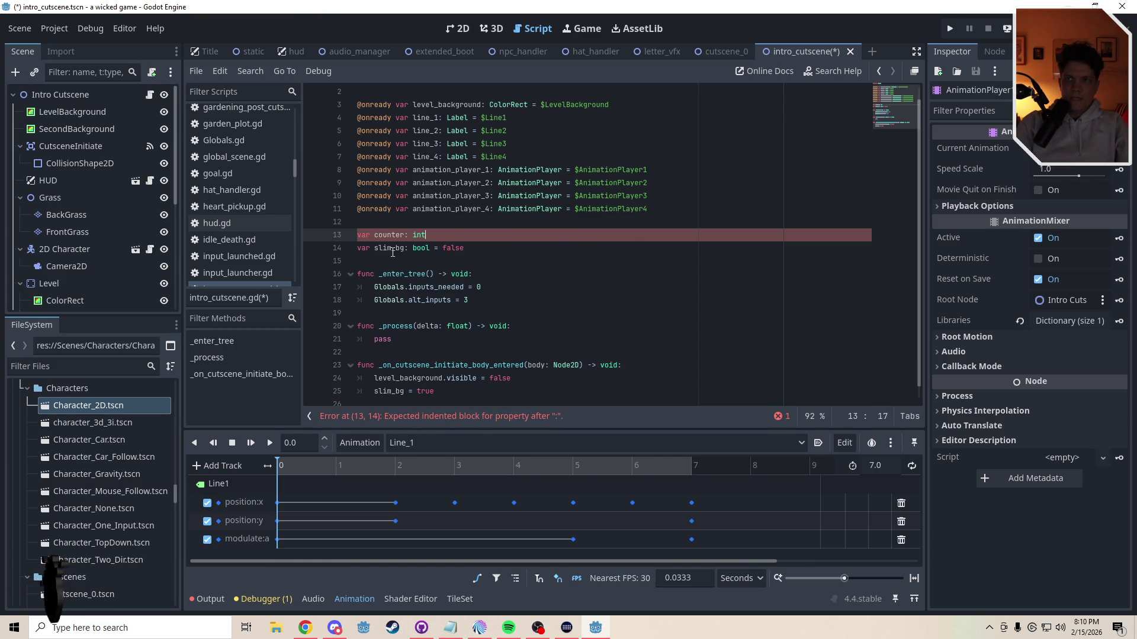
type(" = 0")
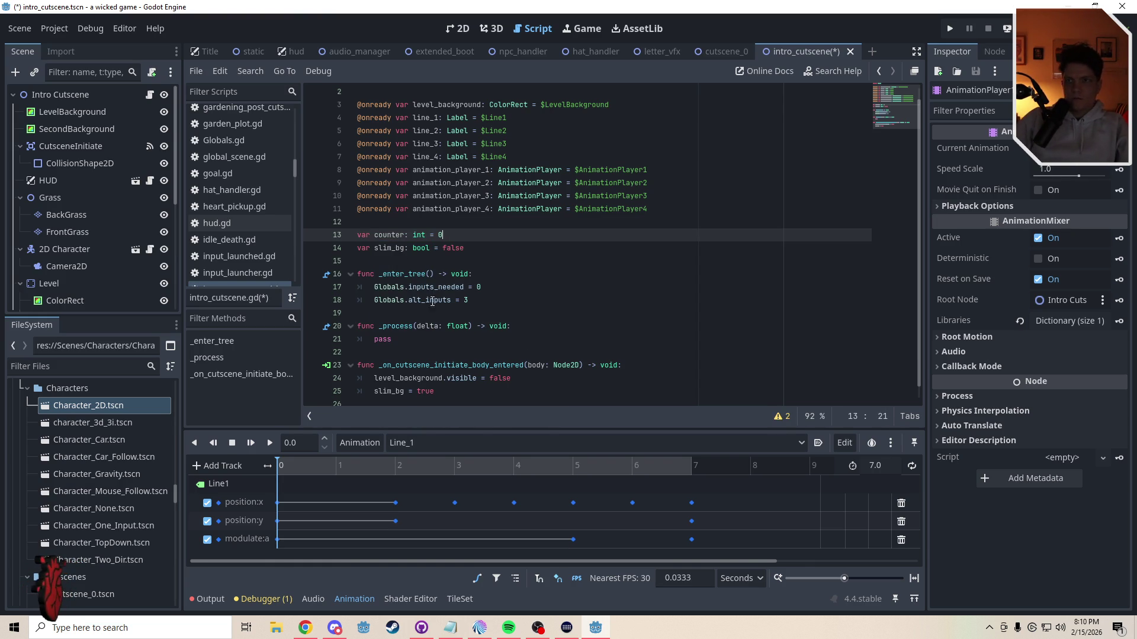
scroll(413, 348, "down", 1)
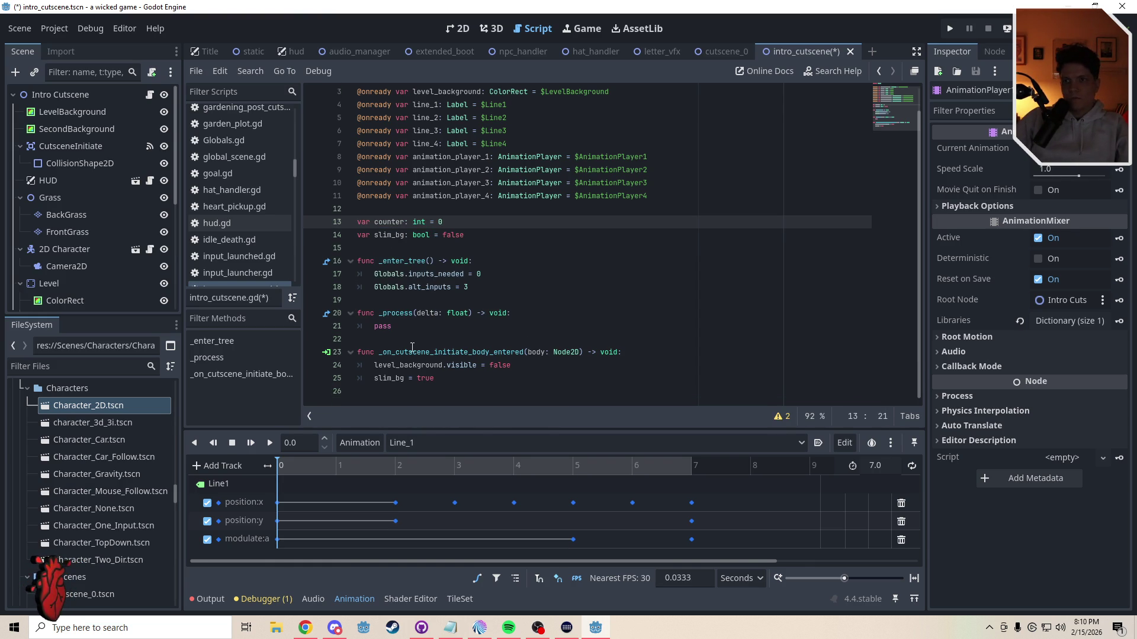
Step: Add a Timer node under Intro Cutscene and name it AnimationTiming
left_click(48, 98)
left_click(15, 73)
type("timer")
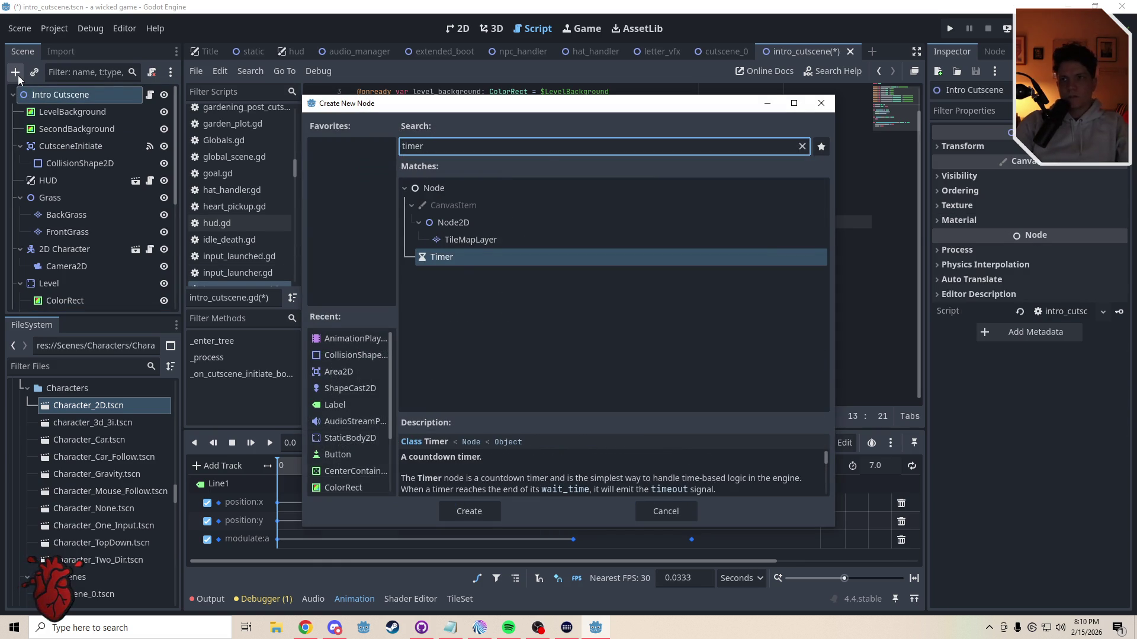
key("Return")
left_click(47, 301)
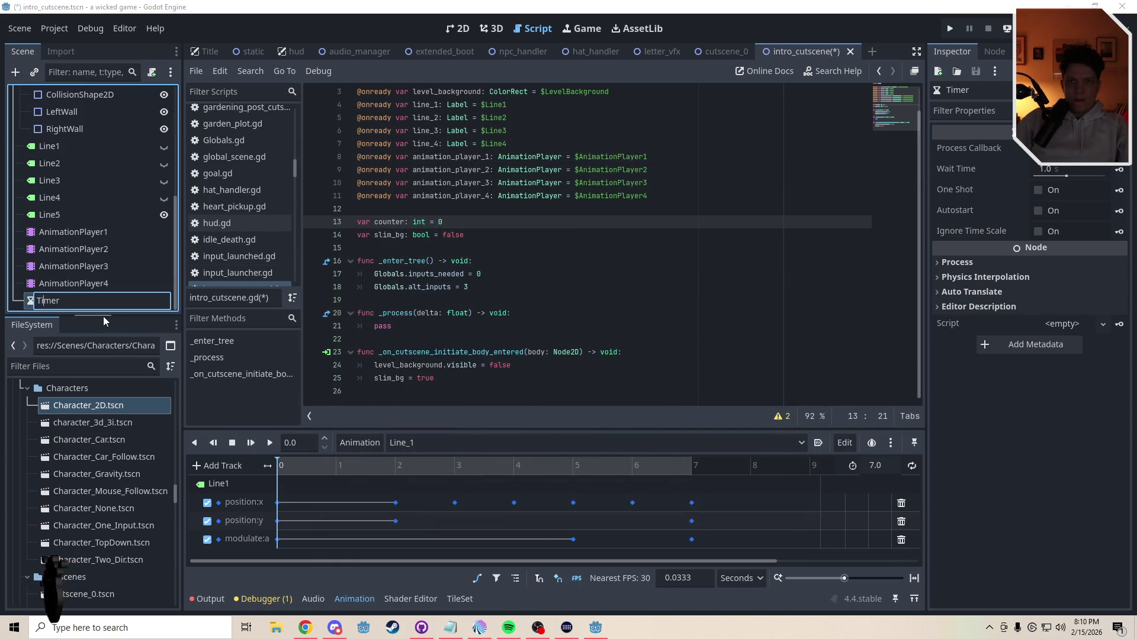
key("ctrl+a")
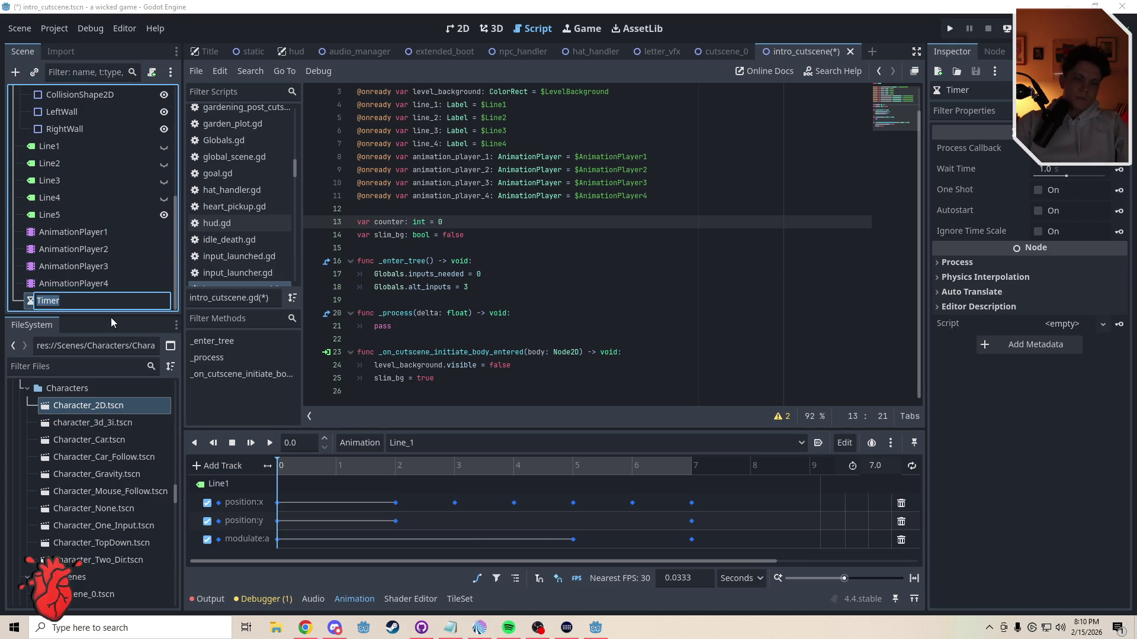
type("Animati")
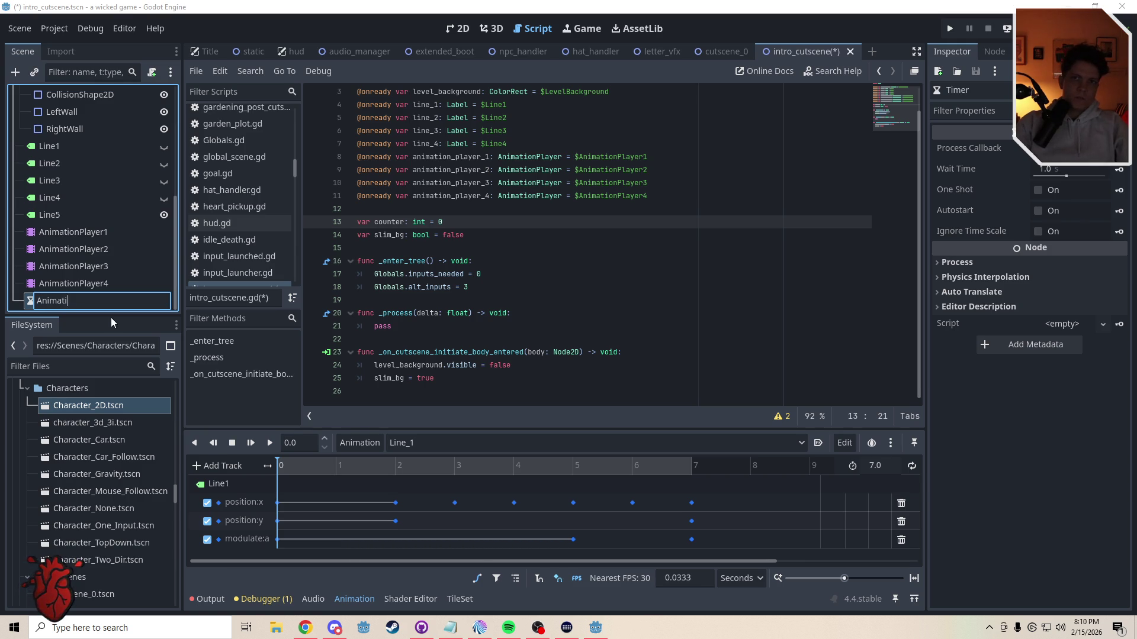
type("onTiming")
key("Return")
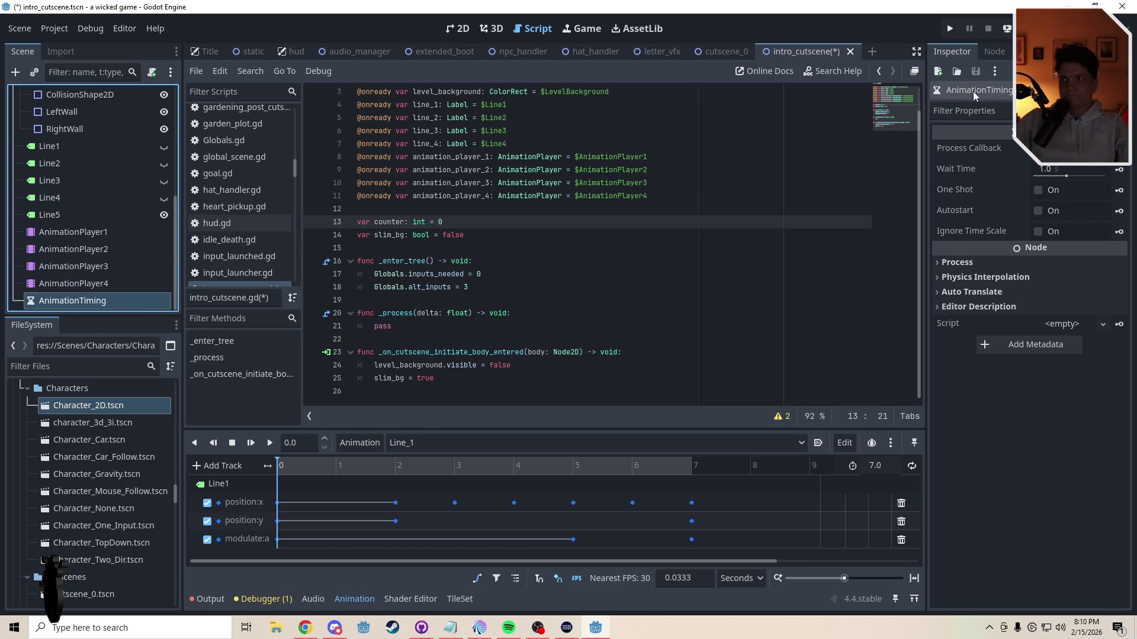
scroll(613, 243, "up", 1)
left_click_drag(68, 303, 404, 234)
scroll(882, 140, "down", 1)
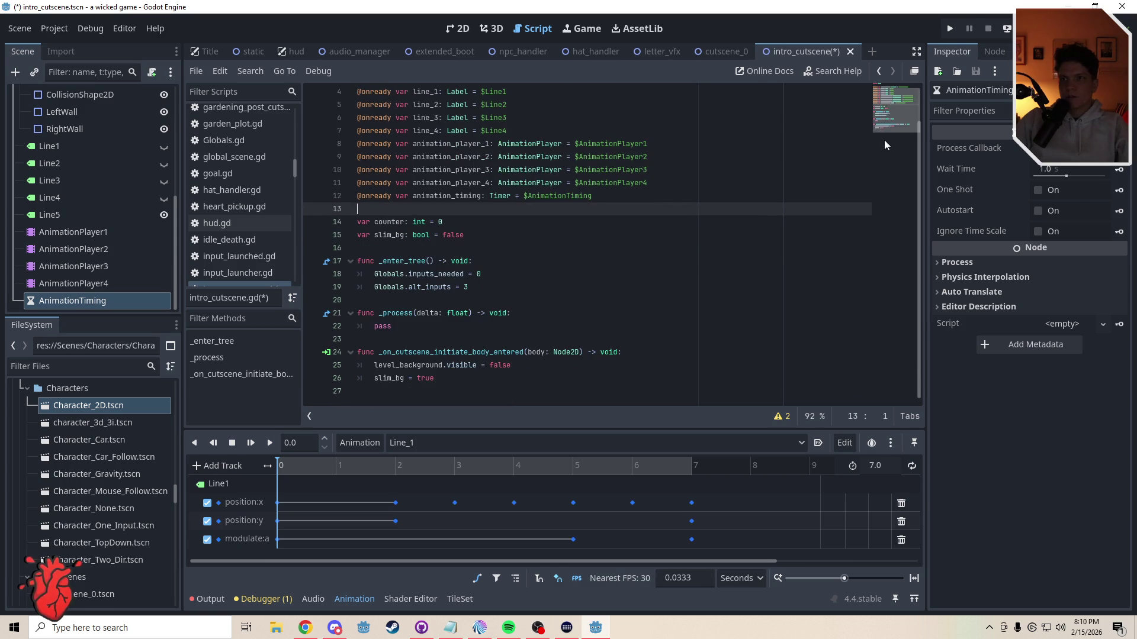
left_click(1038, 190)
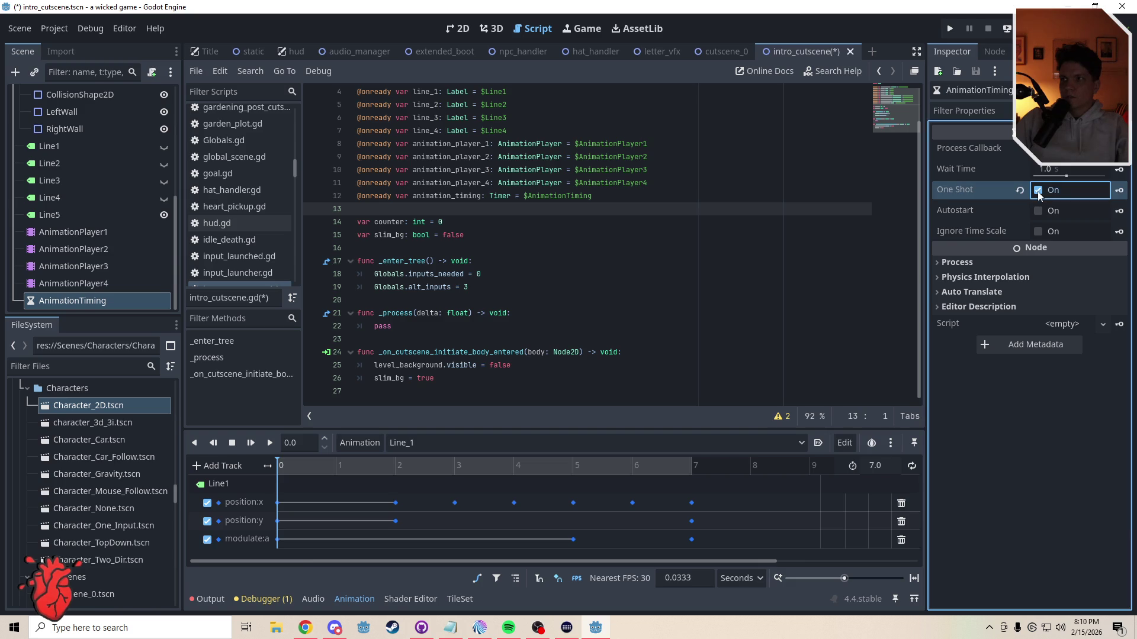
Step: Connect the timer's timeout() signal to a new handler in the cutscene script
left_click(995, 51)
left_click(978, 132)
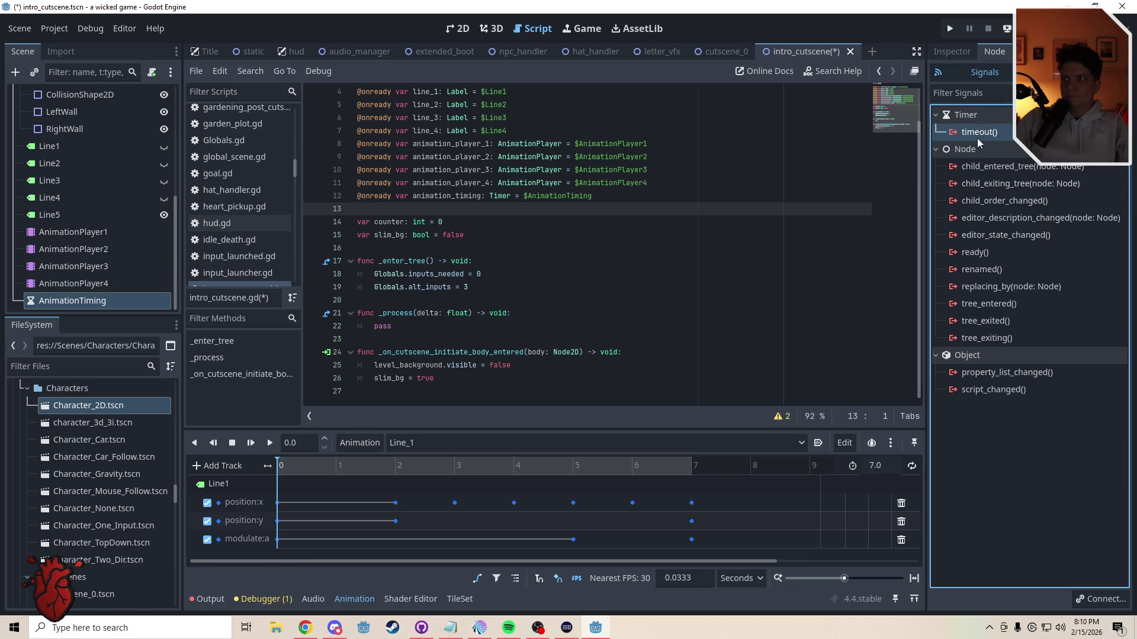
left_click(1089, 602)
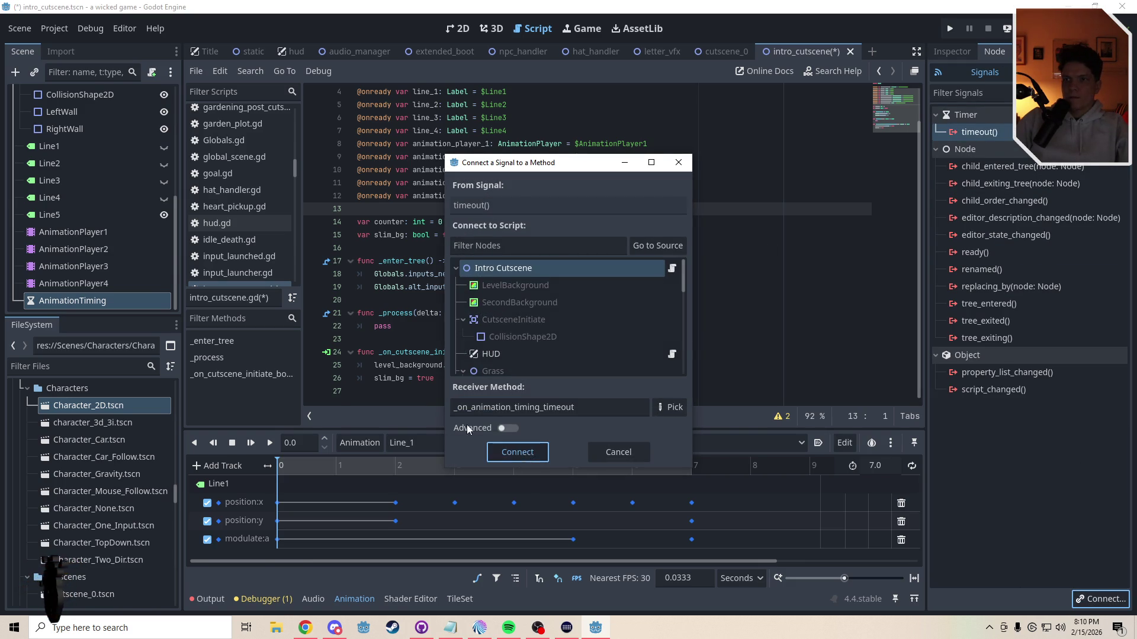
left_click(518, 452)
Step: Add animation_timing.start() after slim_bg = true in the trigger function
left_click(421, 335)
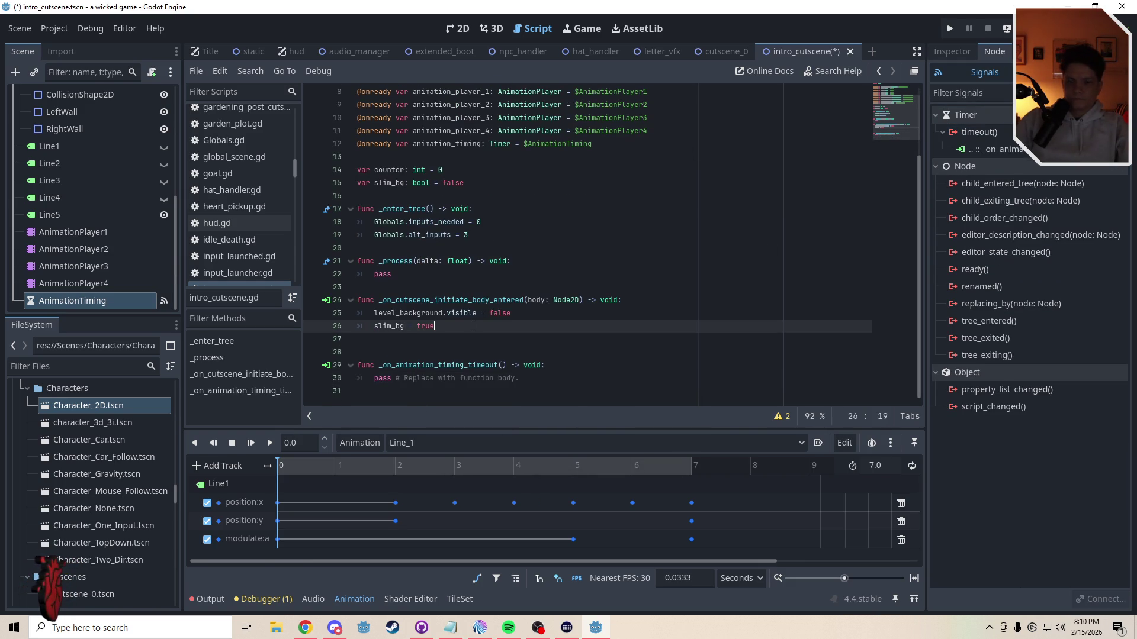
key("Return")
type("ain")
key("BackSpace")
key("BackSpace")
type("nima")
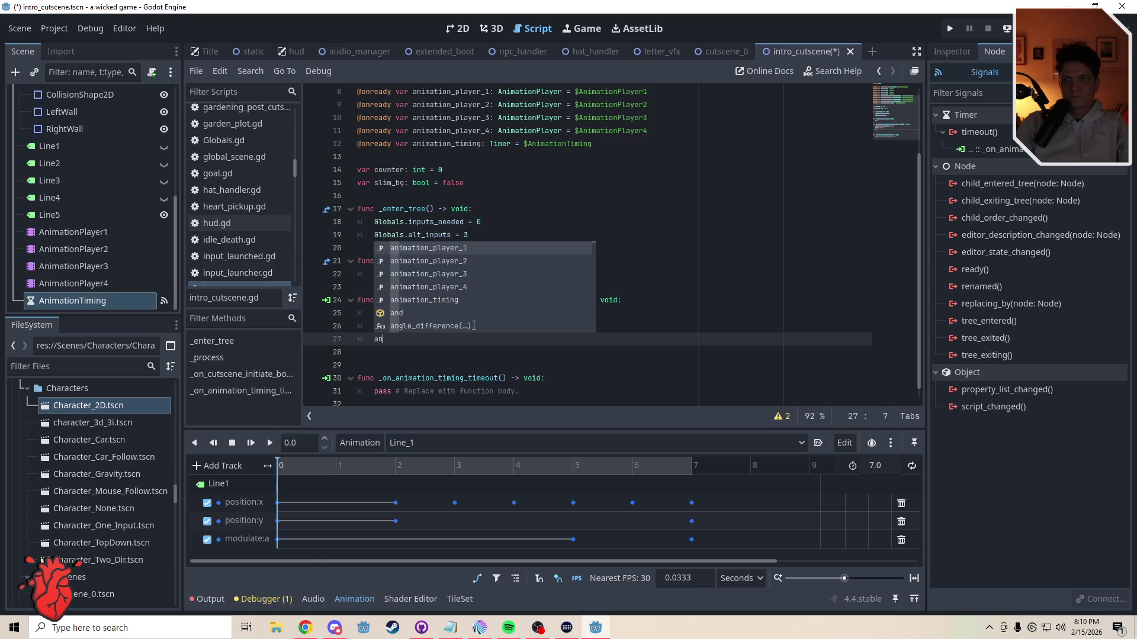
key("Down")
key("Down")
key("Down")
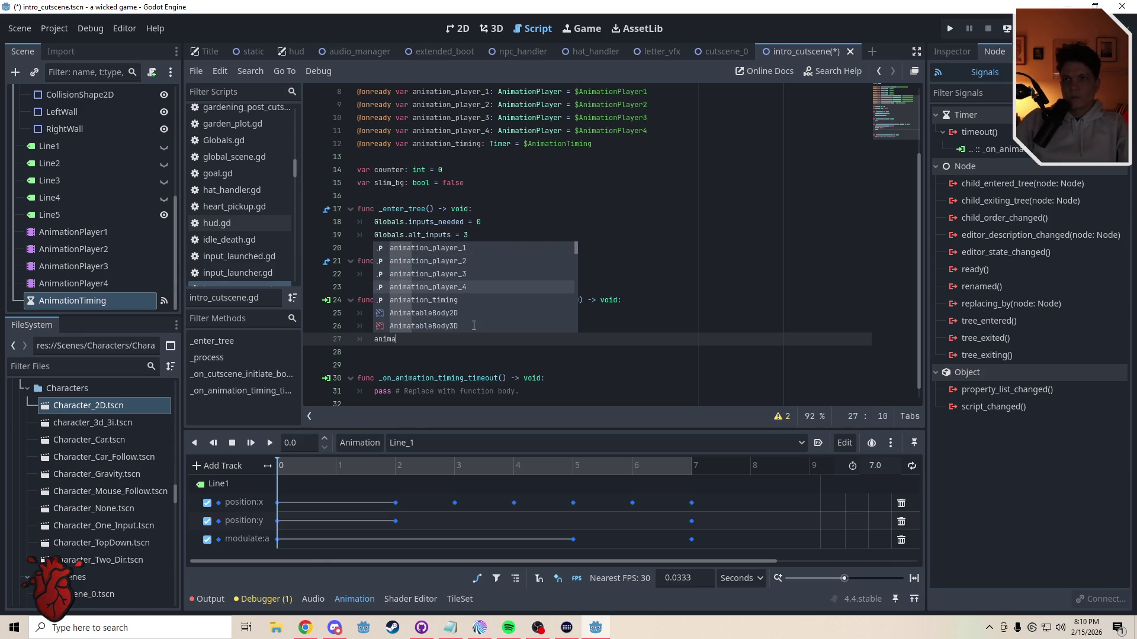
key("Return")
type(".start(")
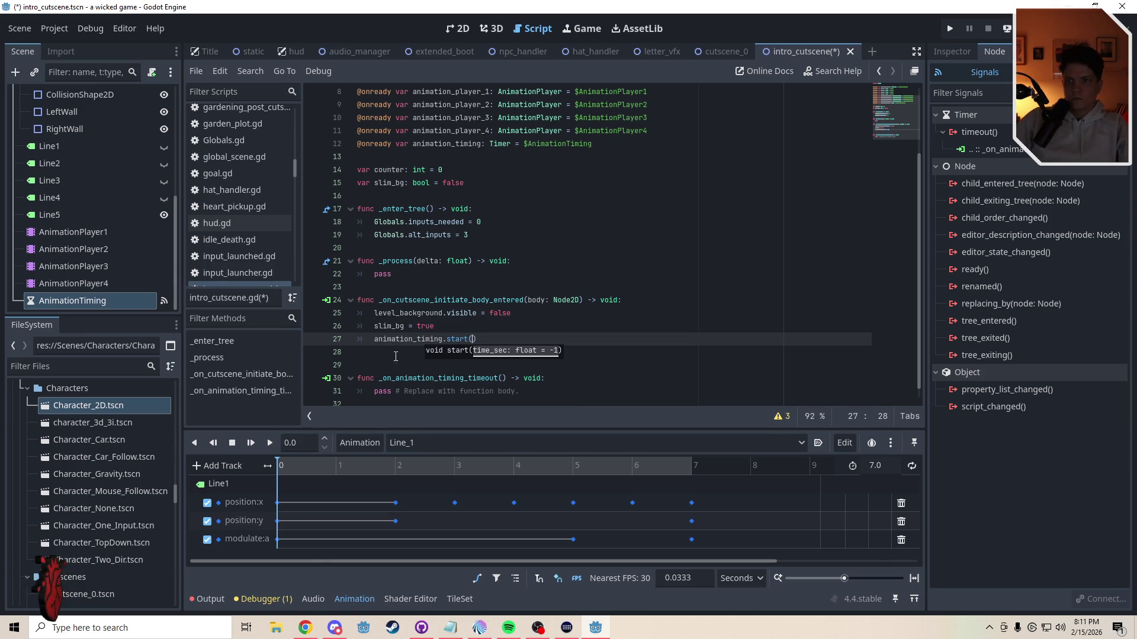
left_click(397, 353)
key("Delete")
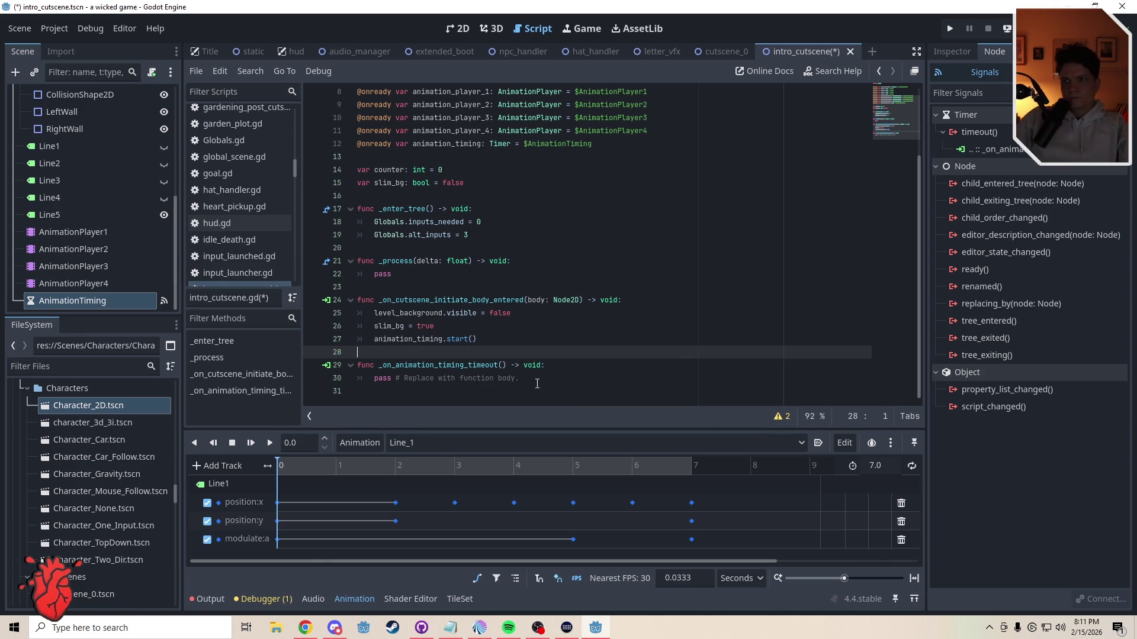
Step: Replace the timeout handler's pass with counter += 1
left_click_drag(519, 378, 367, 381)
type("counter")
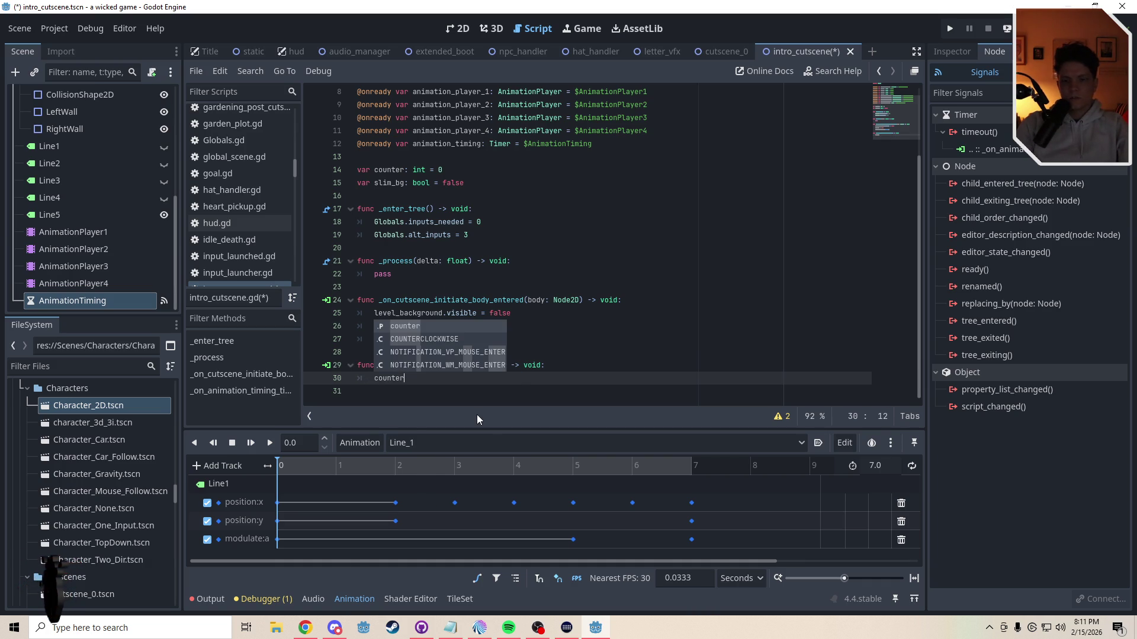
type(" += 1")
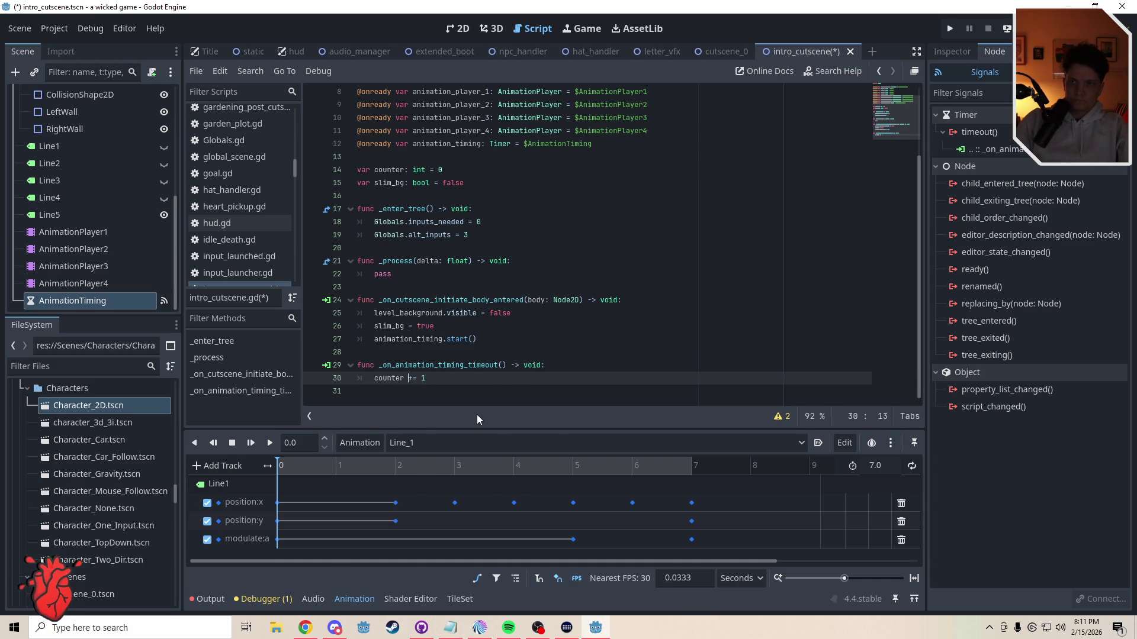
key("ctrl+shift+Return")
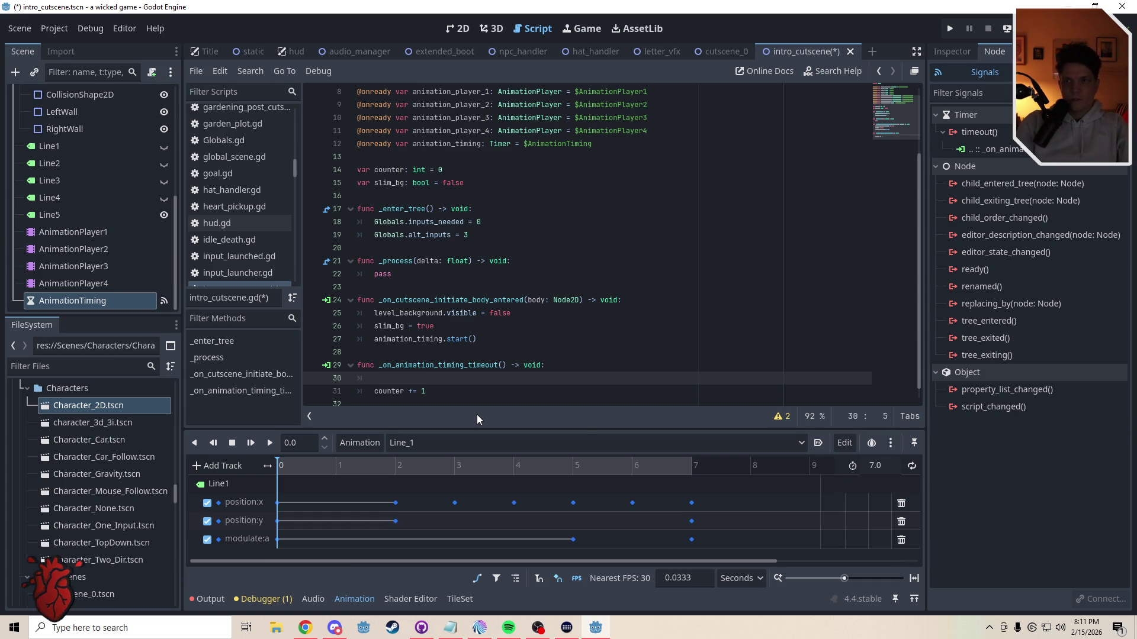
type("if counter")
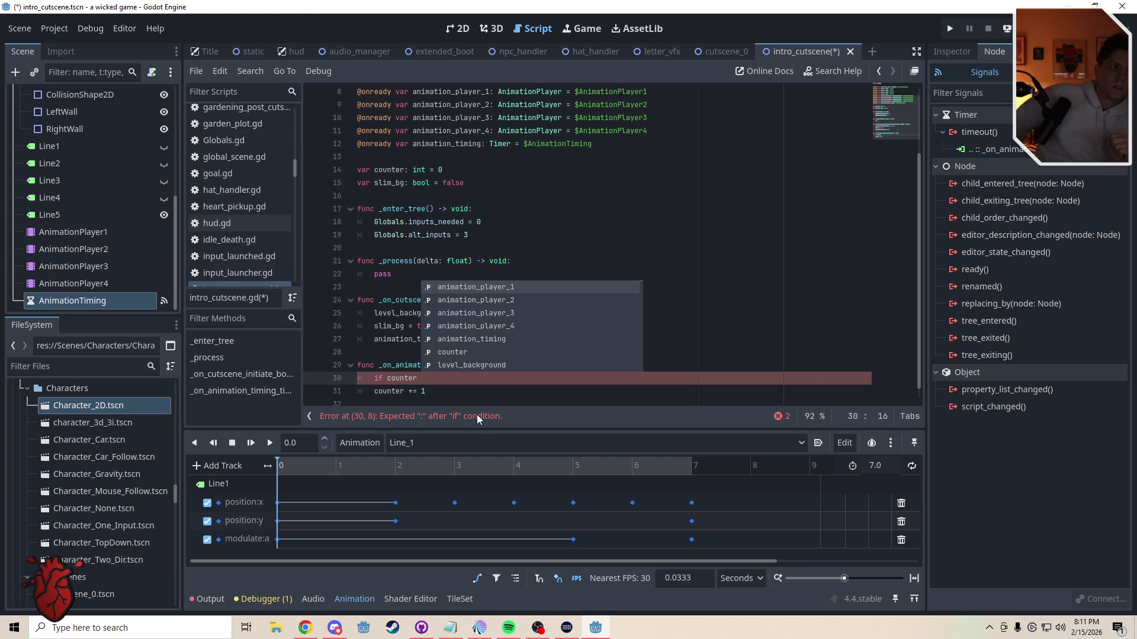
key("BackSpace")
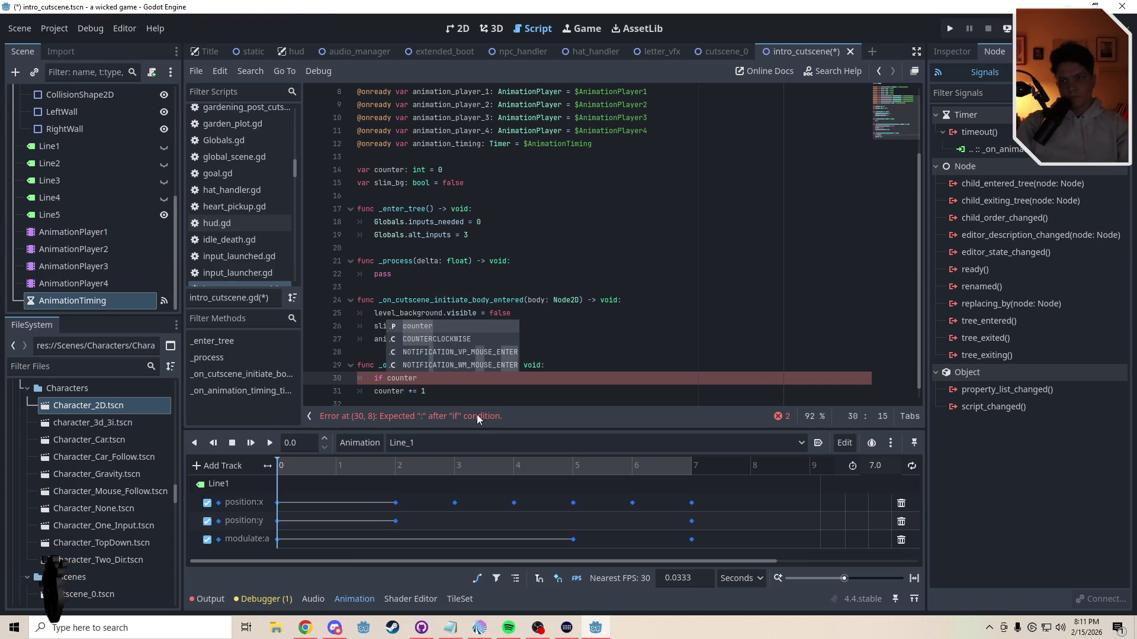
key("BackSpace")
key("BackSpace")
key("BackSpace")
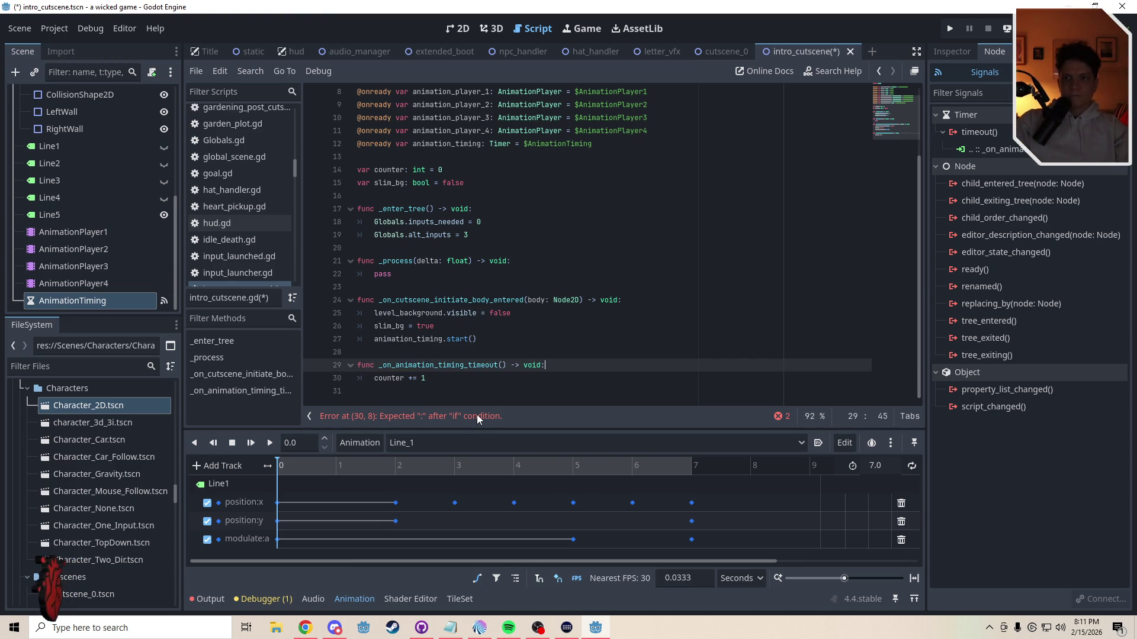
left_click(450, 377)
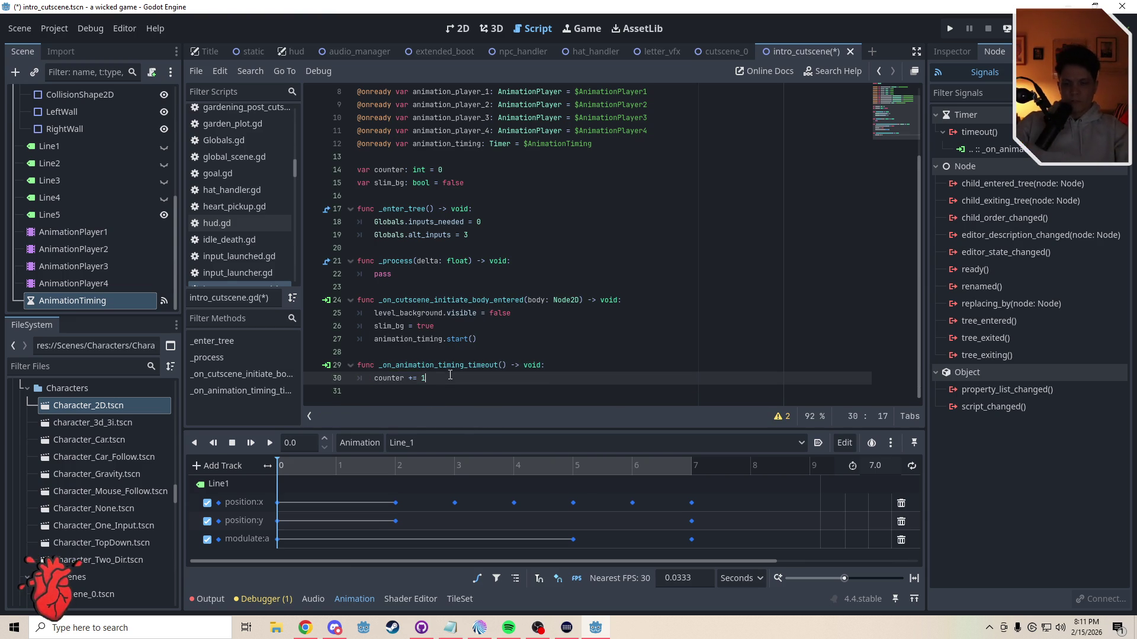
key("Return")
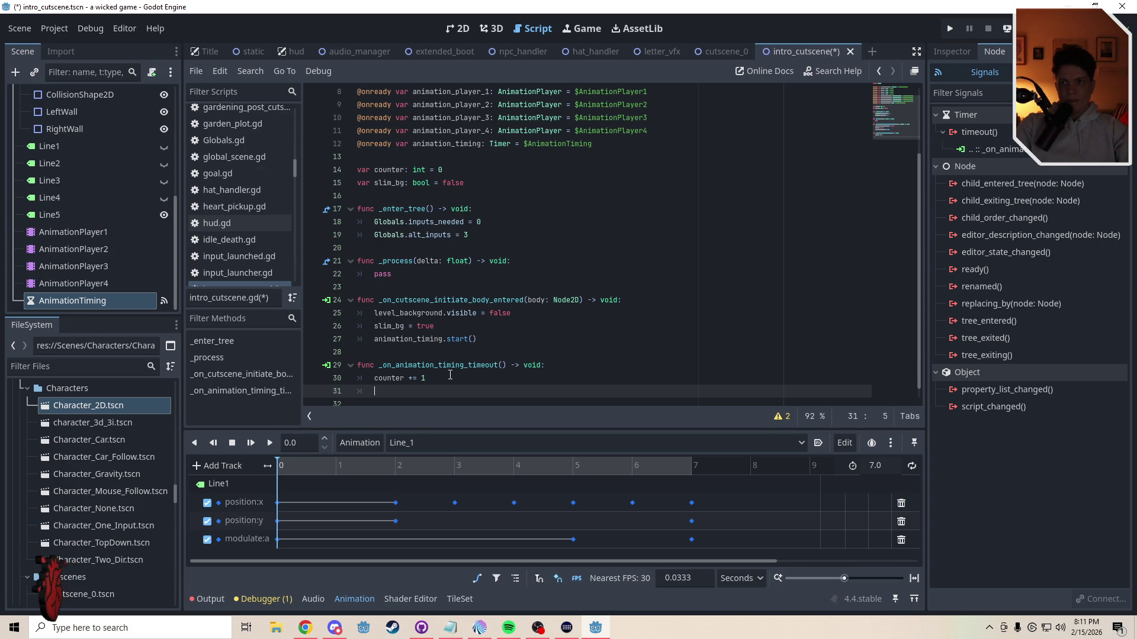
Step: Copy animation_timing.start() into the timeout handler below counter += 1
left_click_drag(477, 339, 372, 343)
key("ctrl+c")
left_click(415, 392)
key("ctrl+v")
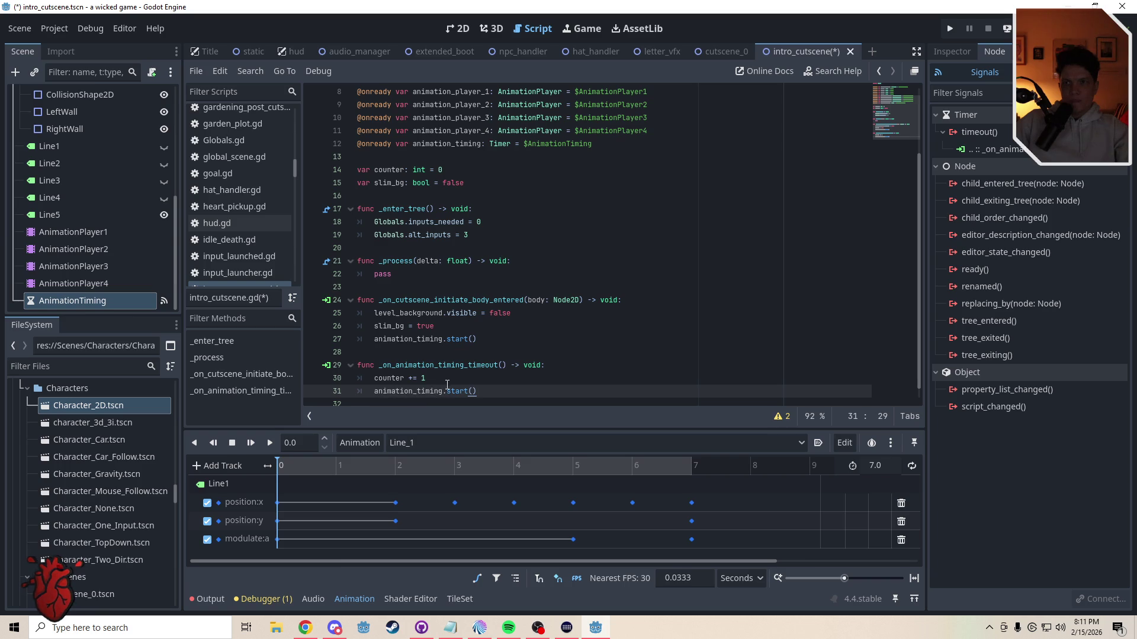
left_click(447, 382)
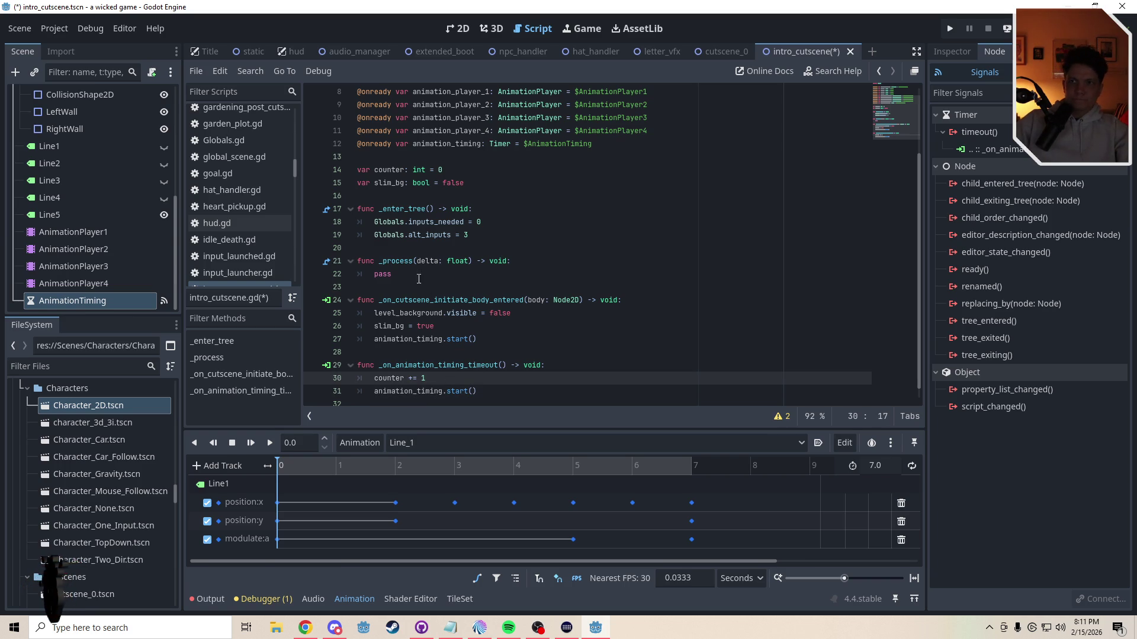
left_click(397, 275)
left_click_drag(397, 274, 374, 275)
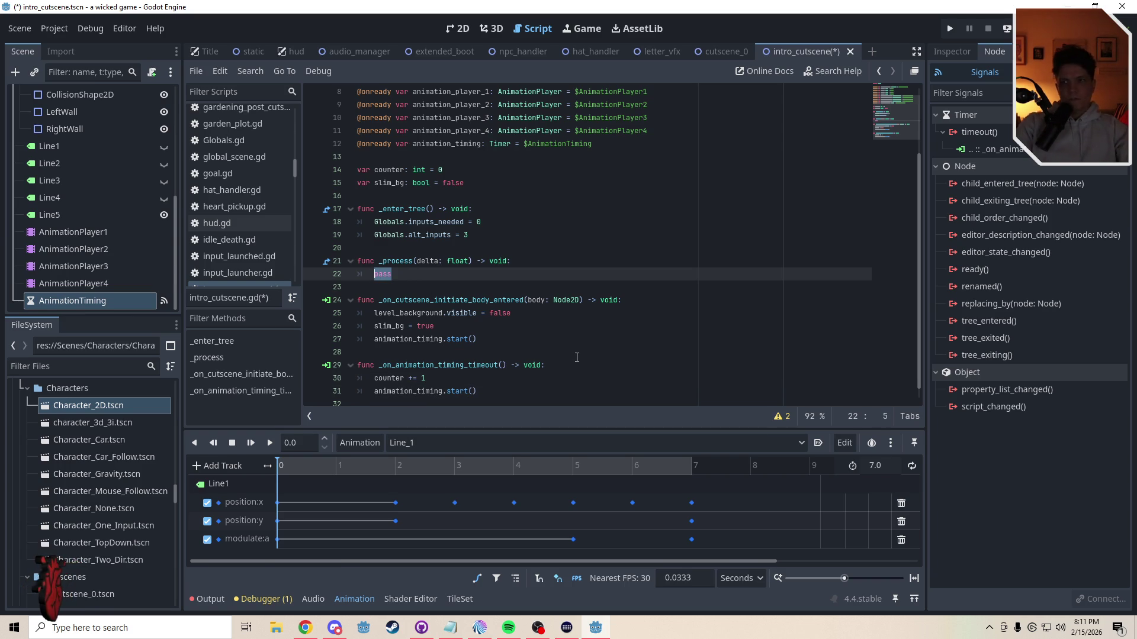
Step: Replace pass in _process with 'match counter:' and a '1:' case containing pass
type("ma")
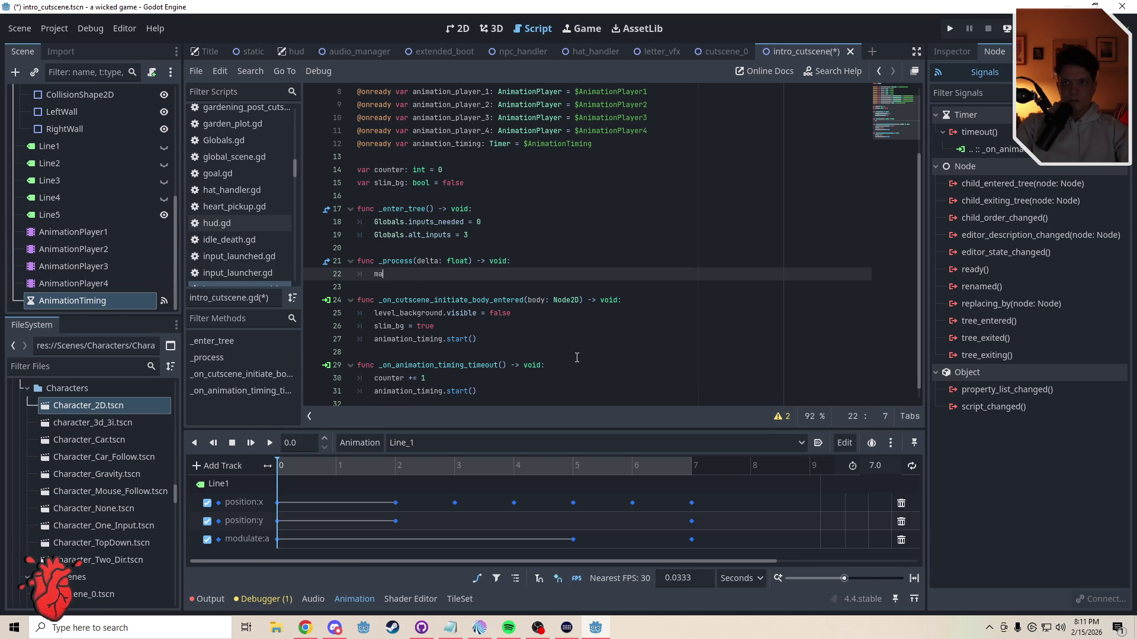
type("tch")
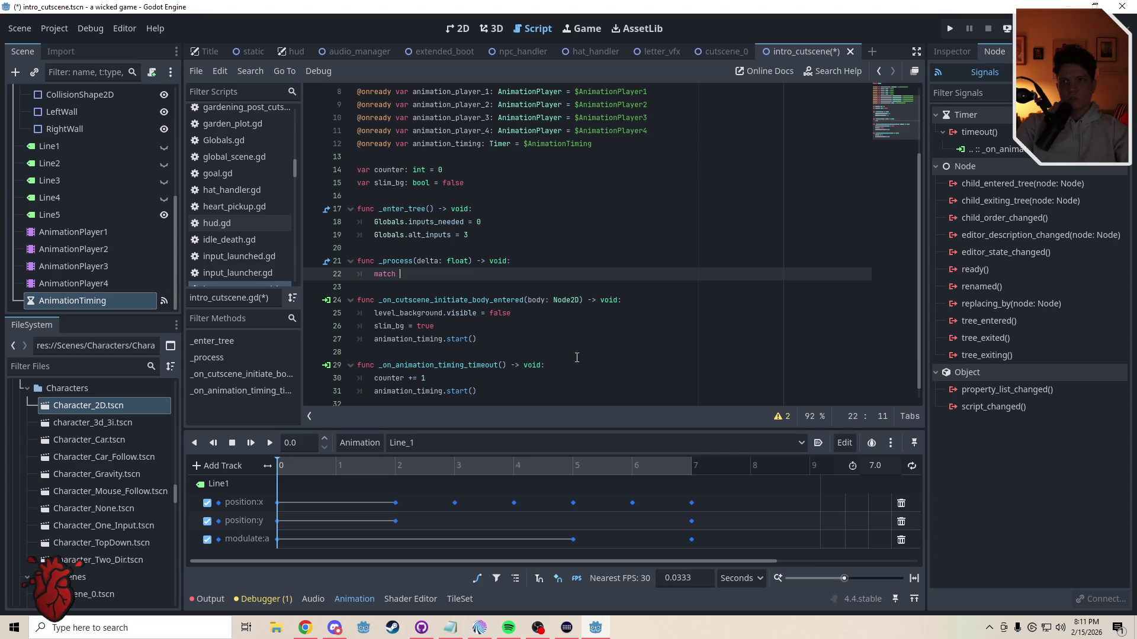
type(":counter:")
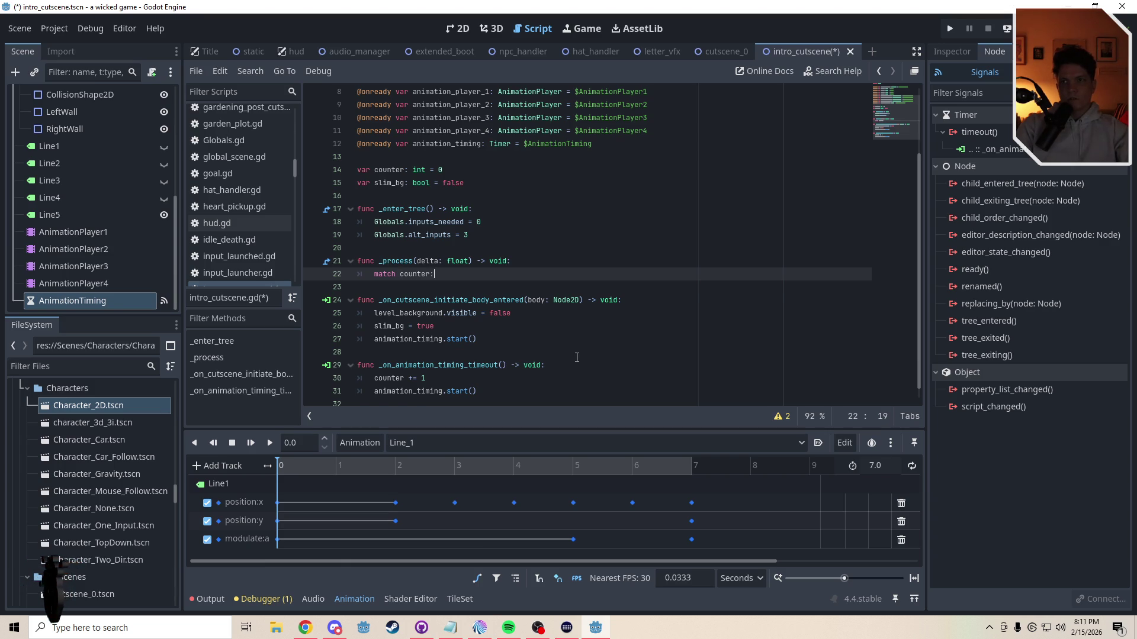
key("Return")
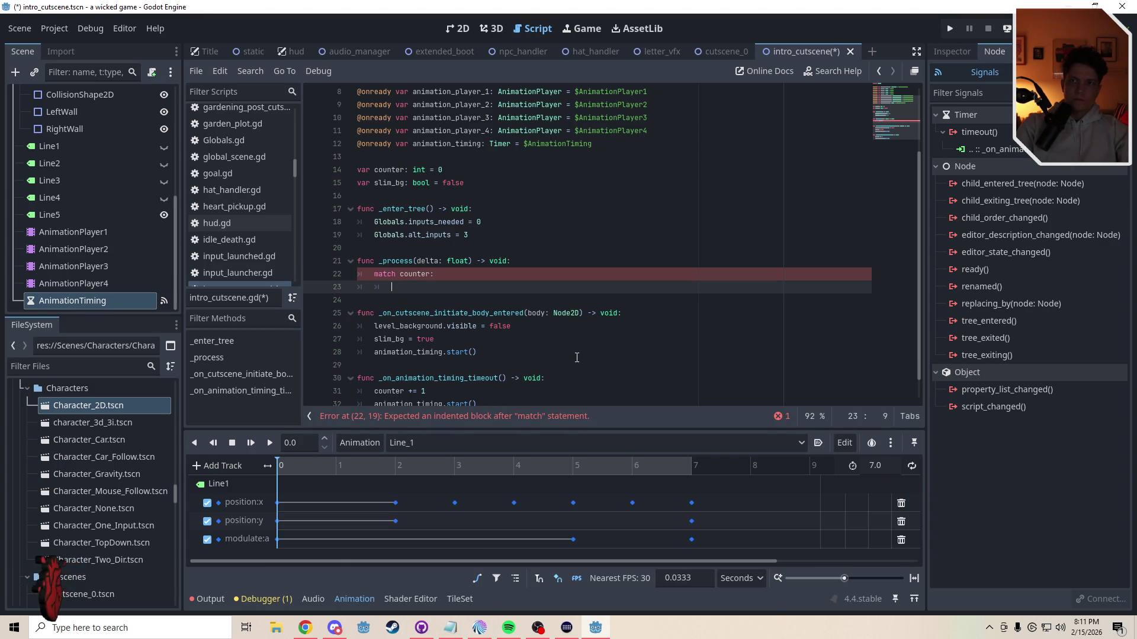
type("0")
key("BackSpace")
type("1:")
key("Return")
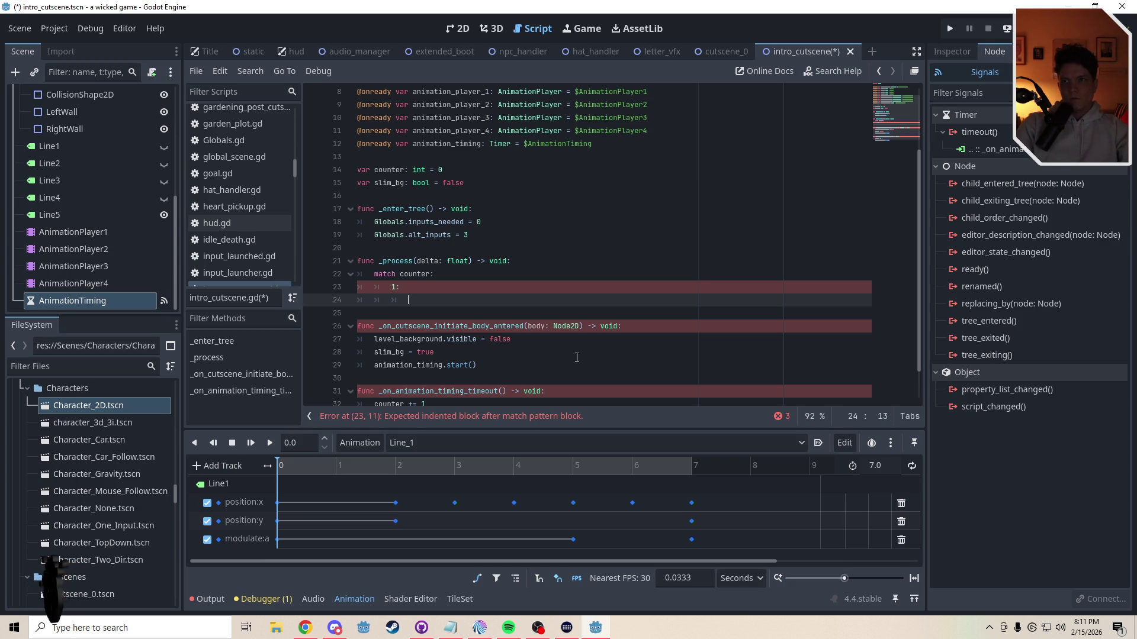
type("pass")
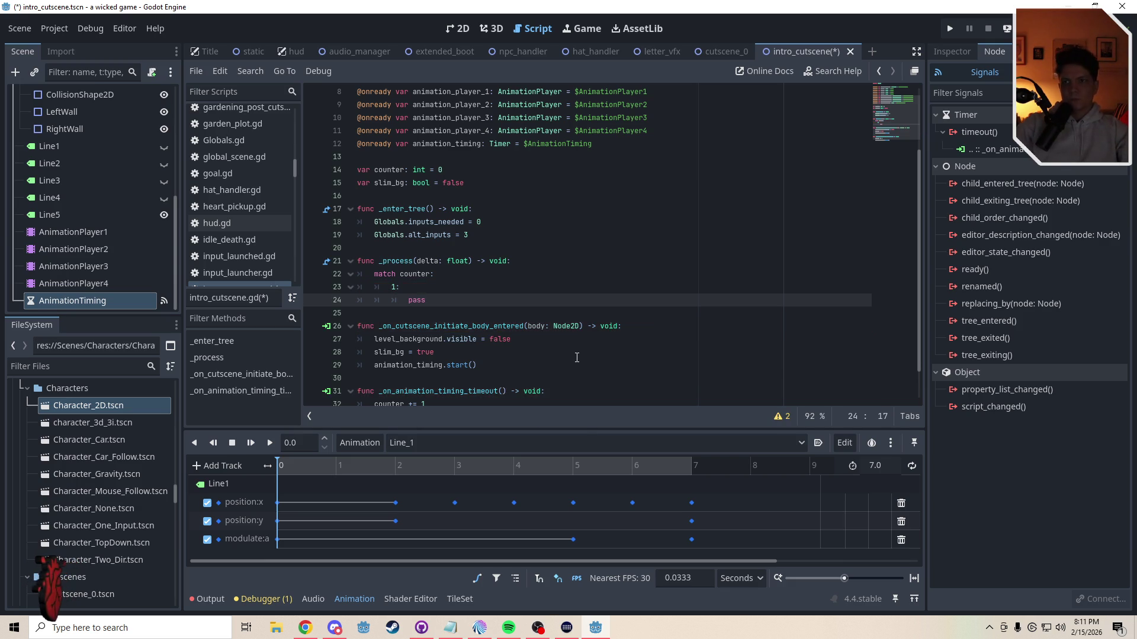
scroll(503, 317, "down", 1)
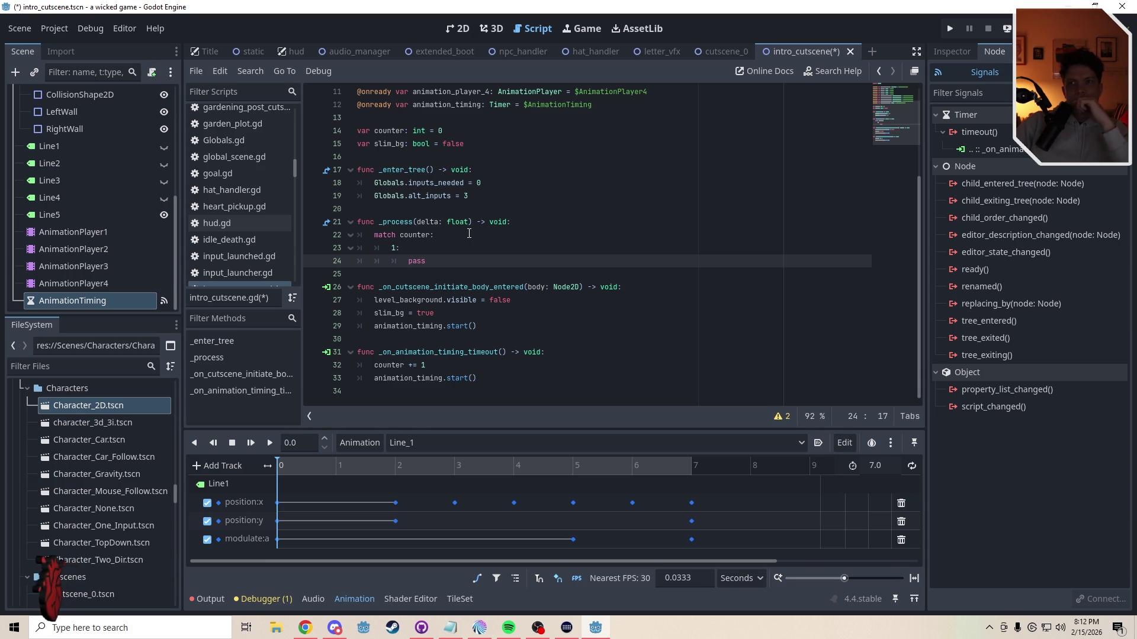
Step: Add a '0:' case with pass above the 1 case
left_click(393, 249)
key("Return")
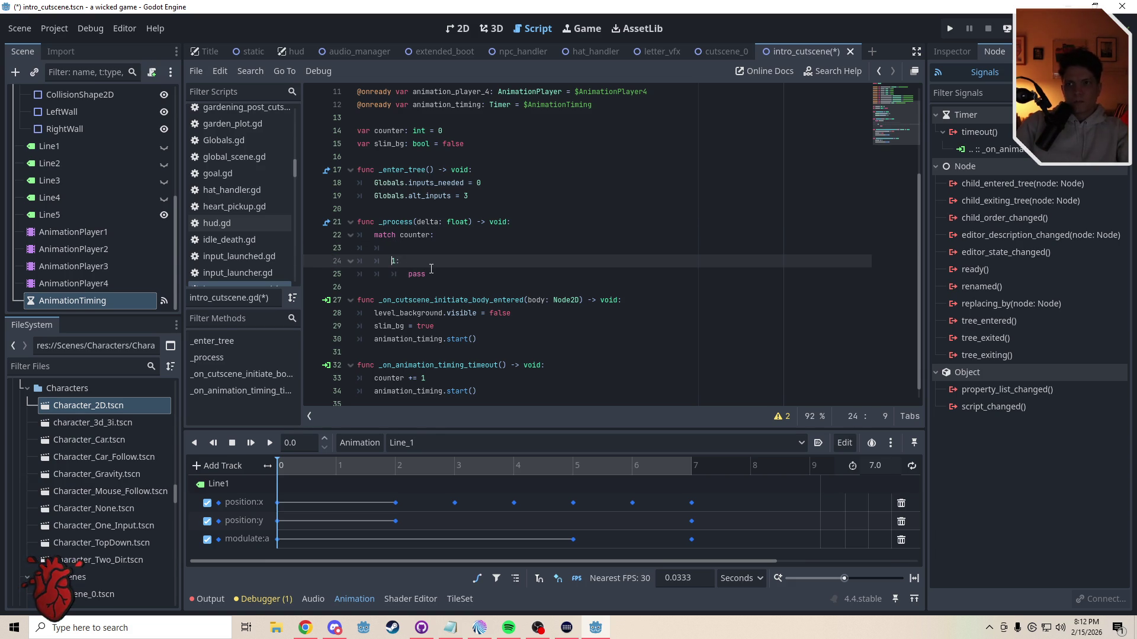
key("Up")
type("0:")
key("Return")
type("pass")
scroll(434, 391, "down", 1)
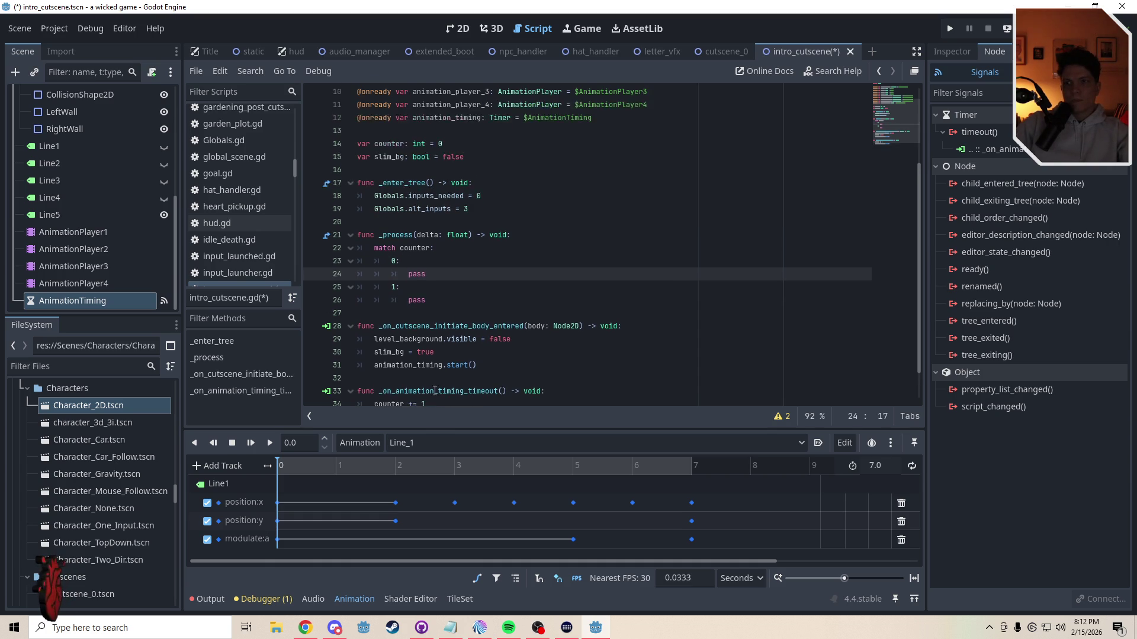
left_click(376, 209)
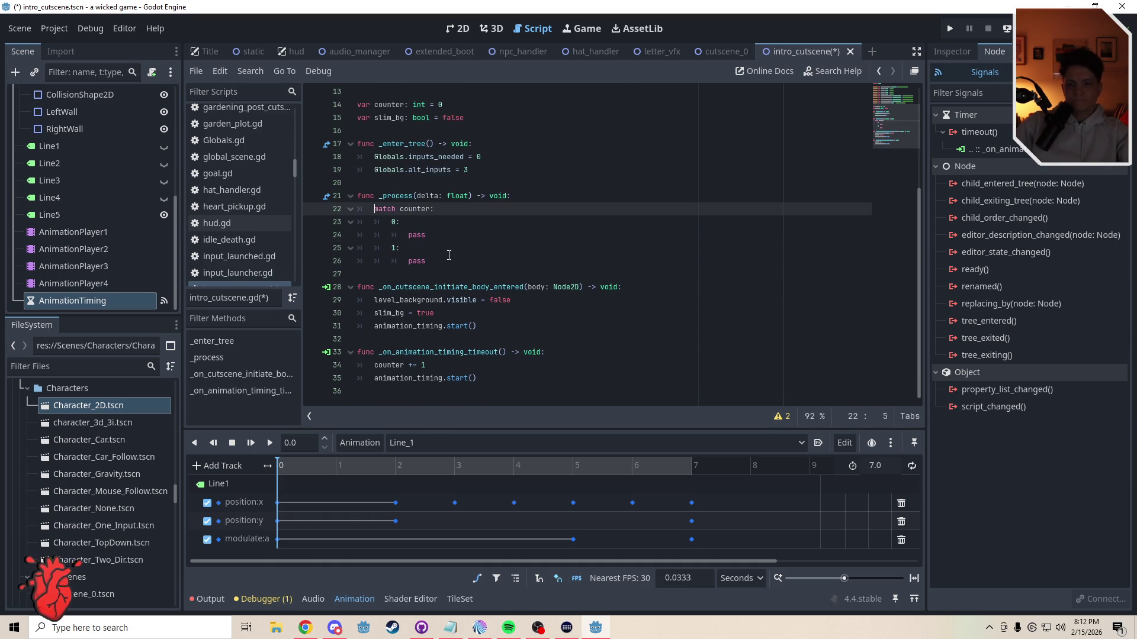
Step: Insert 'if slim_bg == true:' above match counter and indent the match block beneath it
key("Return")
key("Up")
type("if slim_bg ==")
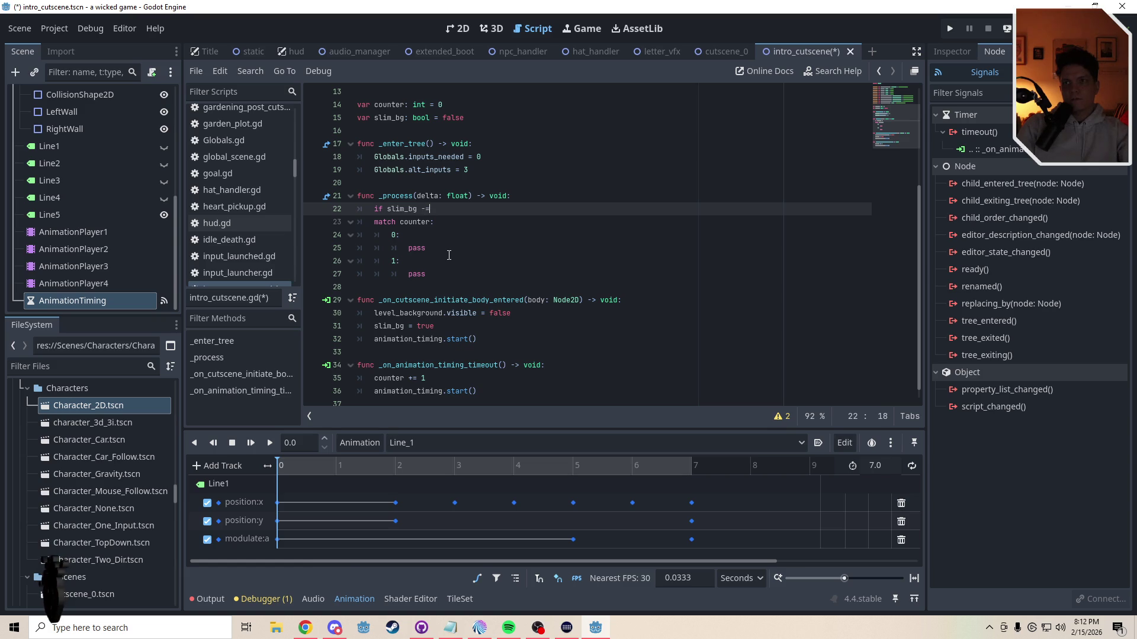
type(" true:")
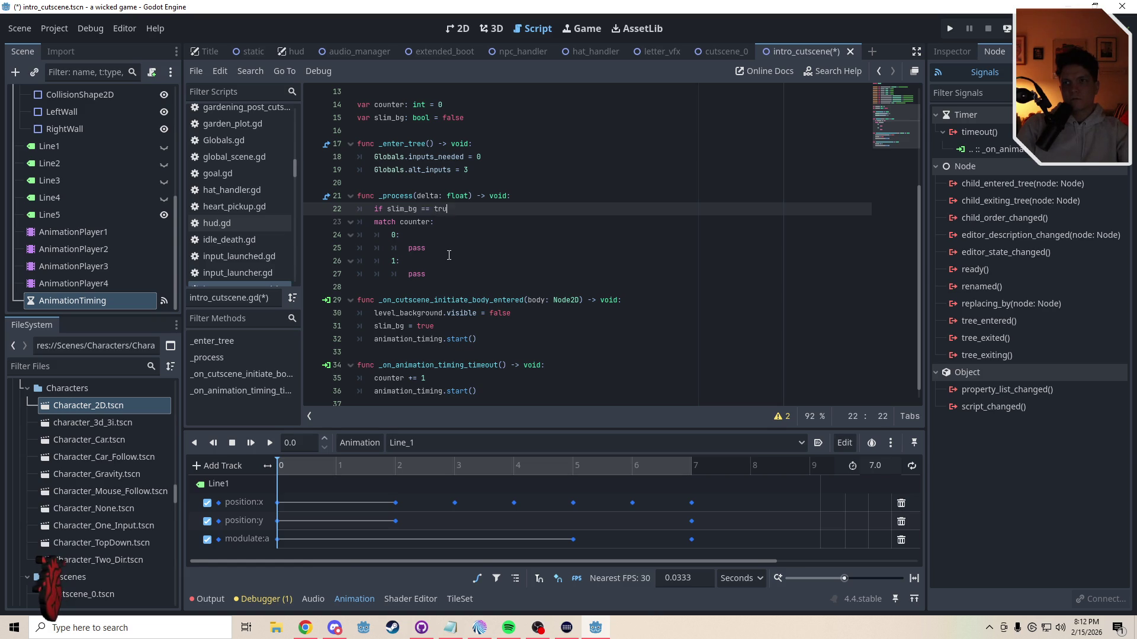
mouse_move(428, 274)
left_mouse_down()
mouse_move(330, 208)
mouse_move(427, 274)
left_mouse_up()
key("Tab")
left_click(445, 238)
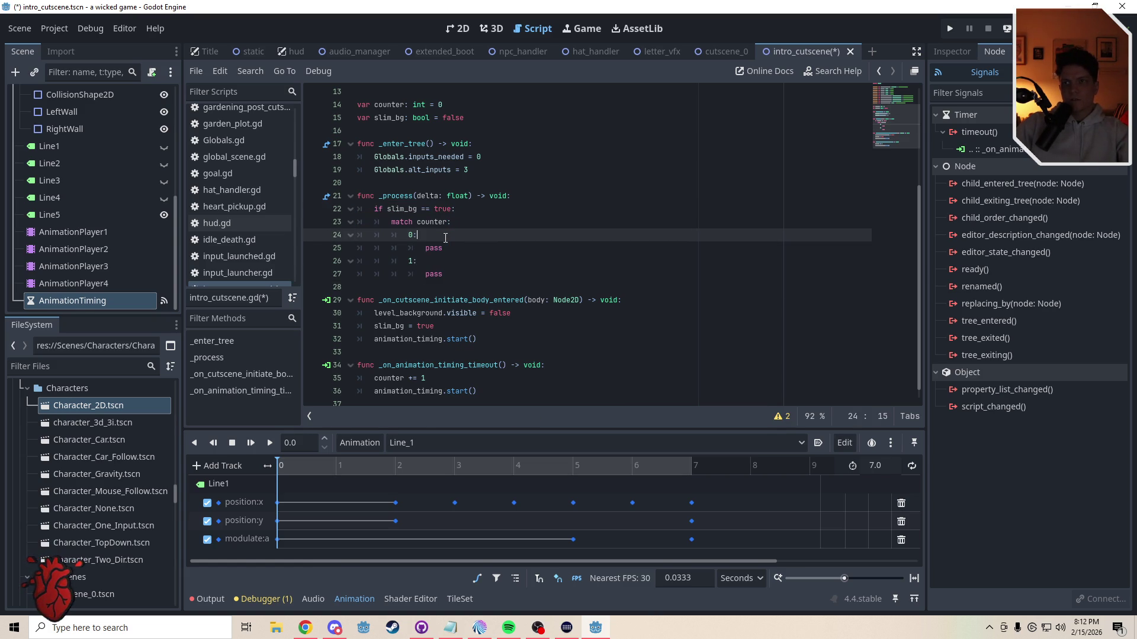
left_click(451, 246)
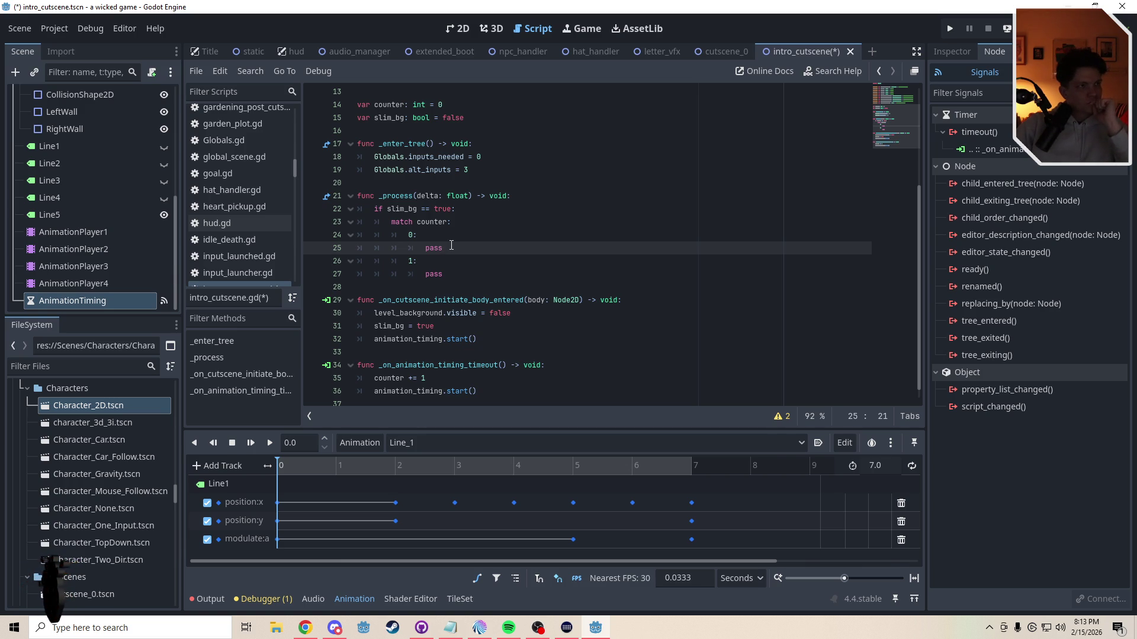
Step: In the 2D view, duplicate RightWall and name the copy TopWall
left_click(464, 35)
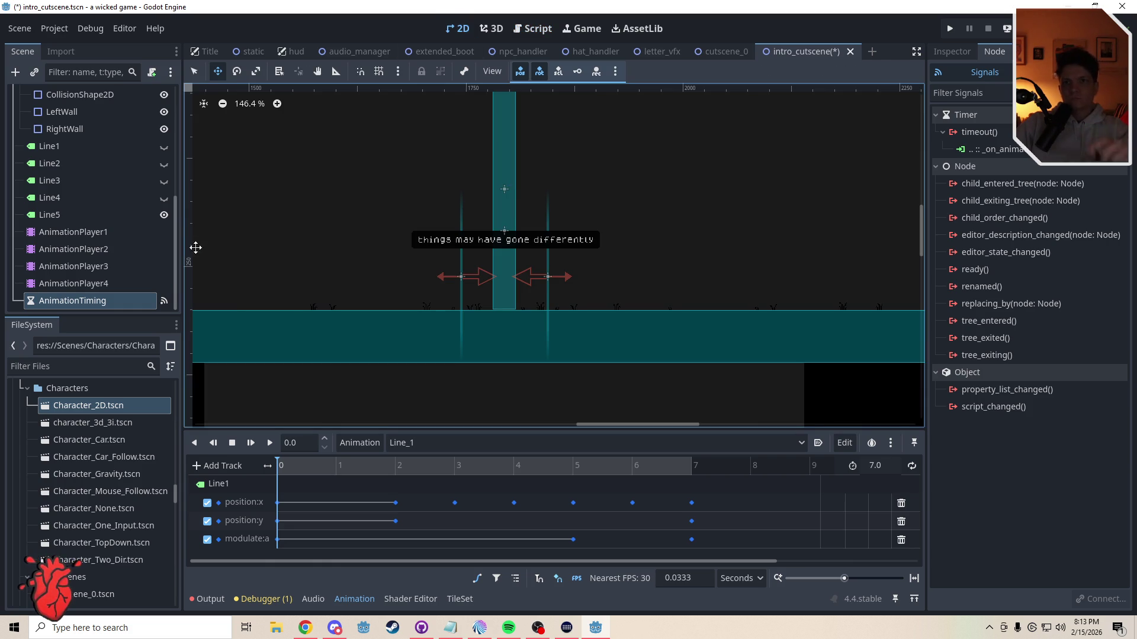
scroll(138, 187, "up", 3)
left_click(74, 178)
key("ctrl+d")
key("F2")
type("Top")
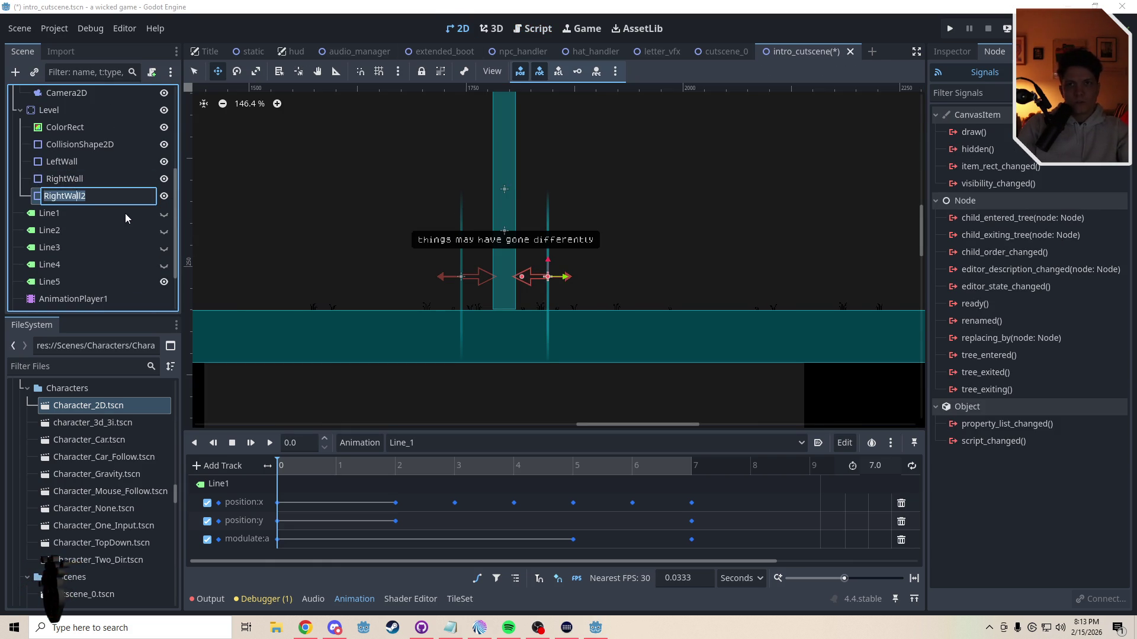
type("Wall")
key("Return")
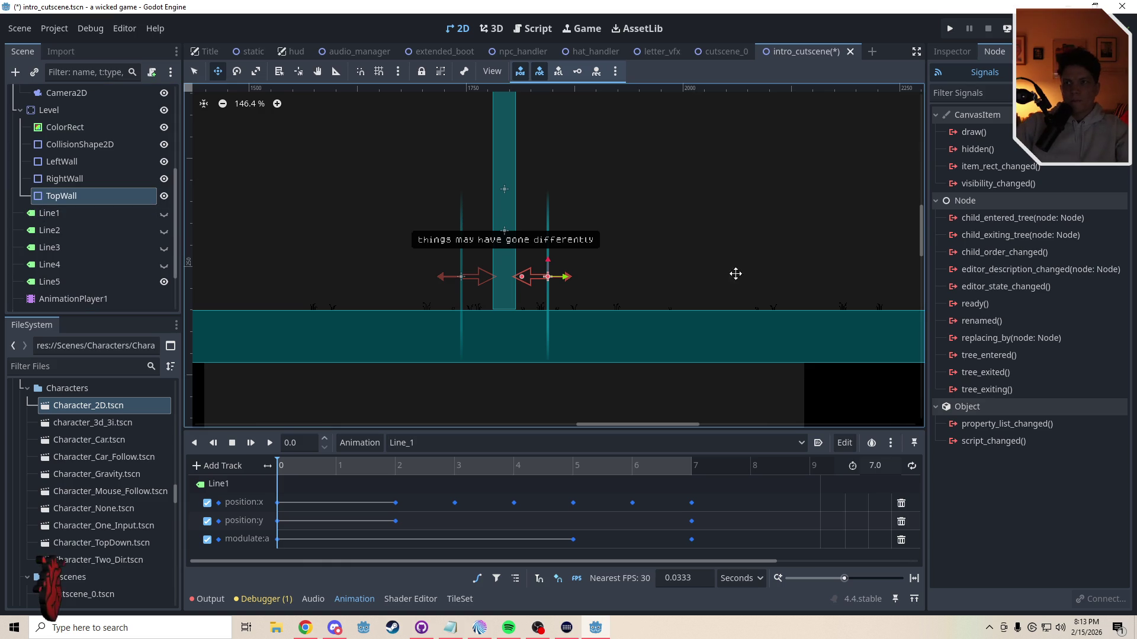
Step: Rotate TopWall to 180° and position it just above the arrows
left_click(955, 55)
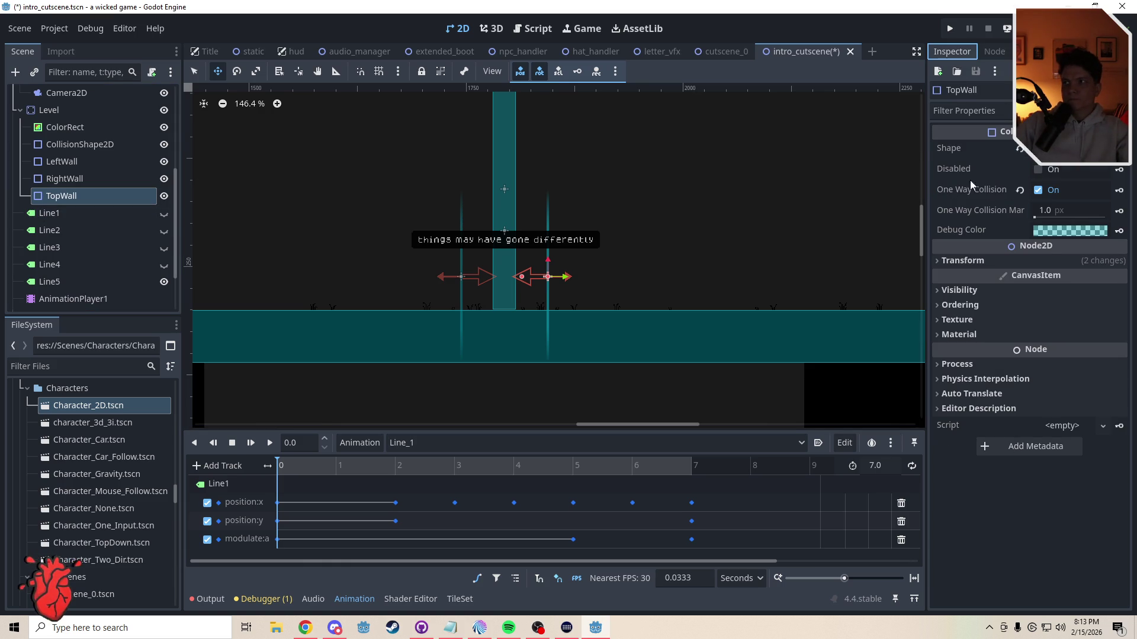
left_click_drag(601, 281, 559, 235)
left_click(1042, 261)
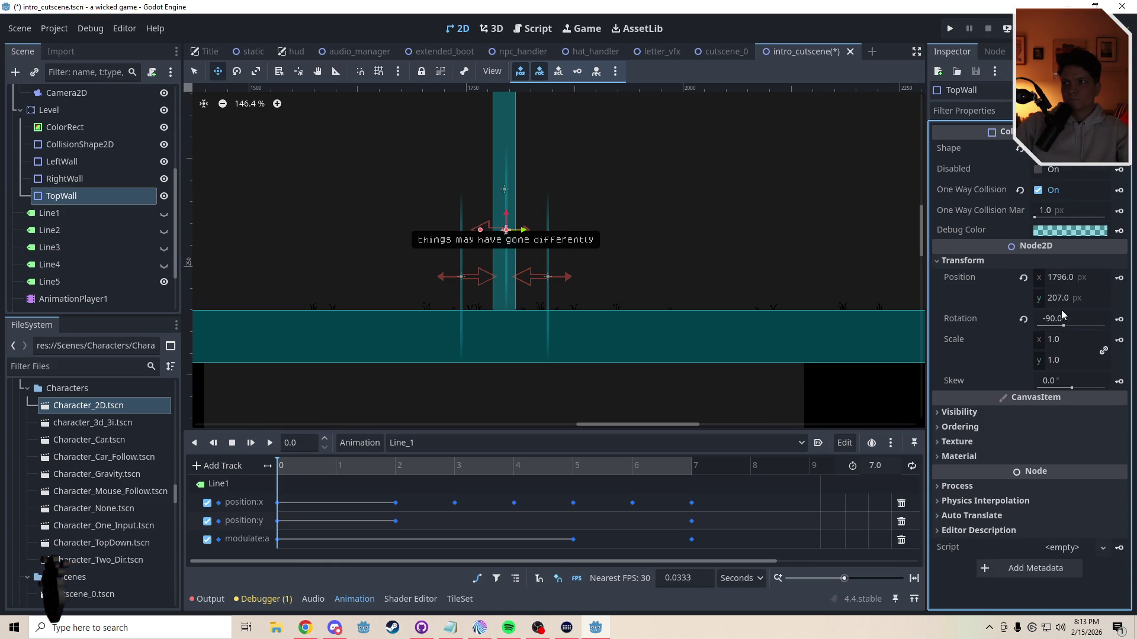
left_click(1064, 316)
type("180")
key("Return")
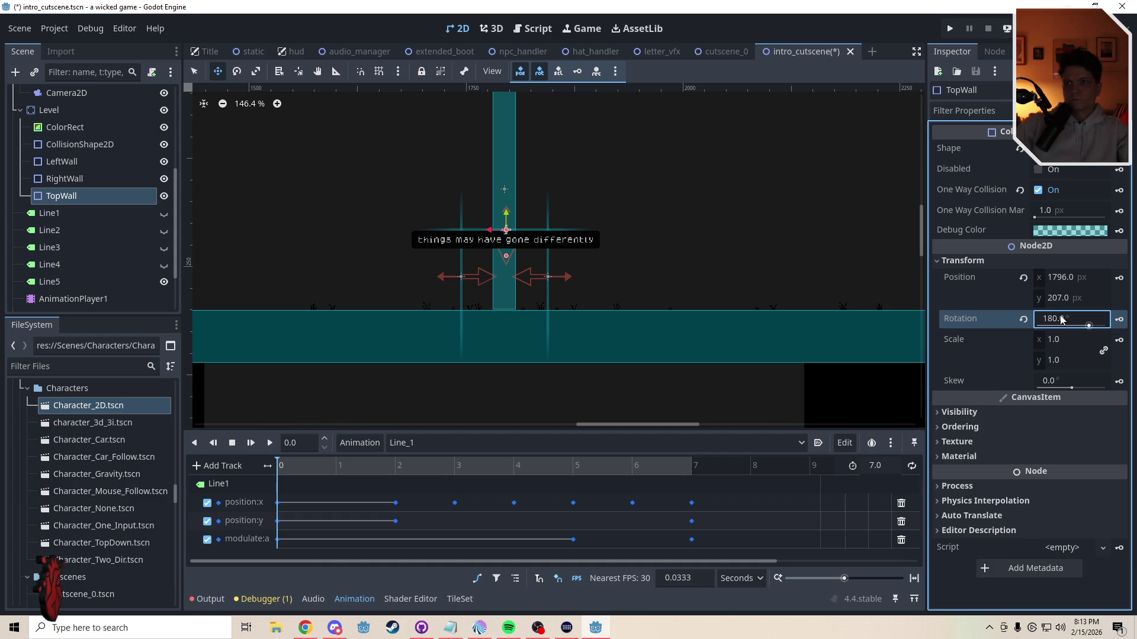
scroll(608, 334, "up", 4)
left_click_drag(531, 264, 532, 296)
scroll(528, 297, "up", 1)
key("q")
Step: Shorten the tall central collision bar from the top, then save the scene
scroll(621, 319, "down", 8)
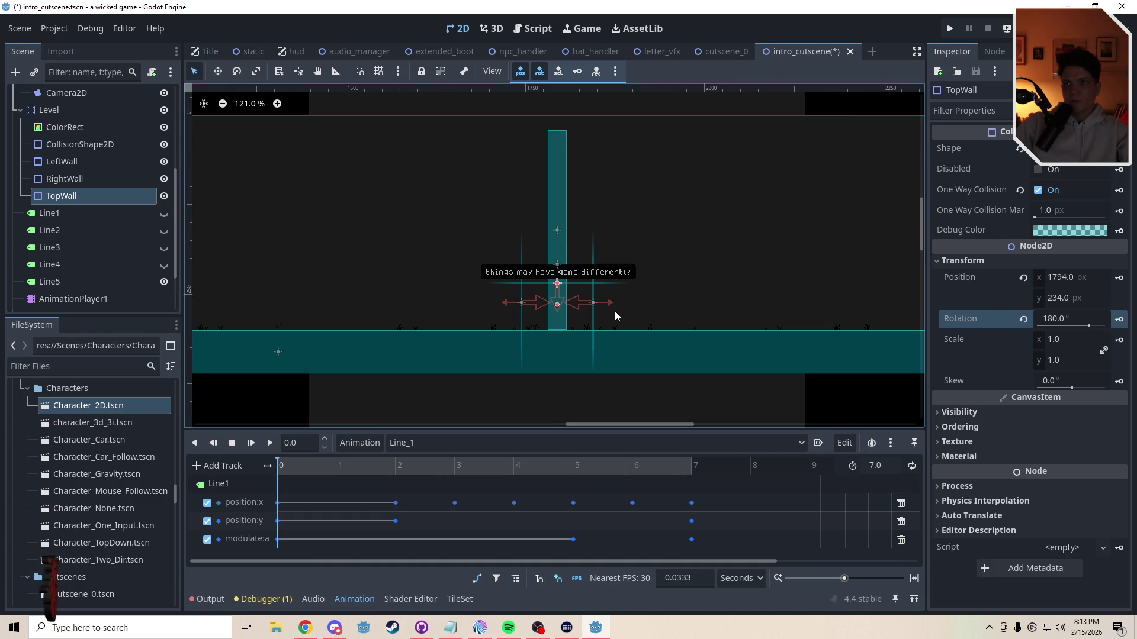
left_click(840, 94)
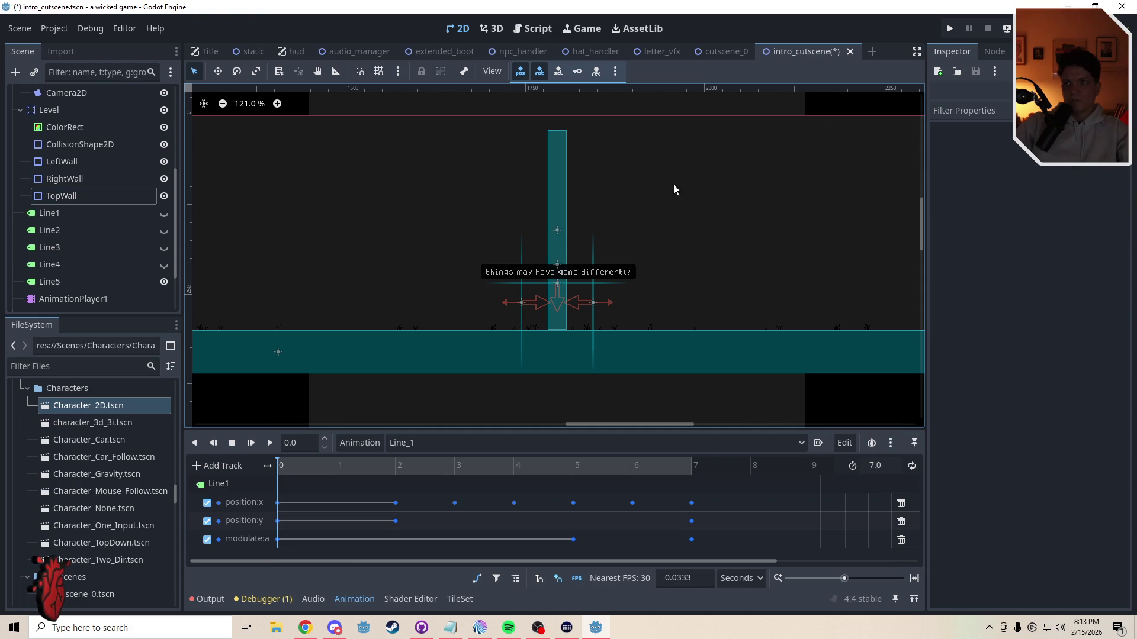
left_click(557, 177)
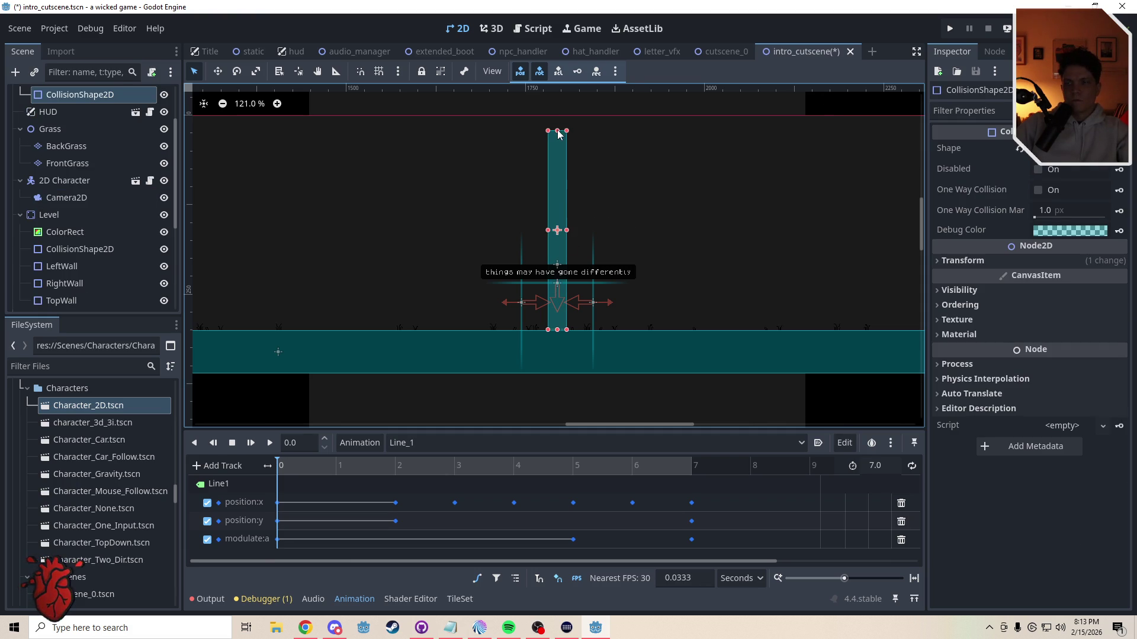
left_click_drag(558, 133, 564, 289)
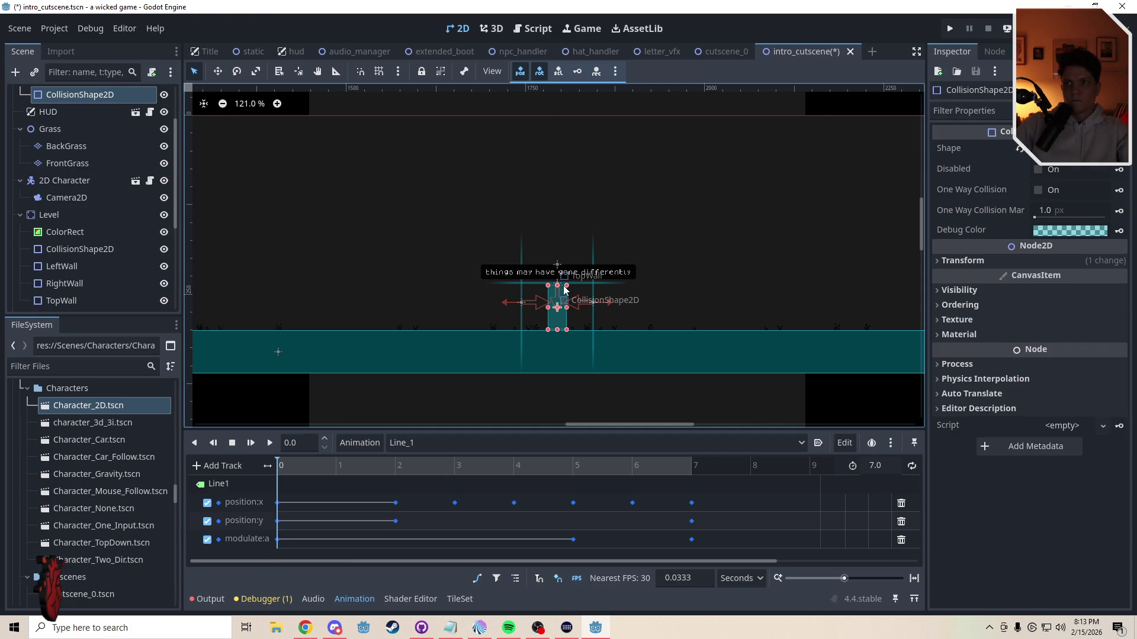
left_click_drag(564, 289, 566, 173)
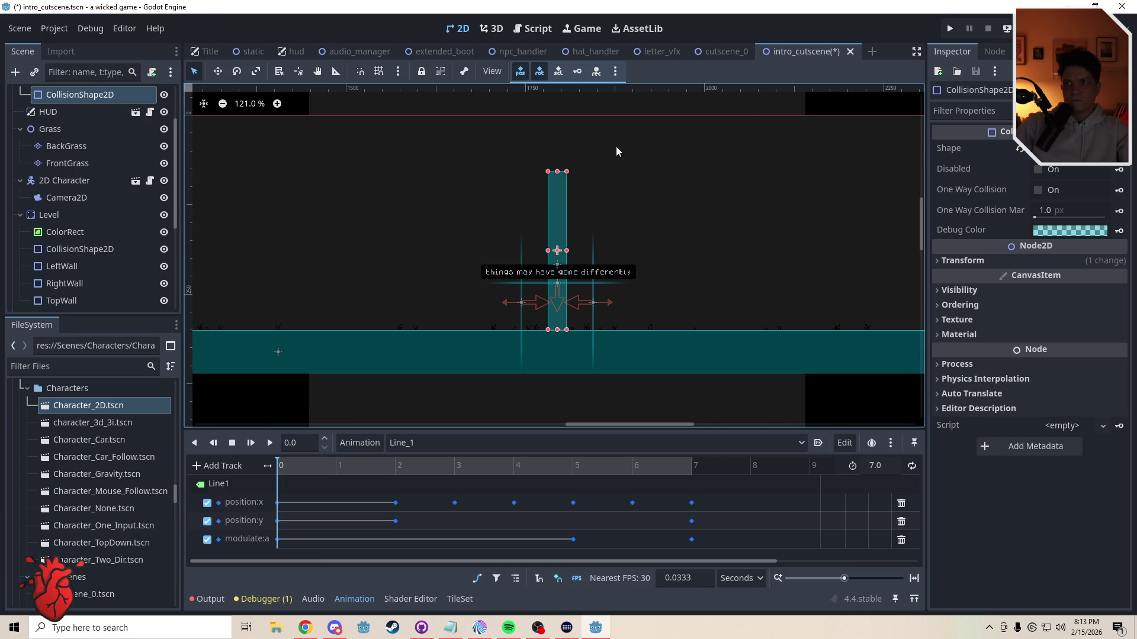
left_click(874, 394)
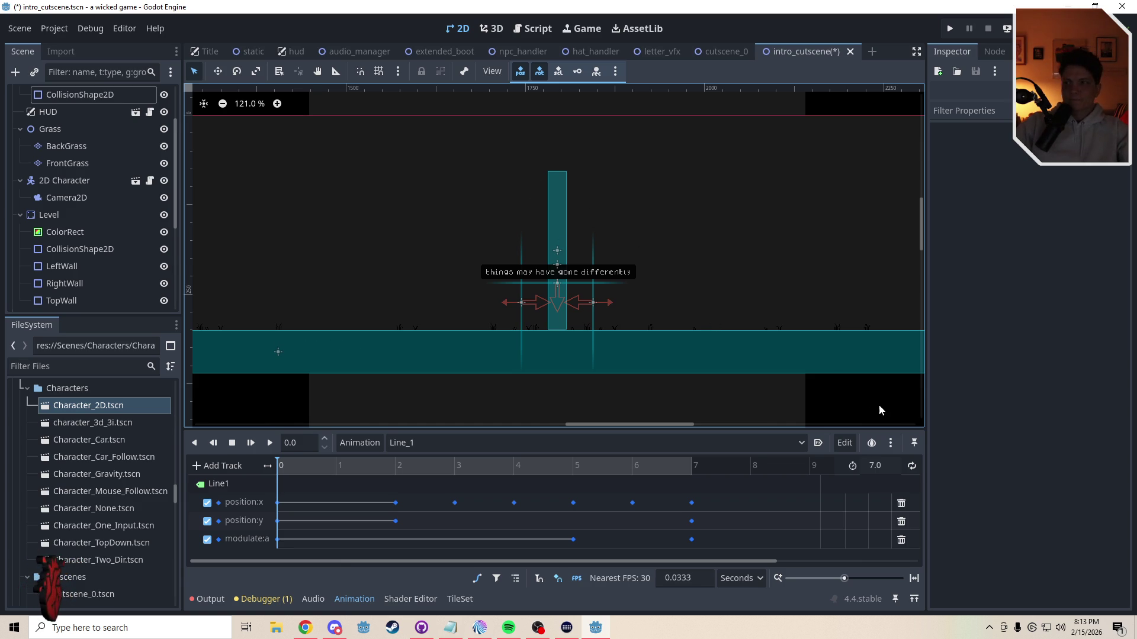
key("ctrl+s")
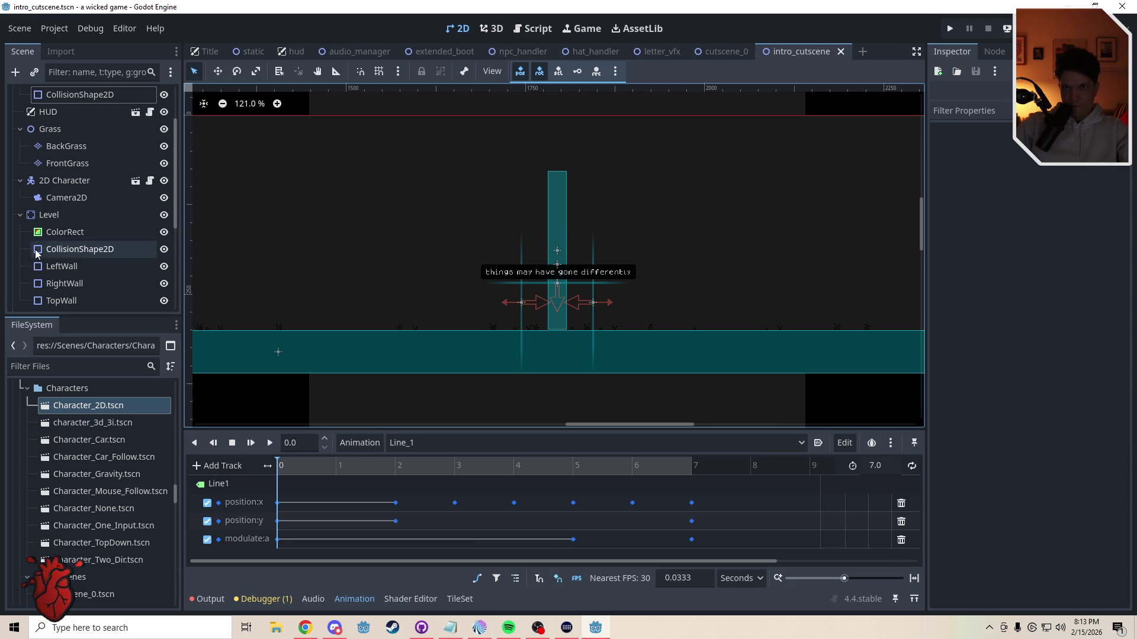
left_click_drag(175, 222, 173, 318)
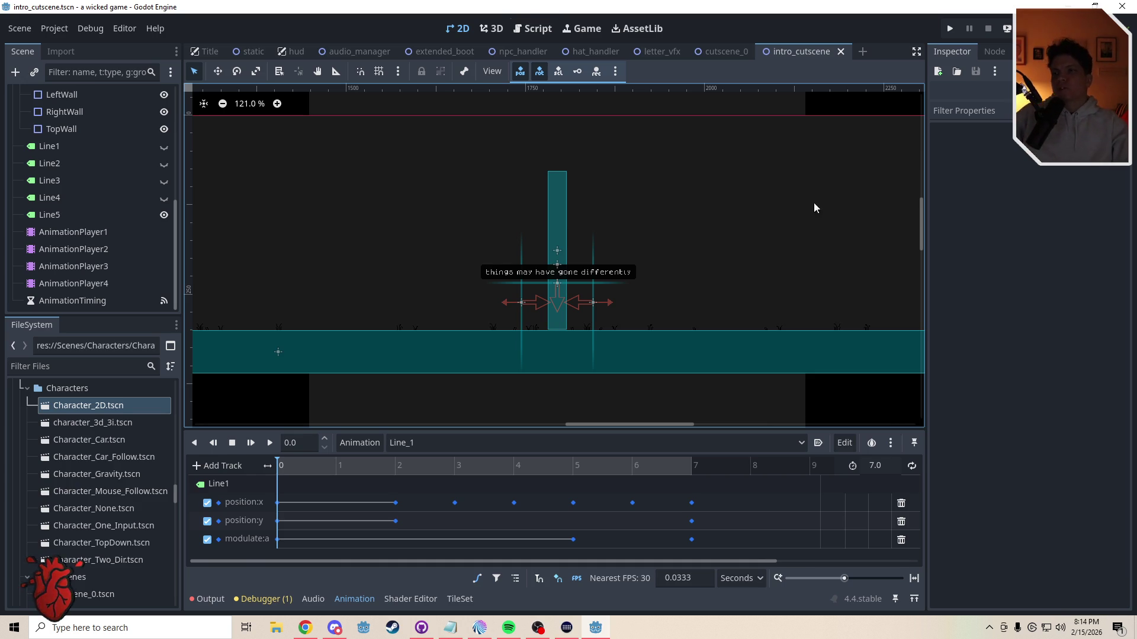
scroll(687, 242, "down", 2)
scroll(688, 244, "up", 1)
left_click_drag(699, 269, 634, 269)
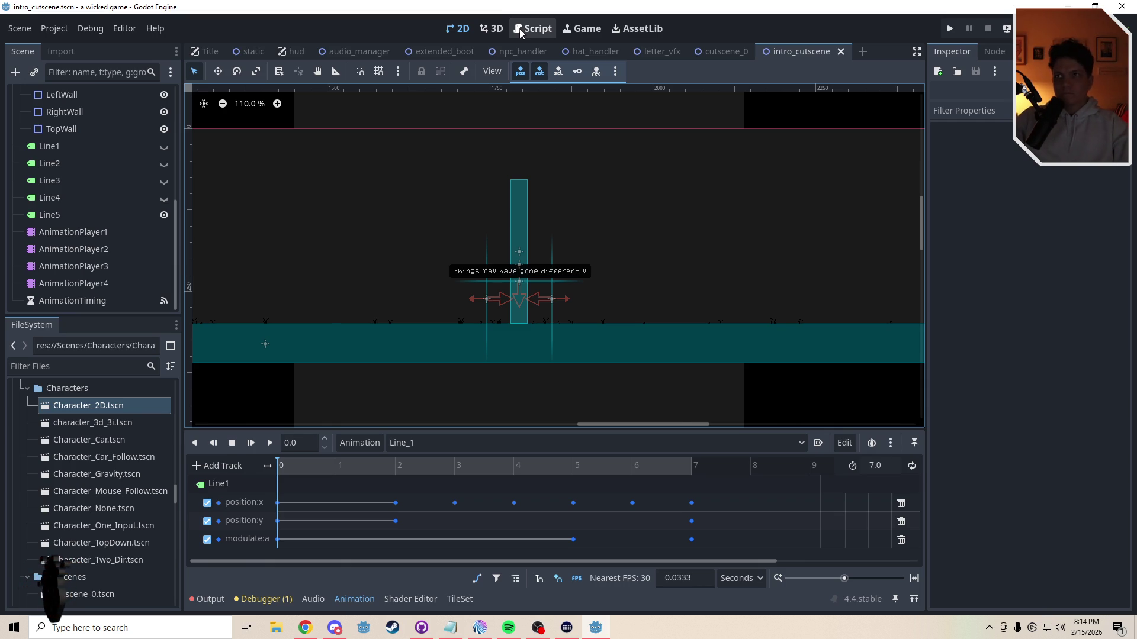
Step: Delete 'mation_' from the animation_player_1–4 variables on lines 8–11, making them aniplayer_1–4
left_click(520, 29)
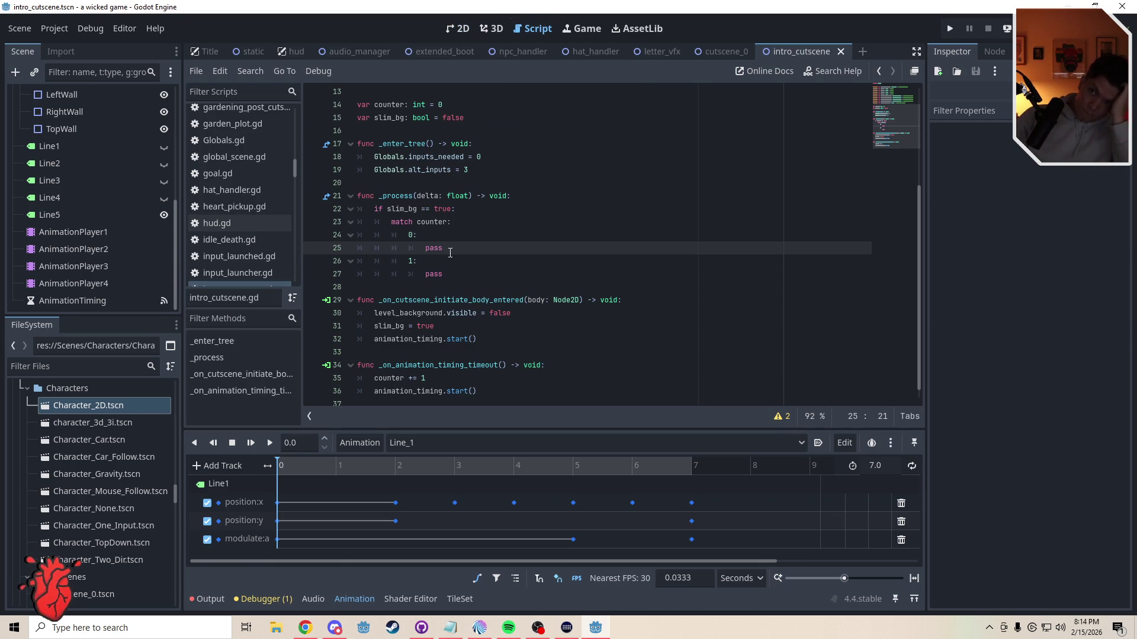
scroll(888, 136, "down", 1)
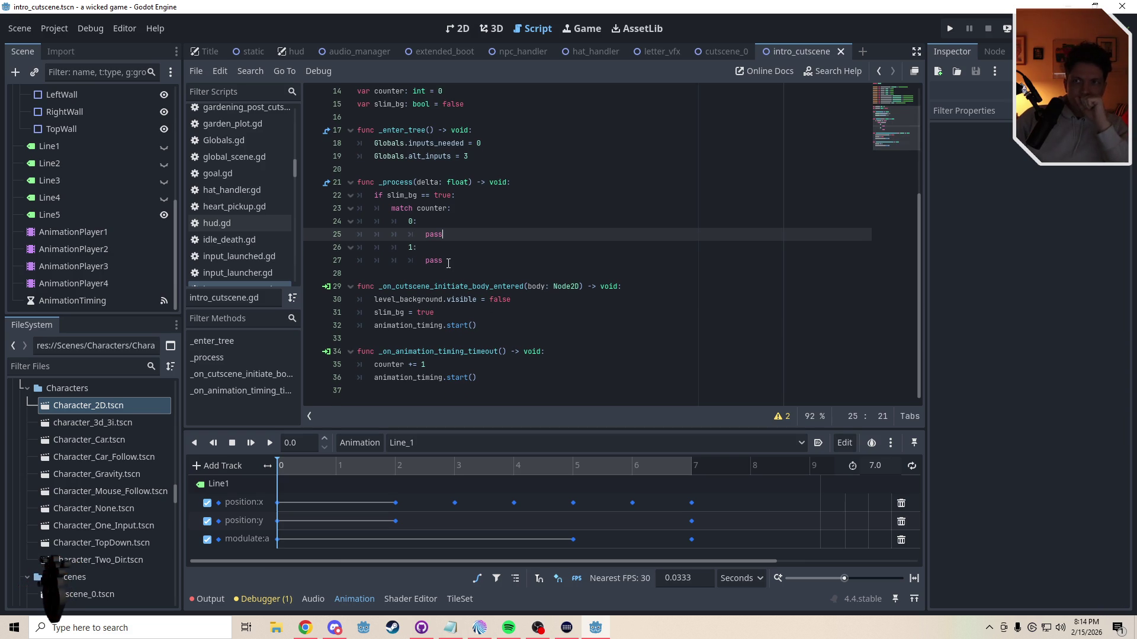
scroll(888, 138, "up", 5)
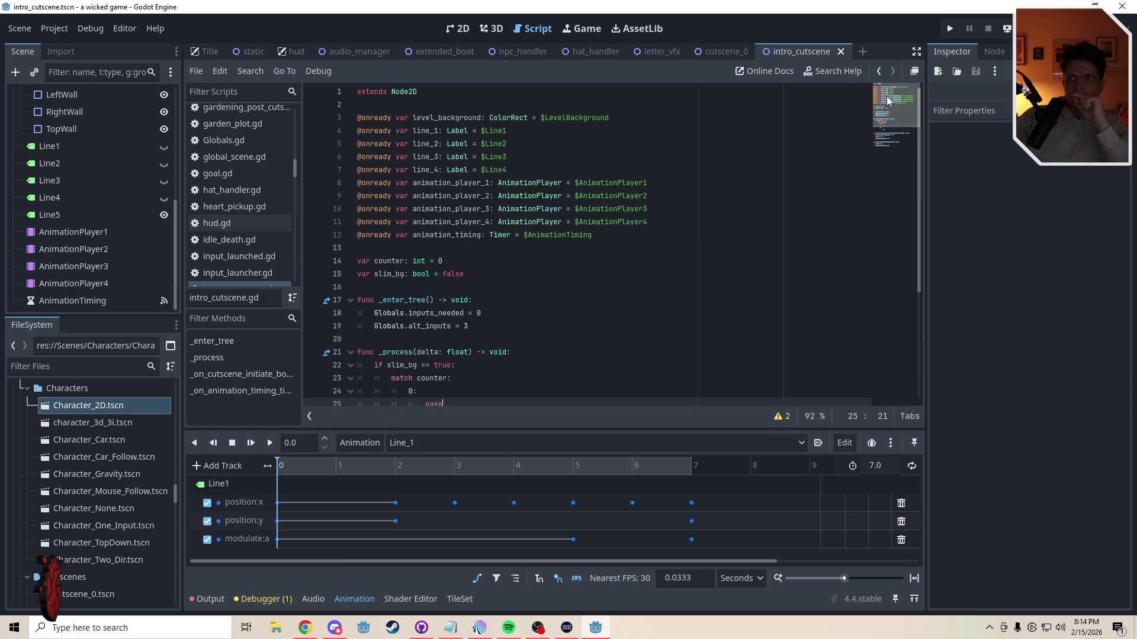
scroll(894, 130, "down", 5)
scroll(897, 120, "up", 3)
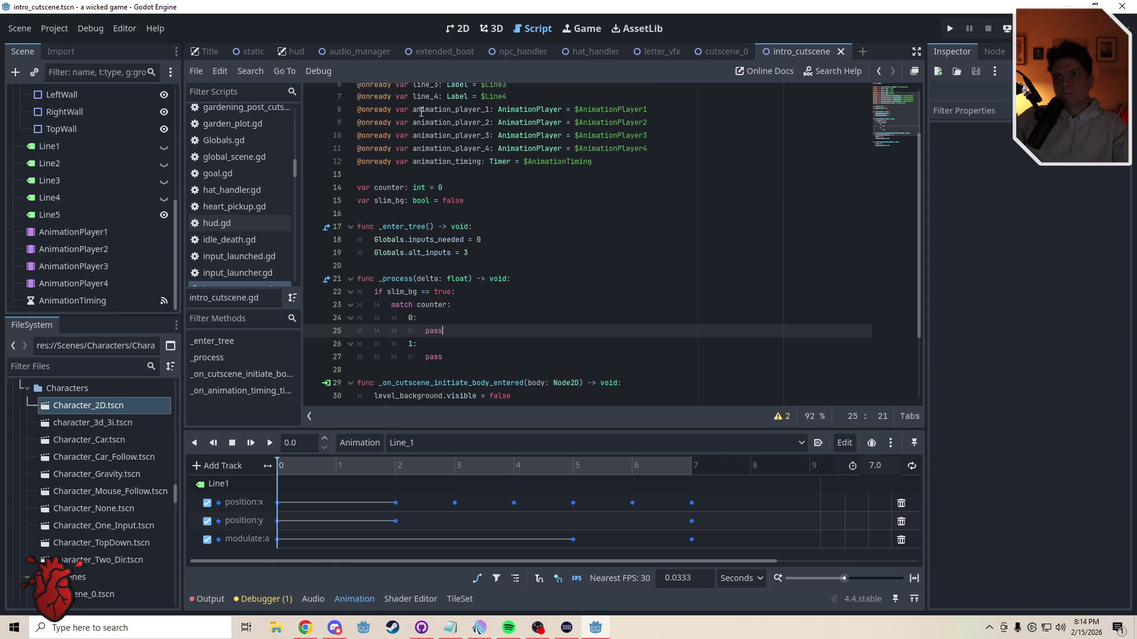
mouse_move(426, 111)
left_mouse_down()
mouse_move(457, 112)
mouse_move(438, 135)
mouse_move(457, 136)
mouse_move(457, 148)
left_mouse_up()
key("BackSpace")
key("BackSpace")
key("BackSpace")
key("BackSpace")
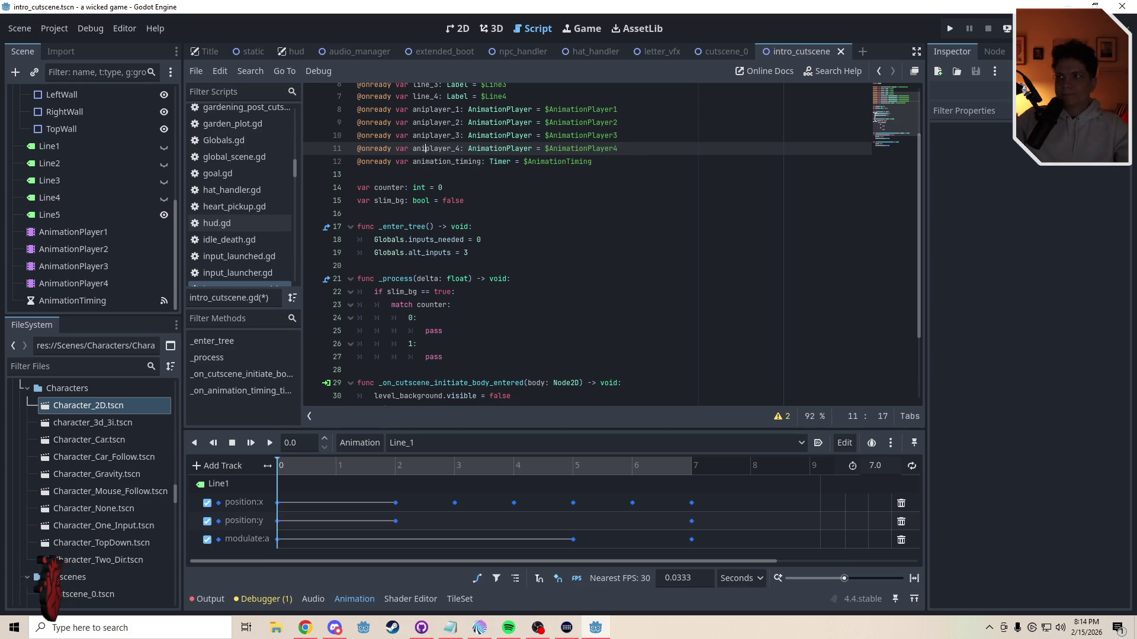
scroll(561, 202, "down", 3)
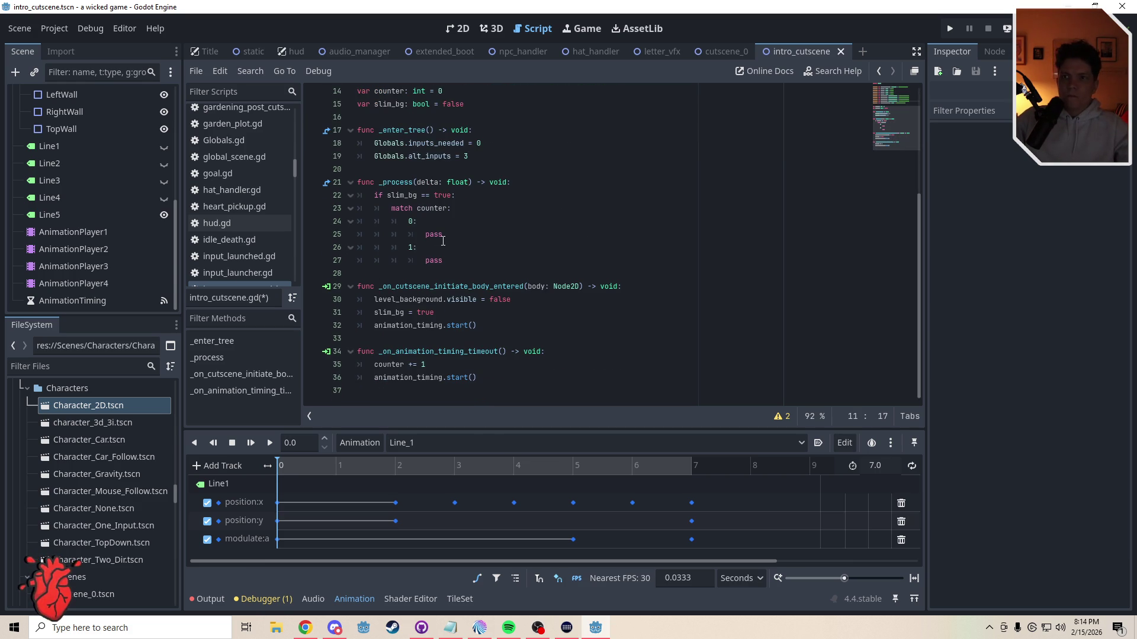
left_click(77, 300)
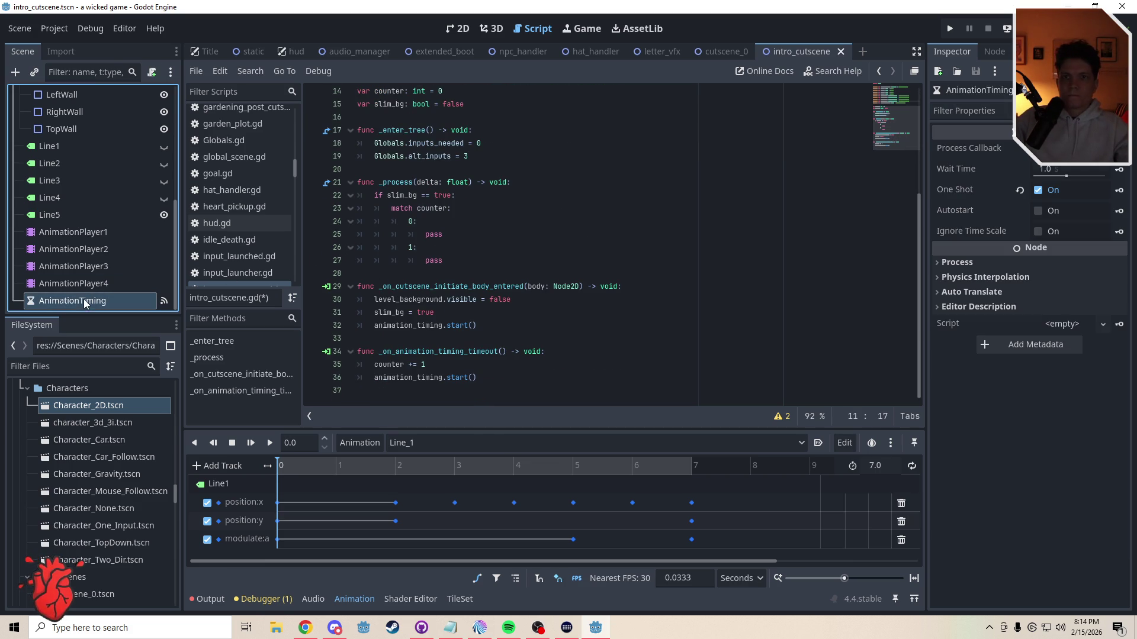
Step: Give AnimationTiming a 2.2-second Wait Time and go back to the 2D view
left_click(1046, 169)
type("2.")
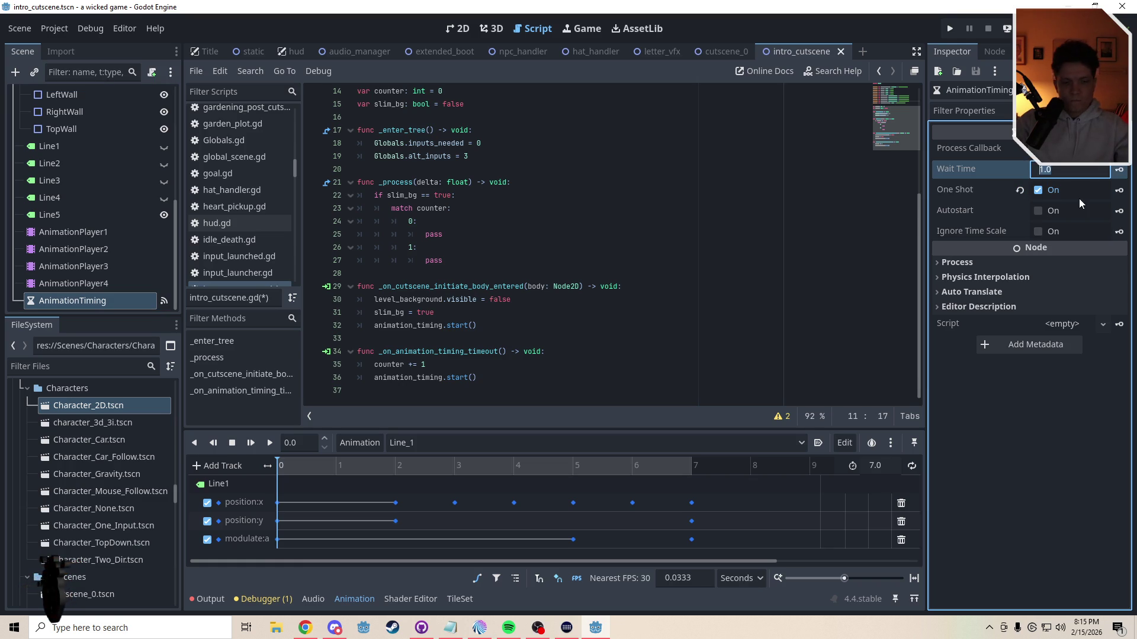
type("2.")
key("Return")
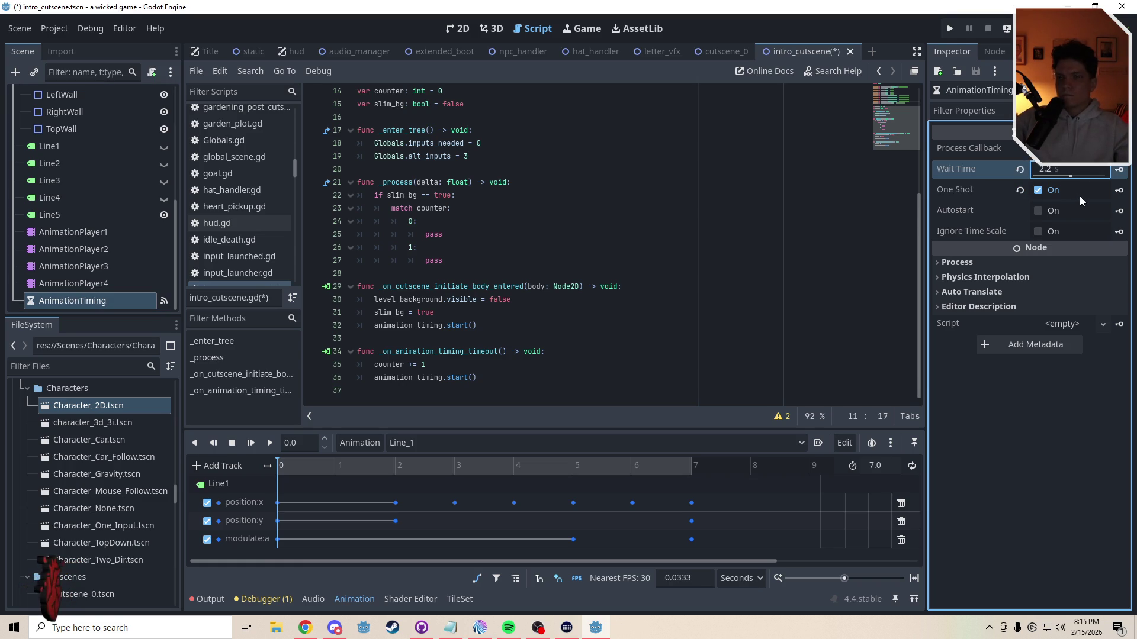
left_click(456, 28)
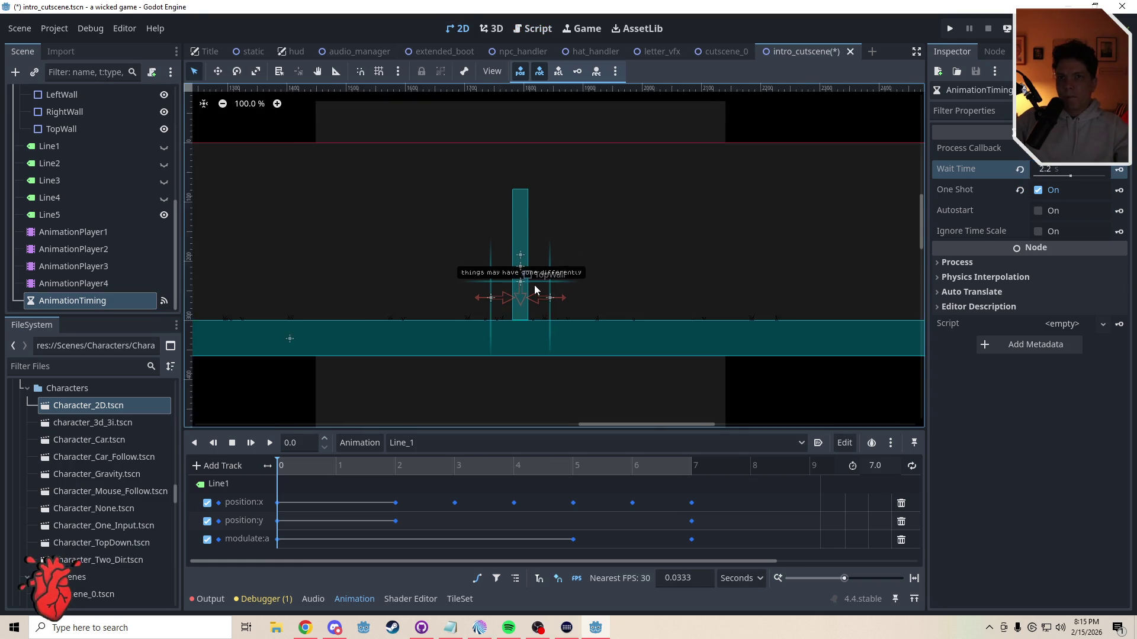
scroll(534, 289, "down", 1)
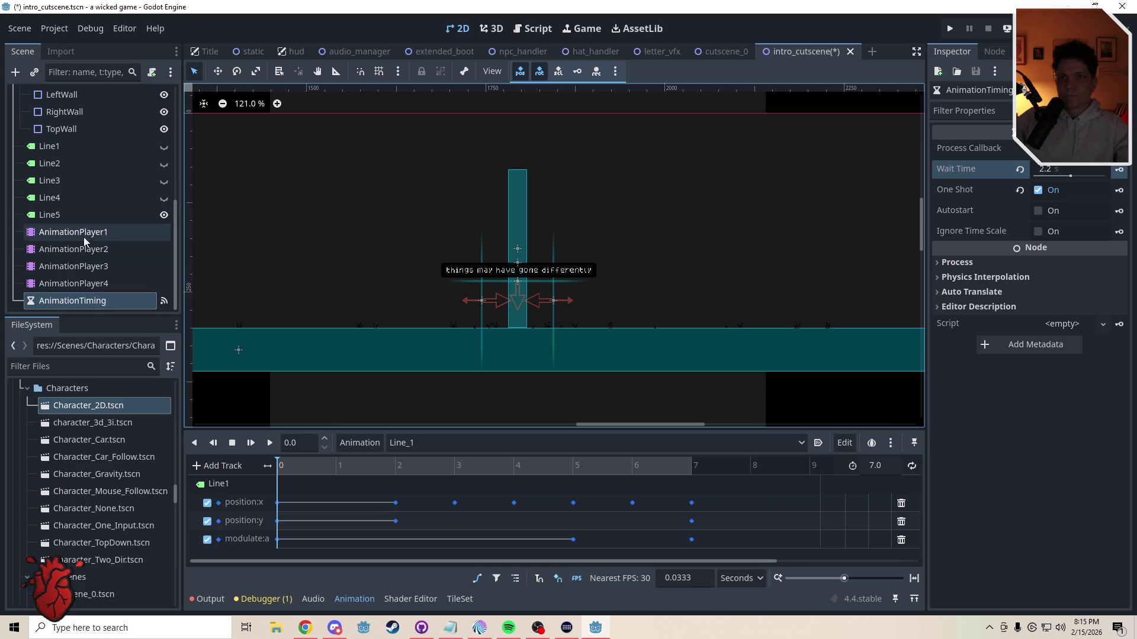
Step: Unhide Line4 and scrub its Line_4 animation to about 3.1 s, where the text settles
left_click(164, 195)
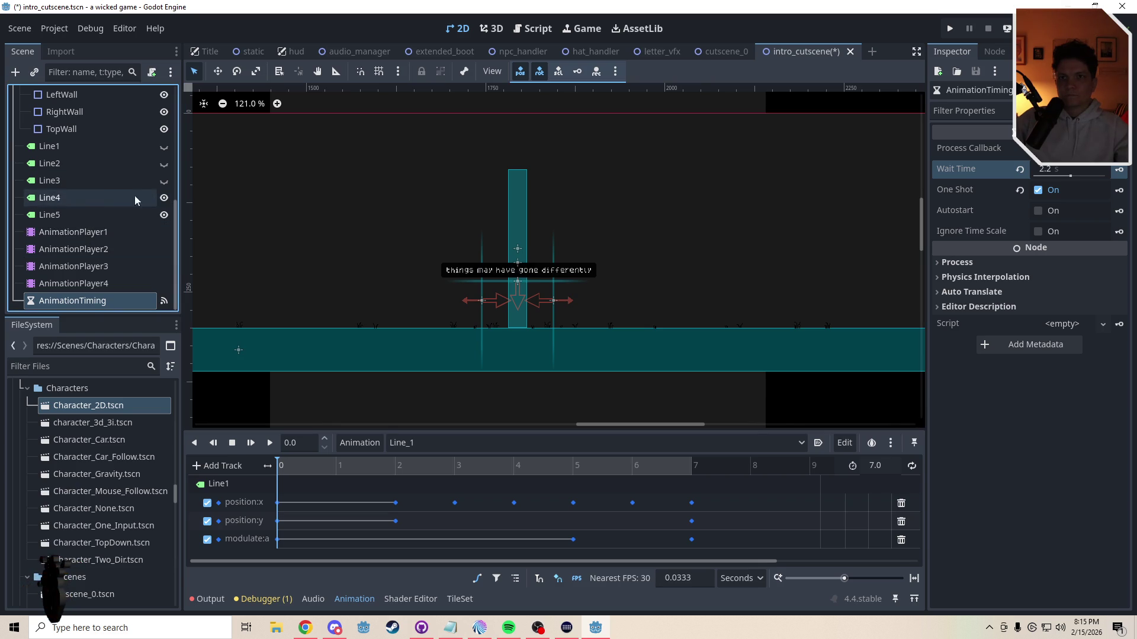
left_click(99, 196)
left_click(412, 445)
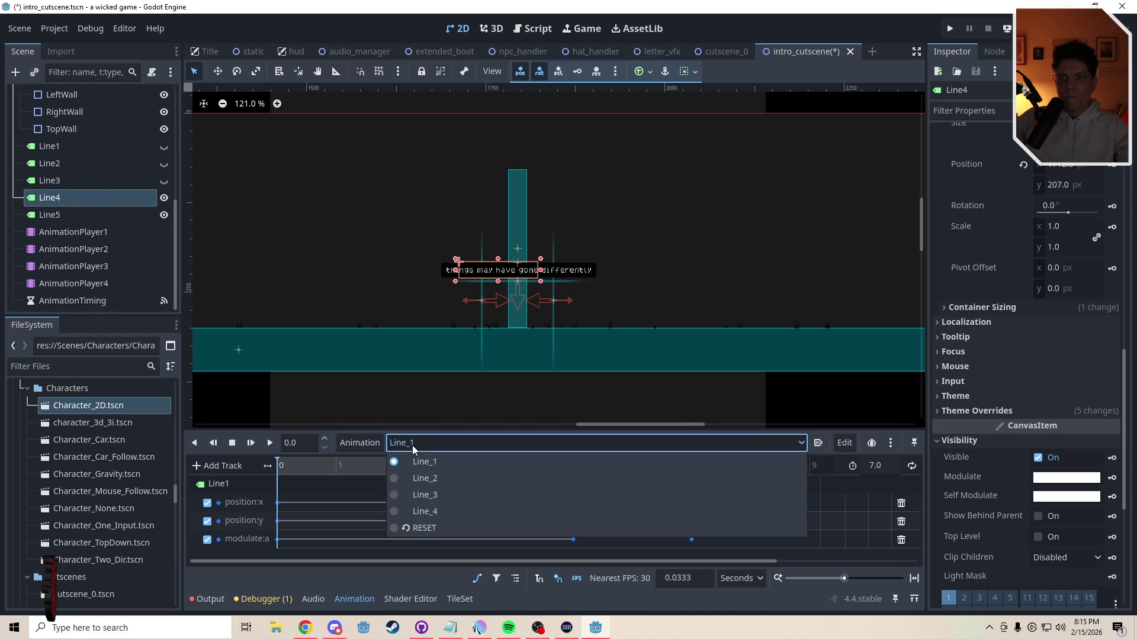
left_click(414, 506)
left_click_drag(308, 465, 468, 472)
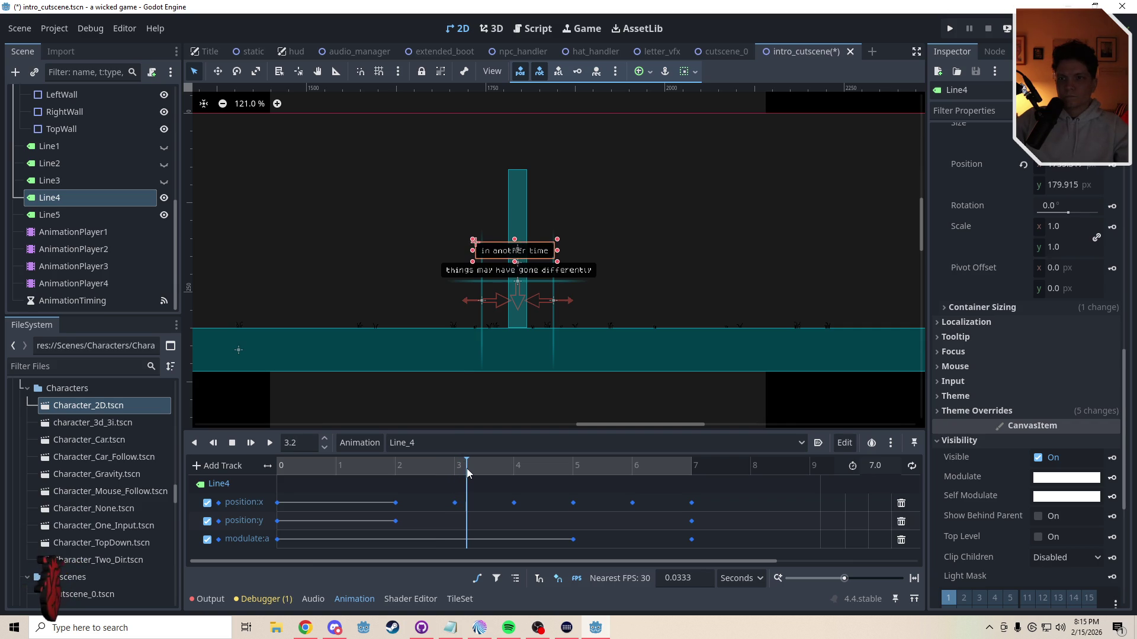
scroll(532, 277, "up", 8)
scroll(532, 277, "down", 2)
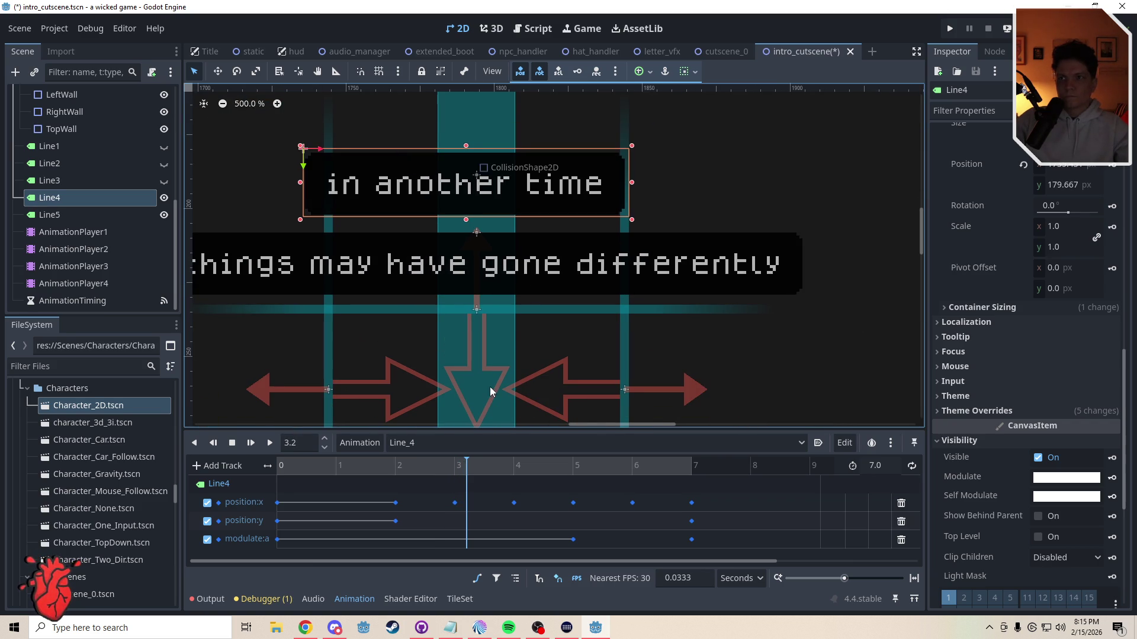
left_click_drag(465, 462, 461, 466)
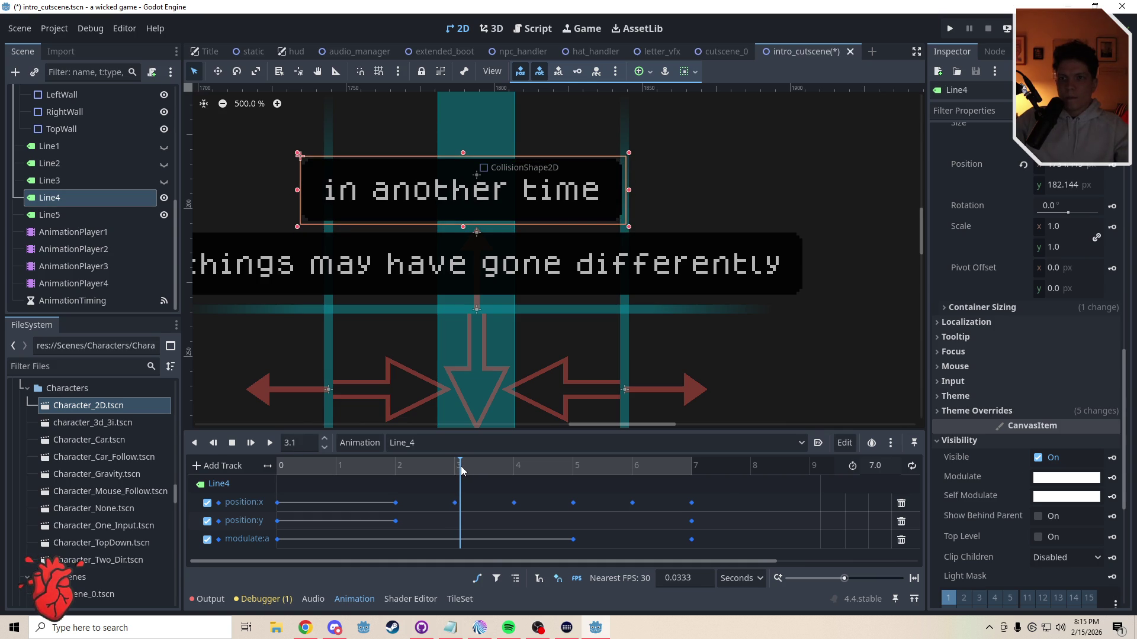
Step: Set the AnimationTiming timer's Wait Time to 3.1 seconds
left_click(118, 300)
left_click(1057, 171)
type("3.1")
key("Return")
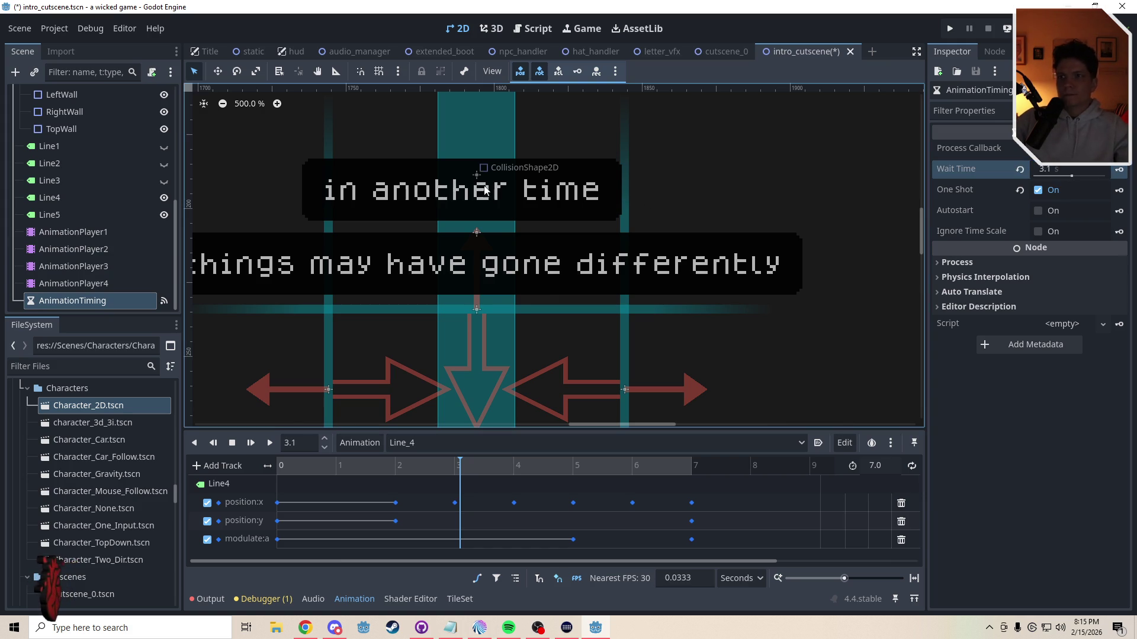
Step: Switch AnimationPlayer1 to its RESET animation and hide Line4 again
left_click(80, 232)
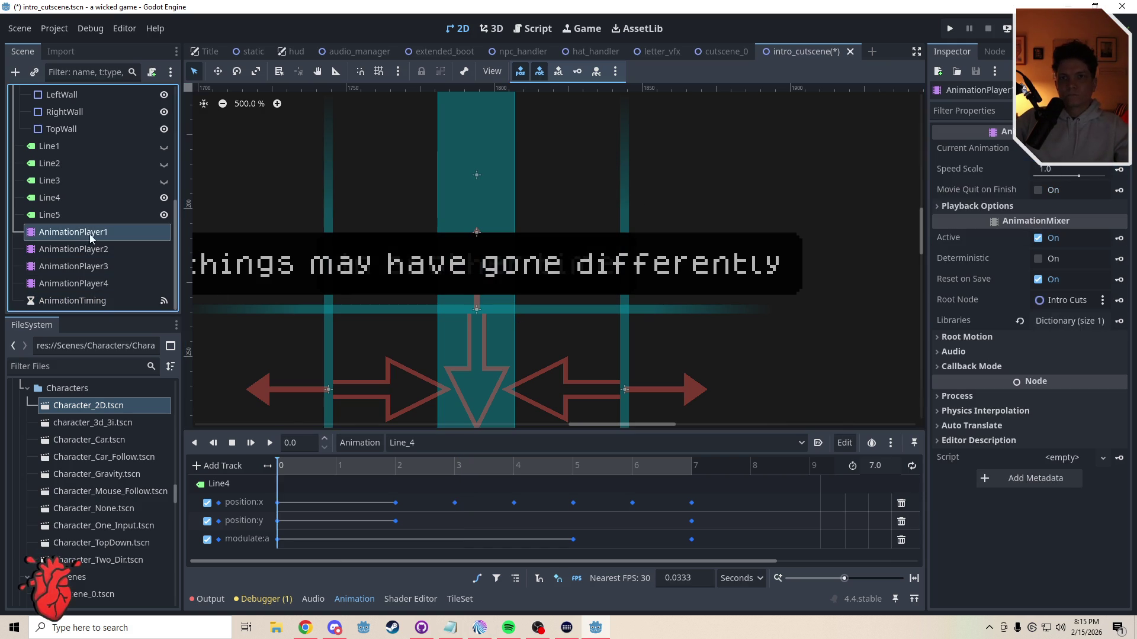
left_click(425, 449)
left_click(428, 528)
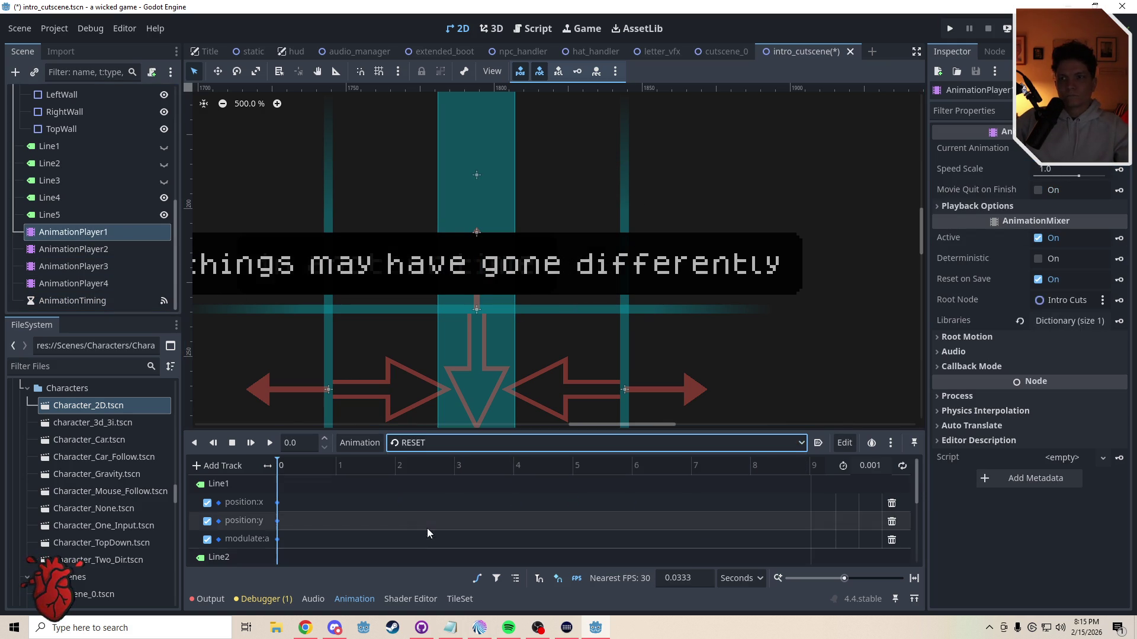
left_click(164, 198)
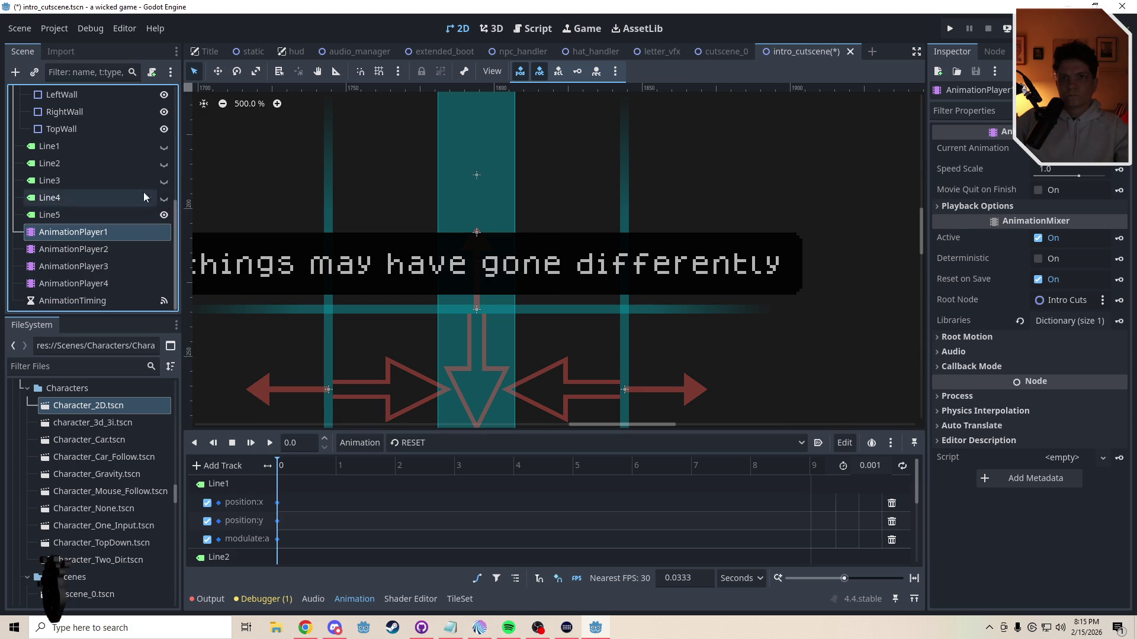
left_click(81, 149)
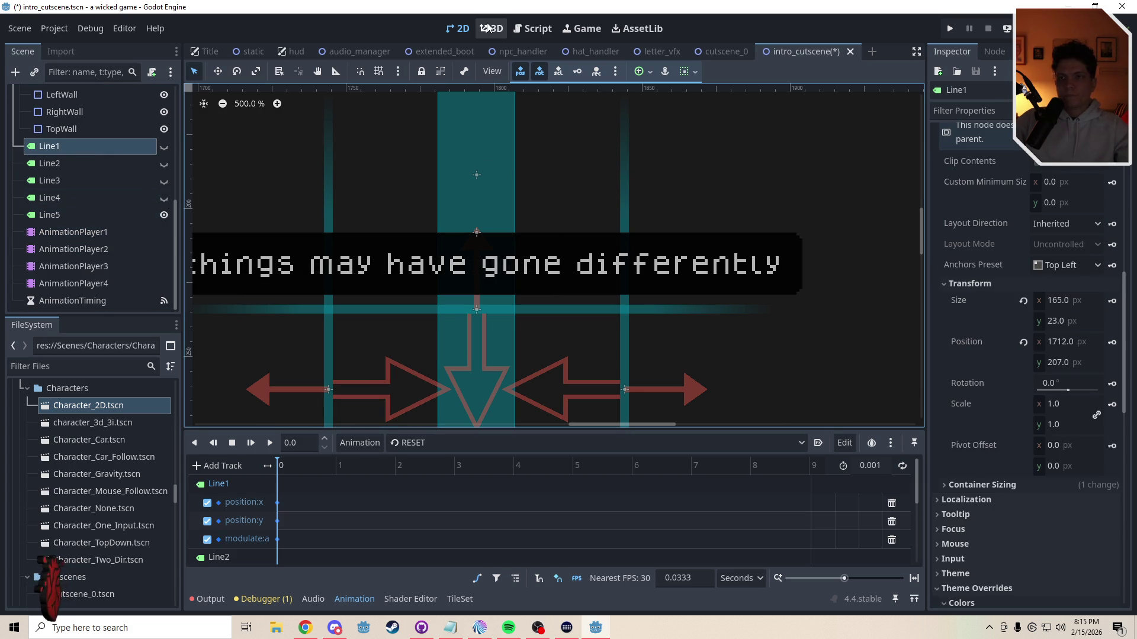
Step: Replace case 1's pass with line_1.visible = true and aniplayer_1.play("Line_1")
left_click(533, 29)
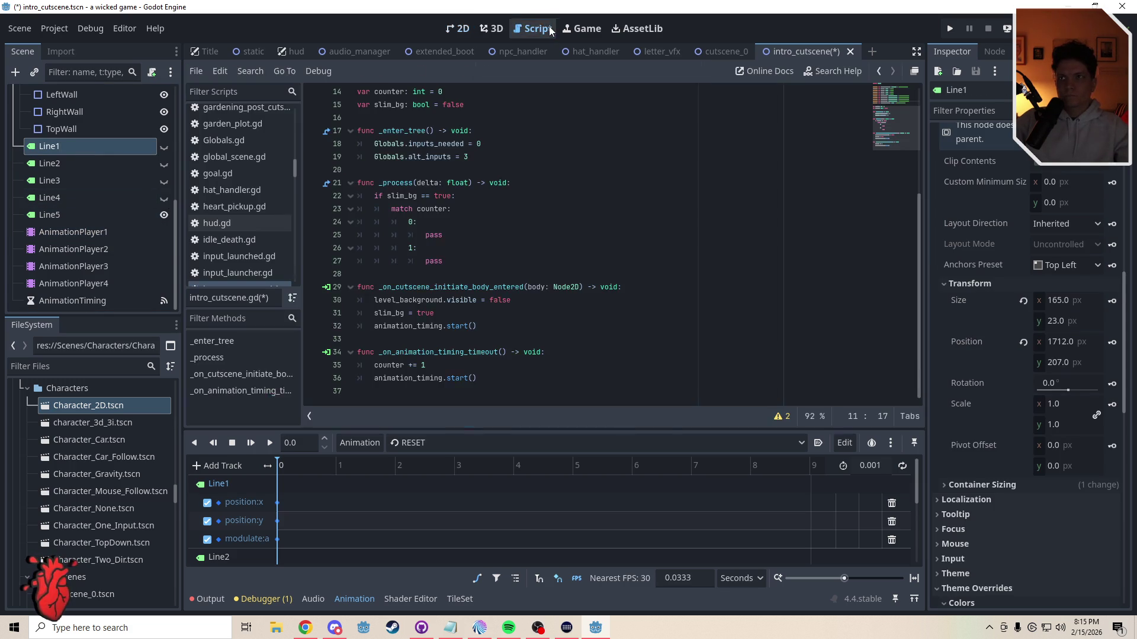
left_click(450, 239)
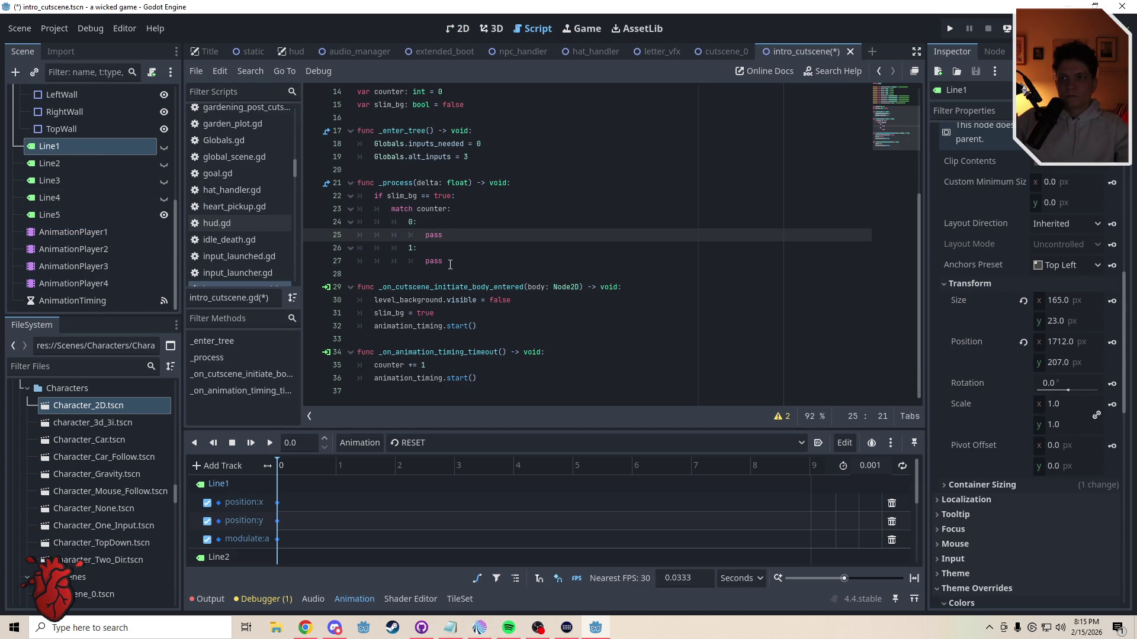
double_click(434, 261)
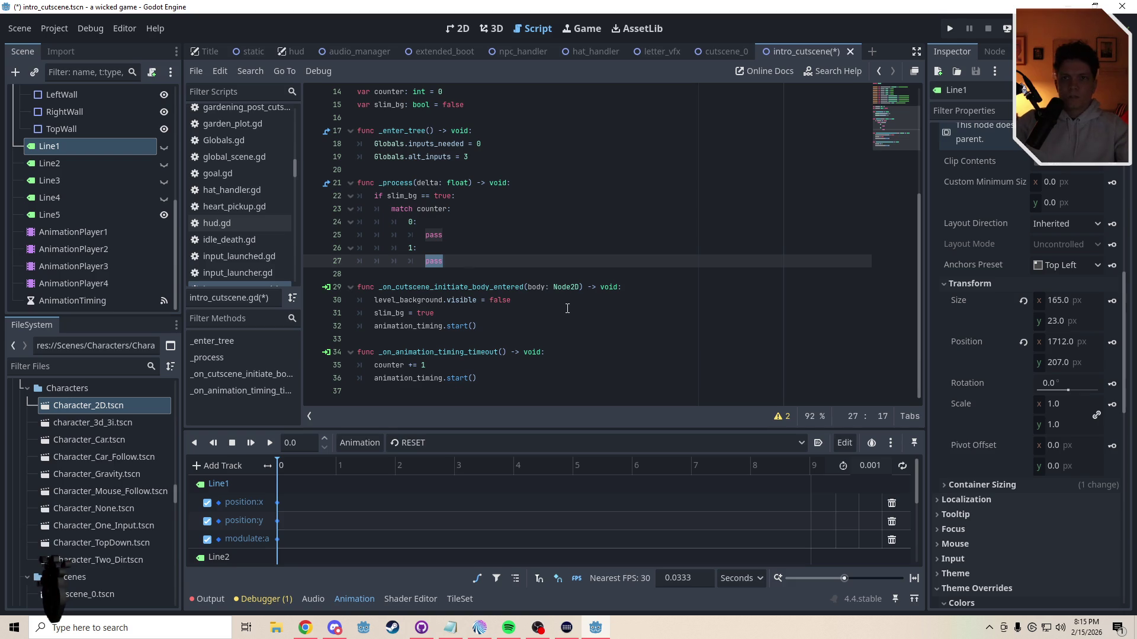
type("line_")
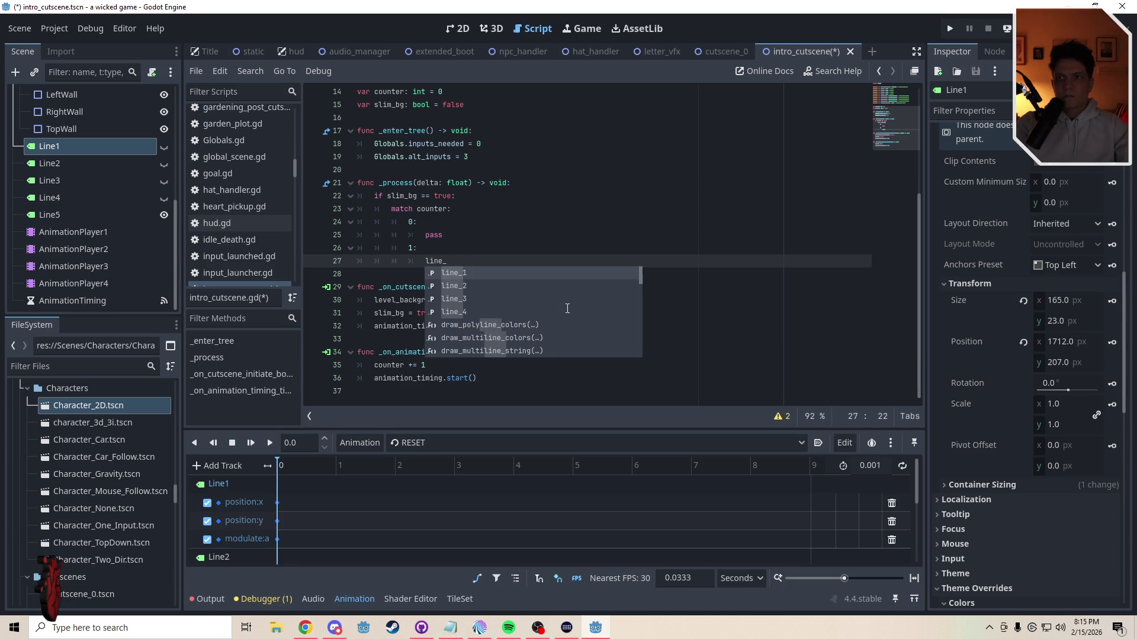
type("1.visib")
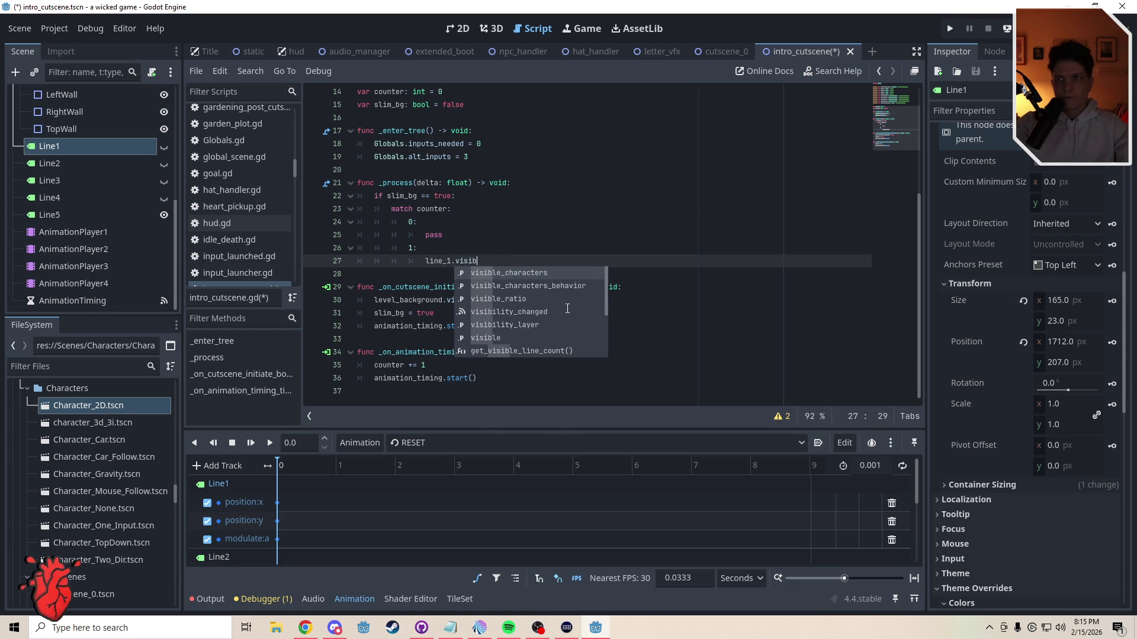
type("le = true")
key("Return")
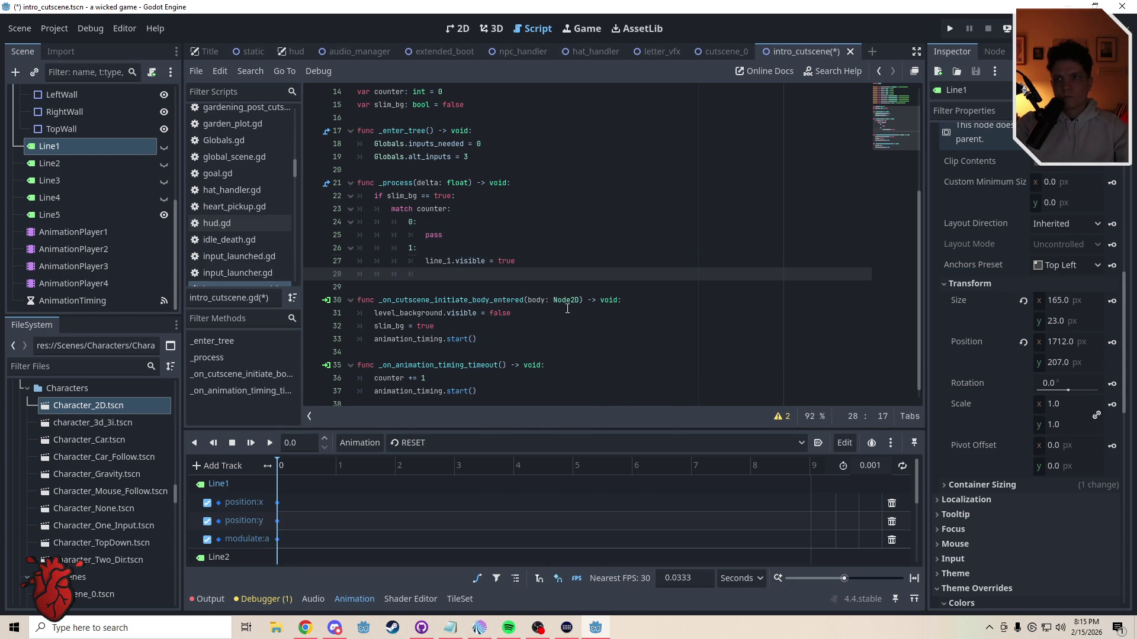
type("ani")
key("Down")
key("Return")
type("player_1.play")
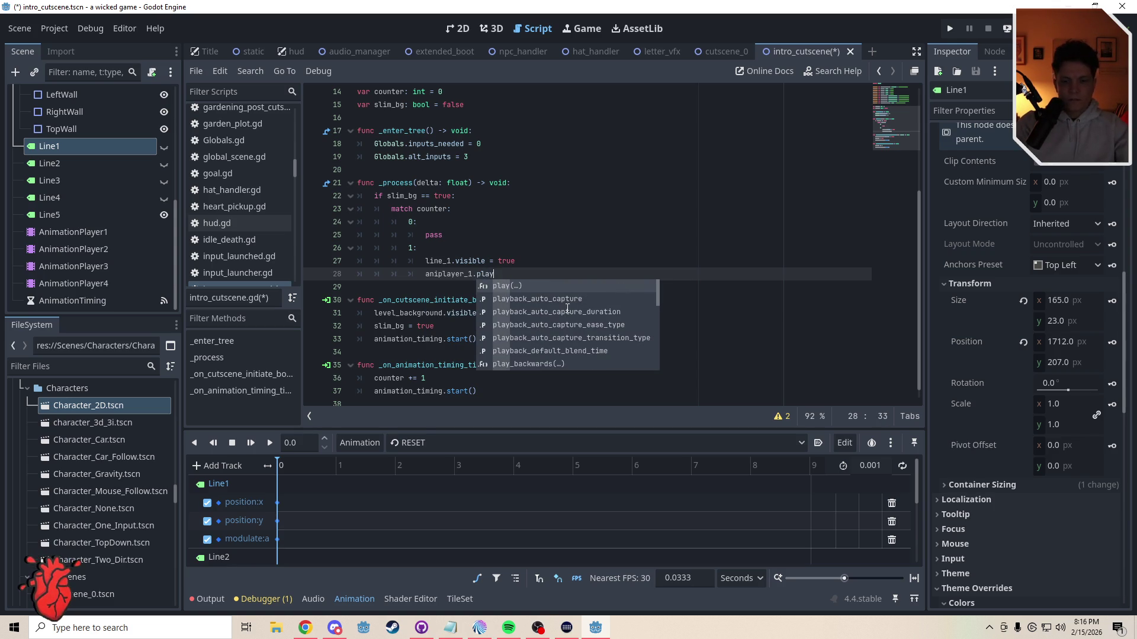
type("(\"Line_1")
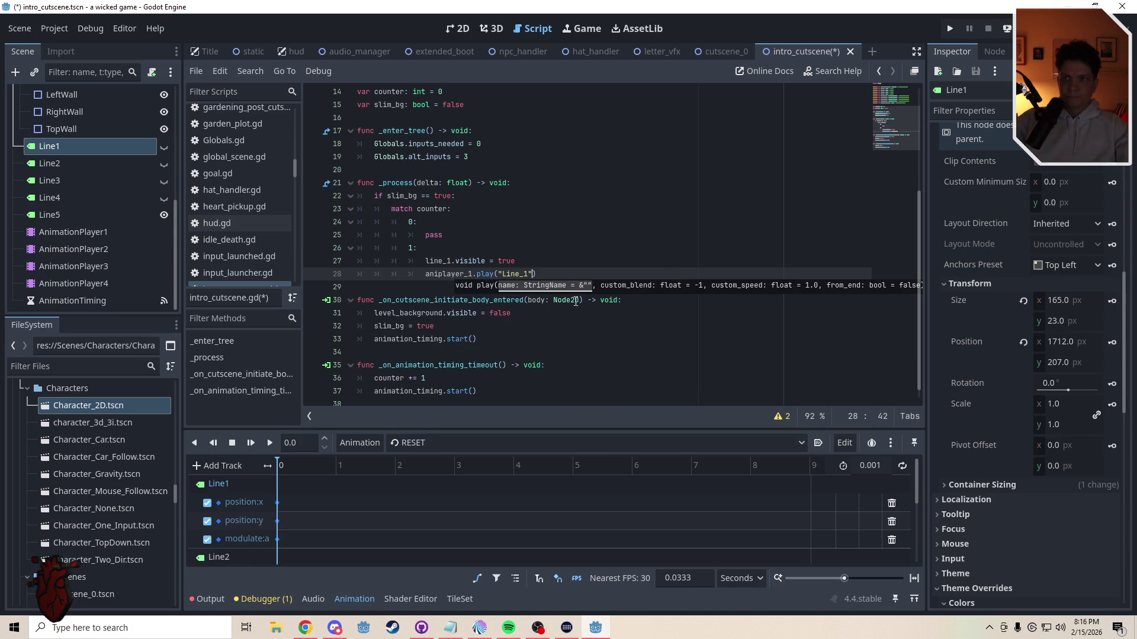
key("Return")
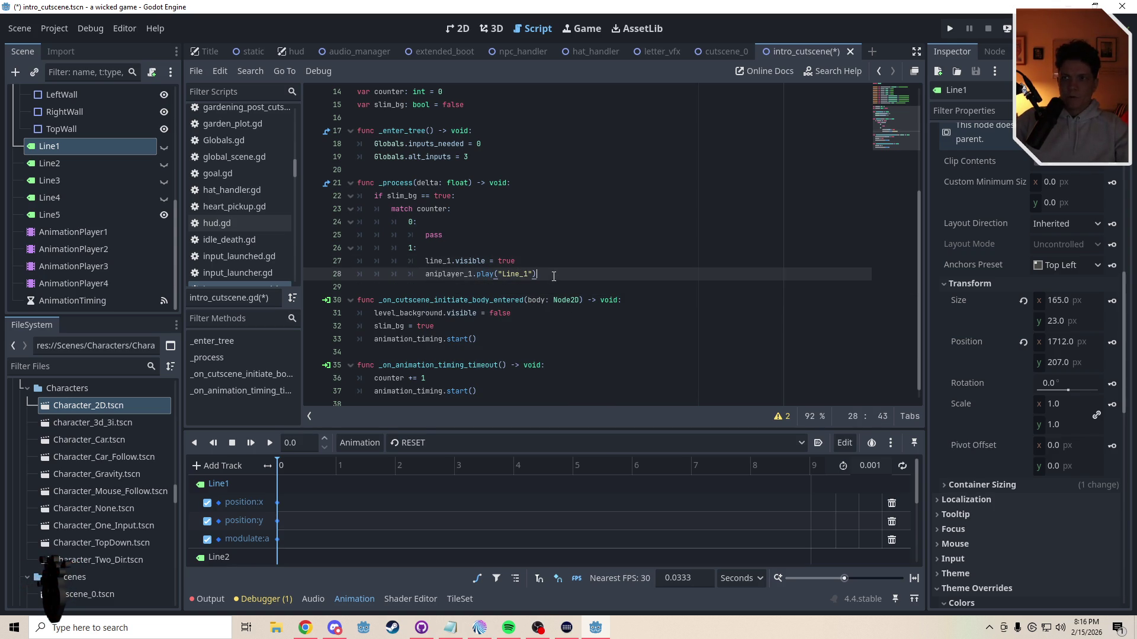
key("Return")
type("2:")
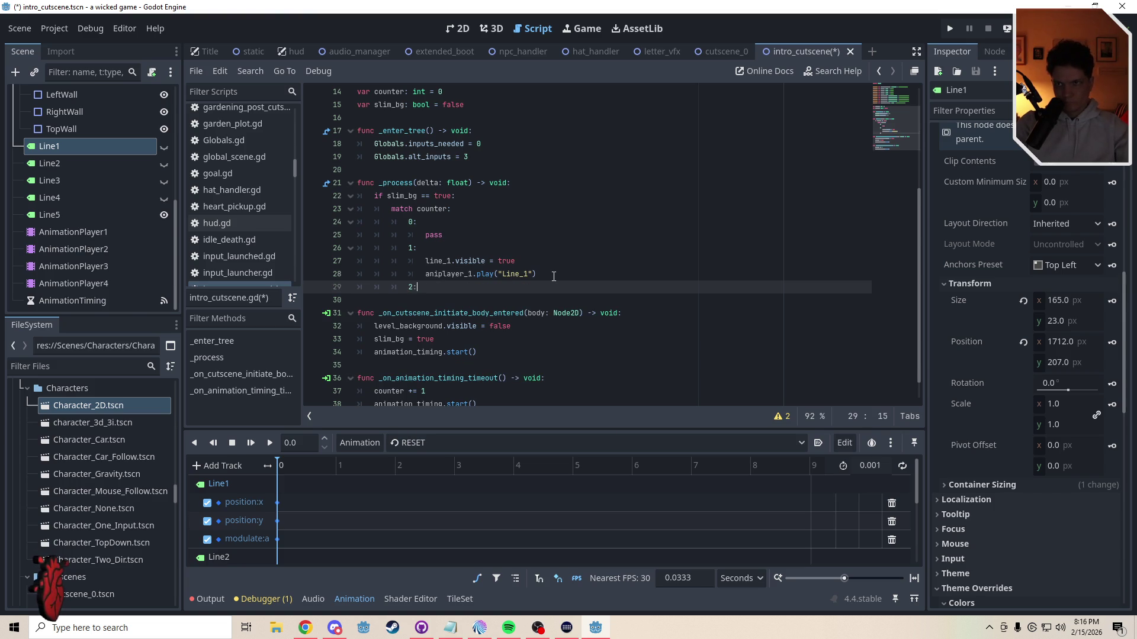
Step: Copy case 1's statements into case 2, renumbered to line_2, aniplayer_2 and Line_2
key("Return")
left_click_drag(553, 276, 331, 268)
key("ctrl+c")
left_click(428, 300)
key("ctrl+v")
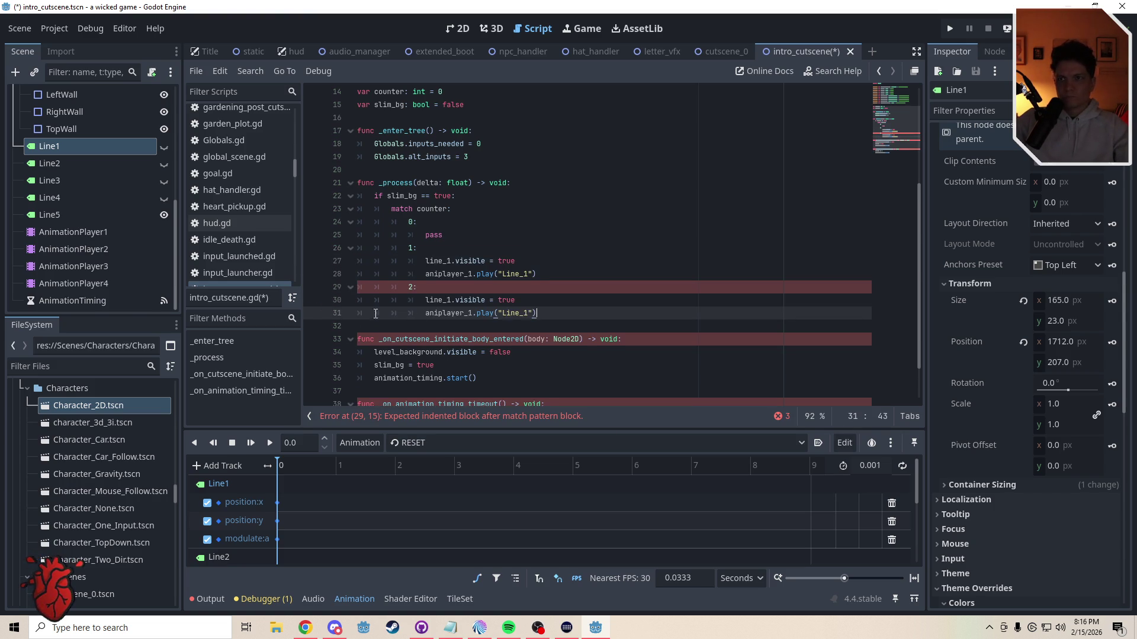
left_click(453, 300)
key("BackSpace")
type("2")
left_click(473, 313)
key("BackSpace")
type("2")
left_click(528, 313)
key("BackSpace")
type("2")
left_click(546, 314)
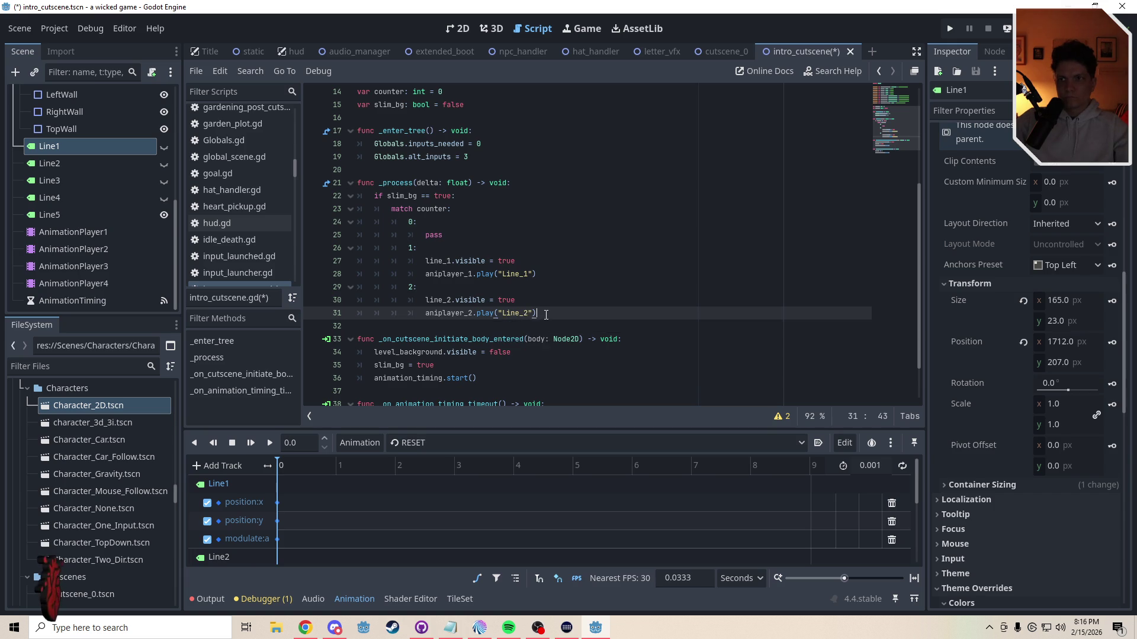
Step: Add case 3 with the pasted statements renumbered to 3
key("Return")
key("BackSpace")
type("3")
key("Return")
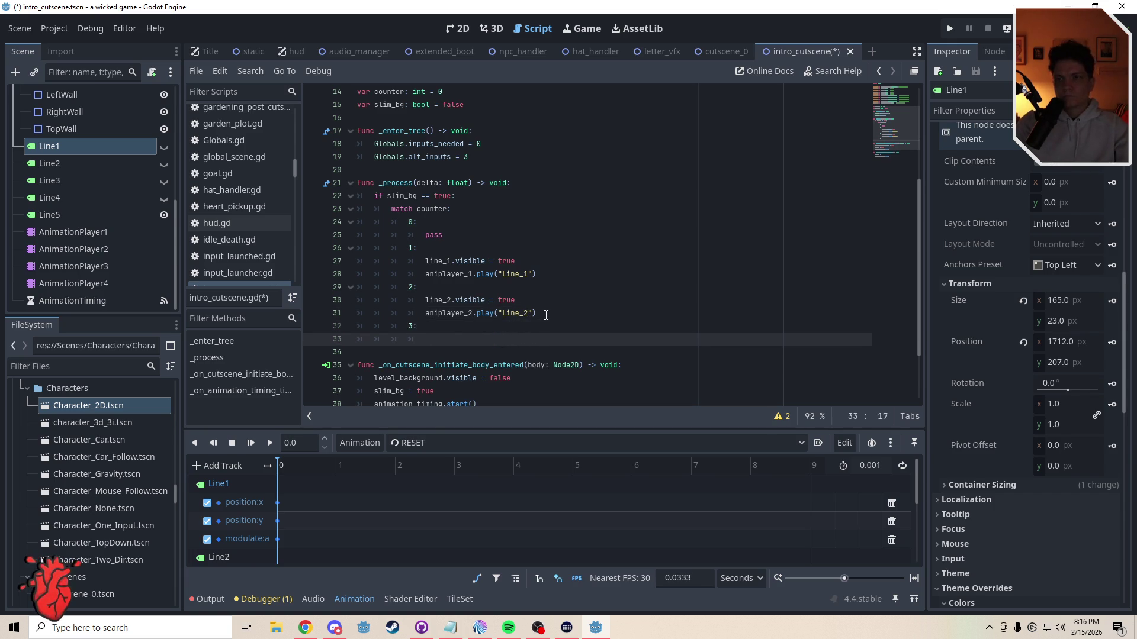
key("shift+Home")
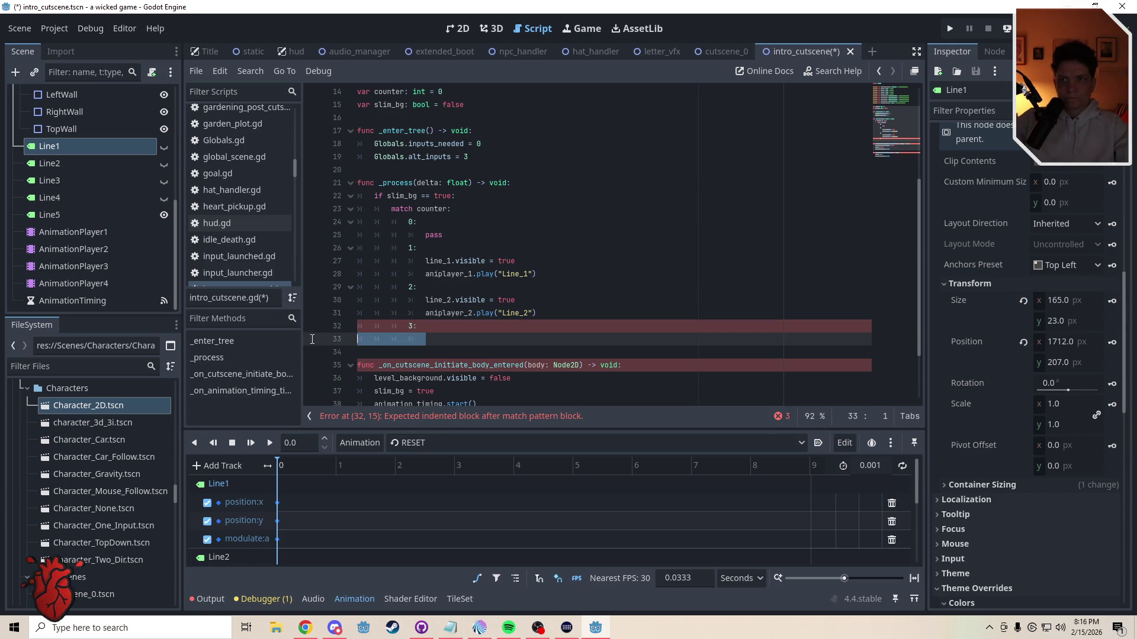
key("ctrl+v")
left_click(448, 342)
left_click_drag(448, 343, 526, 355)
type("3")
type("3")
type("3")
left_click(555, 355)
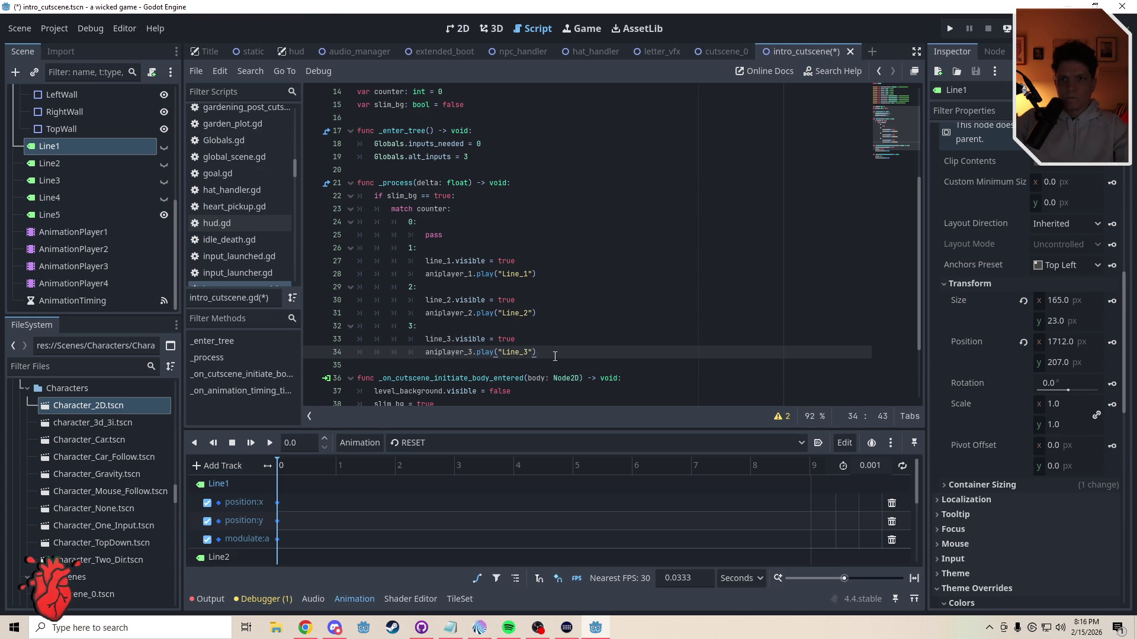
Step: Add case 4 with the statements renumbered to 4, then save the script
key("Return")
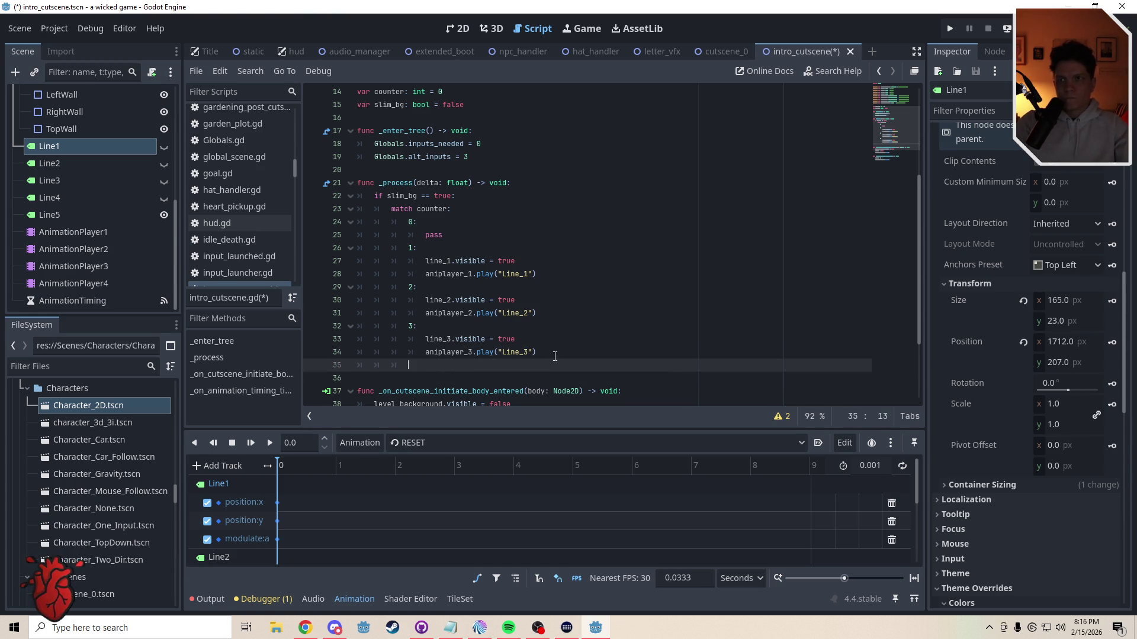
type("4")
key("BackSpace")
type("4:")
key("Return")
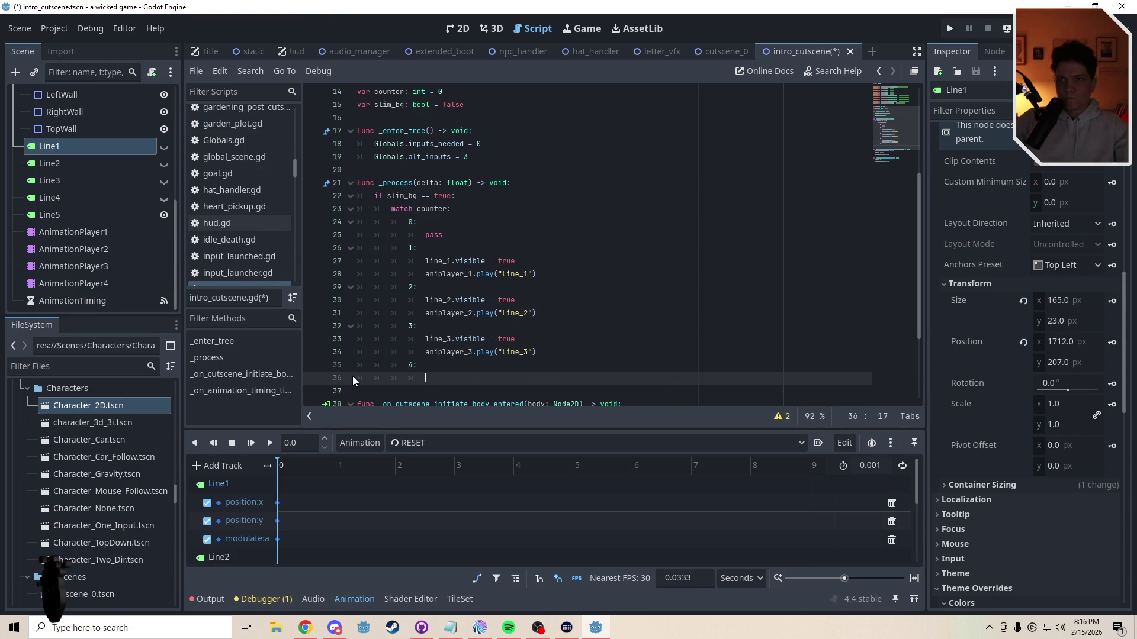
left_click(358, 380, "shift")
key("ctrl+v")
left_click(450, 379)
type("4")
left_click_drag(473, 392, 468, 393)
type("4")
left_click(560, 222)
key("ctrl+s")
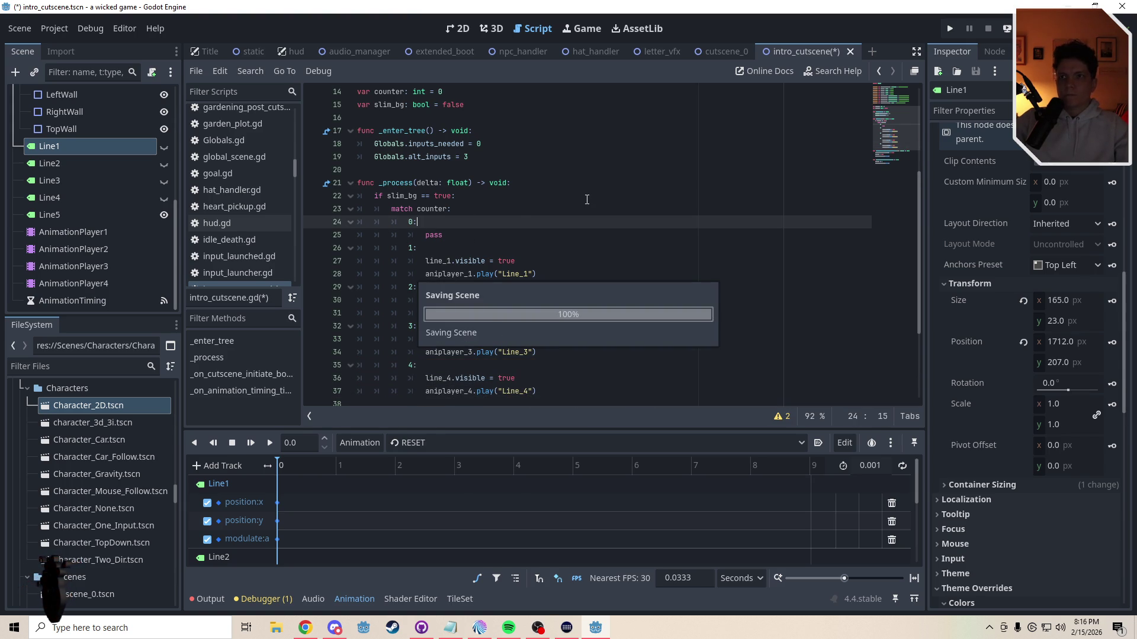
left_click(451, 30)
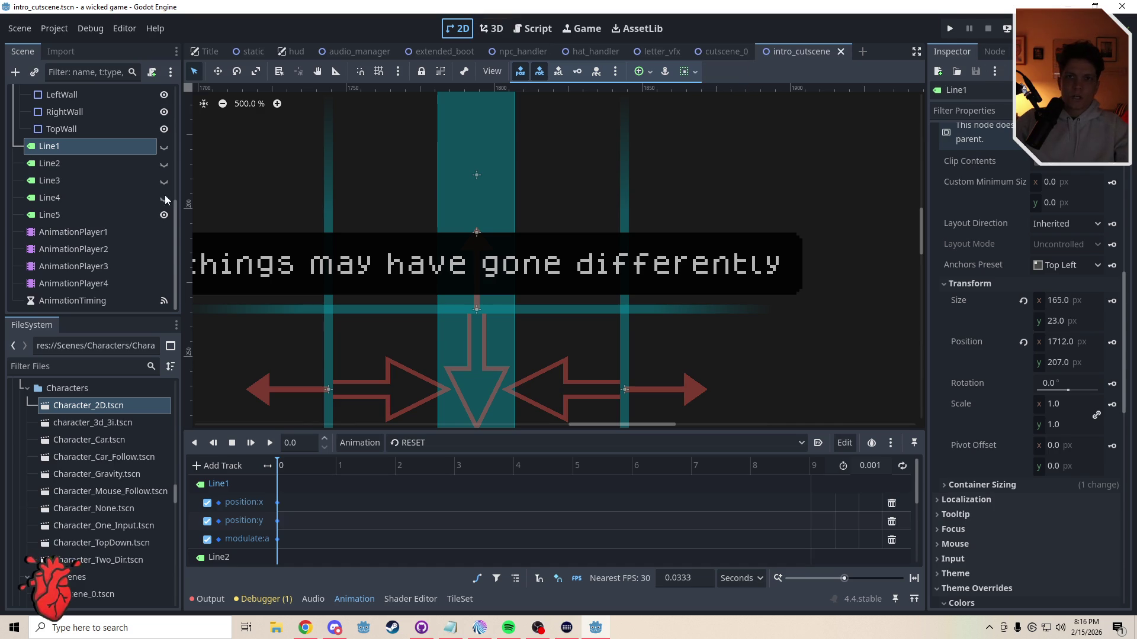
Step: Launch the game with F5 and make its window fullscreen with F11
key("F5")
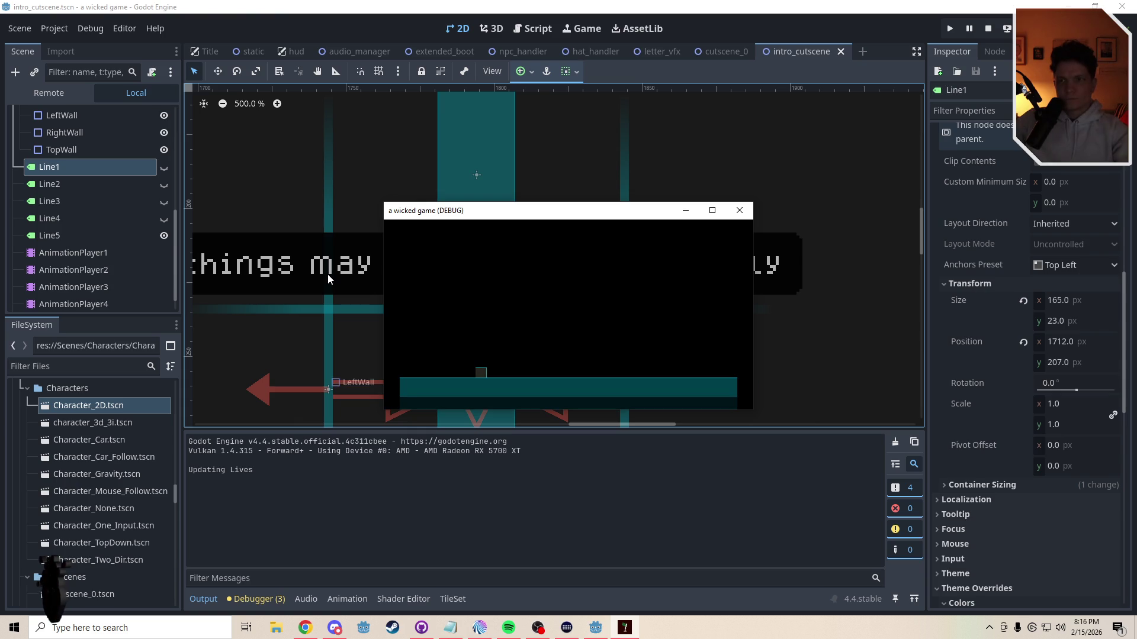
left_click(164, 235)
key("ctrl+s")
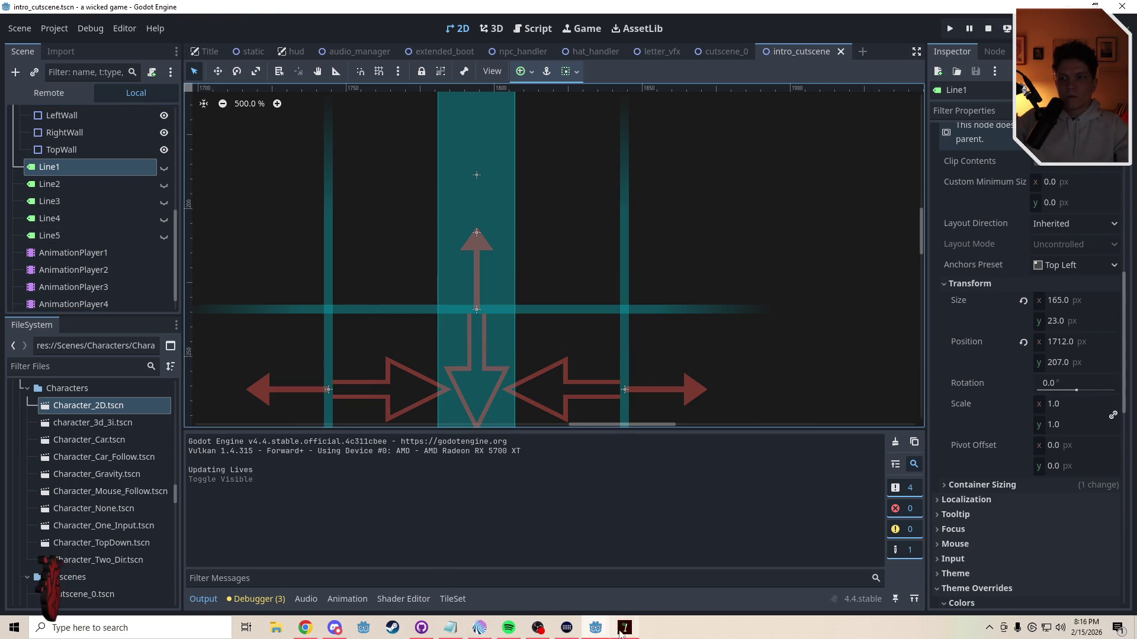
left_click(626, 627)
key("F11")
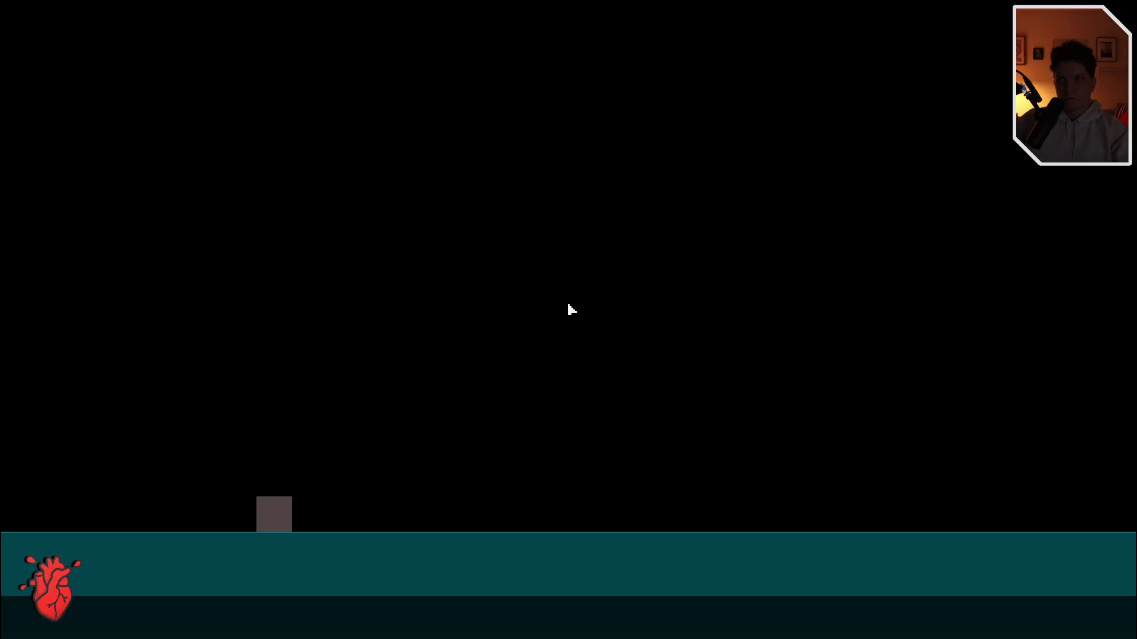
Step: Walk the player right to the teal pillar's caption, then quit the game with F8
key("Right")
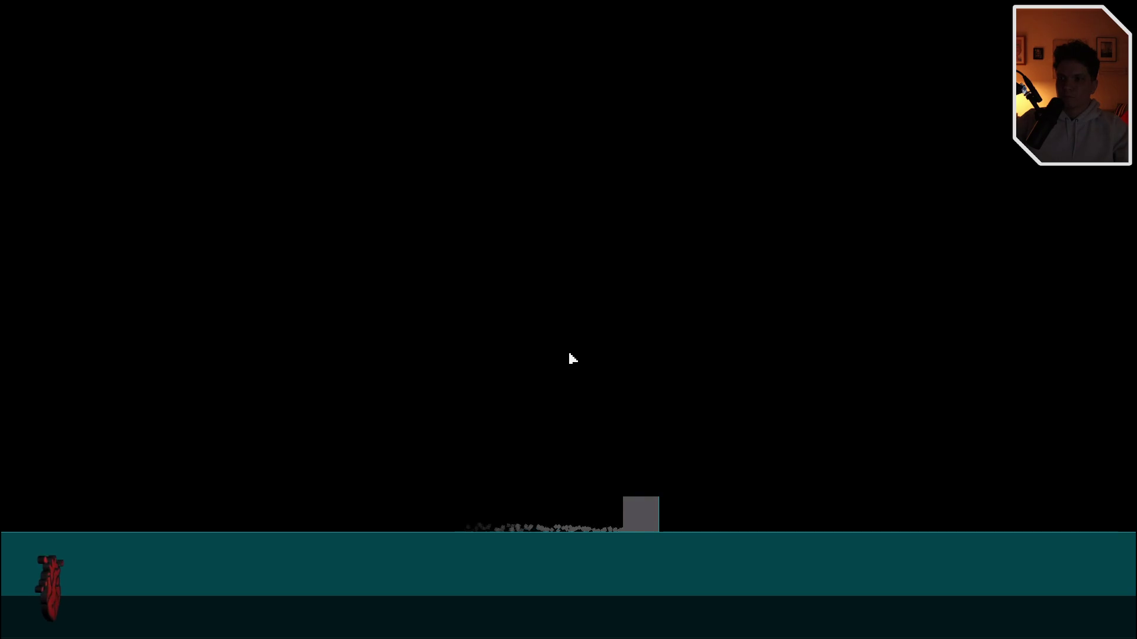
key("Tab")
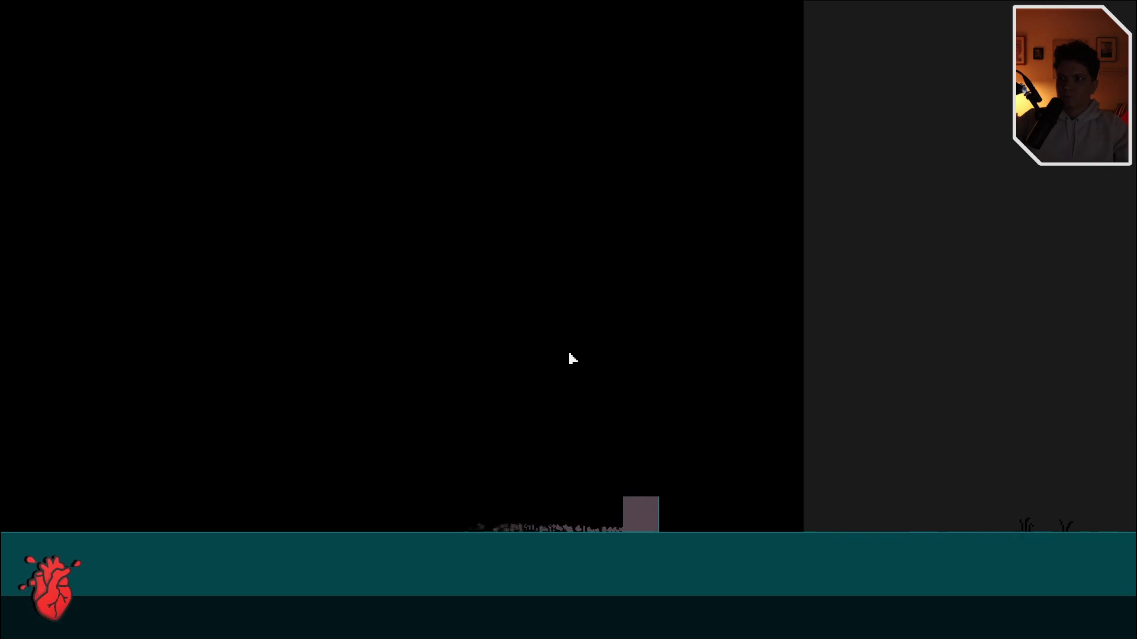
key("Right")
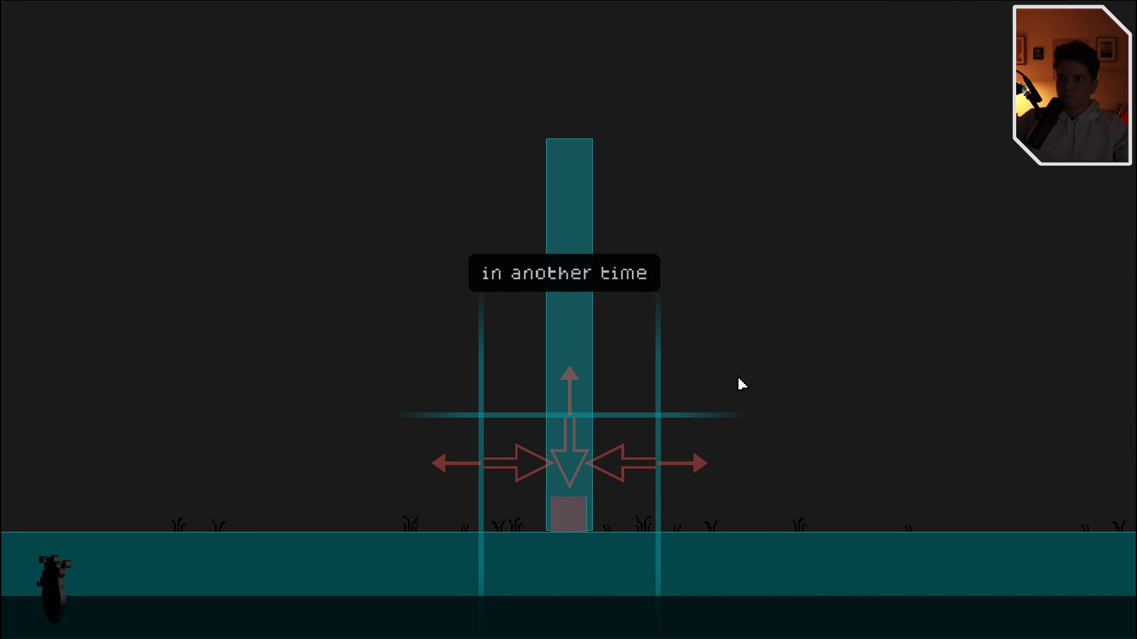
key("F8")
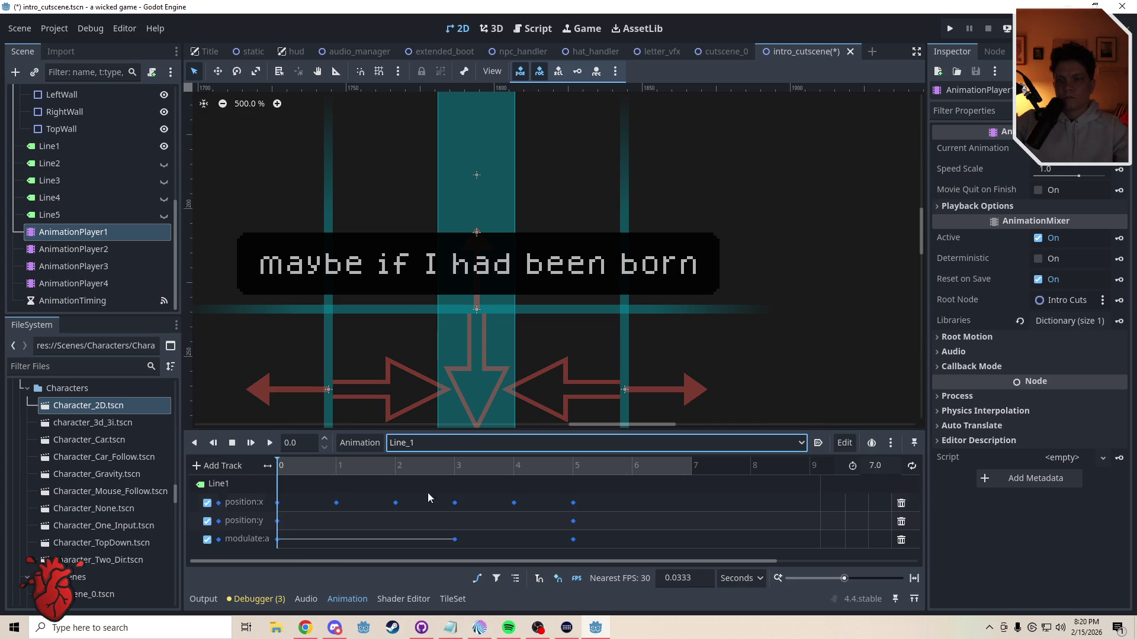
Step: Shift all Line_1 keyframes later so the animation starts at 2 seconds
mouse_move(586, 550)
left_mouse_down()
mouse_move(343, 489)
mouse_move(276, 488)
mouse_move(305, 503)
left_mouse_up()
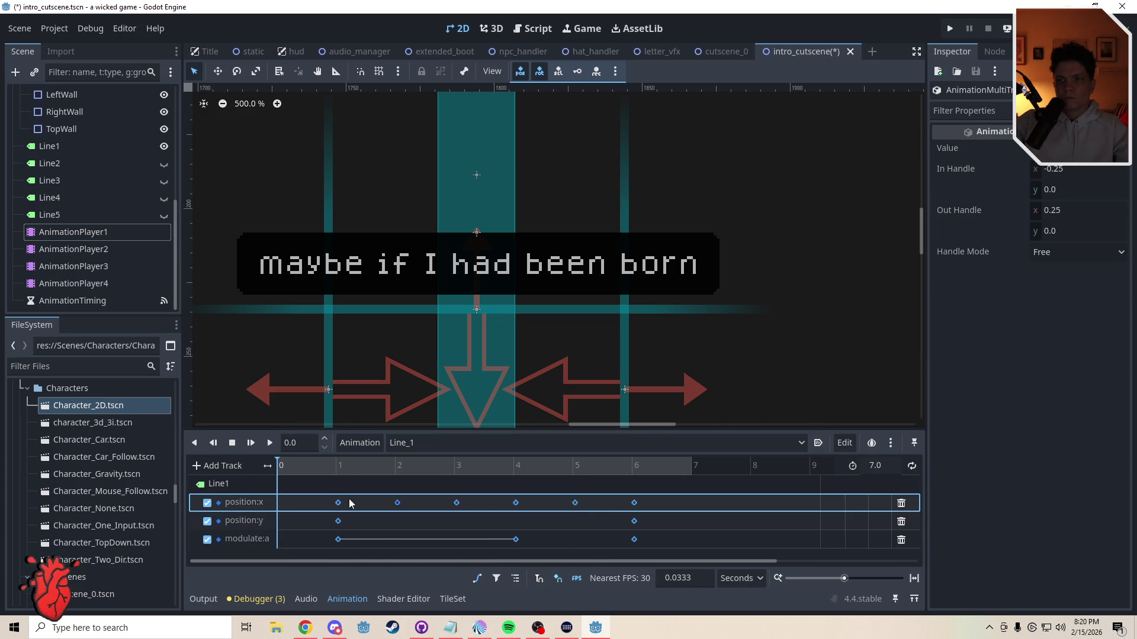
left_click_drag(394, 502, 396, 502)
left_click(396, 468)
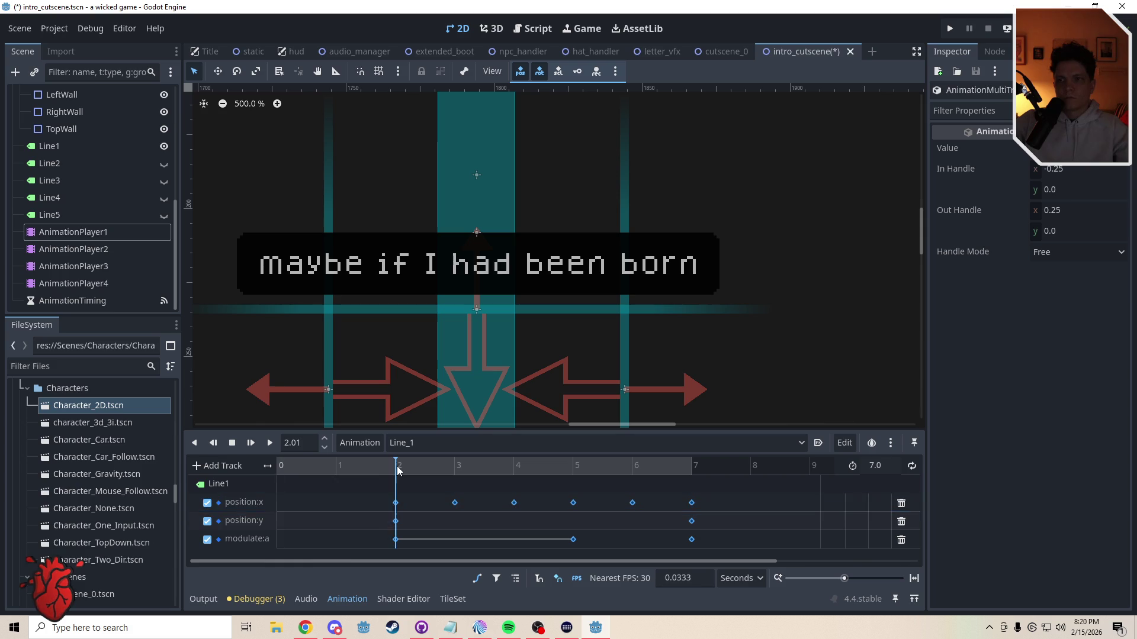
mouse_move(277, 467)
left_mouse_down()
mouse_move(476, 469)
mouse_move(373, 468)
left_mouse_up()
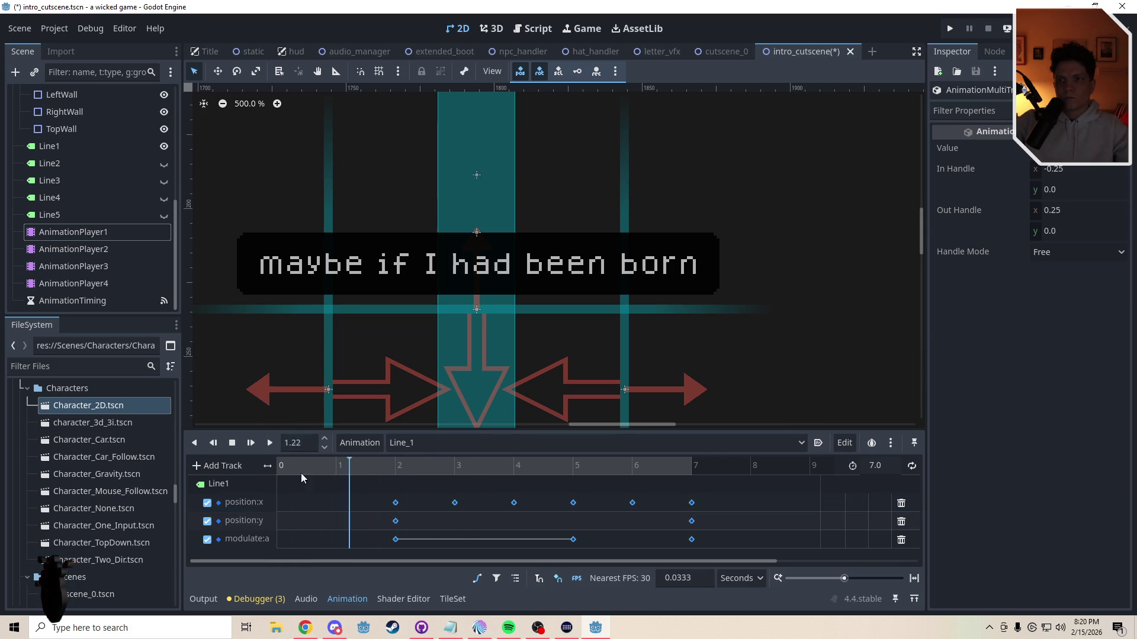
Step: Check the script's Line_1 play call, then switch AnimationPlayer2 to the Line_2 animation
left_click(538, 28)
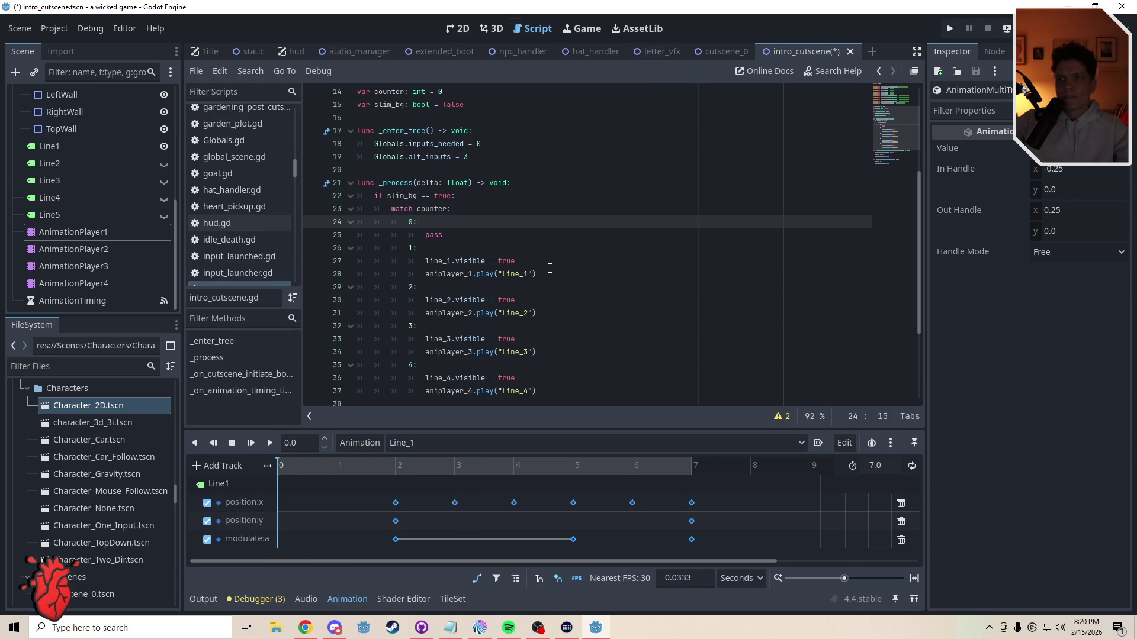
left_click(548, 273)
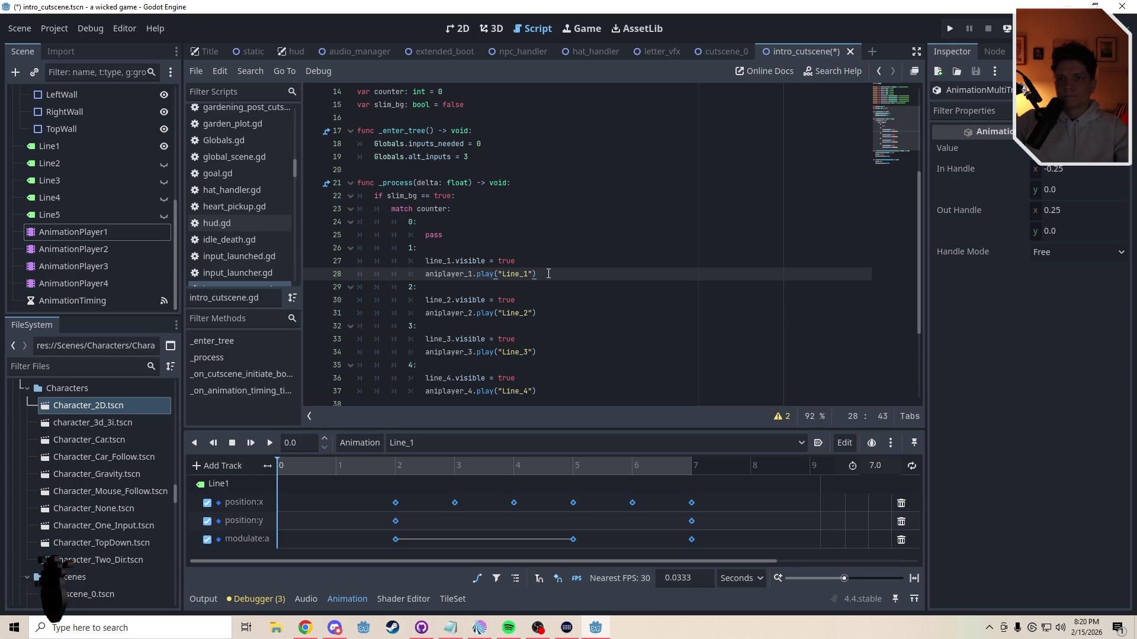
left_click(74, 249)
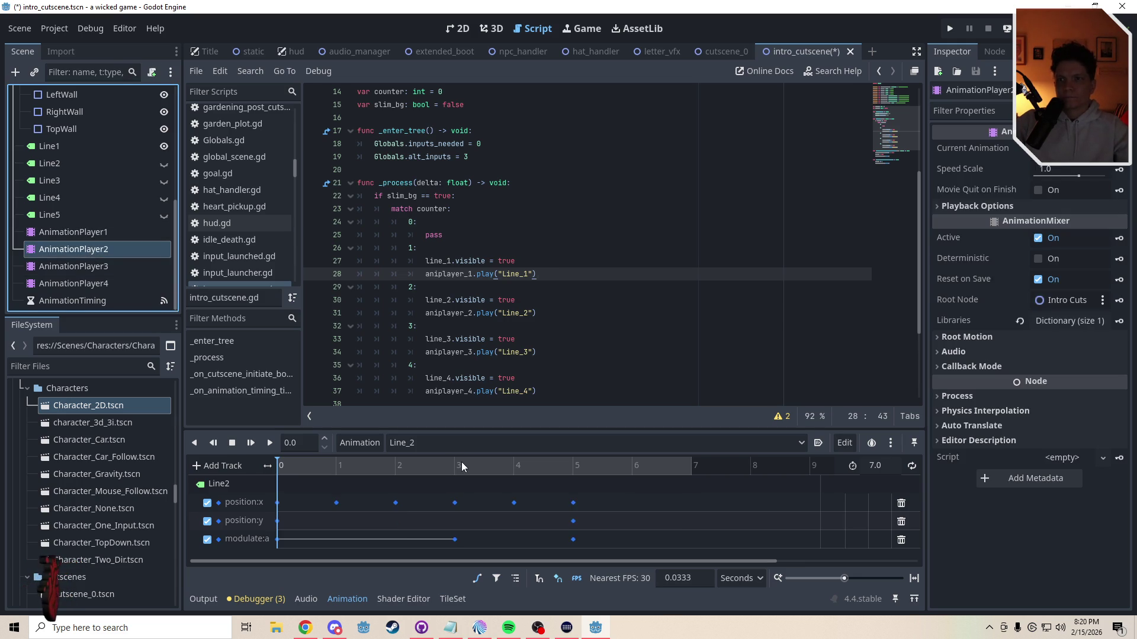
left_click(456, 444)
left_click(430, 479)
left_click(414, 446)
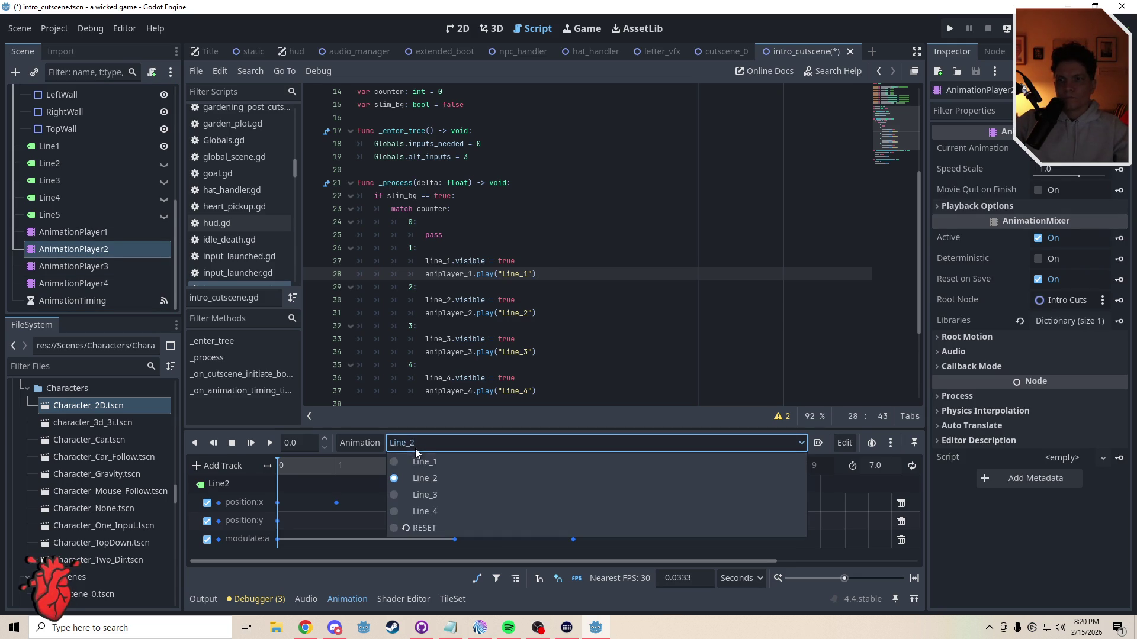
left_click(417, 462)
left_click(419, 445)
left_click(399, 475)
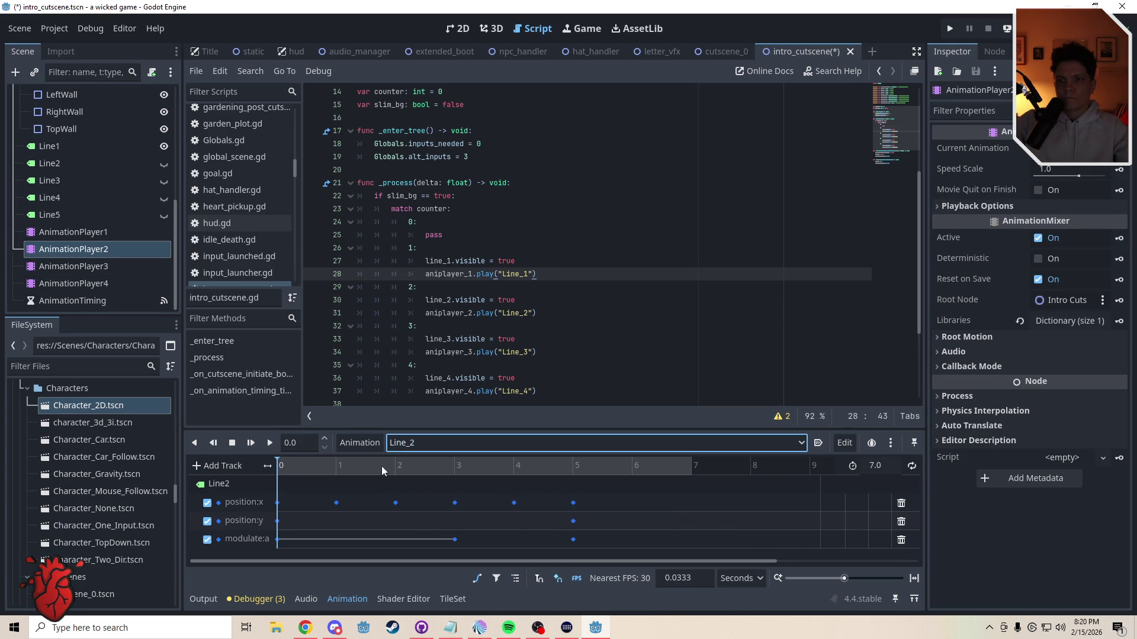
Step: In the 2D view, make Line2 visible and preview Line_2 at about 1.1 seconds
left_click(460, 26)
scroll(495, 343, "down", 1)
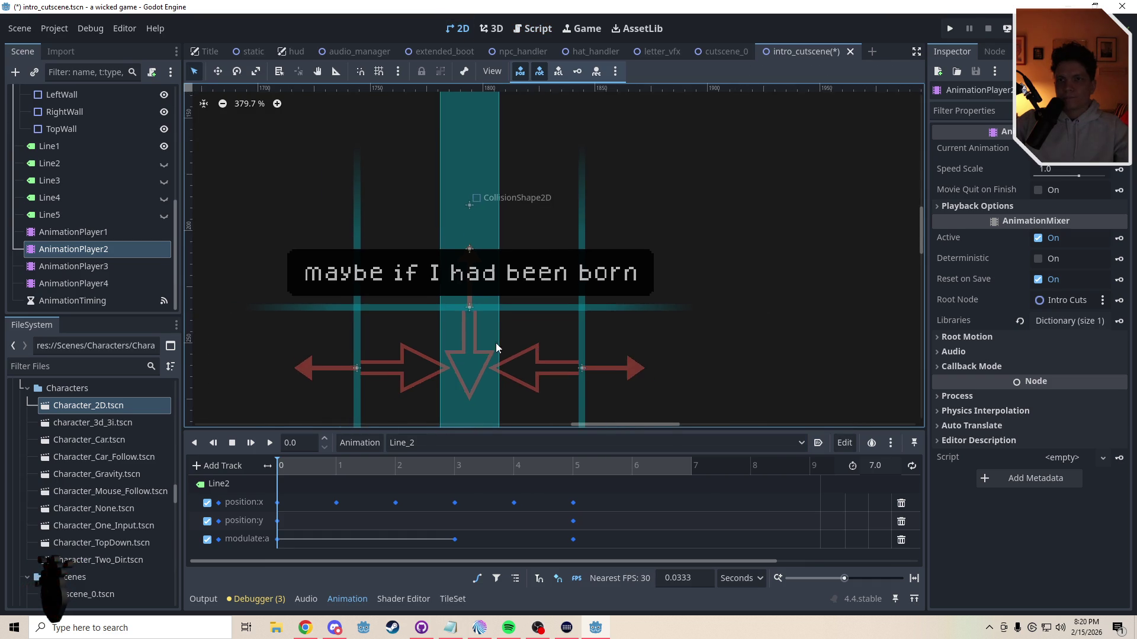
scroll(382, 371, "up", 1)
left_click(164, 163)
left_click_drag(340, 417, 415, 437)
left_click_drag(278, 467, 337, 467)
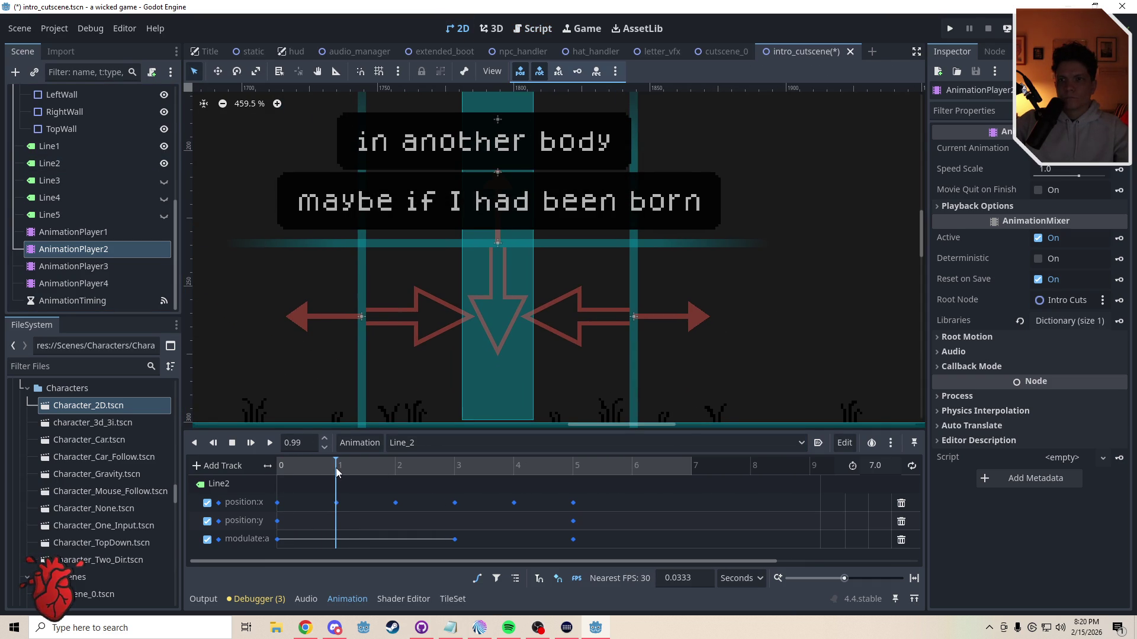
left_click_drag(337, 468, 342, 467)
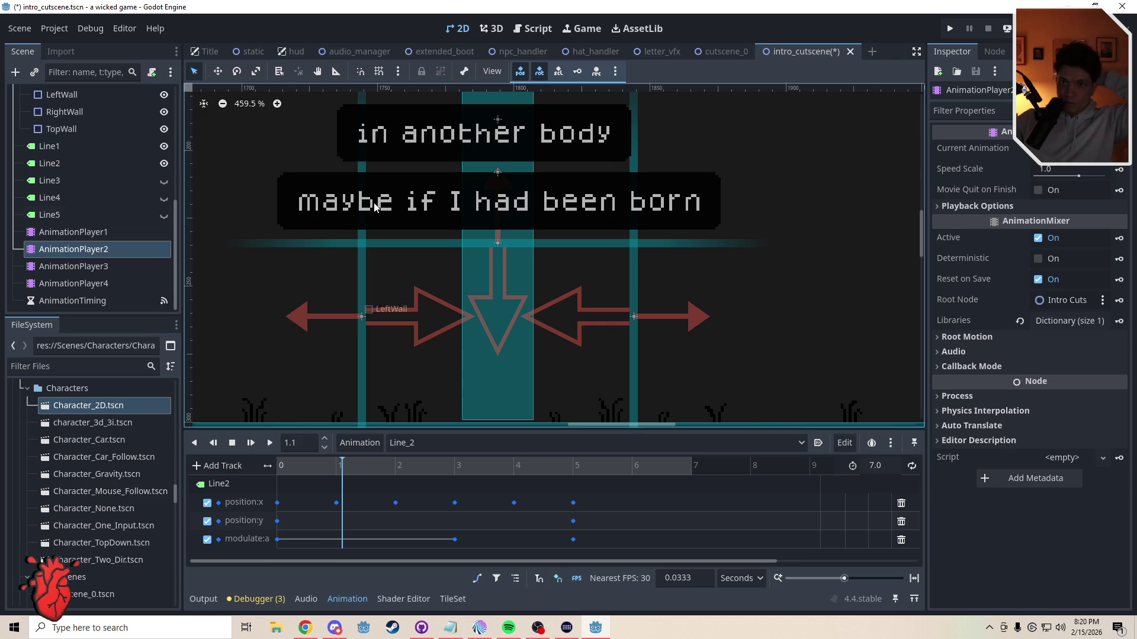
Step: Start a new line after aniplayer_1.play("Line_1") and enter animation_timing via autocomplete
left_click(539, 30)
key("Return")
type("timer")
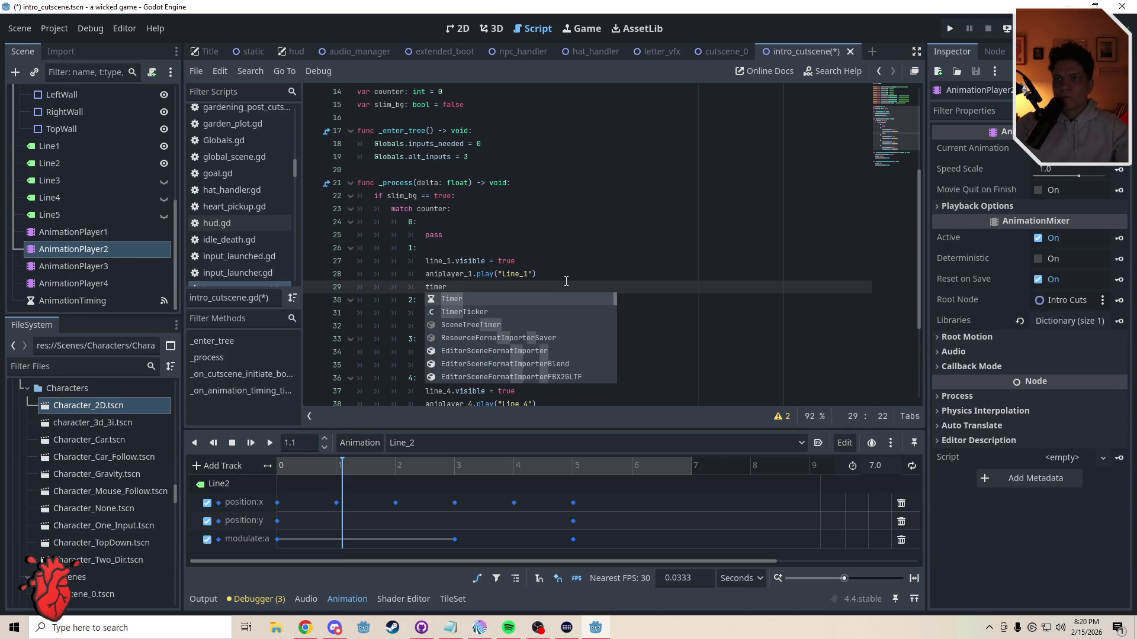
key("BackSpace")
key("BackSpace")
key("BackSpace")
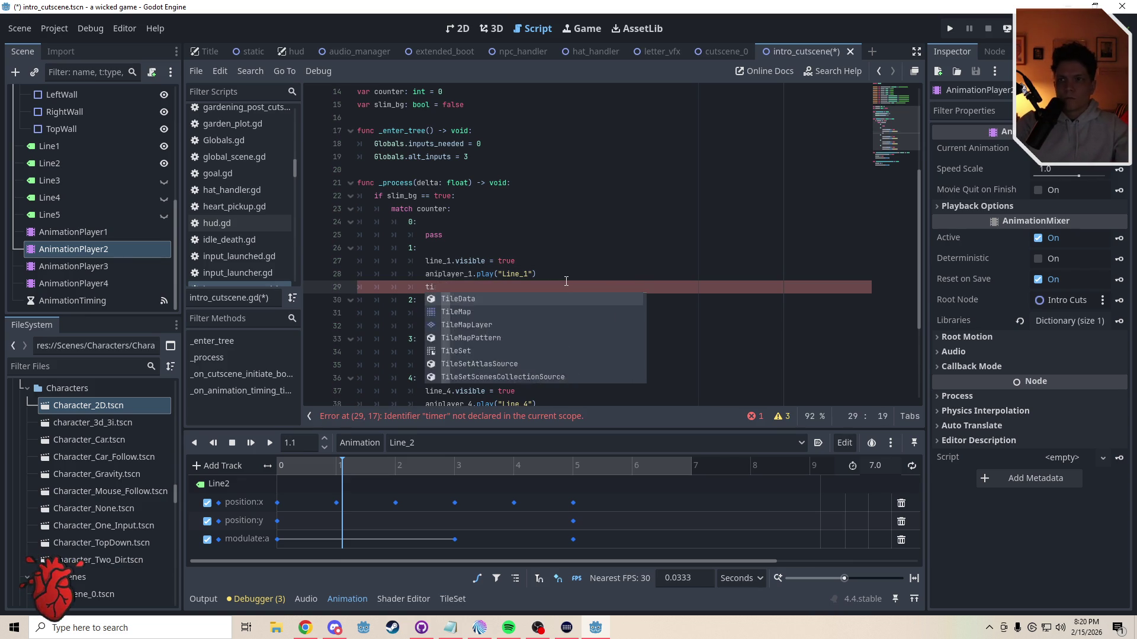
type("m")
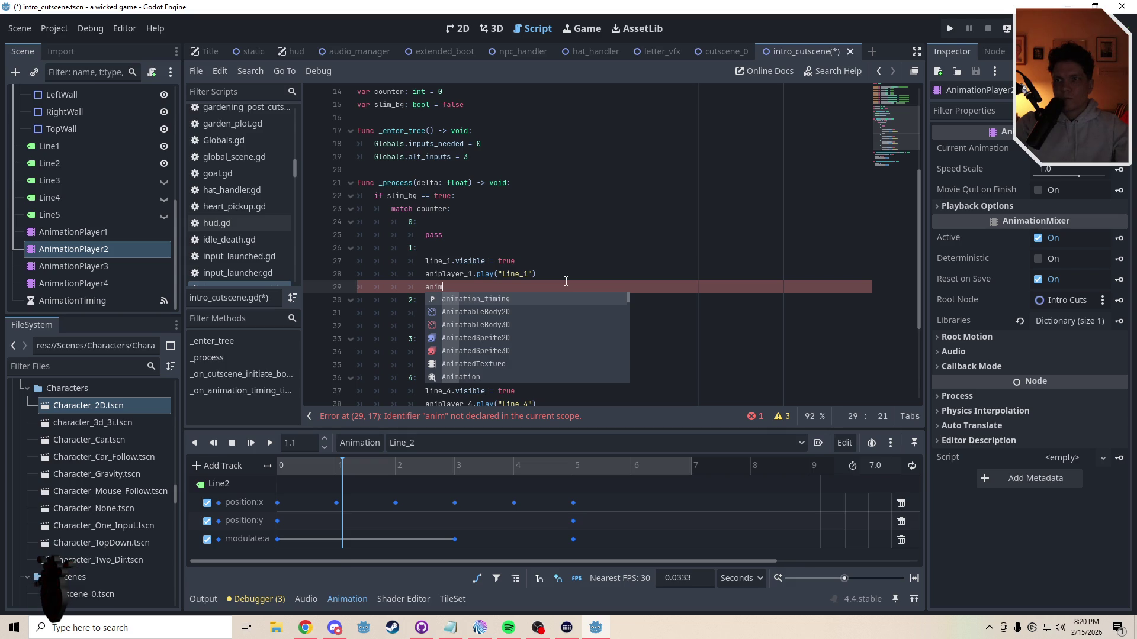
key("Return")
type(".")
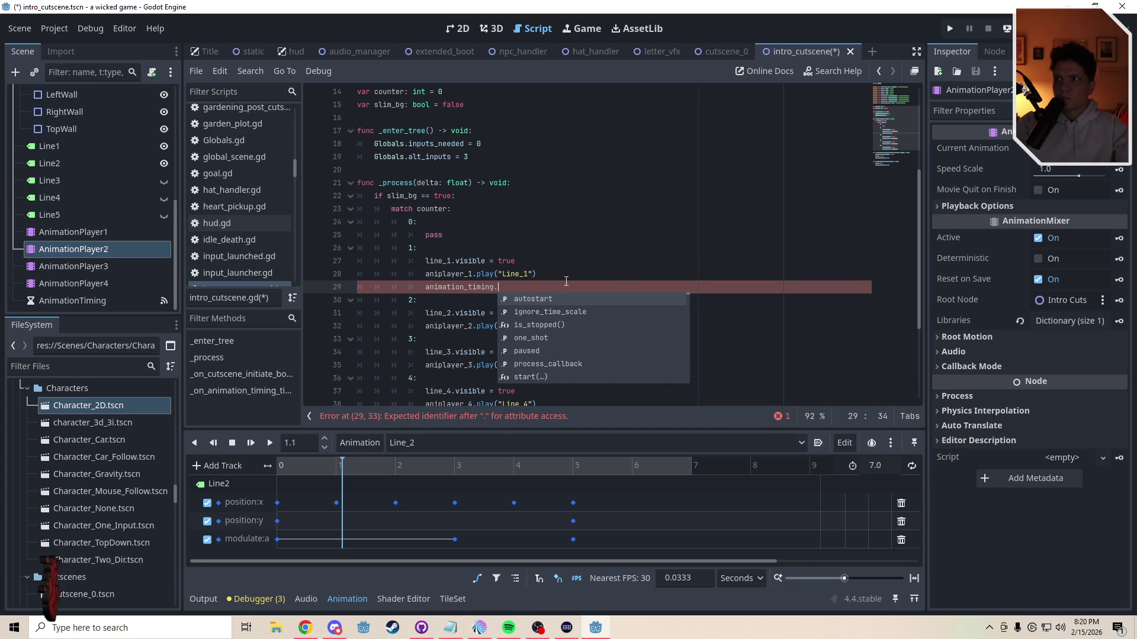
type("time")
type("_")
key("BackSpace")
key("BackSpace")
key("BackSpace")
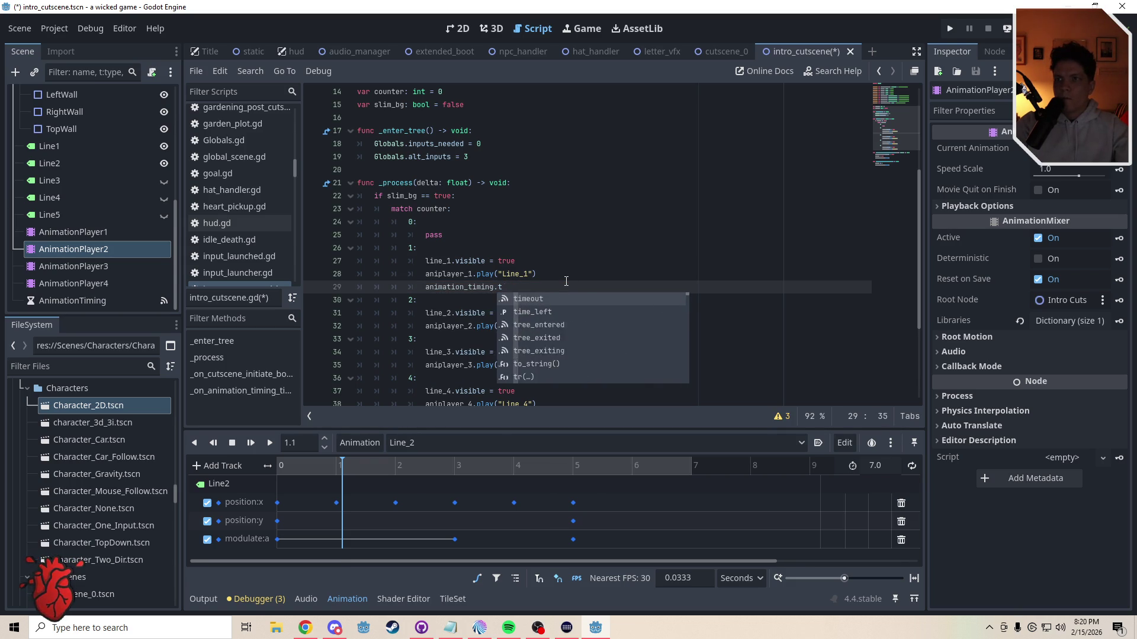
Step: Complete the line as animation_timing.wait_time = 1.1 and save the script
left_click(73, 302)
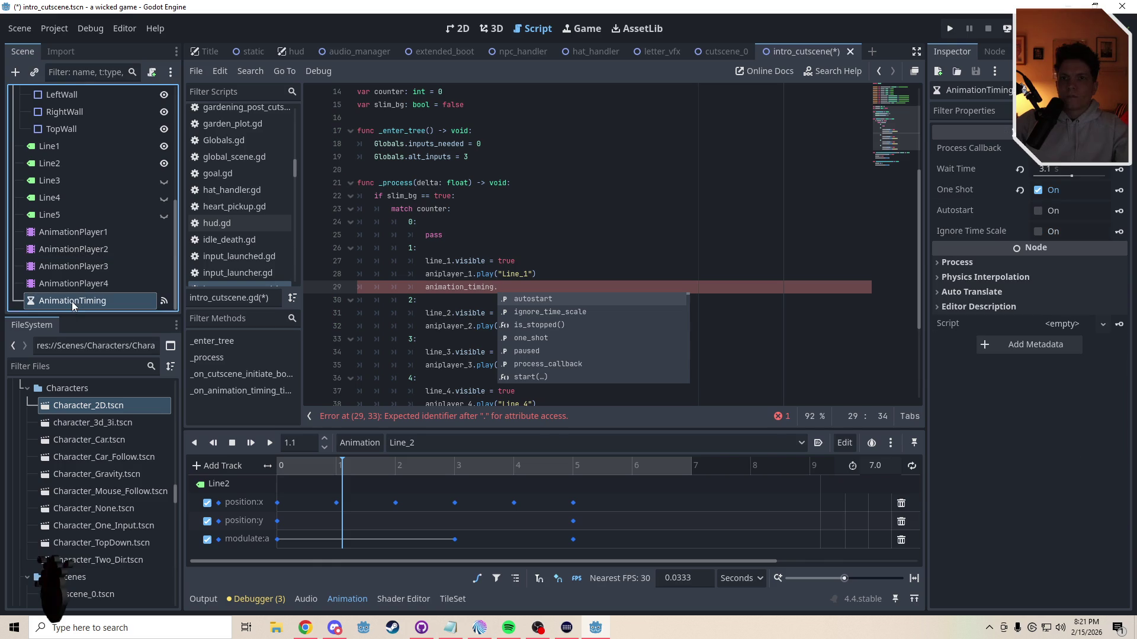
left_click(513, 291)
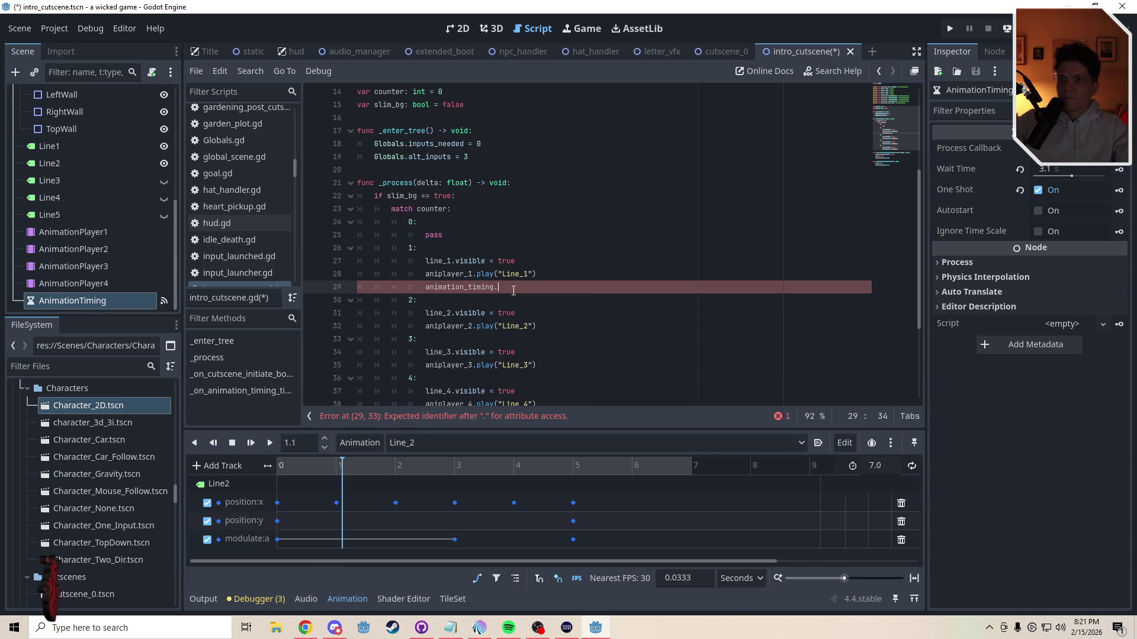
type("wait")
key("Return")
type("1.2")
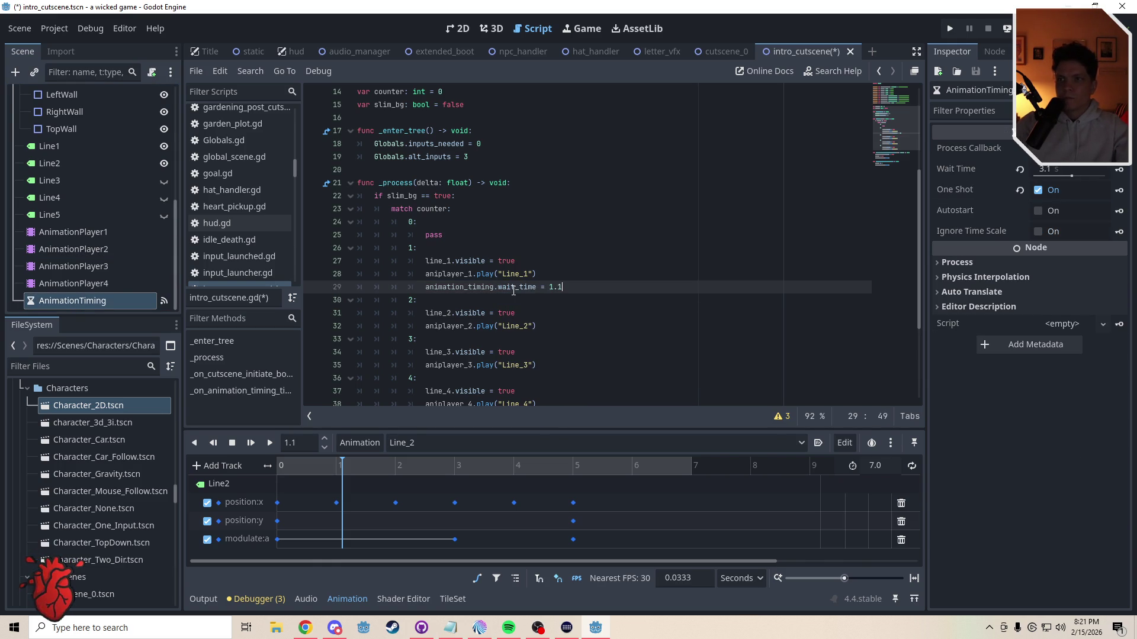
left_click(469, 300)
key("ctrl+s")
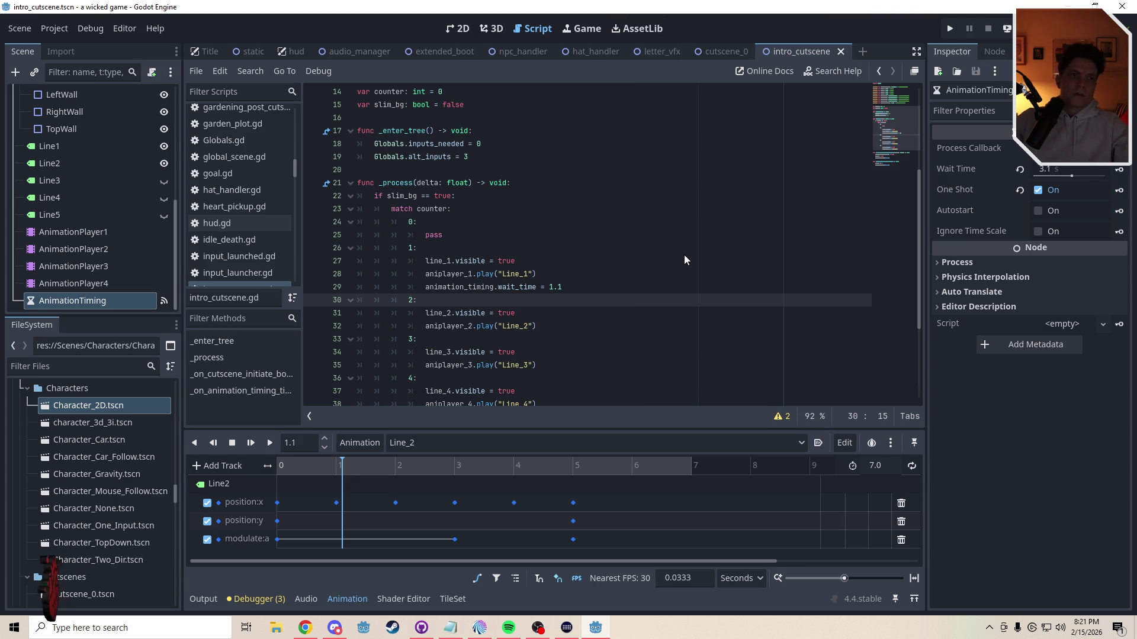
Step: Playtest with F5, walking right until both pillar captions appear, then close the game
key("F5")
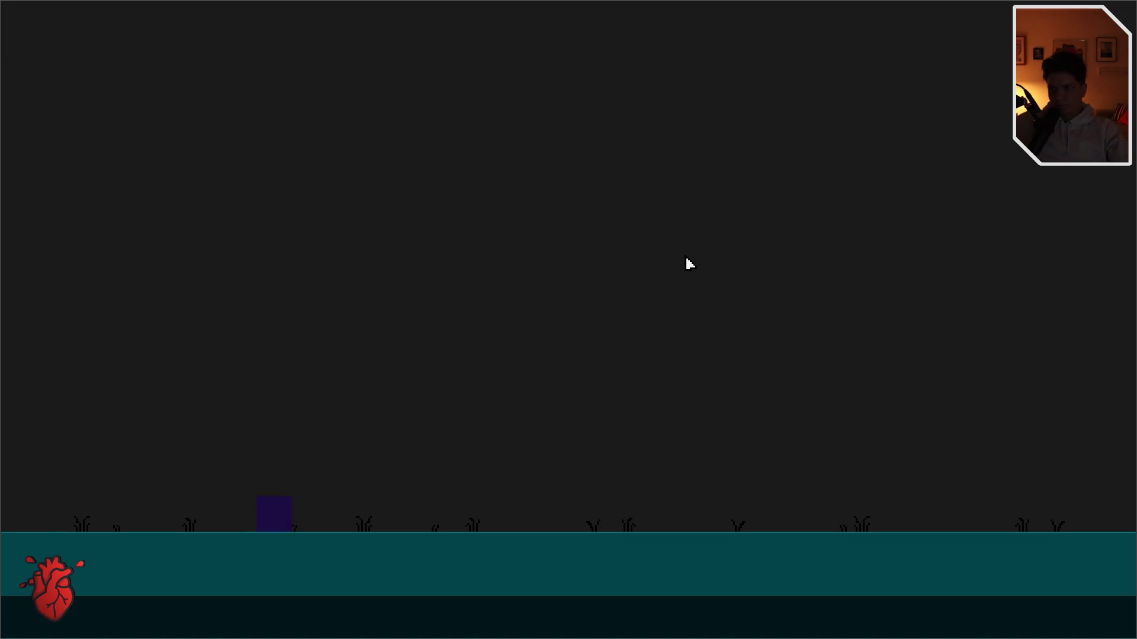
key("d")
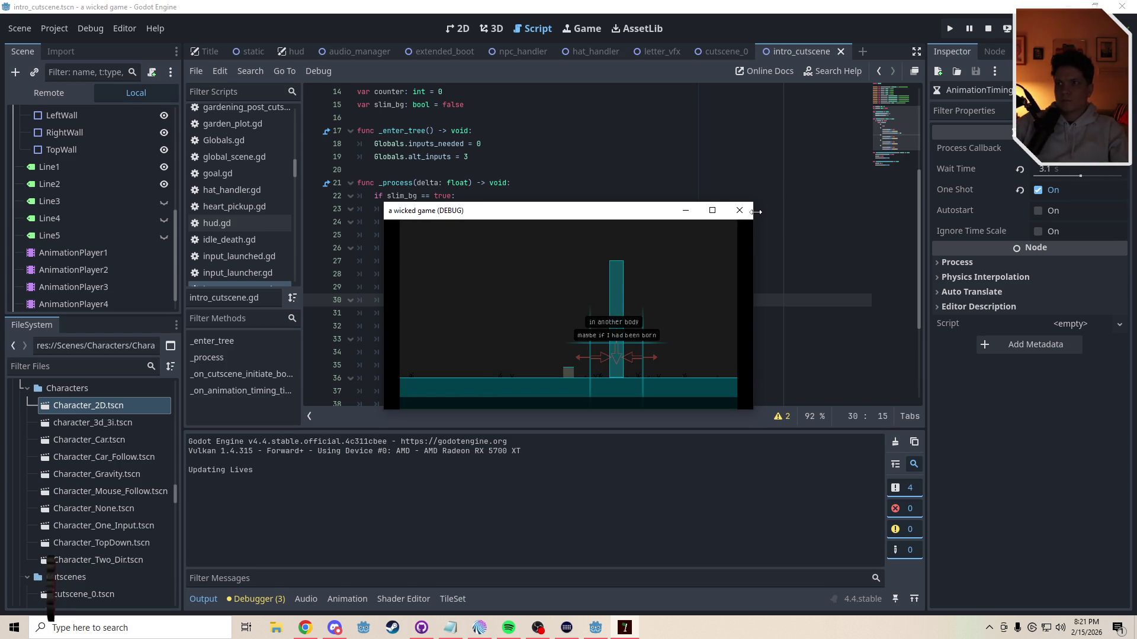
left_click(739, 211)
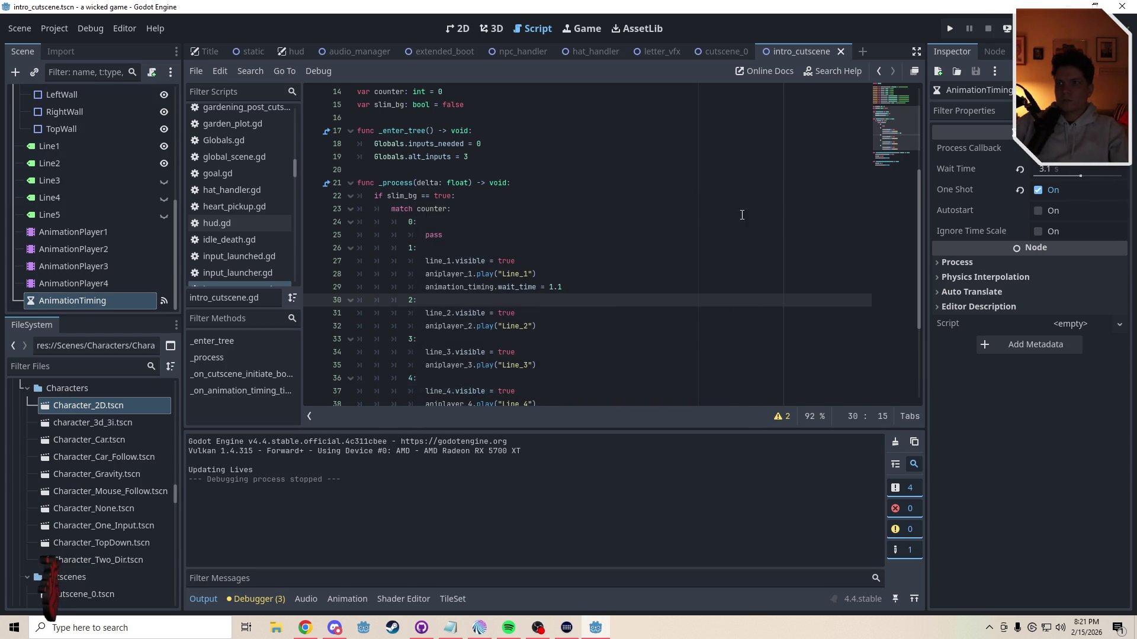
Step: Set the first AnimationPlayer to RESET and hide the Line1 and Line2 captions
left_click(467, 30)
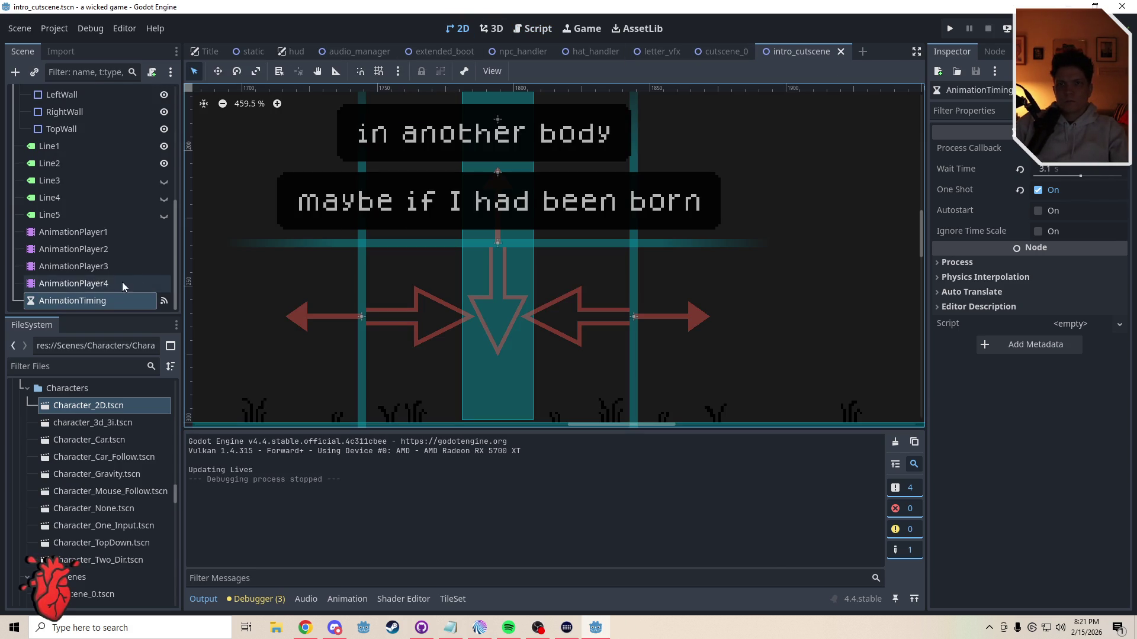
left_click(87, 232)
left_click(428, 445)
left_click(418, 521)
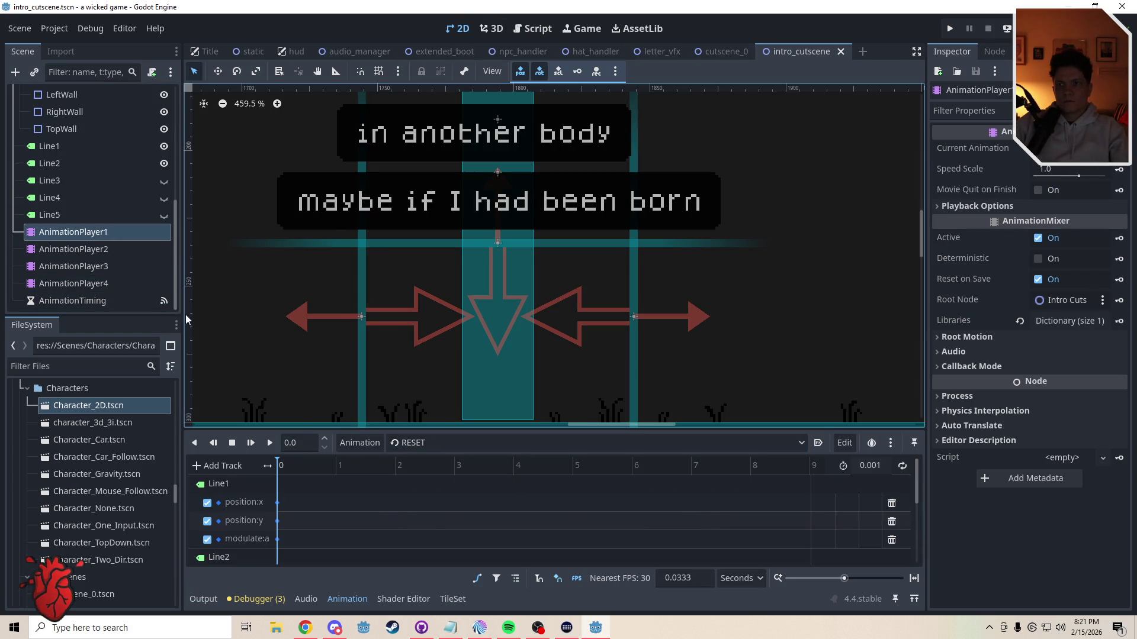
left_click(84, 250)
left_click(427, 450)
left_click(426, 527)
left_click(164, 164)
left_click(164, 147)
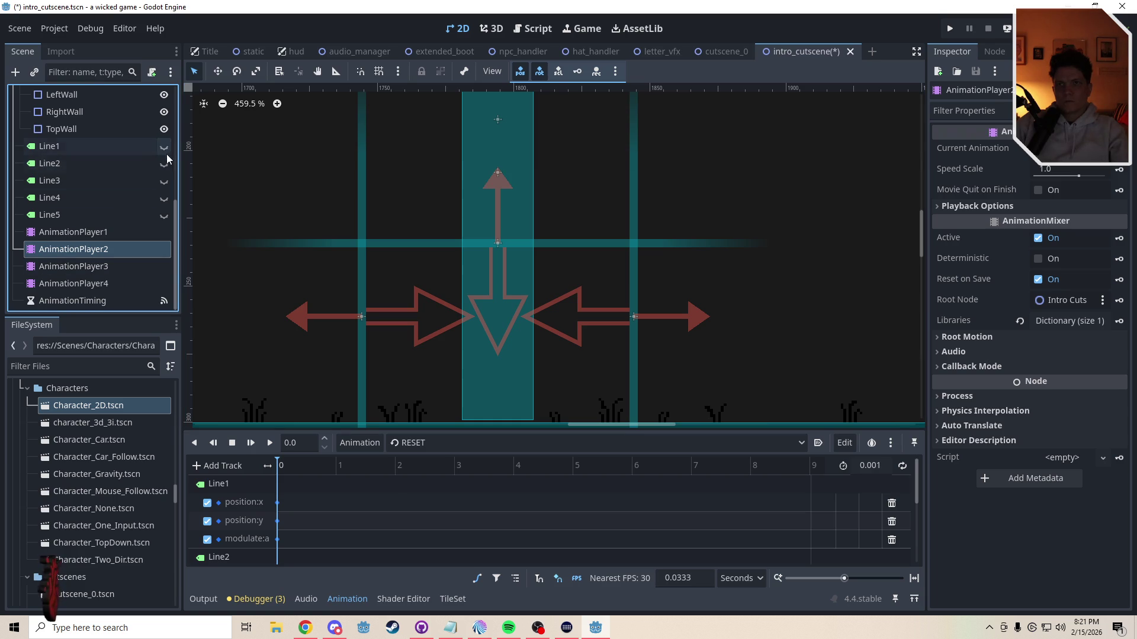
Step: Set the other AnimationPlayers to RESET, select AnimationTiming, and save the intro_cutscene scene
left_click(97, 272)
left_click(470, 449)
left_click(431, 529)
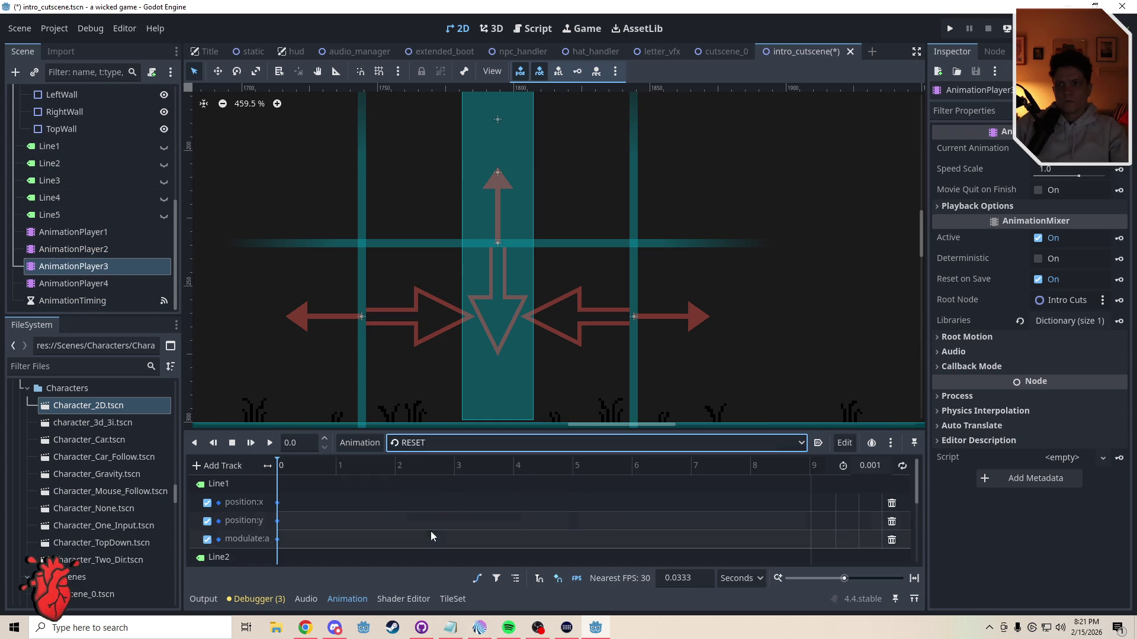
left_click(121, 290)
left_click(427, 444)
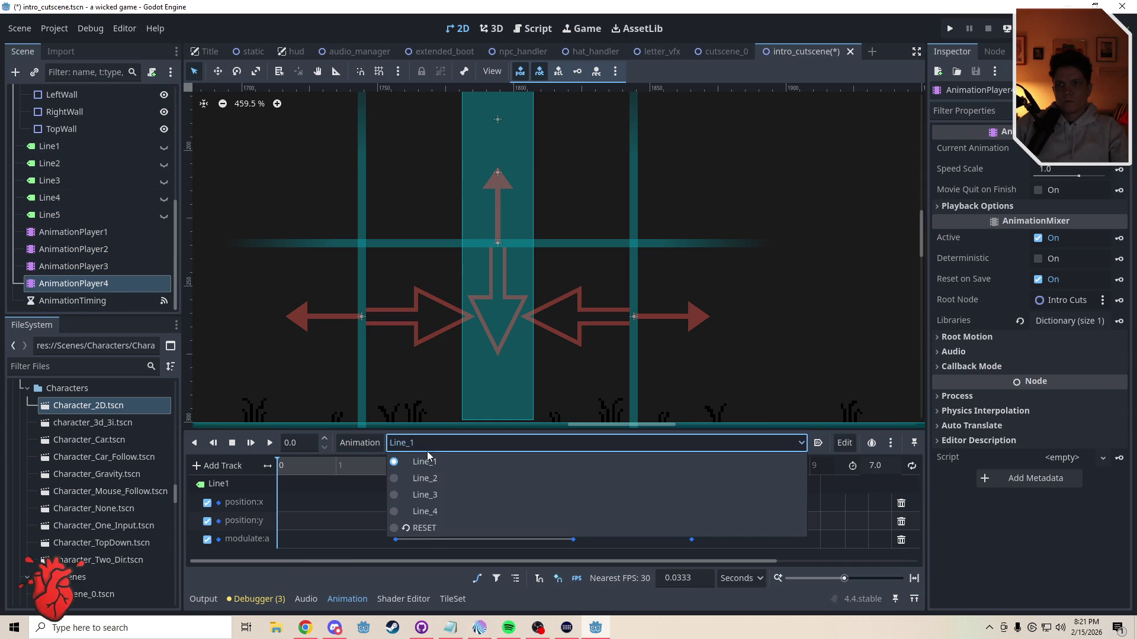
left_click(431, 530)
left_click(88, 300)
key("ctrl+s")
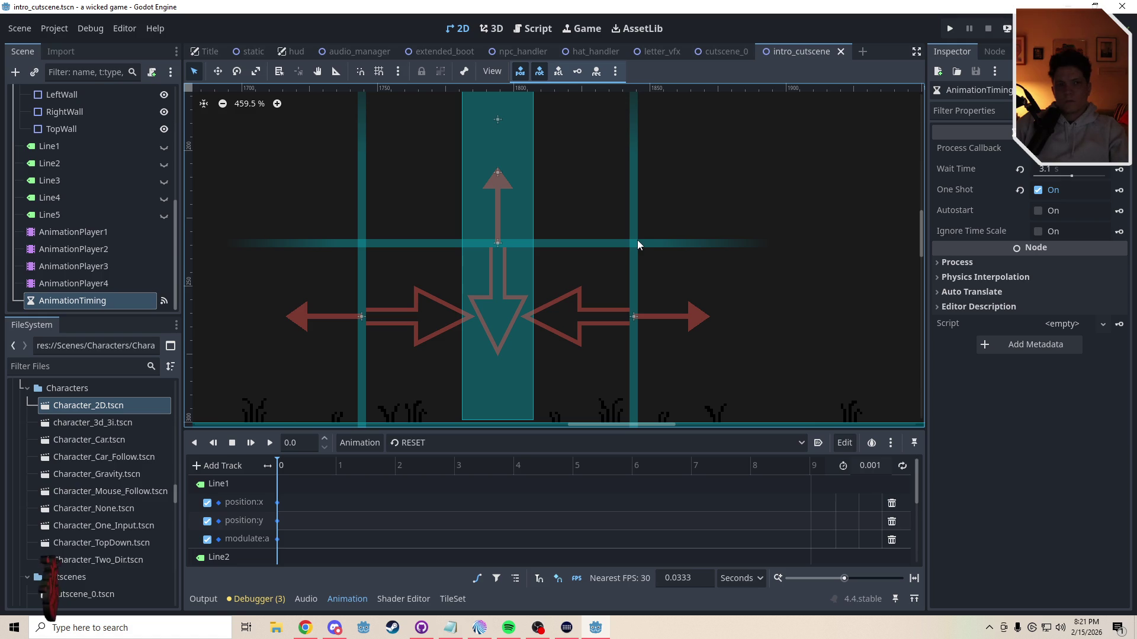
Step: Playtest with F5, walking the player to watch all four captions, then exit fullscreen and close the game
key("F5")
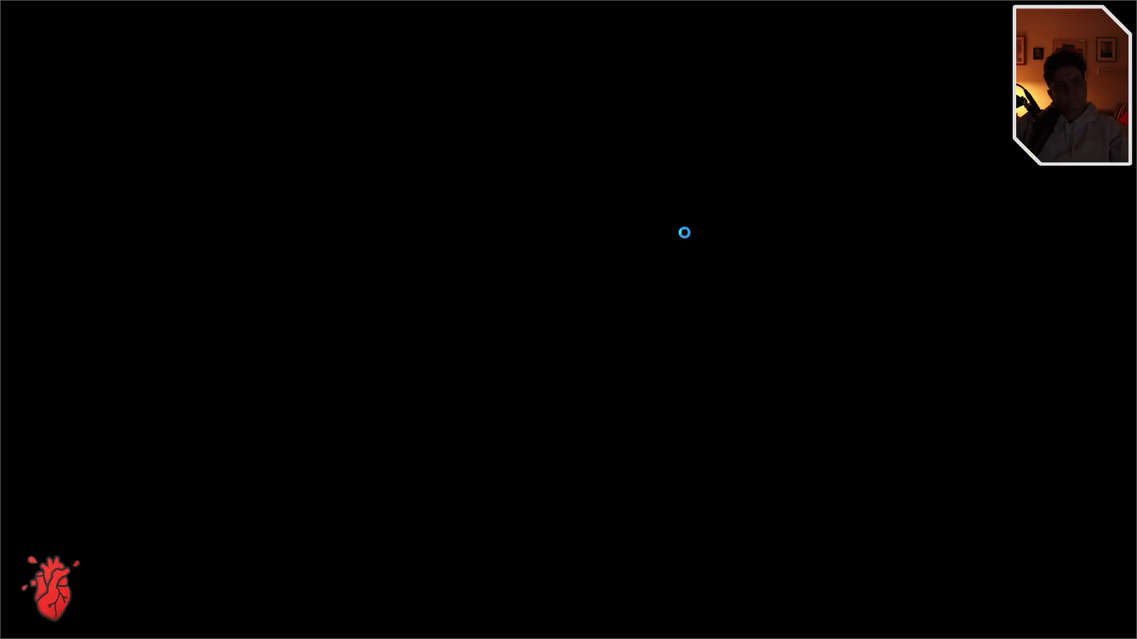
key("Right")
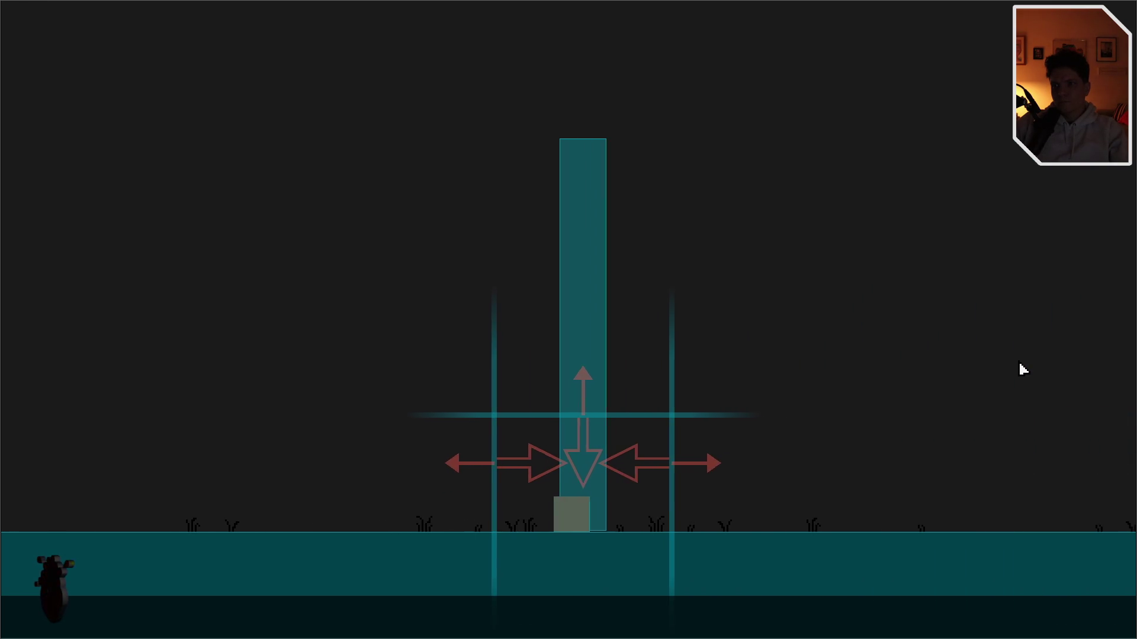
key("a")
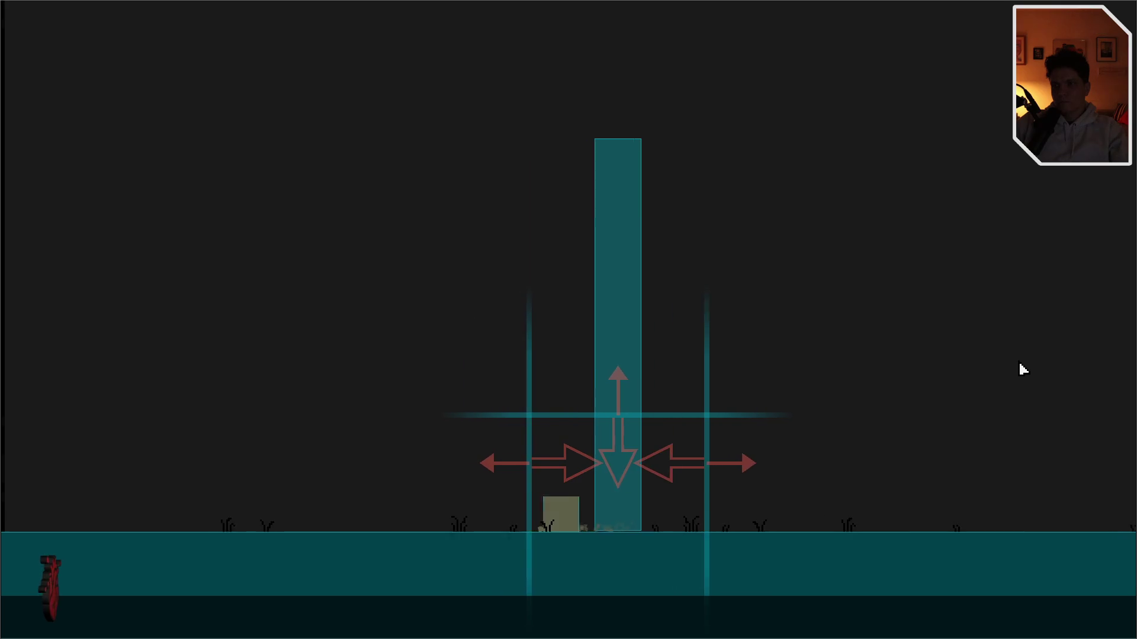
key("a")
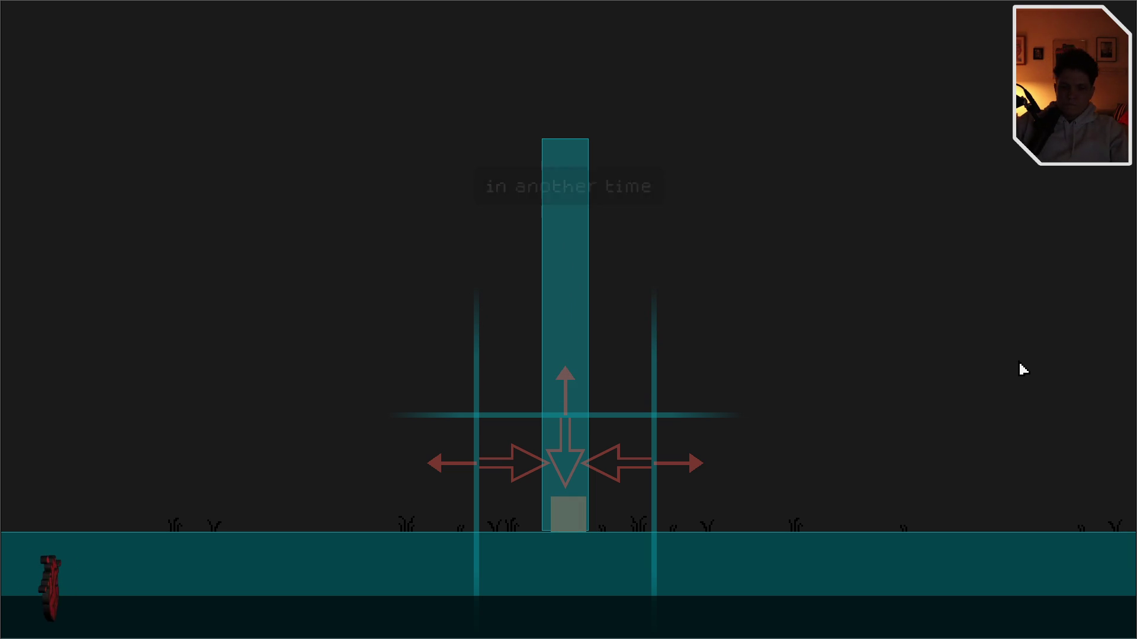
key("XF86AudioPlay")
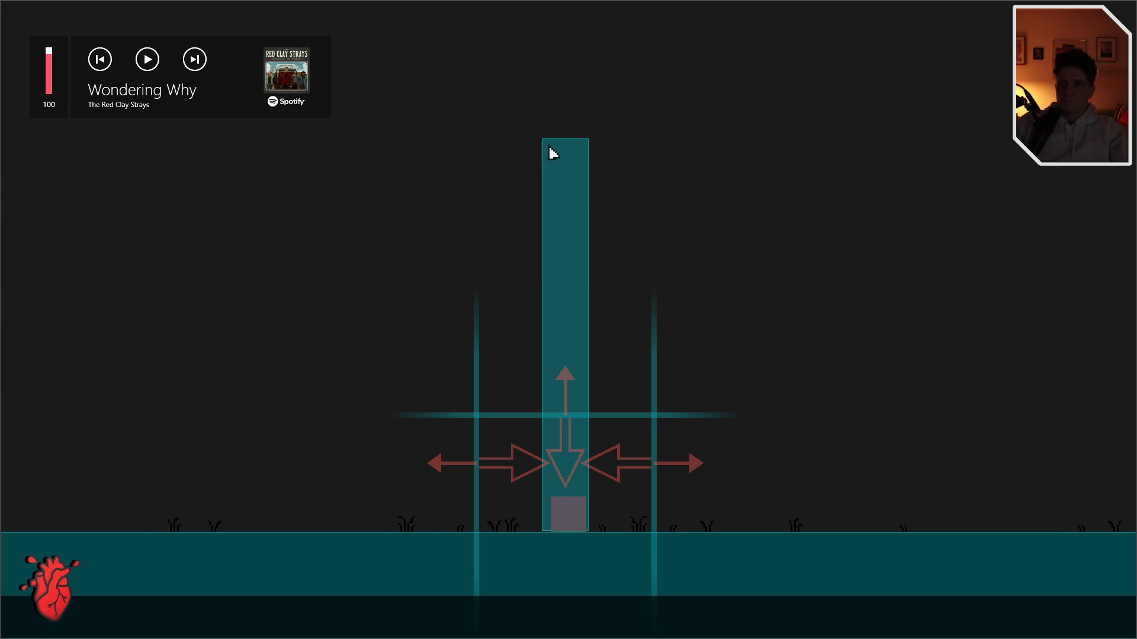
key("F11")
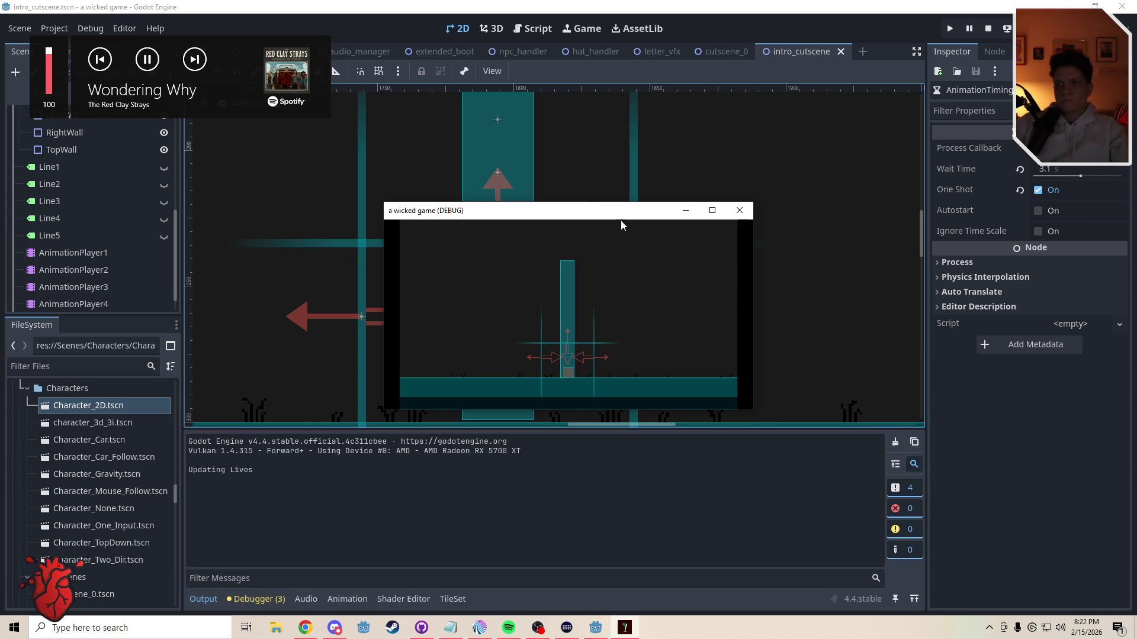
left_click(735, 212)
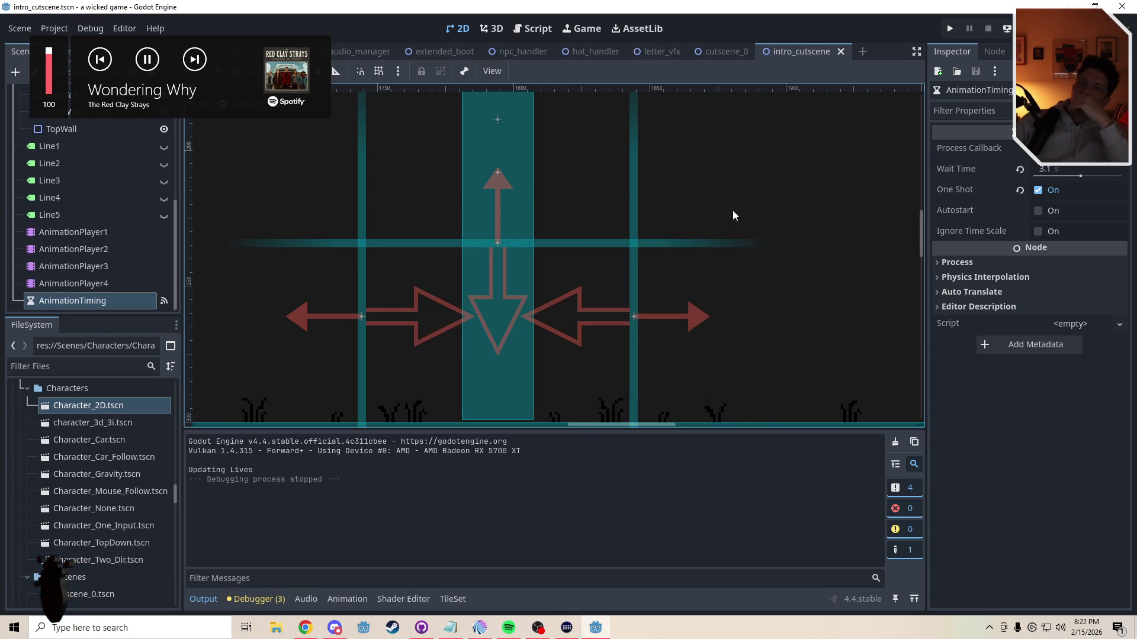
Step: Load Line_4 on AnimationPlayer4 and drag all its keyframes left to start at 0 s
left_click(95, 283)
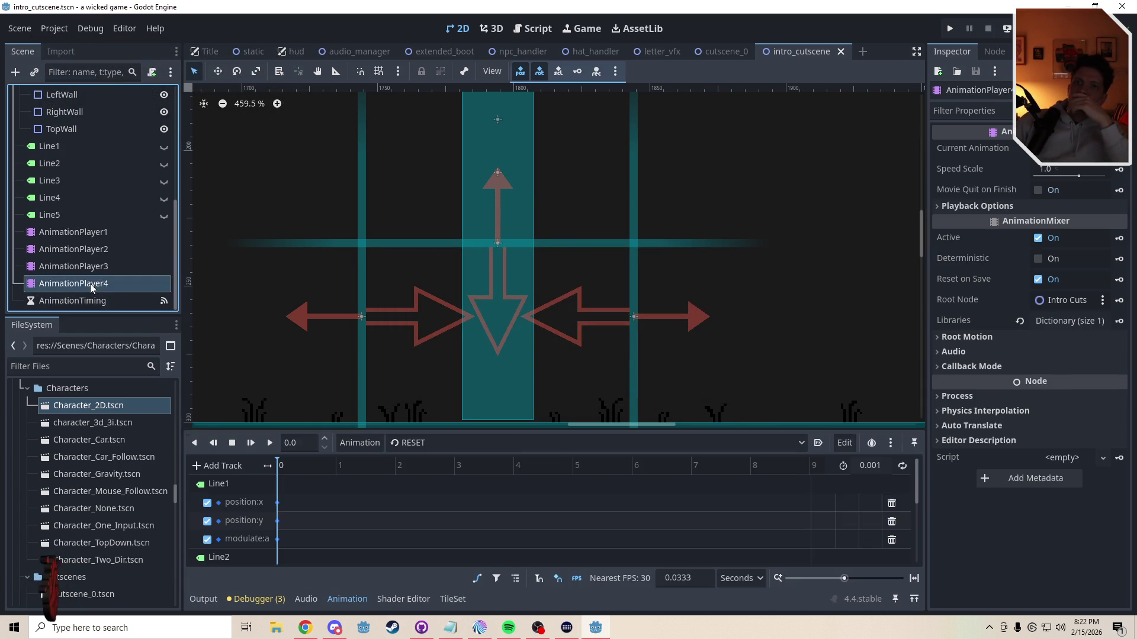
left_click(415, 443)
left_click(418, 517)
left_click_drag(382, 485, 698, 559)
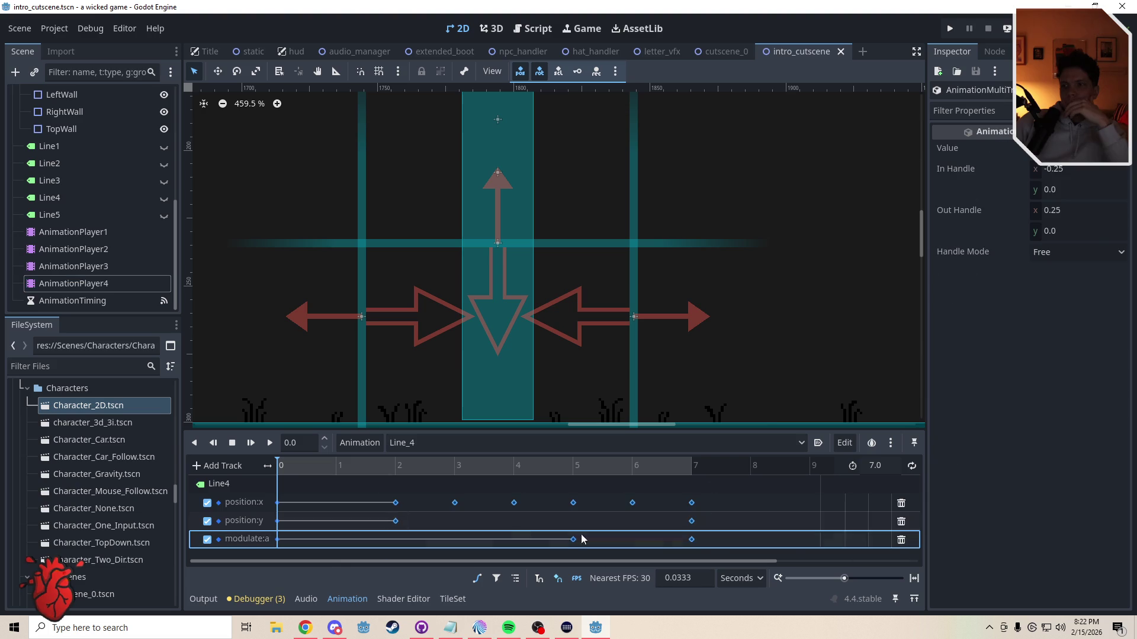
left_click_drag(397, 503, 351, 506)
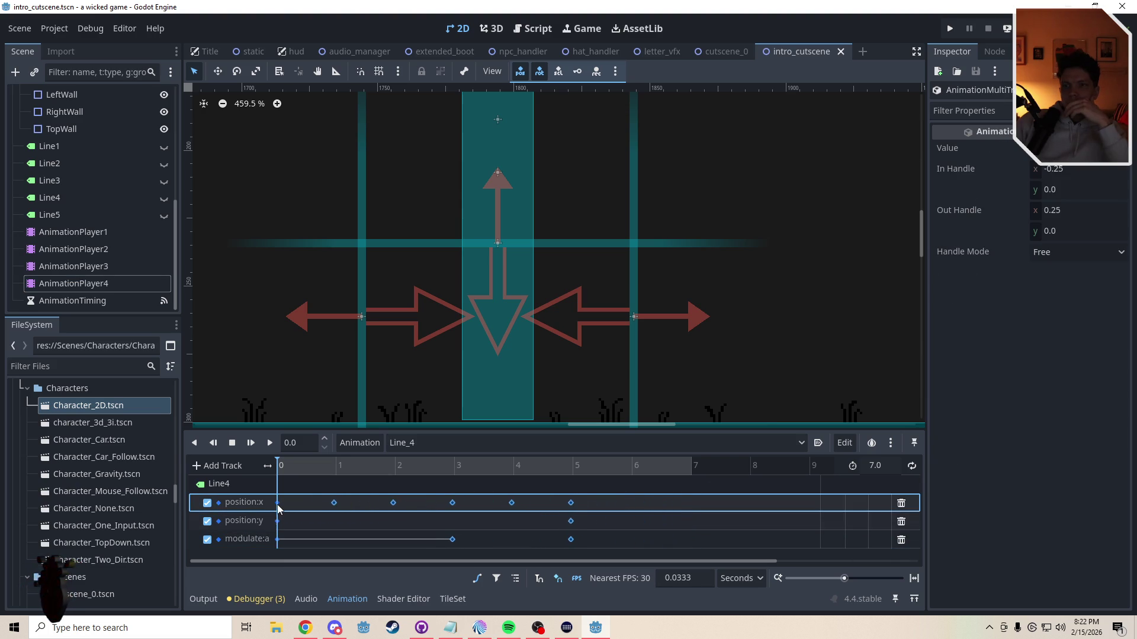
left_click(300, 487)
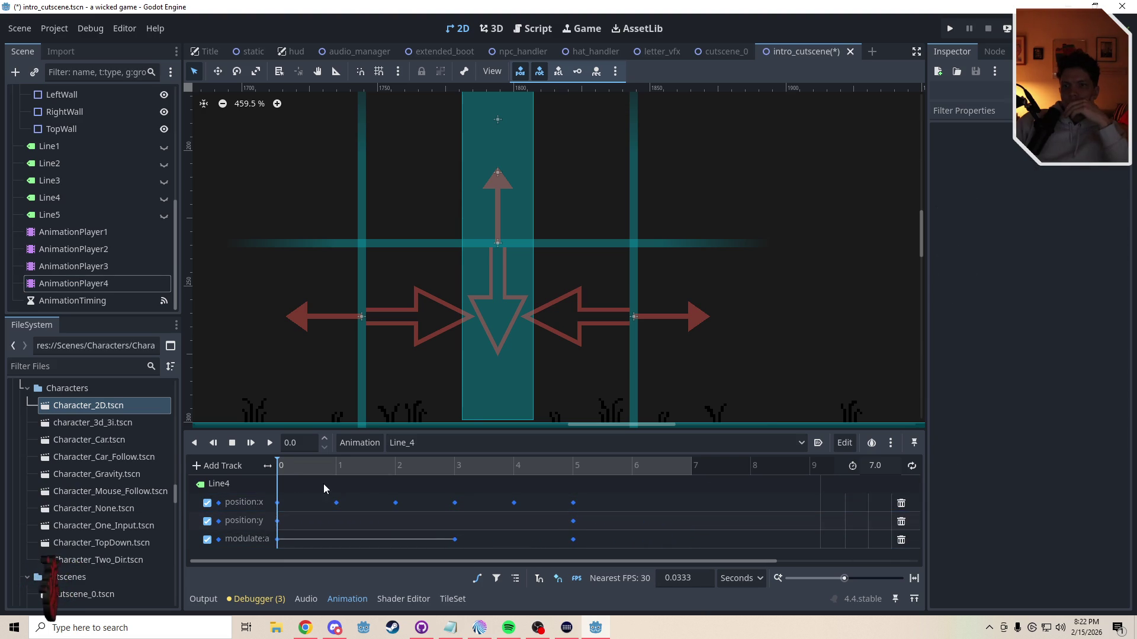
left_click(414, 442)
left_click(409, 461)
left_click(417, 445)
left_click(424, 511)
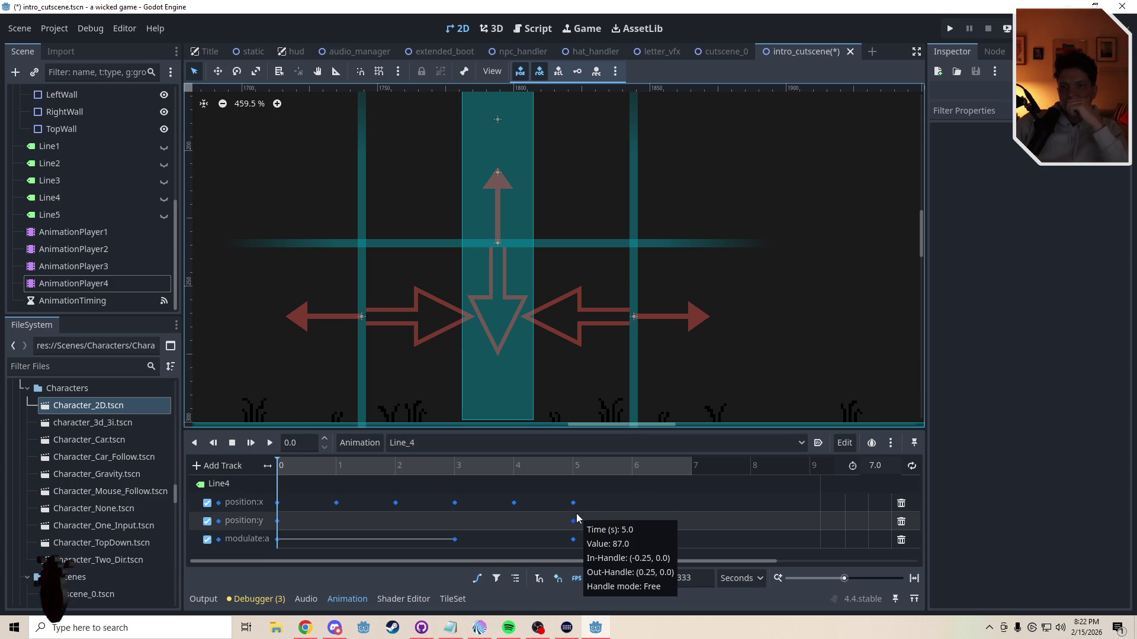
scroll(525, 314, "down", 3)
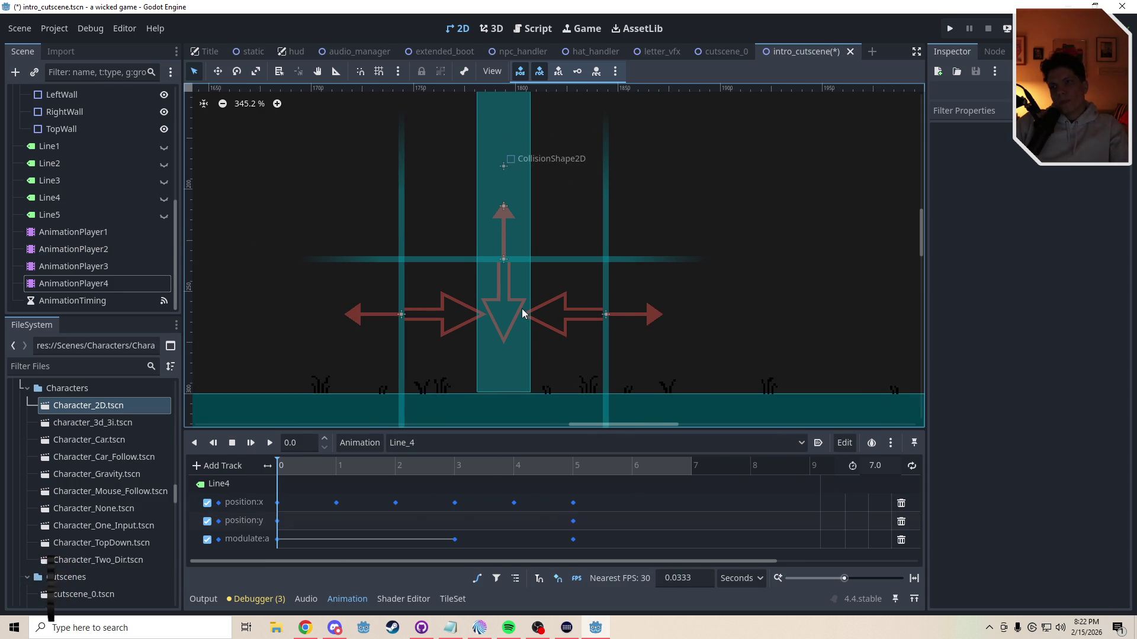
Step: Load Line_1 on the first AnimationPlayer, set its length to 9 s, and show the Line1 caption
left_click(69, 233)
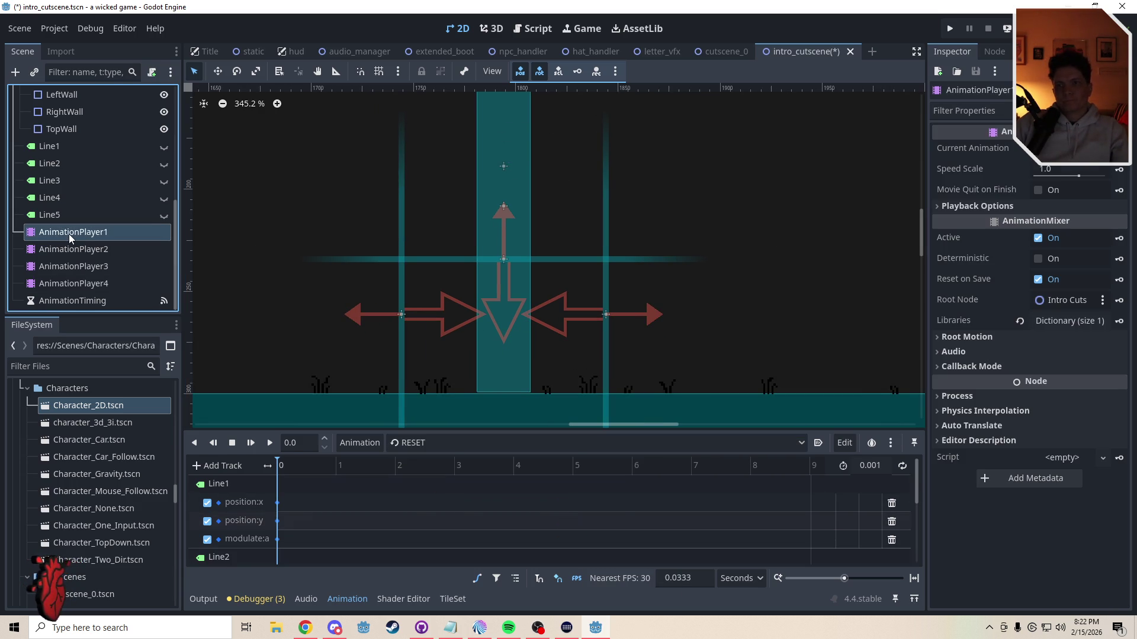
left_click(433, 443)
left_click(436, 462)
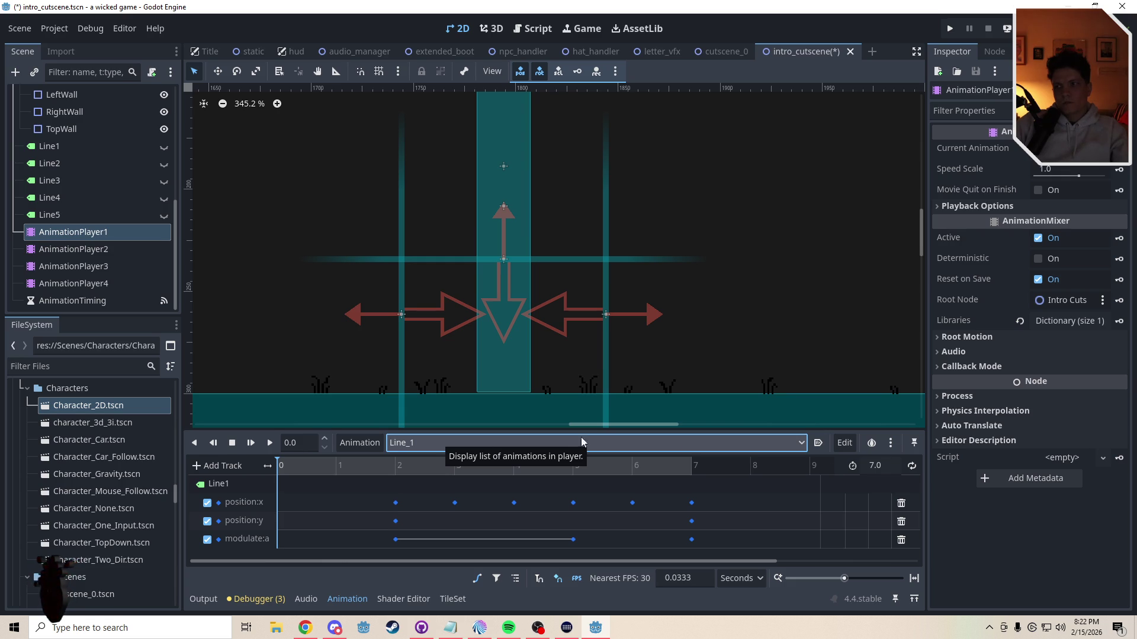
left_click(876, 466)
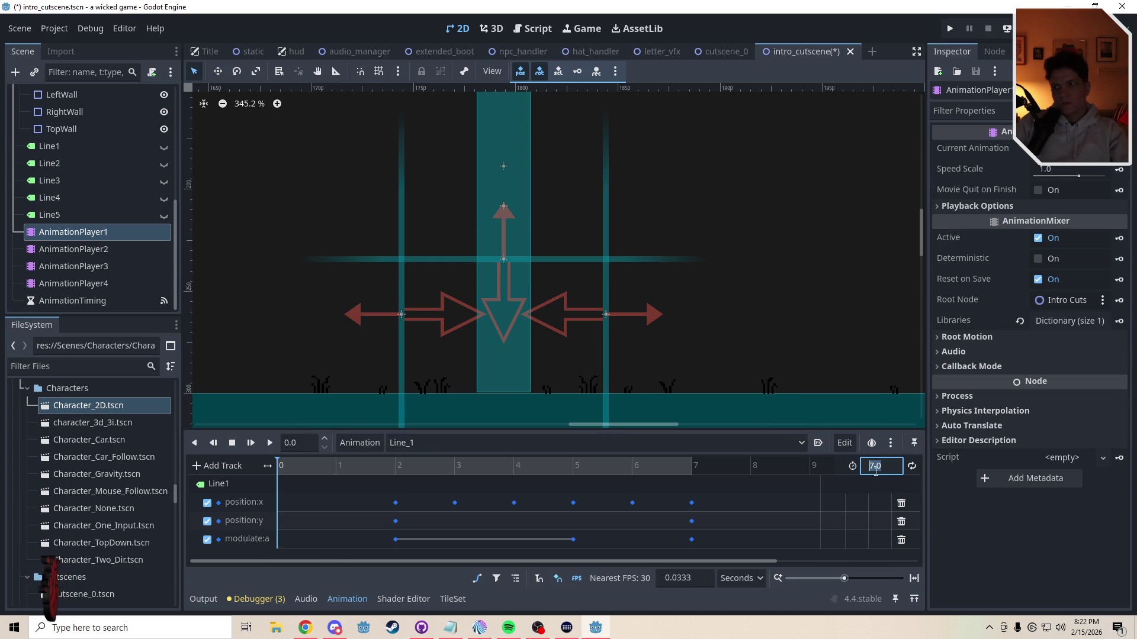
type("9")
key("Return")
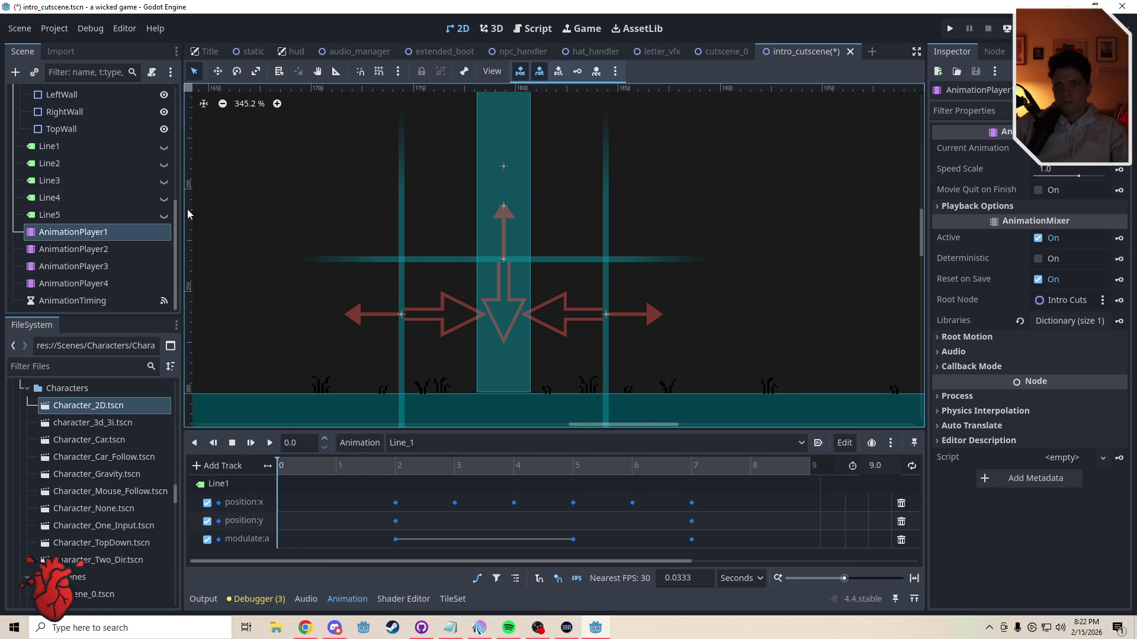
left_click(164, 146)
left_click_drag(313, 467, 511, 474)
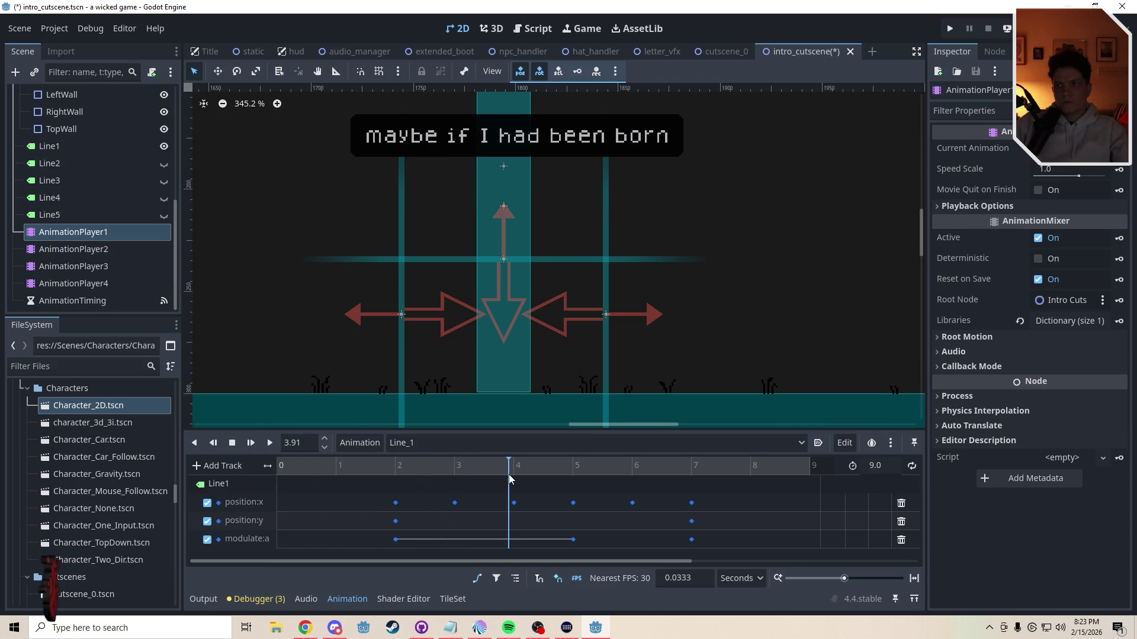
Step: Move Line_1's closing position:y and modulate:a keys out to 9 s
left_click(693, 522)
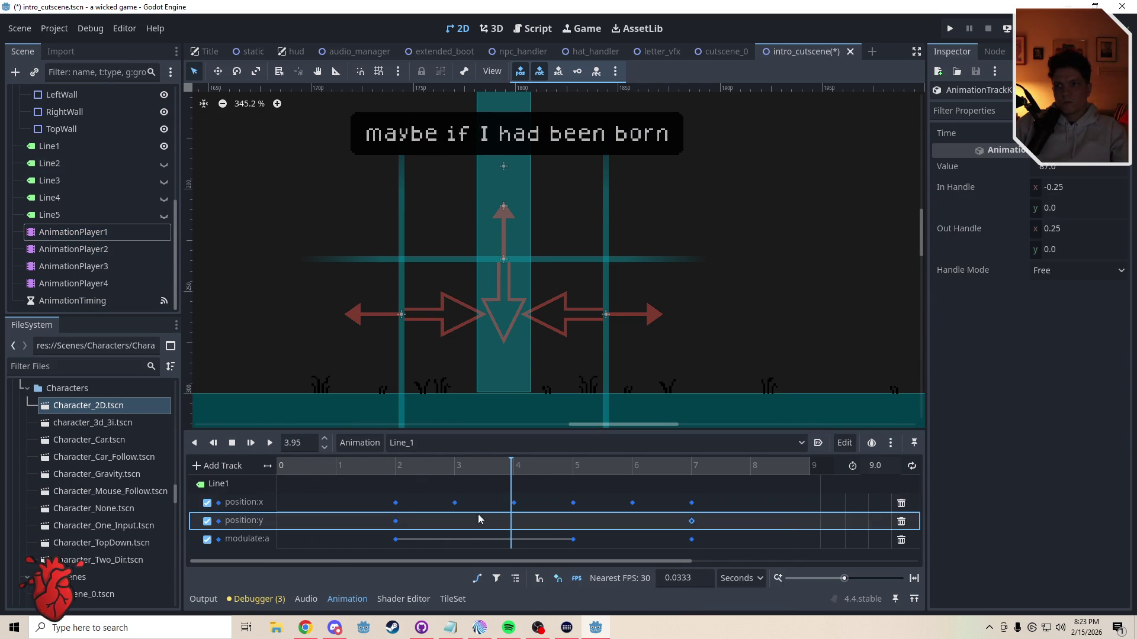
left_click(395, 524)
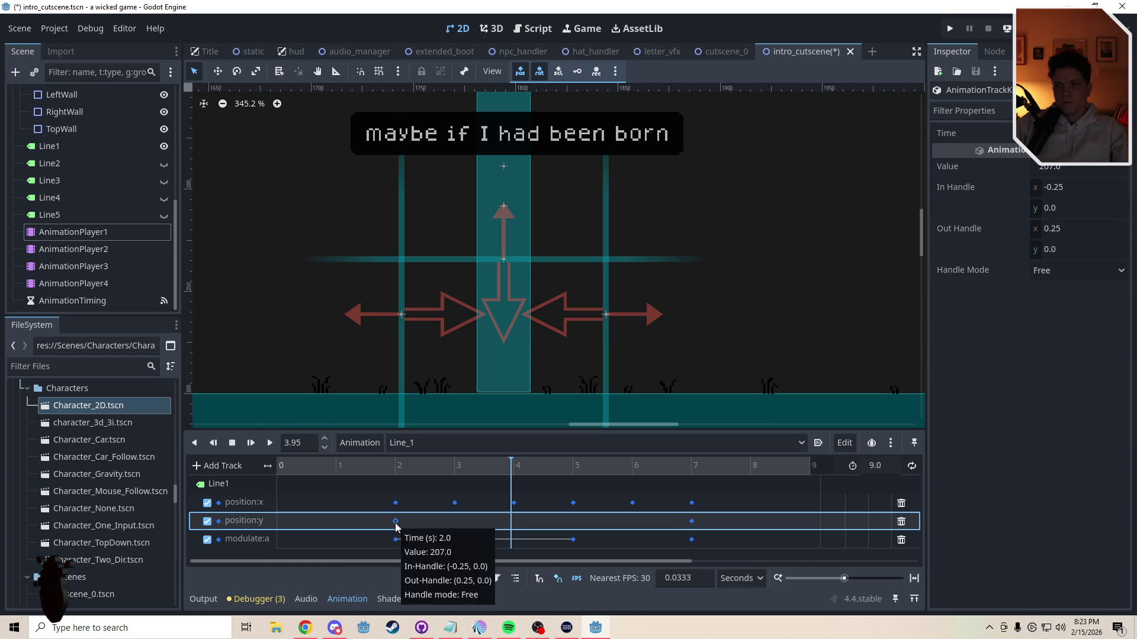
mouse_move(692, 526)
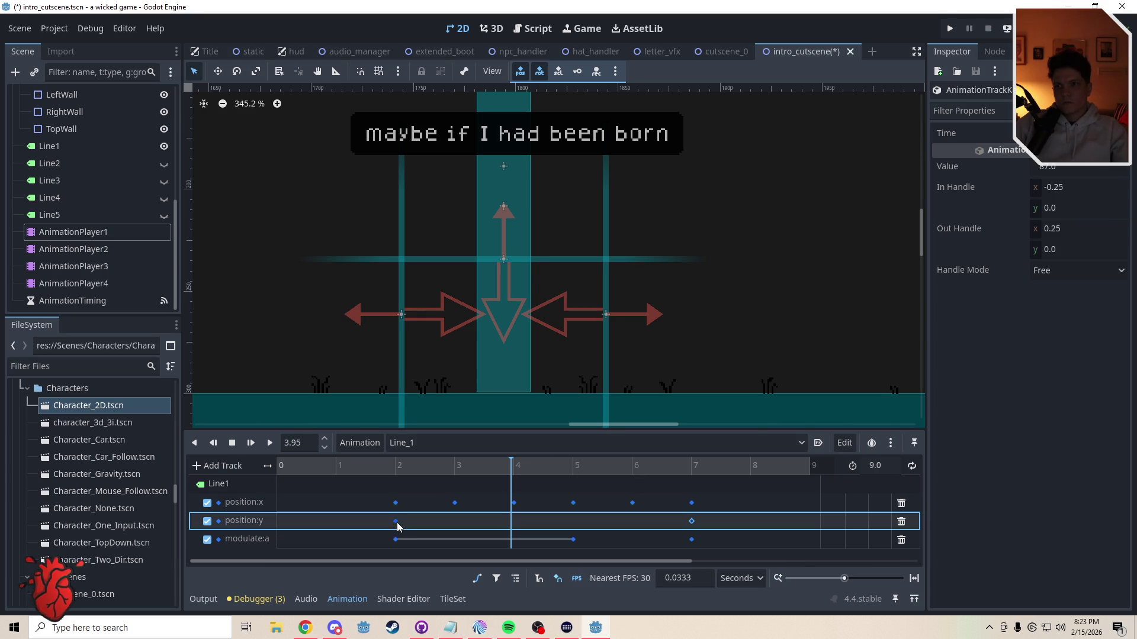
mouse_move(397, 526)
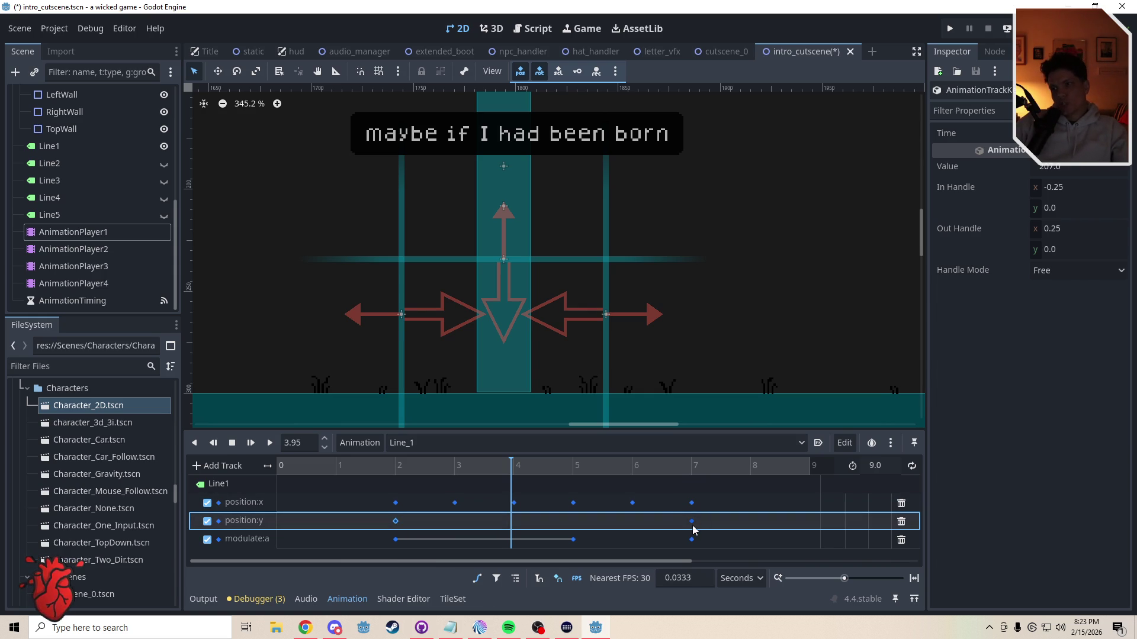
mouse_move(691, 525)
left_click_drag(693, 522, 708, 522)
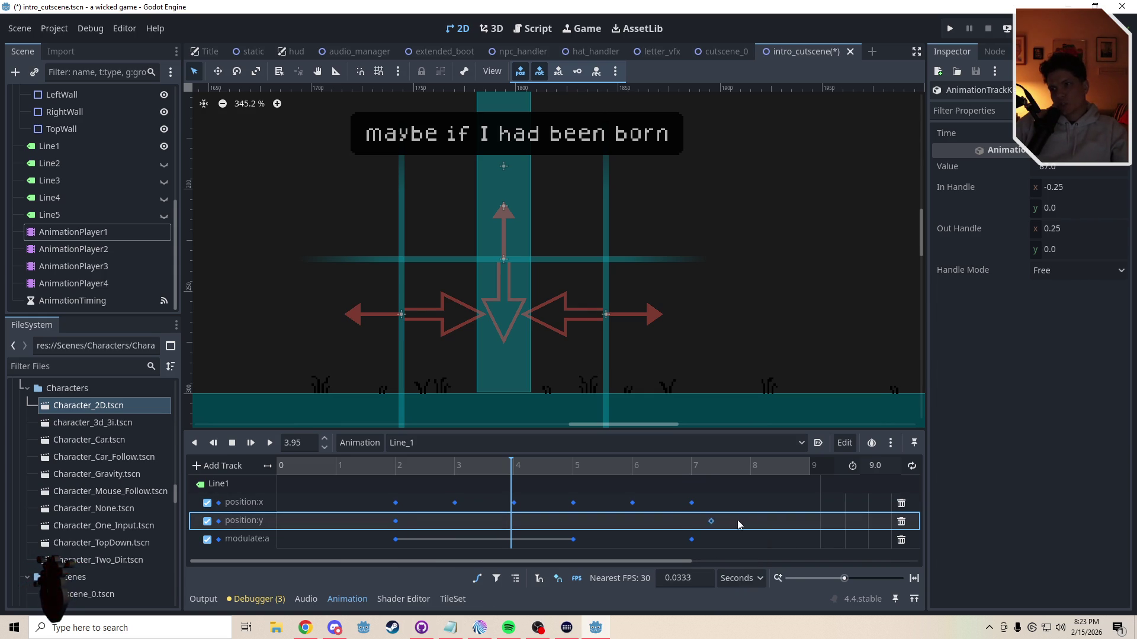
left_click(811, 522)
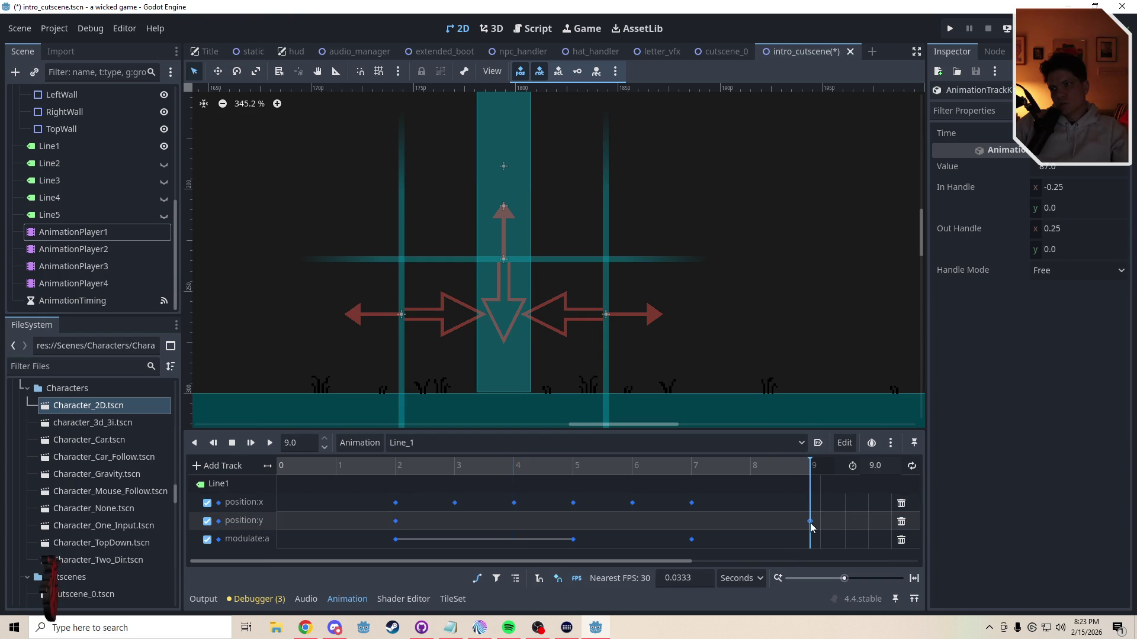
left_click_drag(763, 472, 637, 471)
key("ctrl+z")
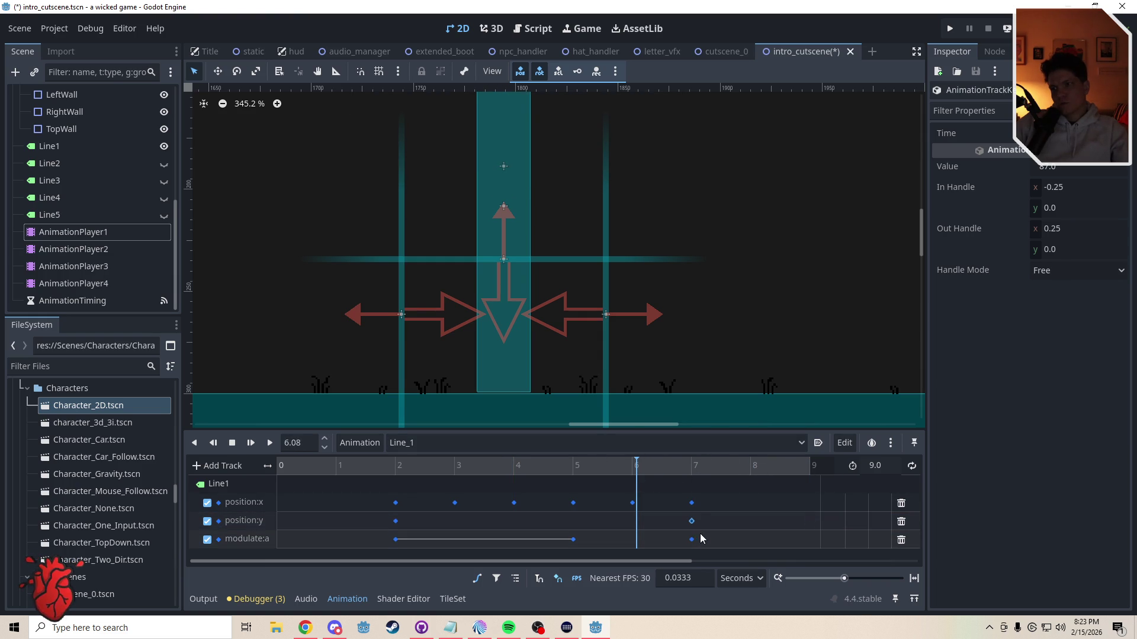
mouse_move(699, 550)
left_mouse_down()
mouse_move(623, 514)
mouse_move(565, 515)
left_mouse_up()
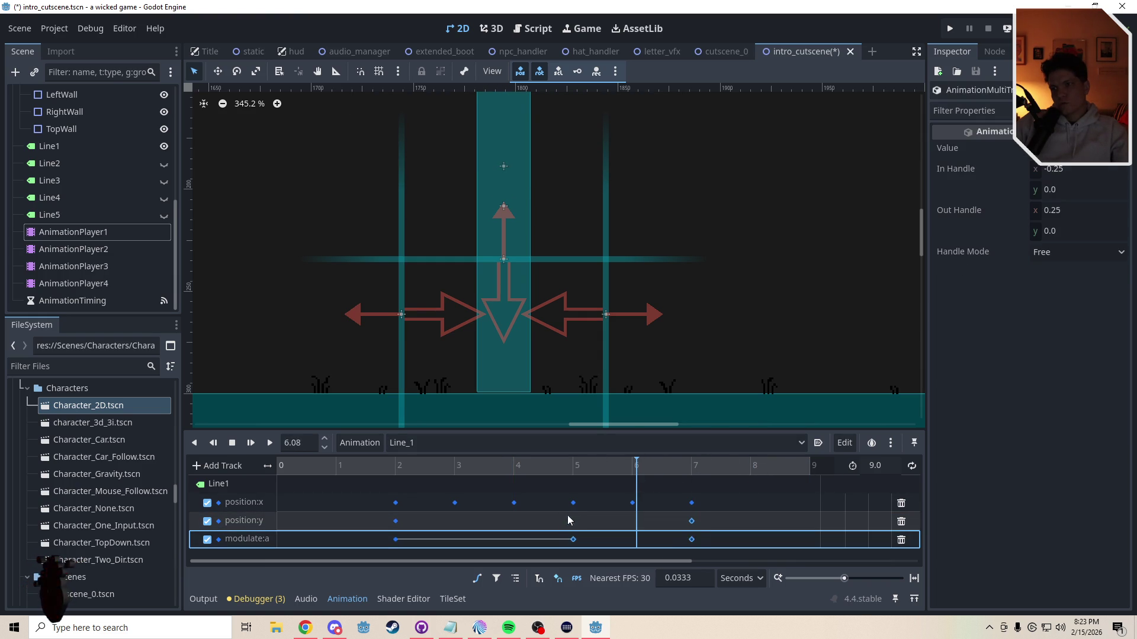
left_click_drag(694, 525, 711, 527)
left_click_drag(788, 527, 790, 525)
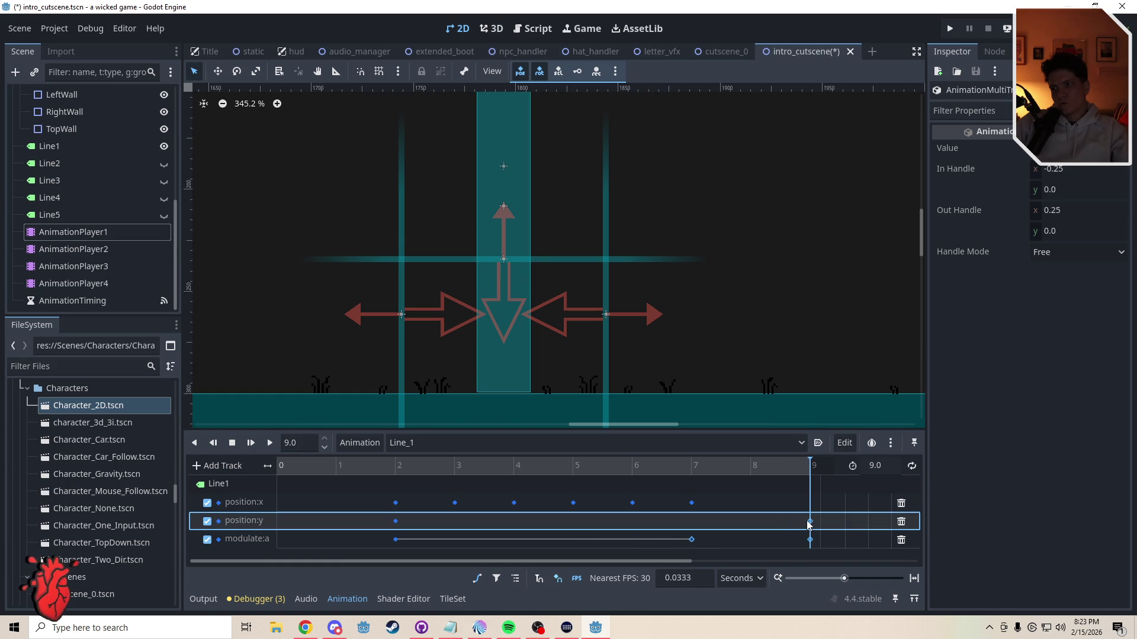
left_click(740, 536)
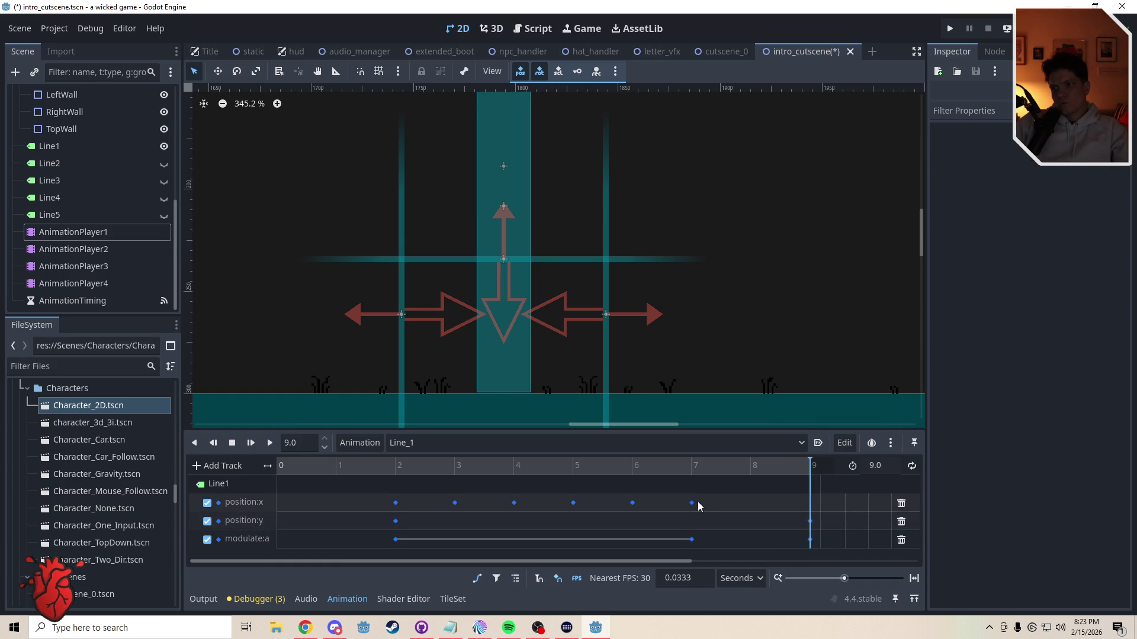
Step: Add position:x keys to Line_1 at 8 s and 9 s
left_click(633, 504)
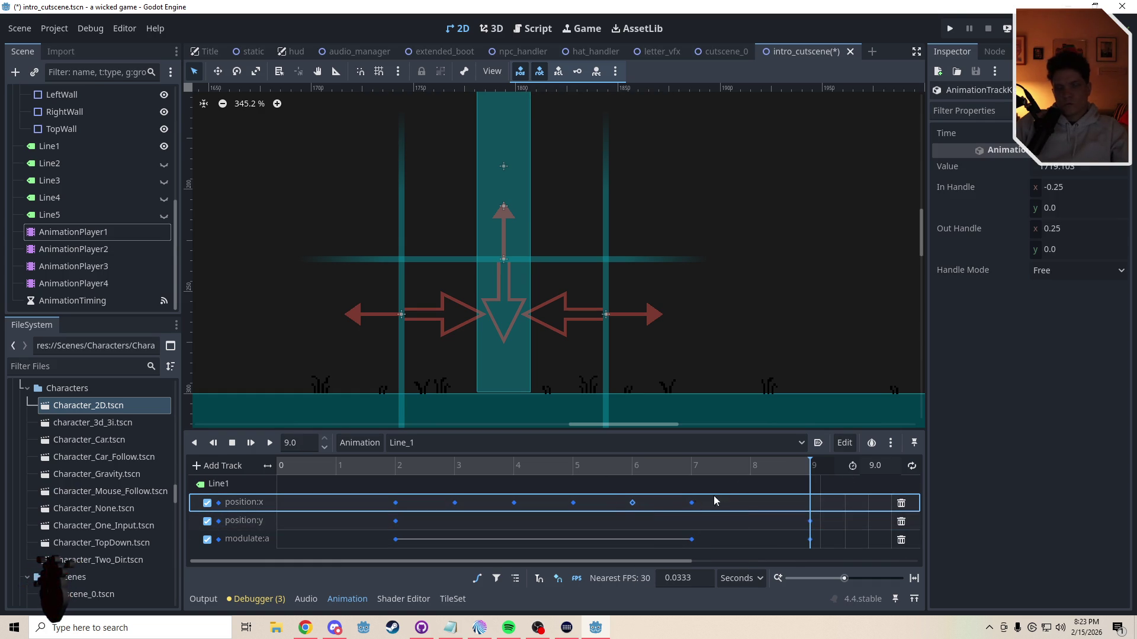
left_click(750, 467)
left_click_drag(750, 472, 753, 472)
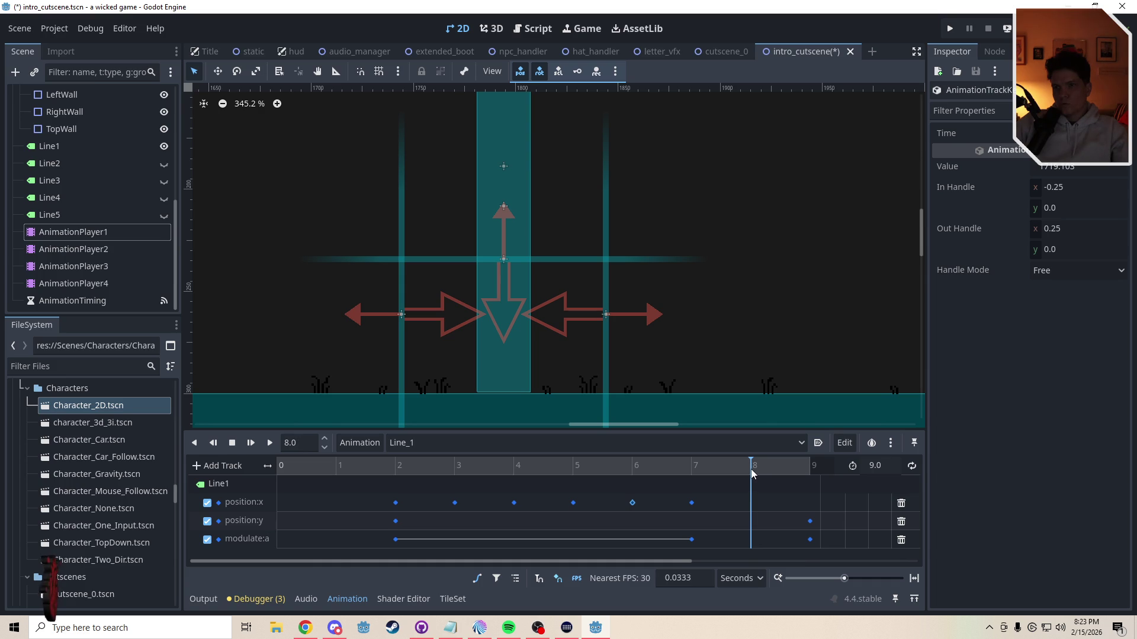
left_click(691, 503)
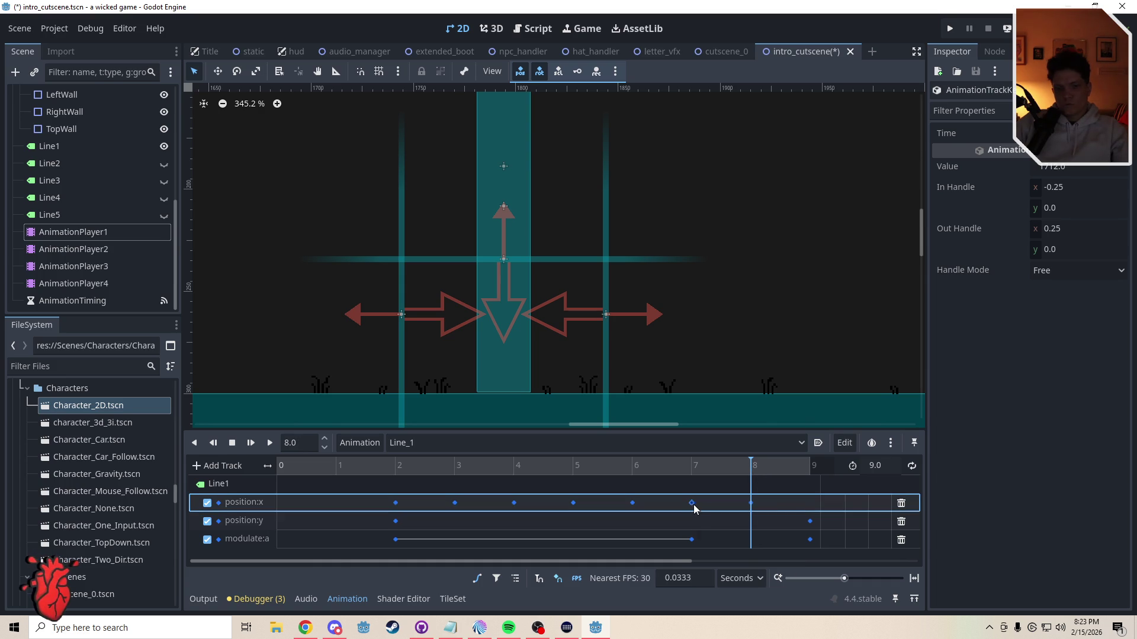
left_click_drag(764, 470, 815, 471)
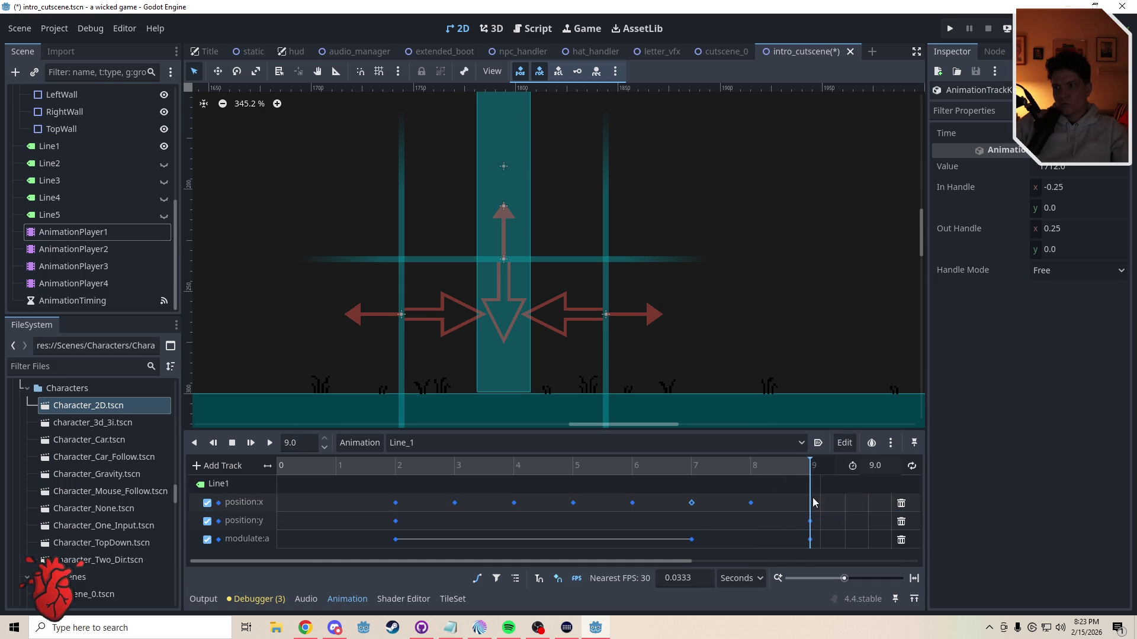
scroll(550, 349, "down", 4)
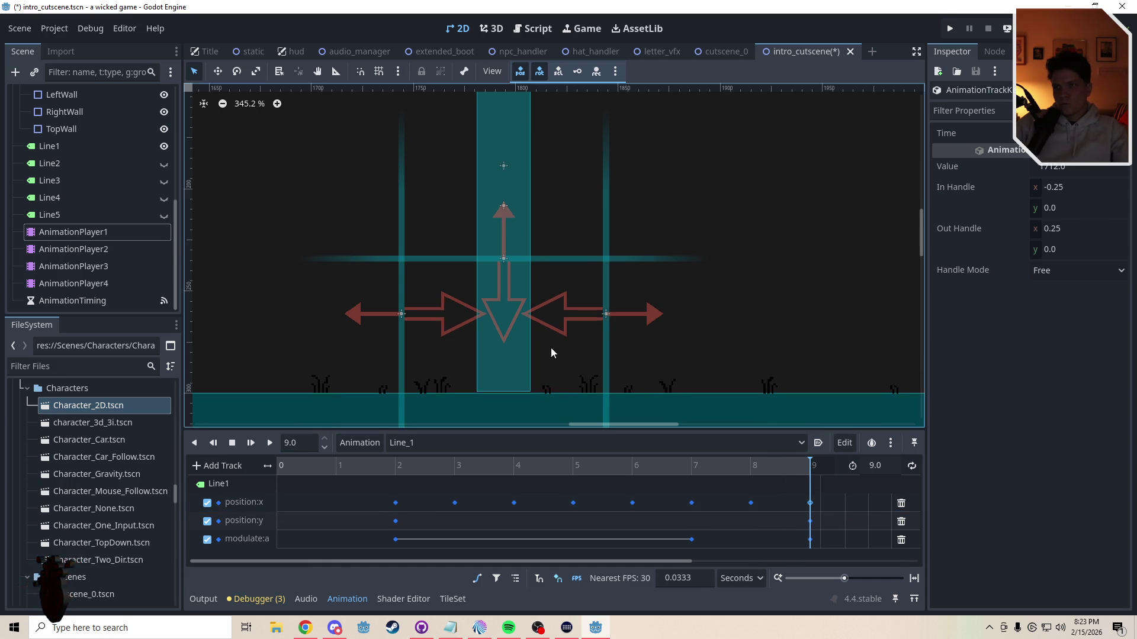
Step: Preview Line_1 by scrubbing and playing it, then save the intro_cutscene scene
left_click_drag(809, 469, 368, 472)
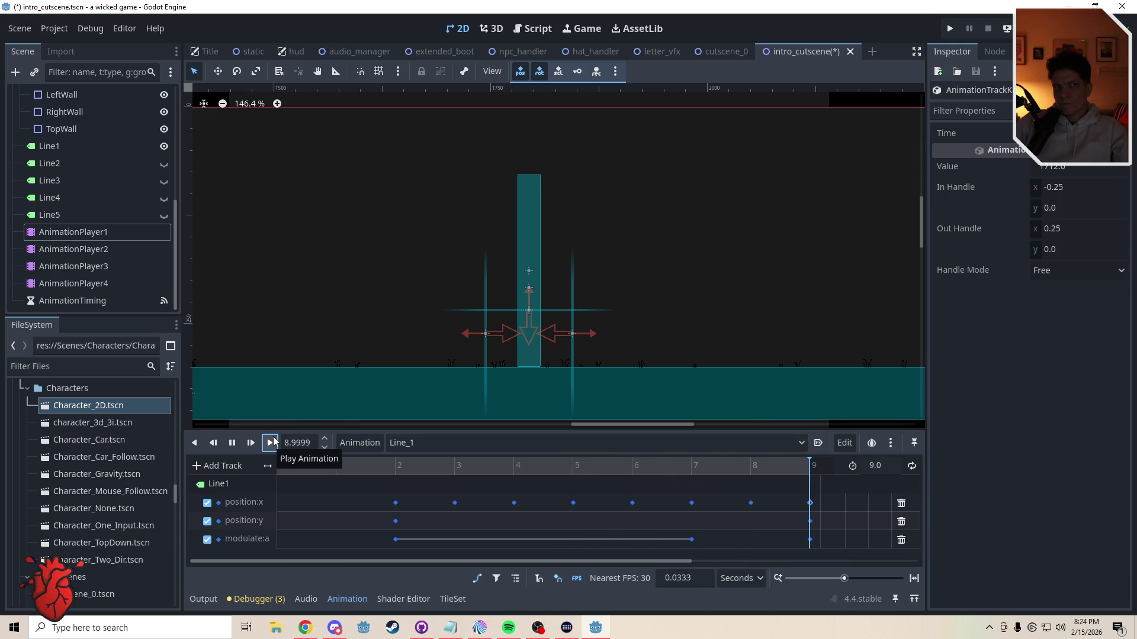
left_click(398, 488)
key("ctrl+s")
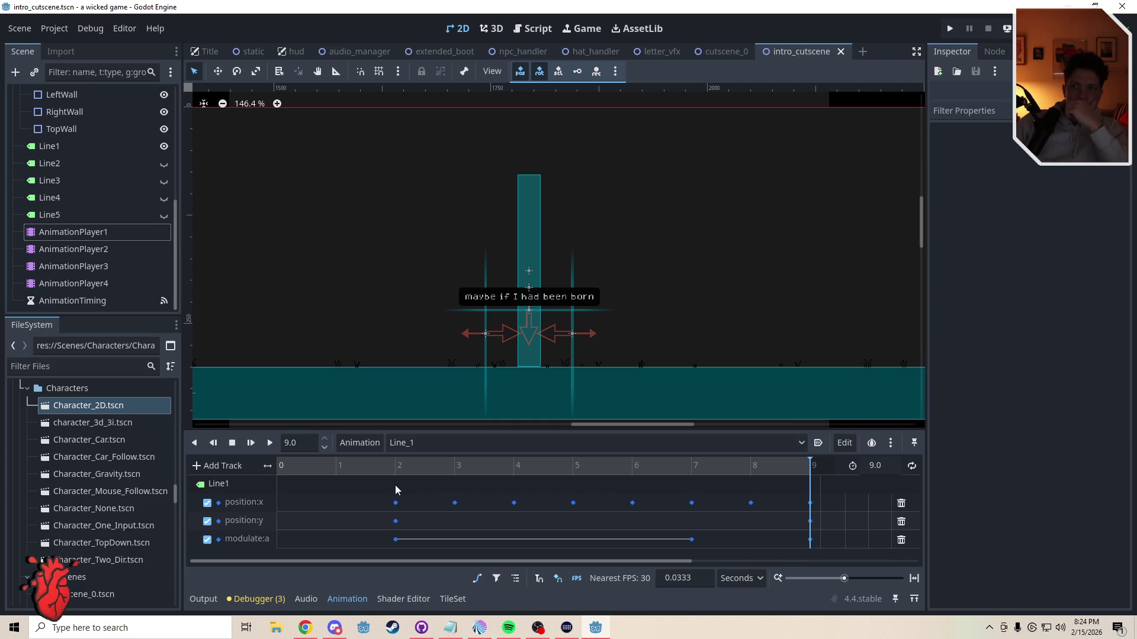
left_click(416, 446)
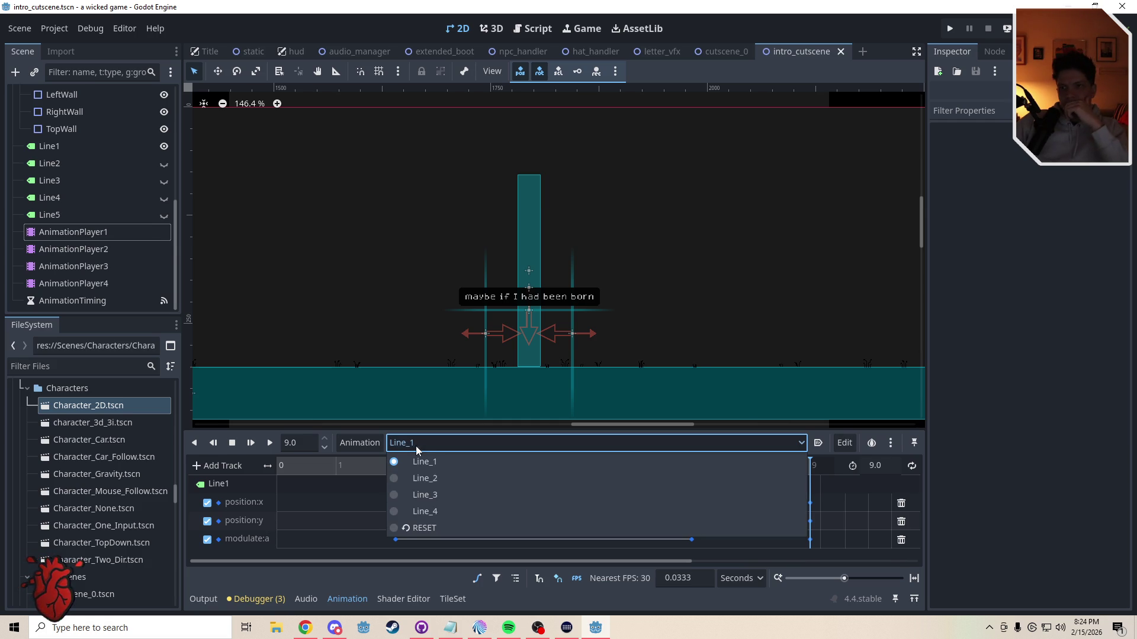
Step: In Line_2, shift the position:y and modulate:a keys to end at 7 s and add position:x keys at 6 s and 7 s
left_click(424, 478)
left_click_drag(585, 552, 451, 514)
left_click_drag(635, 471, 705, 472)
left_click_drag(573, 521, 648, 521)
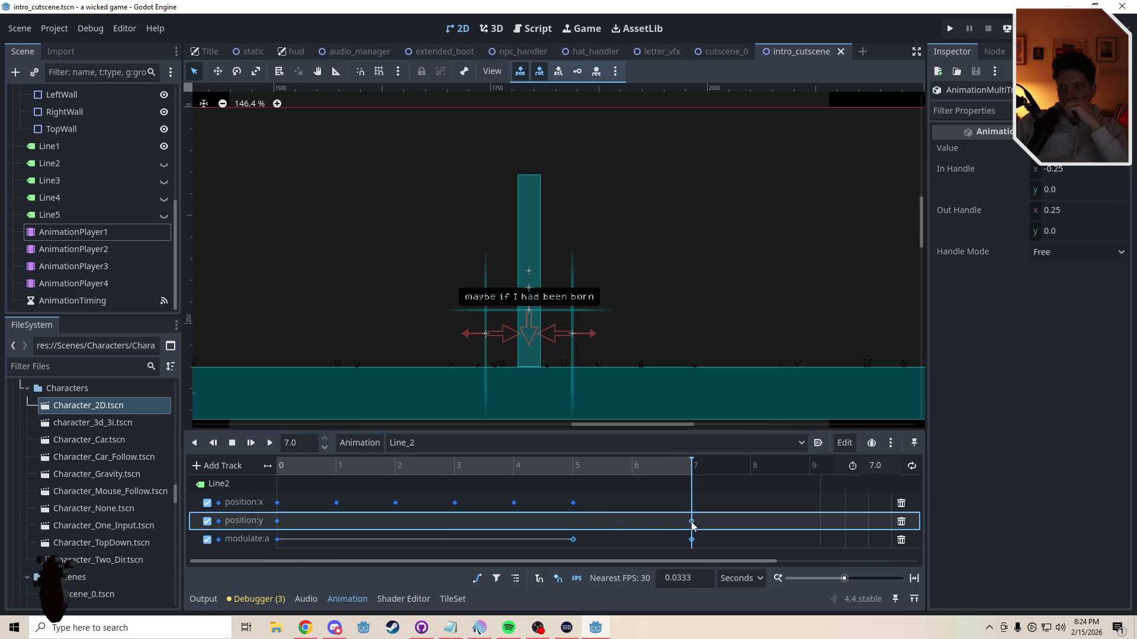
left_click(514, 503)
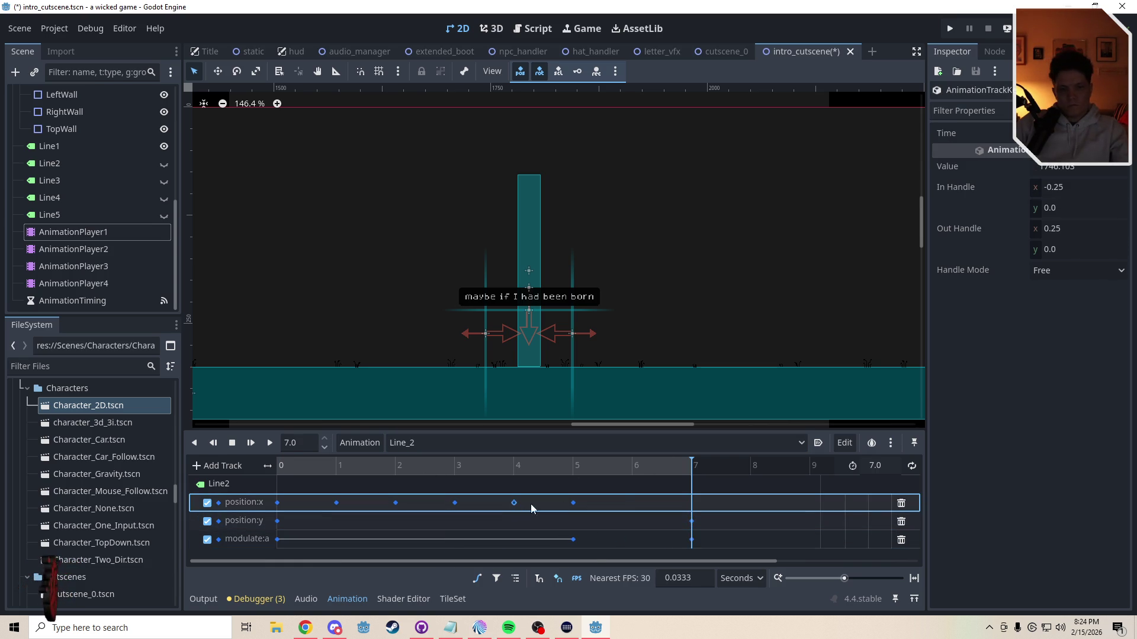
left_click(634, 471)
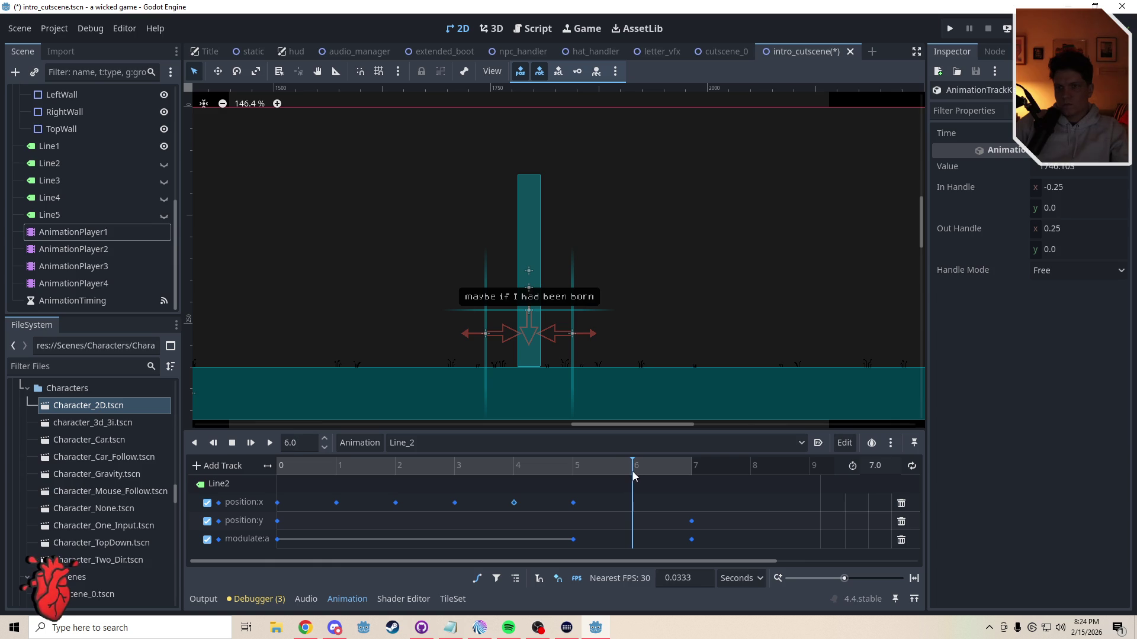
key("ctrl+d")
left_click(575, 502)
left_click(695, 466)
key("ctrl+d")
left_click(701, 503)
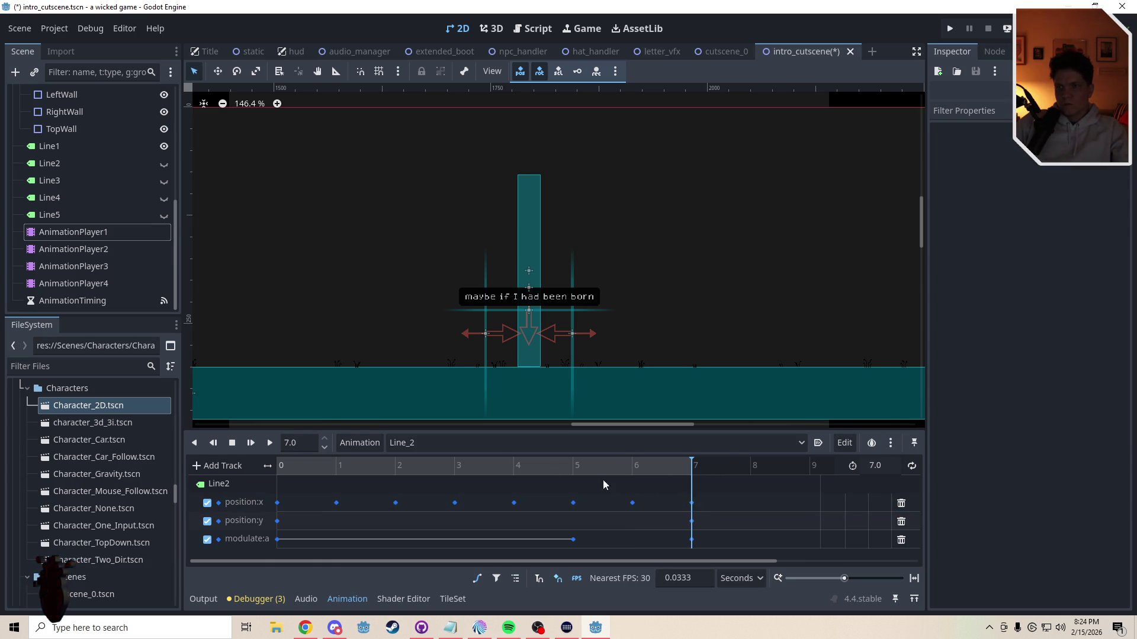
Step: In Line_3, move the position:y and modulate:a keys to end at 7 s and add position:x keys at 6 s and 7 s
left_click(450, 442)
left_click(424, 491)
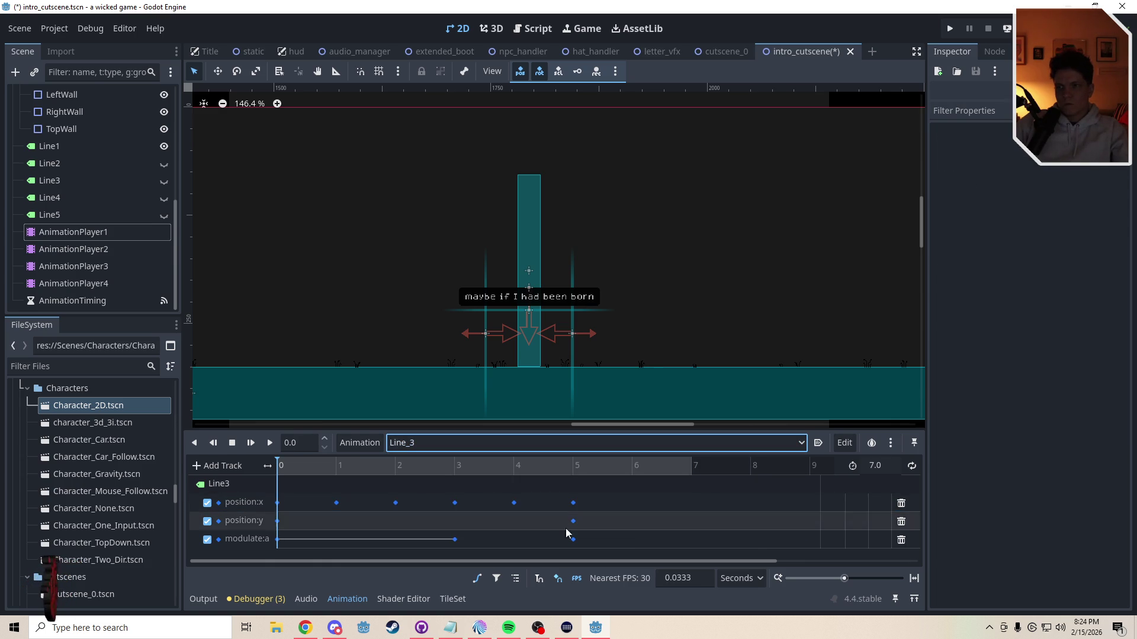
left_click(738, 467)
left_click_drag(587, 550, 448, 514)
left_click_drag(572, 522, 638, 526)
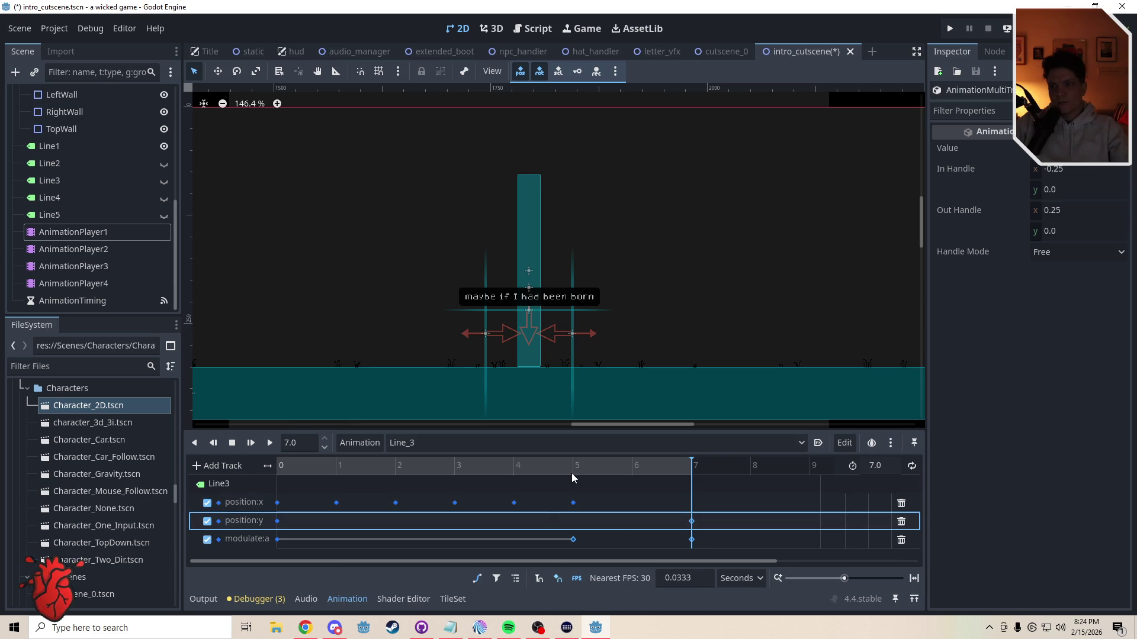
left_click(513, 503)
left_click_drag(654, 468, 632, 468)
key("ctrl+d")
left_click(573, 503)
left_click(709, 467)
Step: In Line_4, move the closing keys to 7 s, extend position:x keys to 7 s, and save the scene
left_click(421, 444)
left_click(420, 510)
left_click(642, 470)
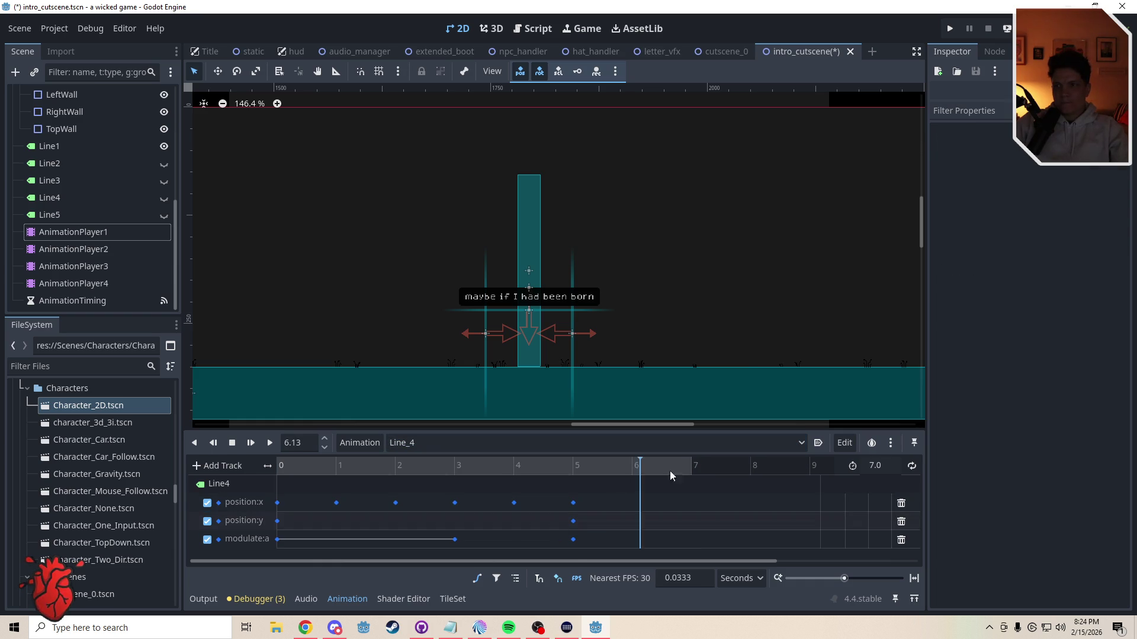
left_click_drag(584, 552, 439, 518)
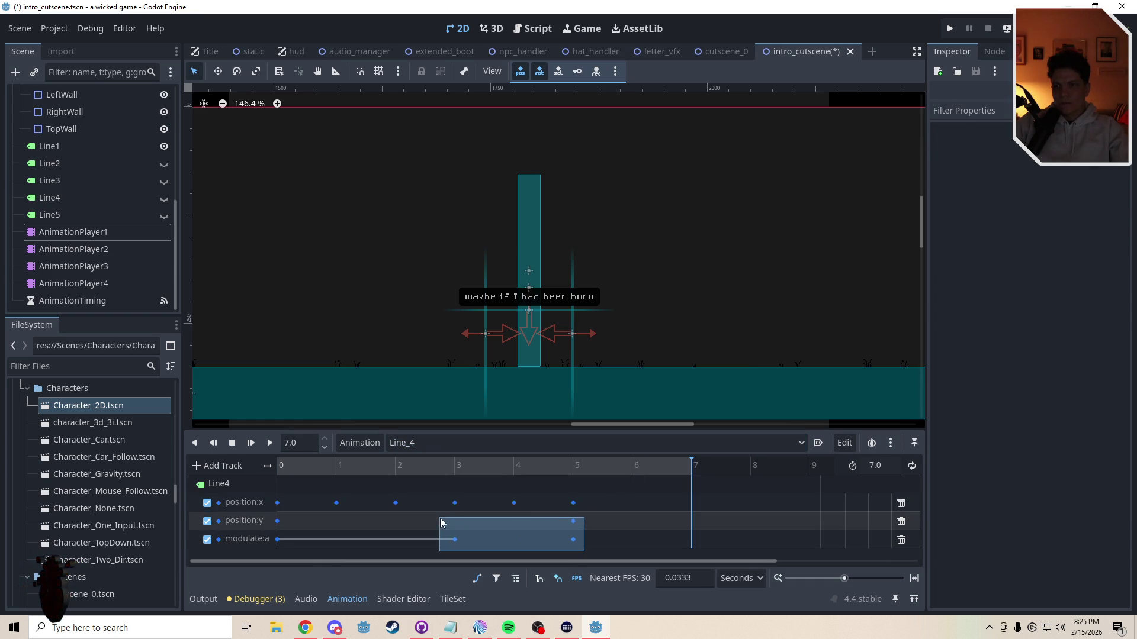
left_click_drag(569, 525, 605, 527)
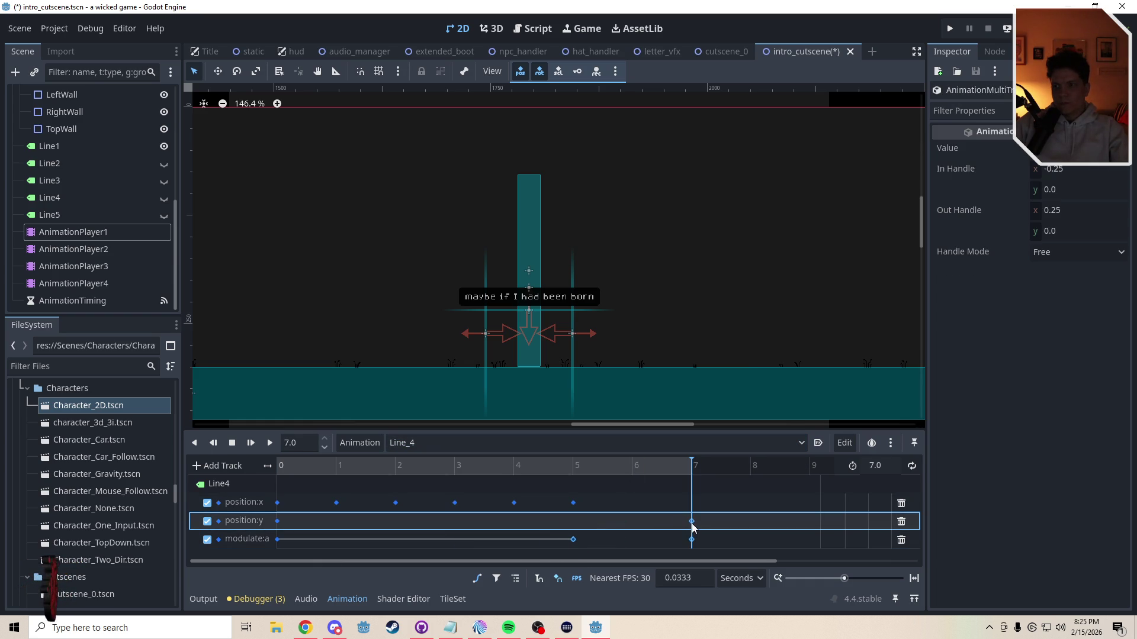
left_click(514, 504)
left_click_drag(629, 467, 633, 477)
key("ctrl+d")
left_click(573, 502)
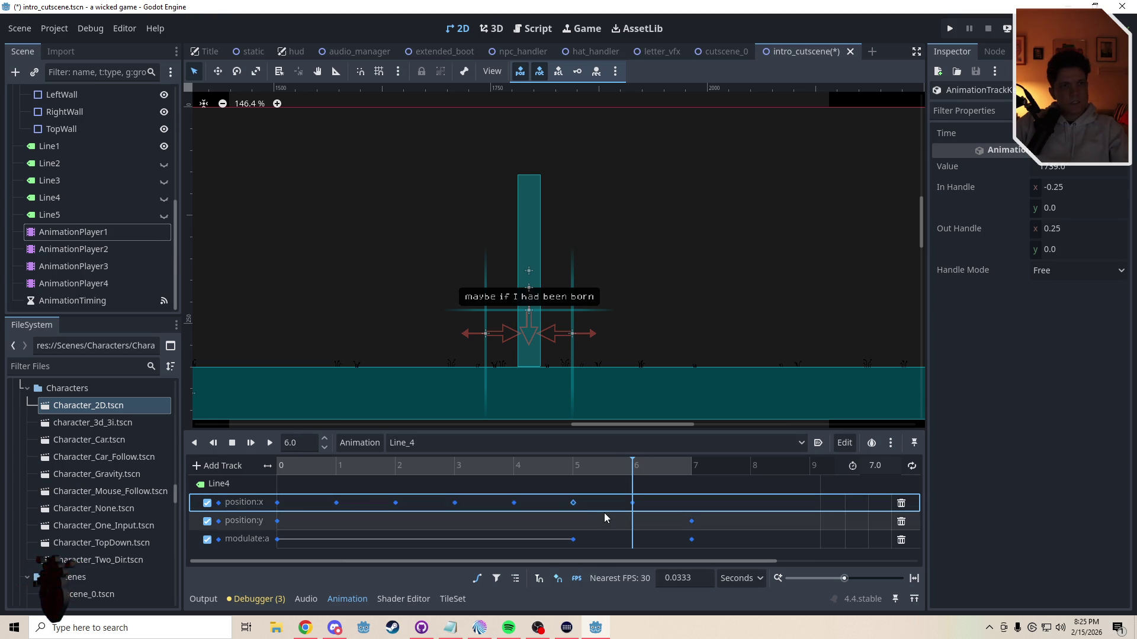
left_click_drag(675, 469, 740, 468)
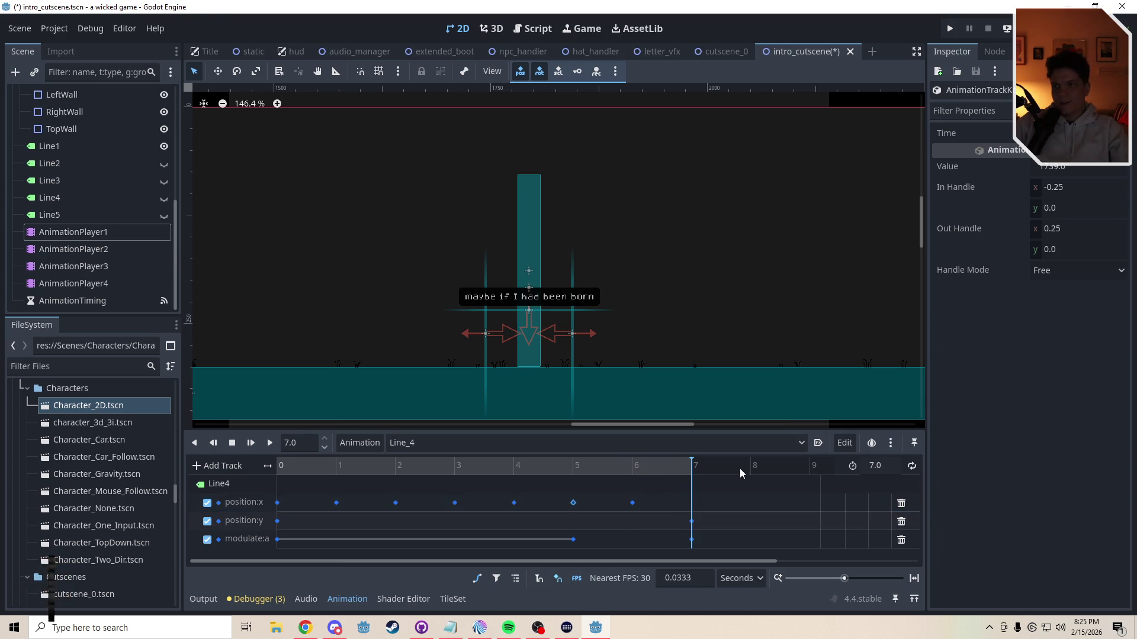
left_click(662, 484)
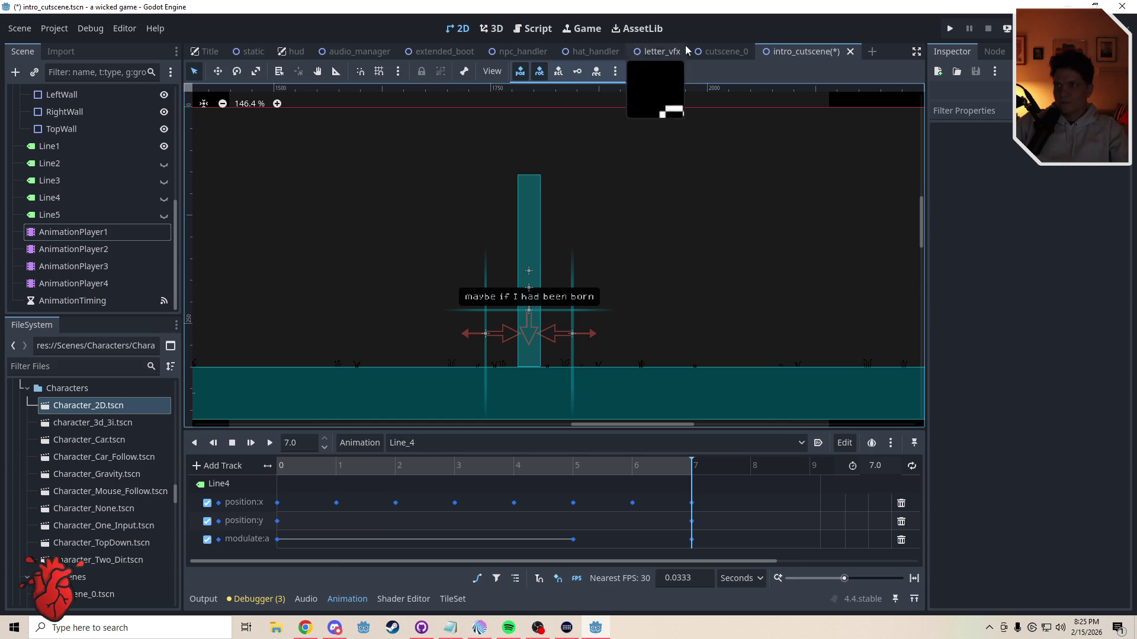
key("ctrl+s")
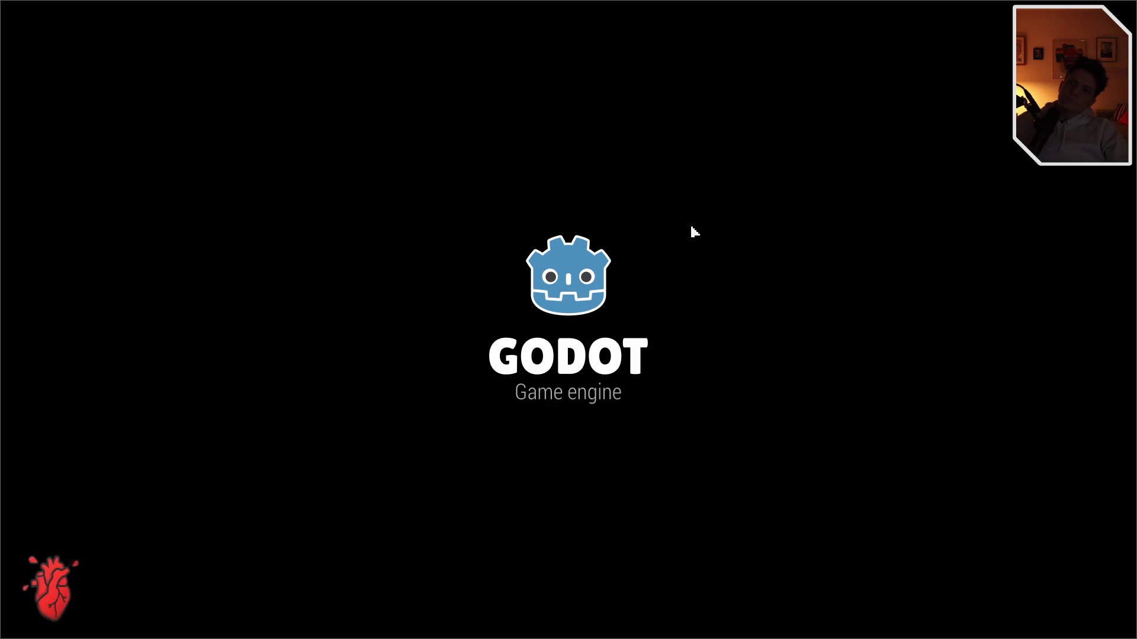
Step: Walk the player right into the teal pillar, watch the four captions fade in turn, then stop the game
key("Right")
key("Right")
key("Right")
key("Right")
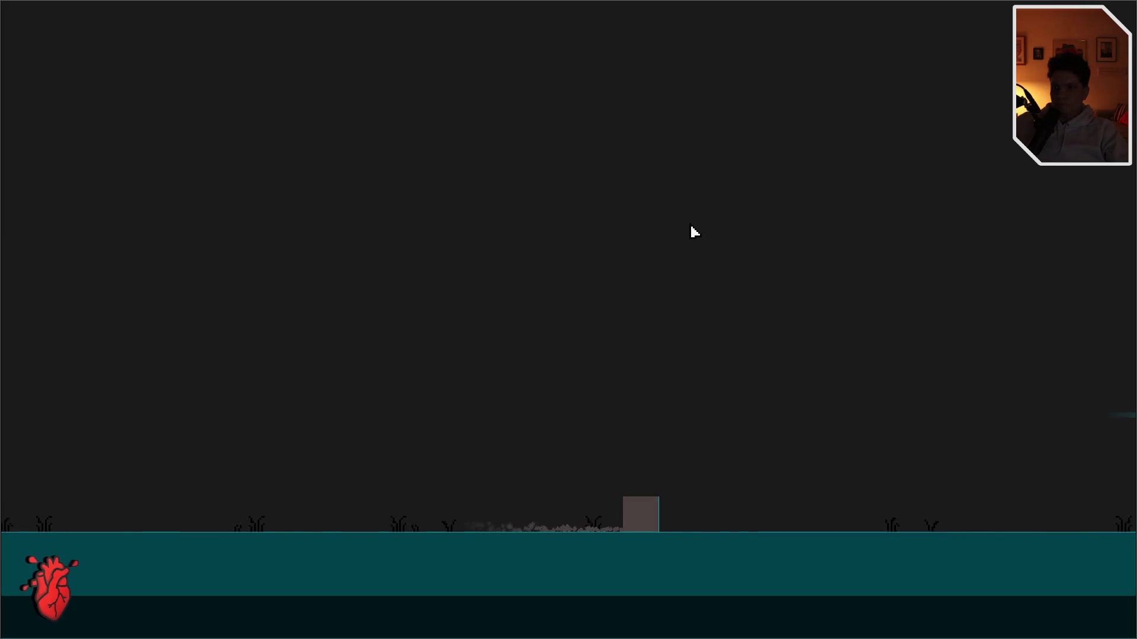
key("Right")
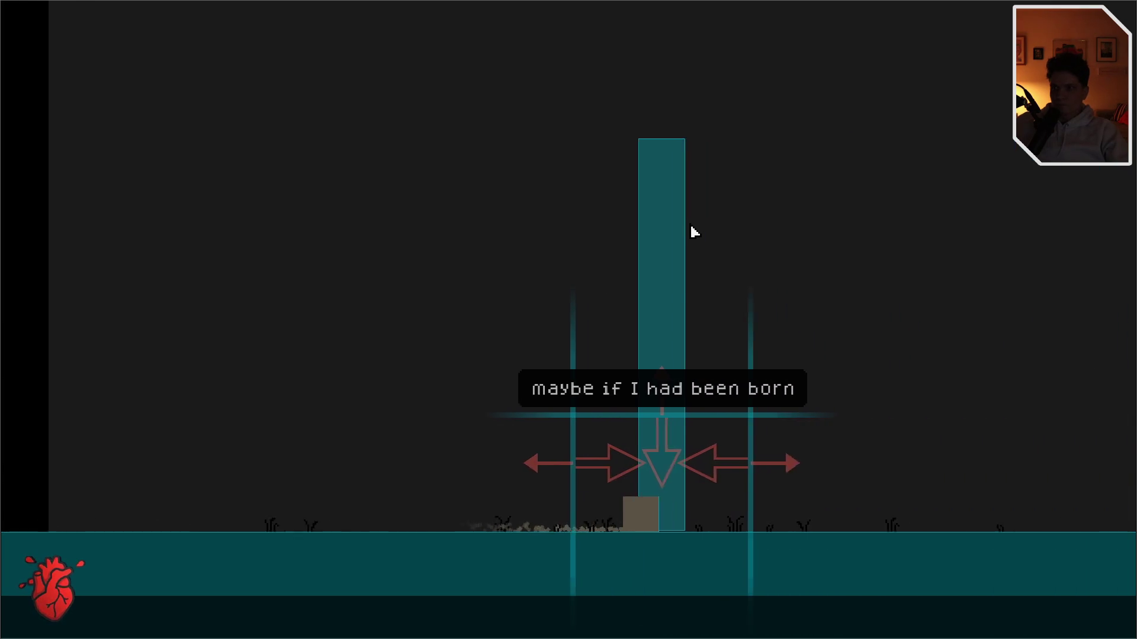
key("Right")
key("Right")
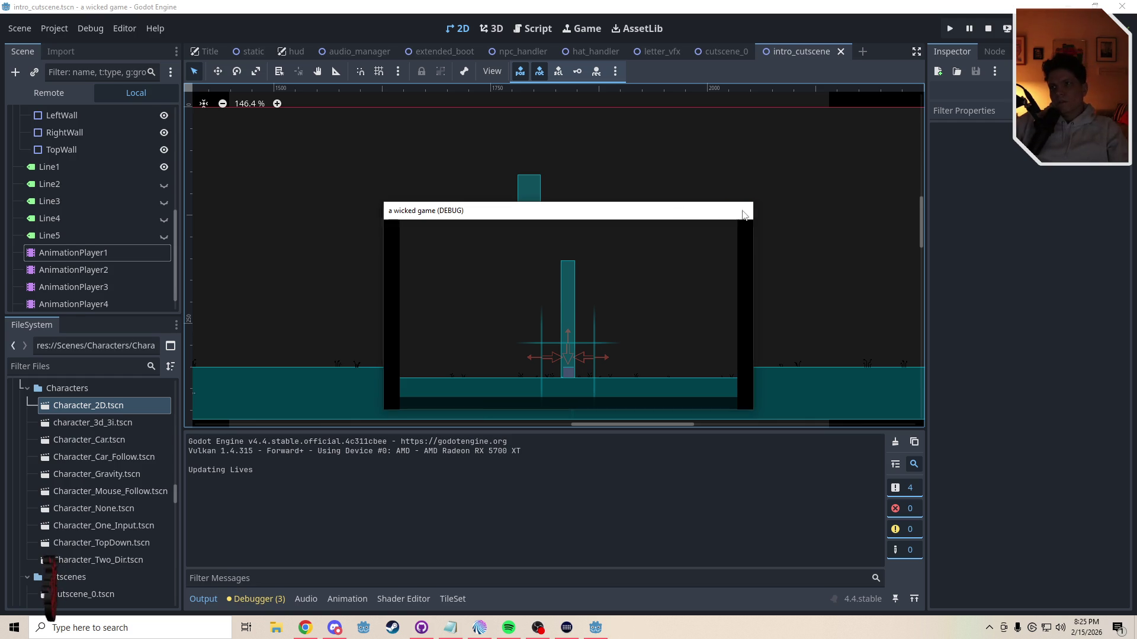
left_click(751, 209)
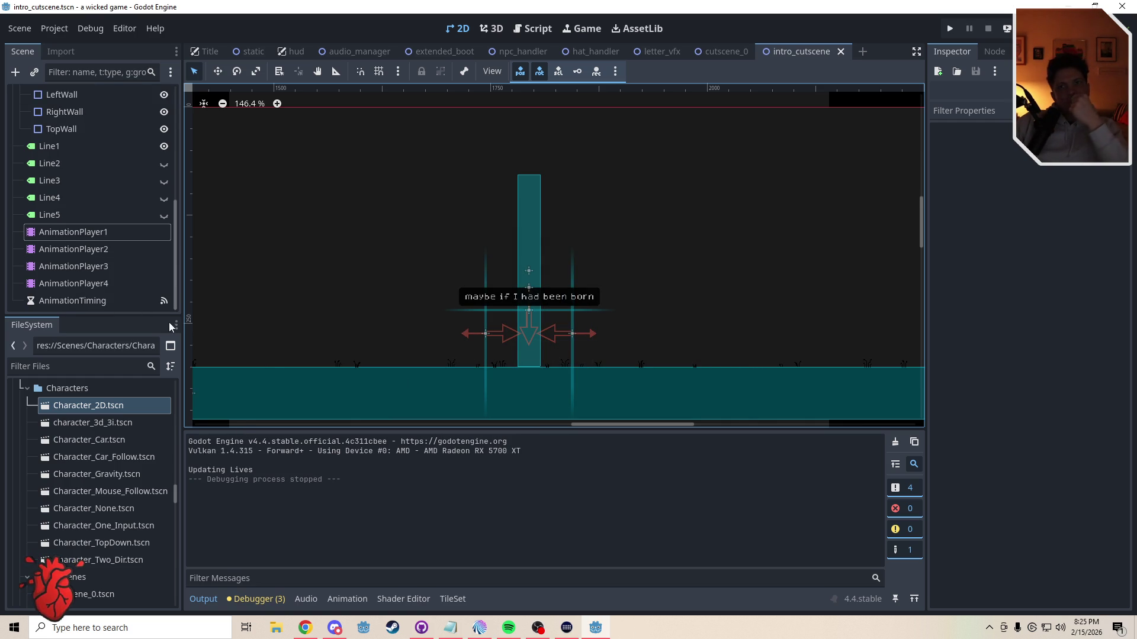
left_click(95, 234)
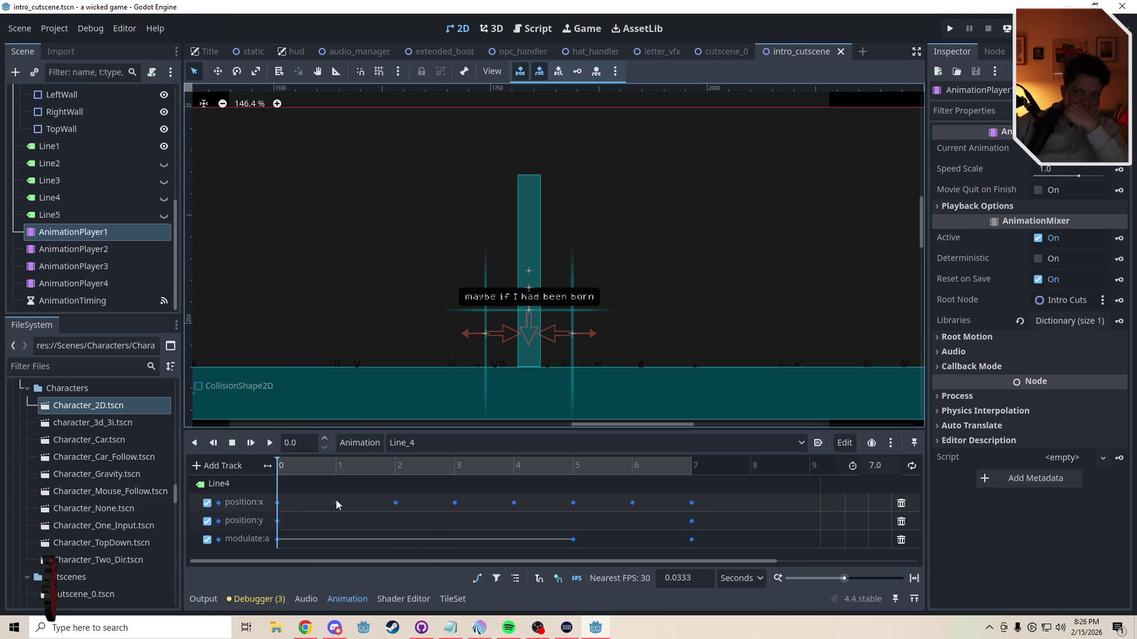
mouse_move(336, 505)
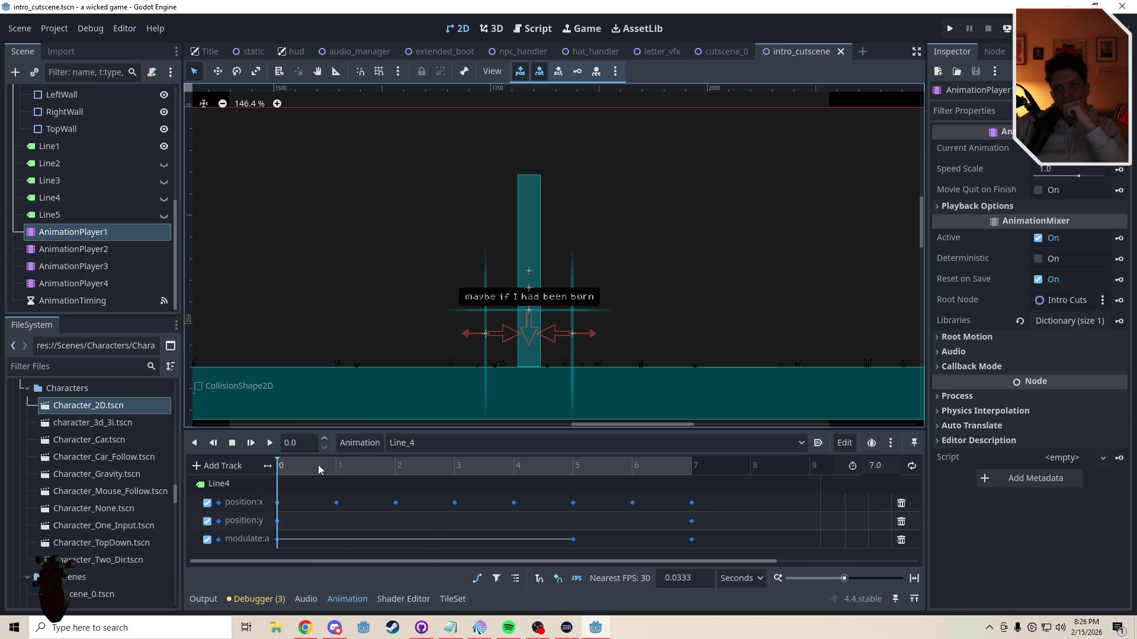
left_click(164, 164)
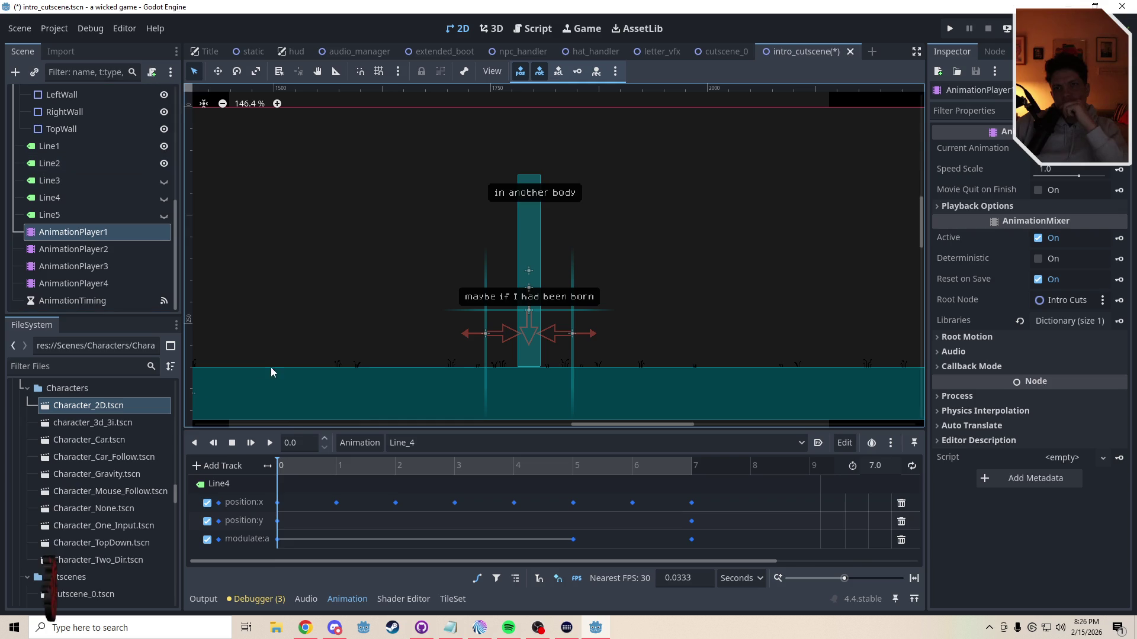
left_click(419, 444)
left_click(414, 462)
left_click(416, 448)
left_click(421, 529)
left_click(126, 251)
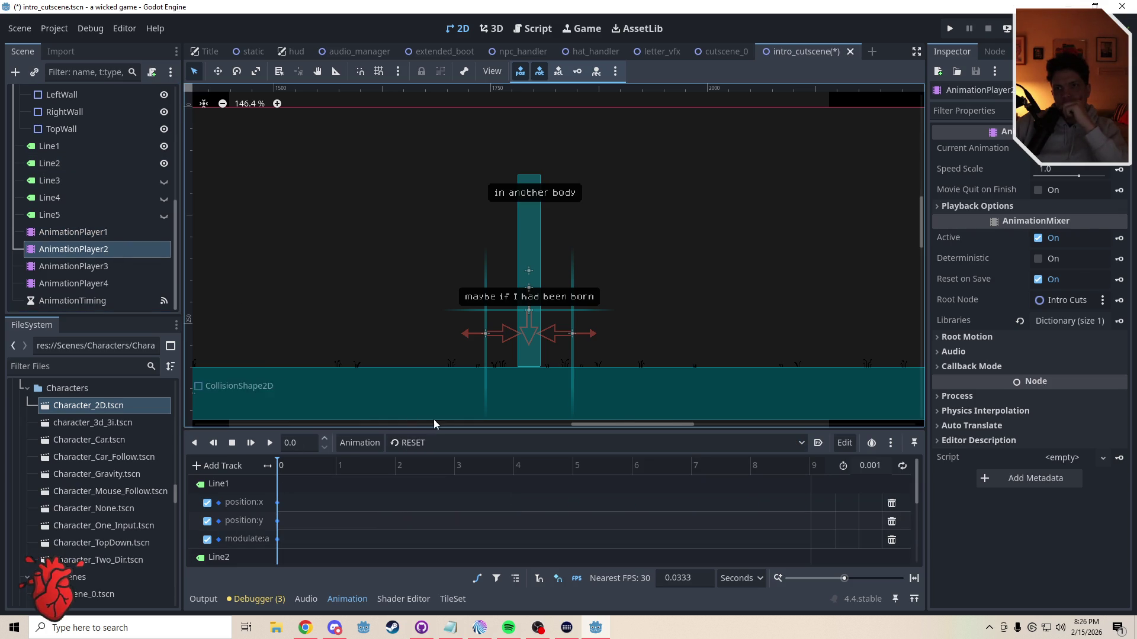
left_click(423, 444)
left_click(426, 528)
left_click(94, 265)
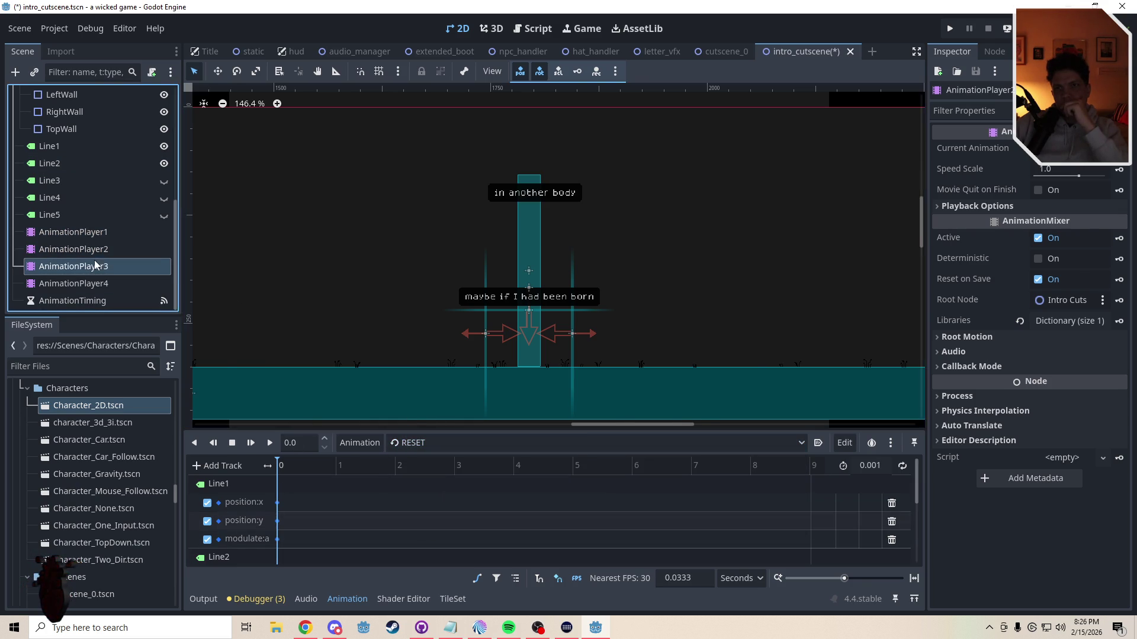
left_click(436, 448)
left_click(434, 478)
left_click(432, 448)
left_click(433, 527)
left_click(113, 284)
left_click(164, 215)
left_click(164, 197)
left_click(164, 181)
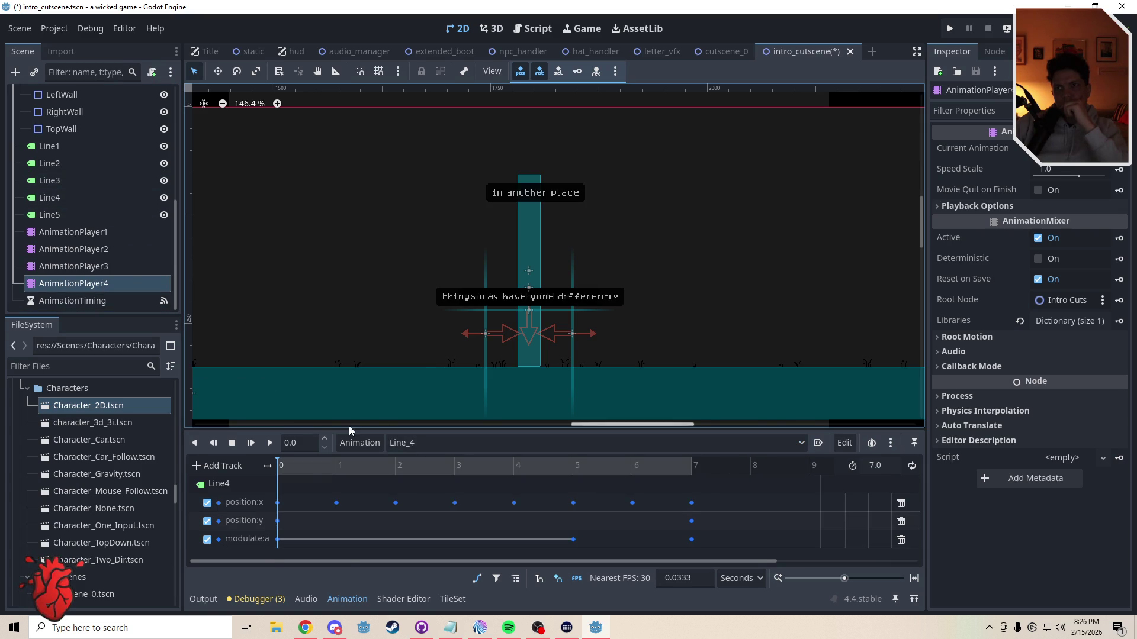
left_click(82, 249)
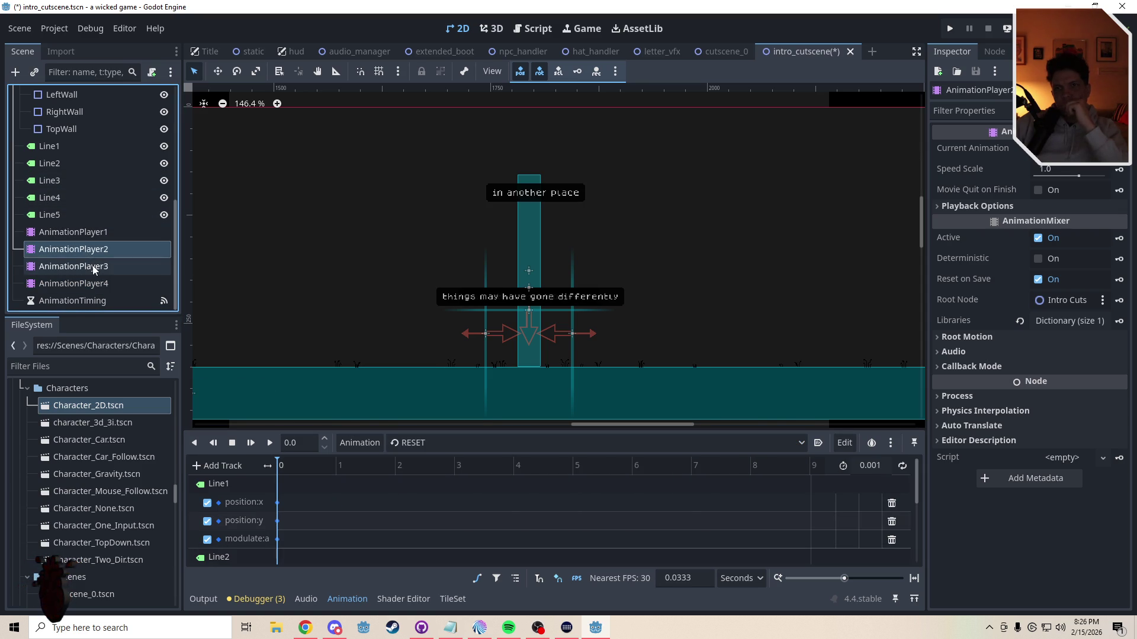
left_click(94, 268)
left_click(427, 443)
left_click(421, 474)
left_click(428, 446)
left_click(428, 521)
left_click(74, 284)
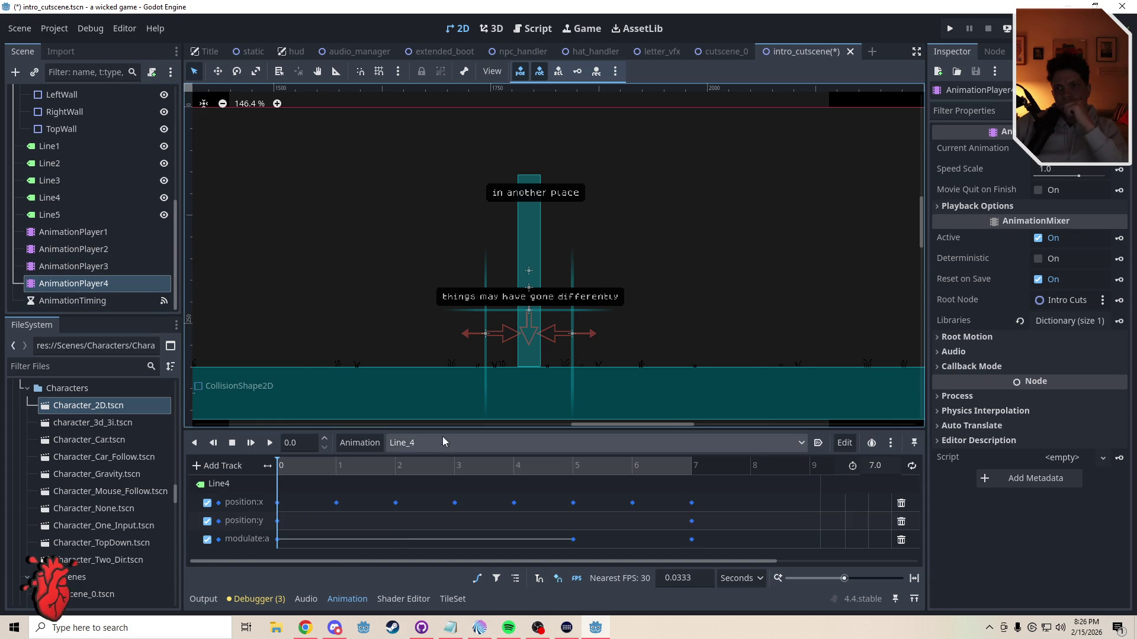
left_click(442, 441)
left_click(441, 460)
left_click(441, 443)
left_click(446, 529)
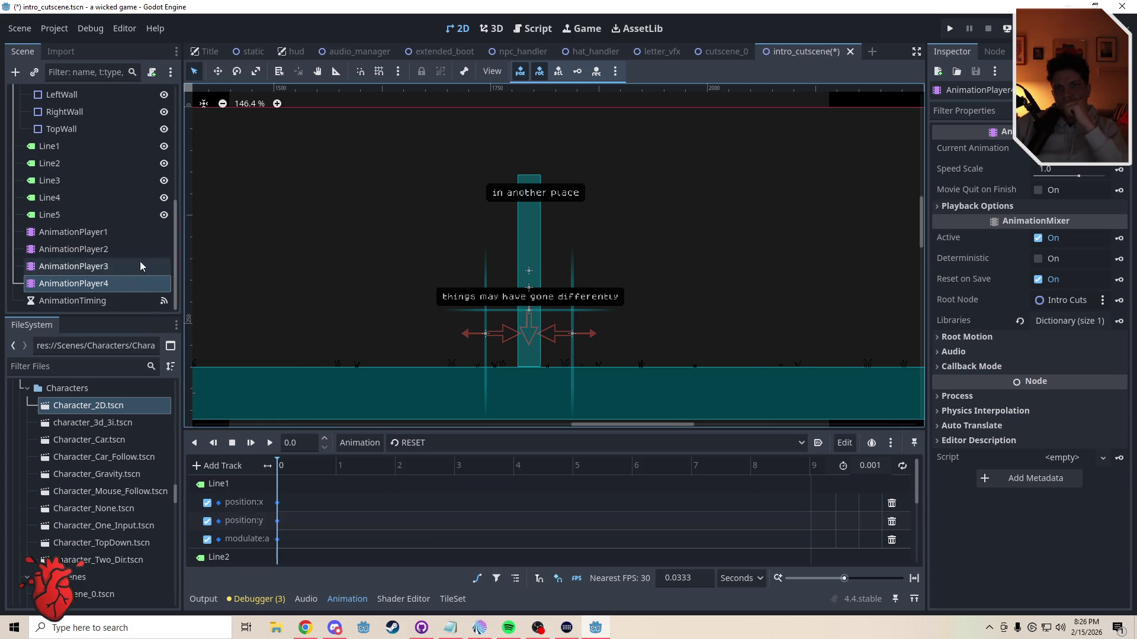
left_click(146, 266)
left_click(463, 444)
left_click(440, 465)
left_click(441, 443)
left_click(438, 507)
left_click(451, 444)
left_click(441, 528)
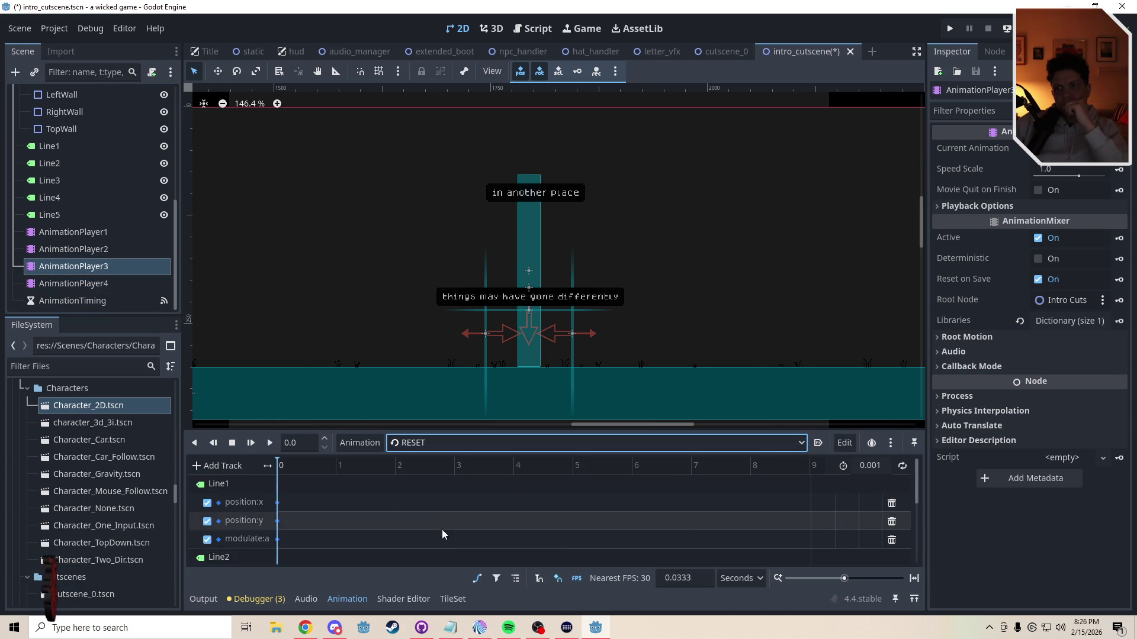
left_click(98, 247)
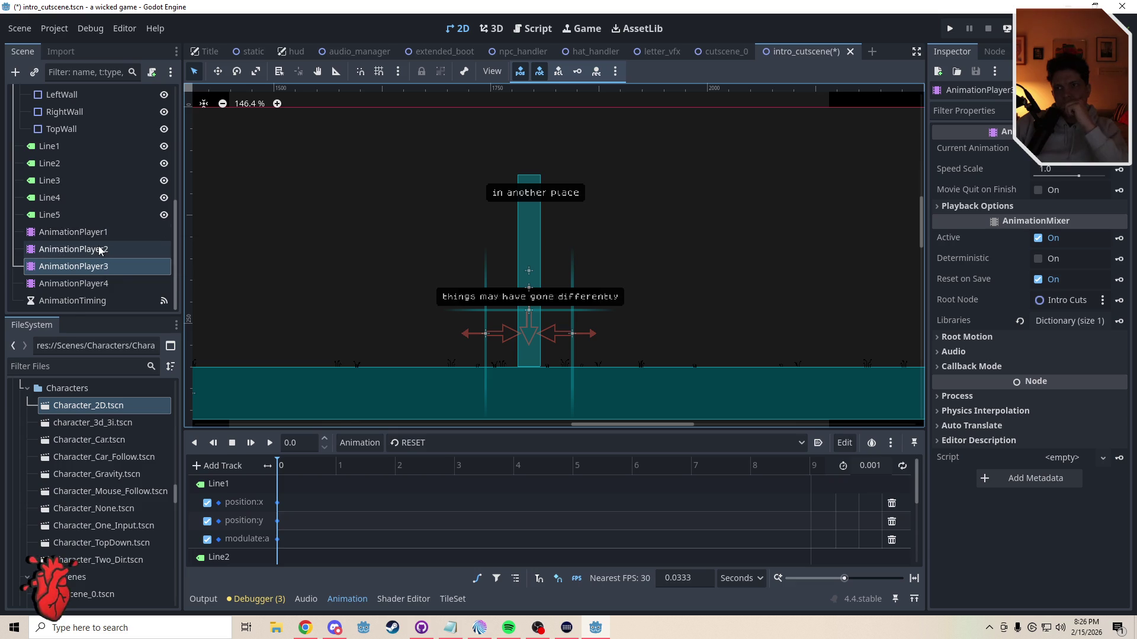
left_click(418, 443)
left_click(426, 462)
left_click(435, 442)
left_click(435, 471)
left_click(436, 443)
left_click(438, 478)
left_click(435, 443)
left_click(442, 530)
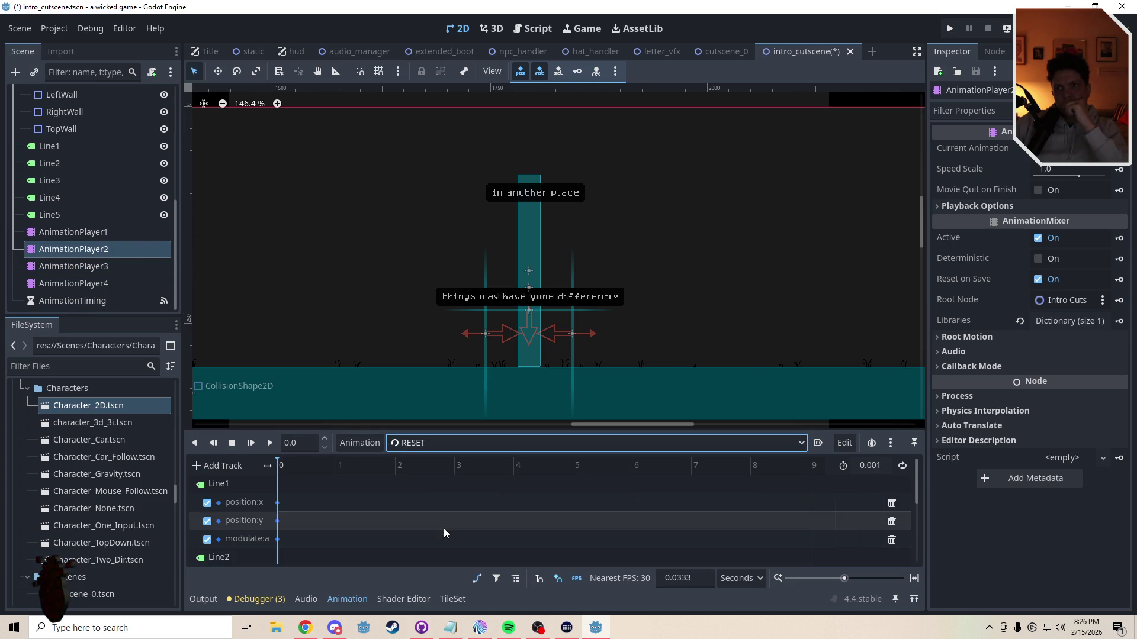
left_click(435, 446)
left_click(420, 511)
left_click(423, 443)
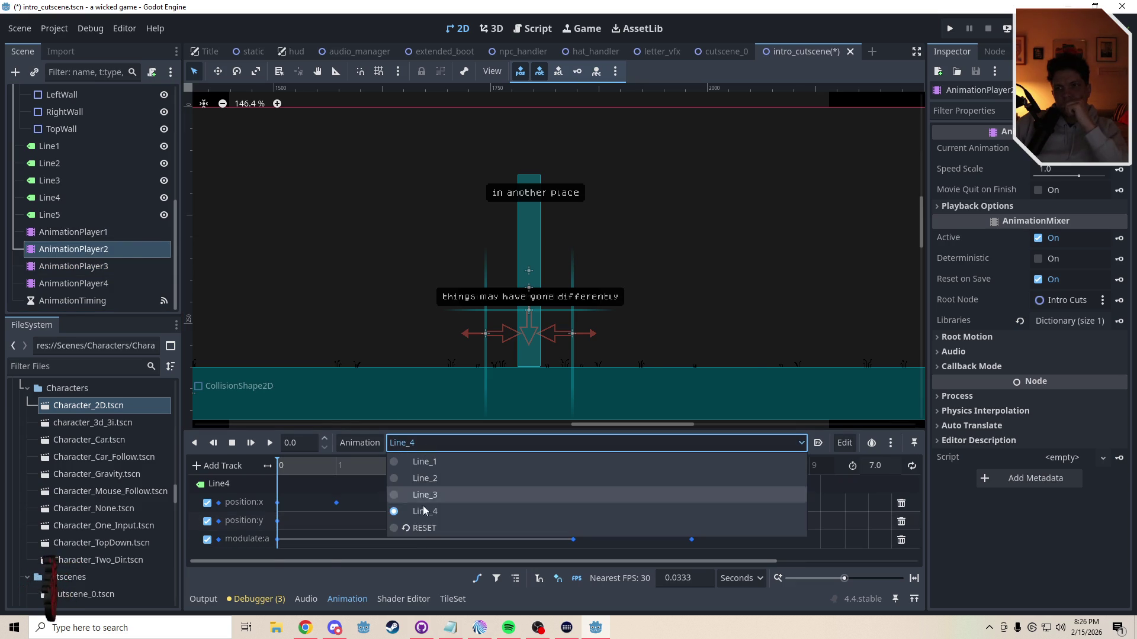
left_click(421, 527)
left_click(542, 199)
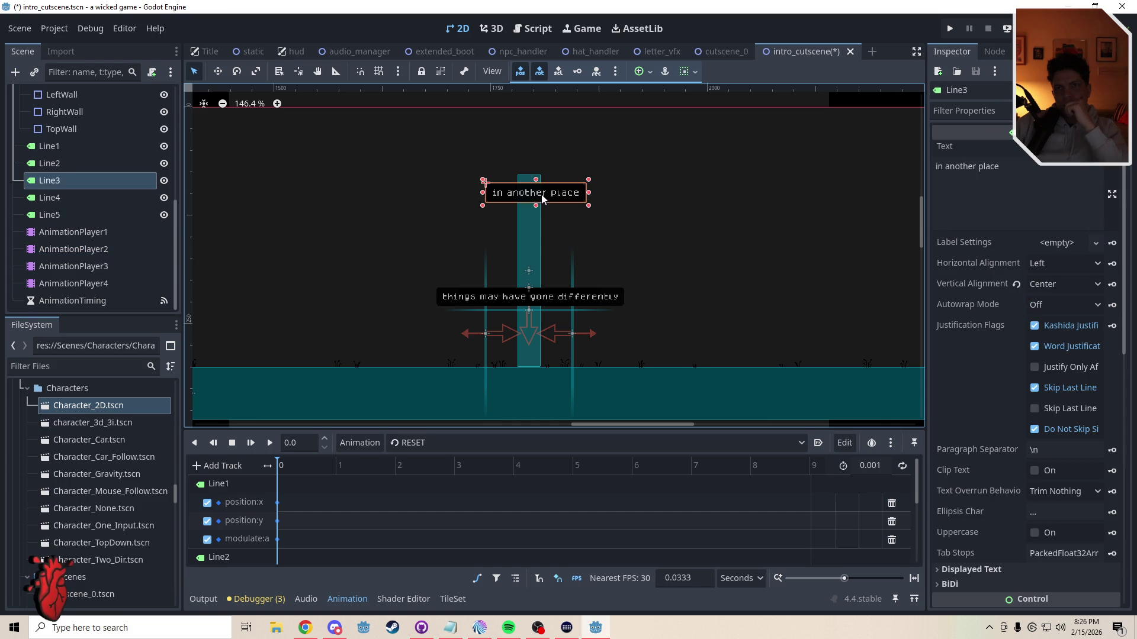
left_click(145, 271)
left_click(446, 443)
left_click(435, 496)
left_click(427, 442)
left_click(423, 527)
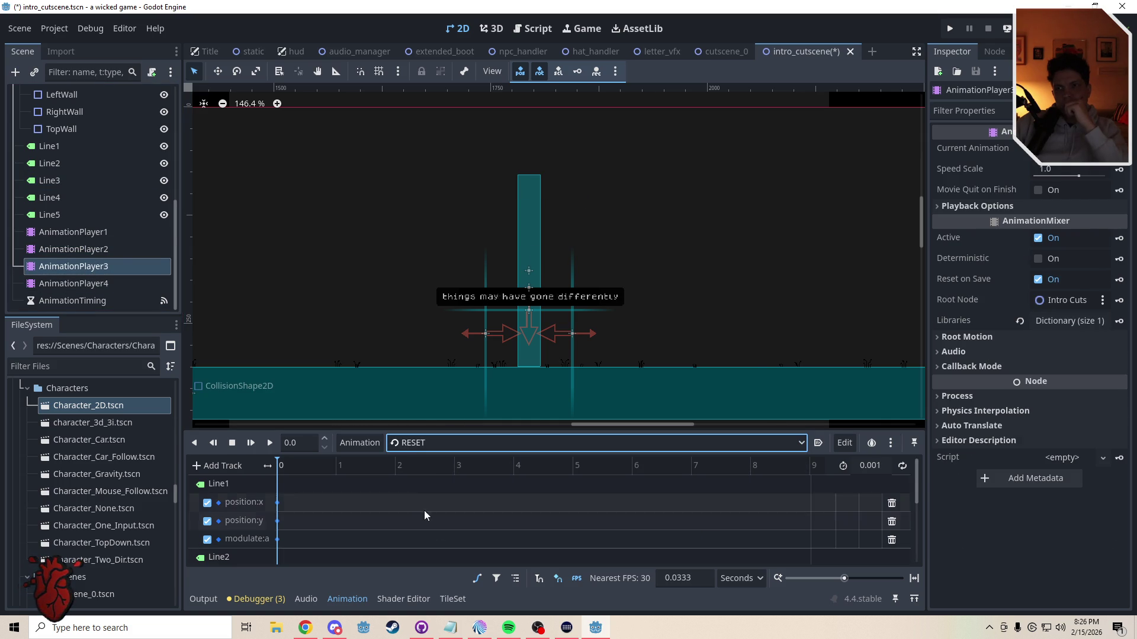
left_click(95, 232)
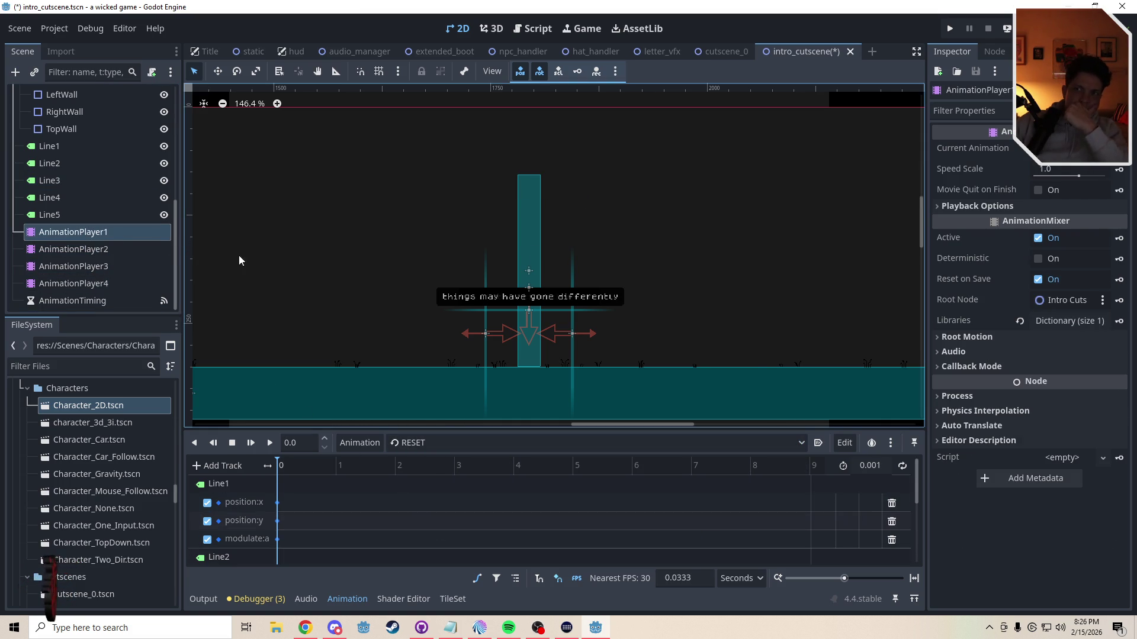
left_click(467, 447)
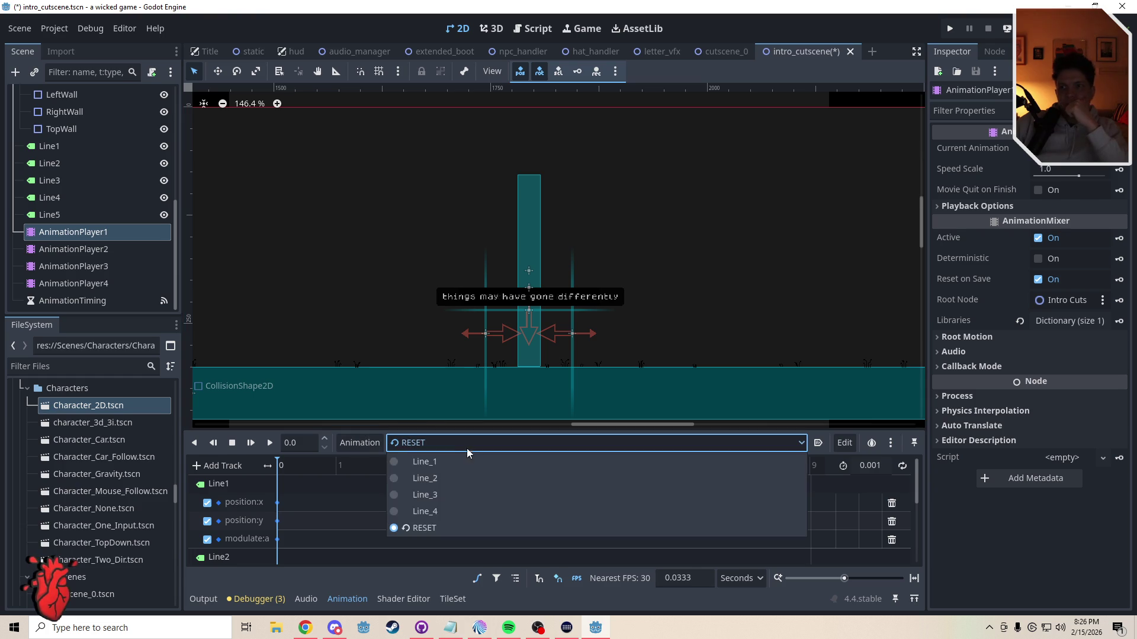
Step: Scrub through Line_1 and check AnimationTiming's 3.4-second wait time
left_click(429, 462)
left_click_drag(281, 469, 480, 486)
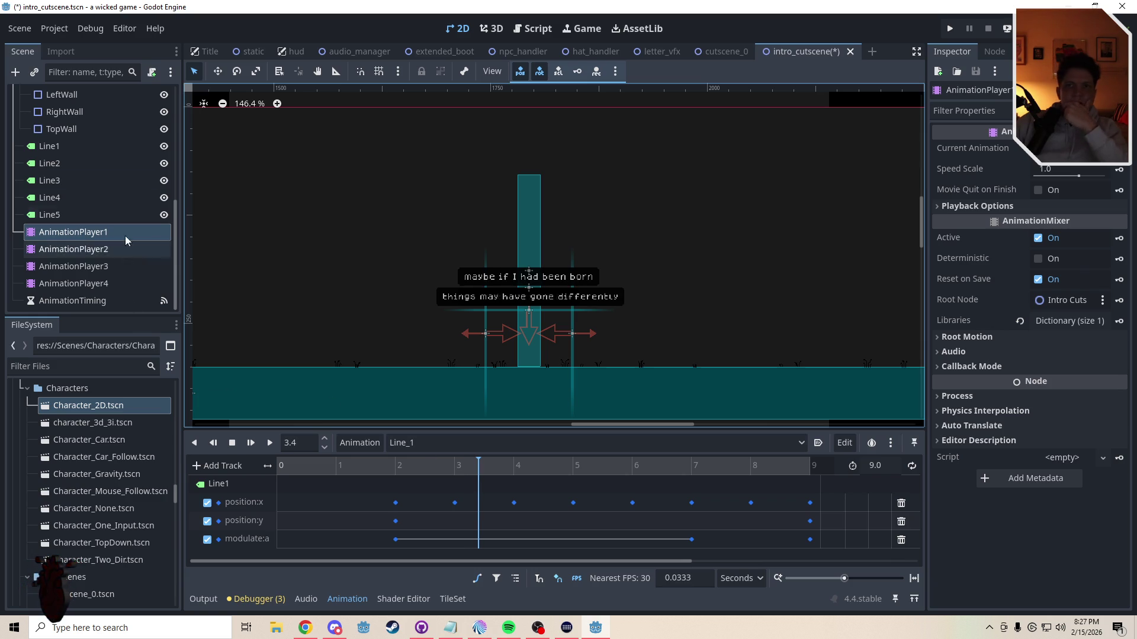
left_click(95, 301)
left_click(1066, 169)
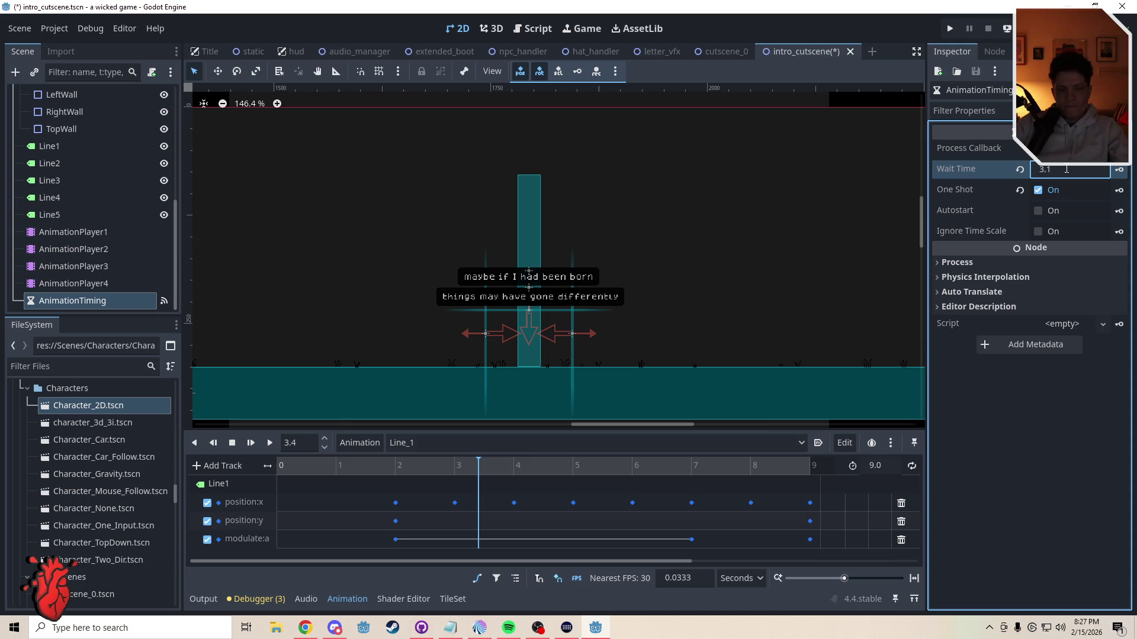
Step: Load Line_2 on AnimationPlayer2 and move the playhead near its start to show the caption
left_click(84, 249)
left_click(420, 444)
left_click(421, 477)
left_click(290, 466)
Step: Change the first wait_time in the cutscene script from 1.1 to 1.4 and save
left_click_drag(341, 470, 364, 471)
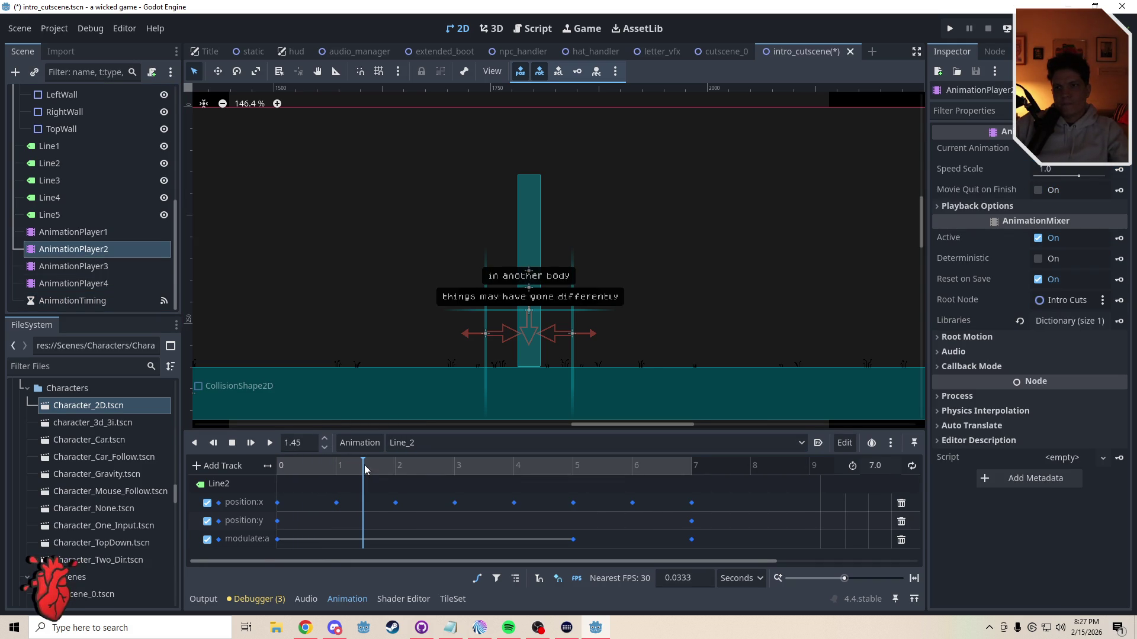
left_click(533, 28)
left_click(561, 292)
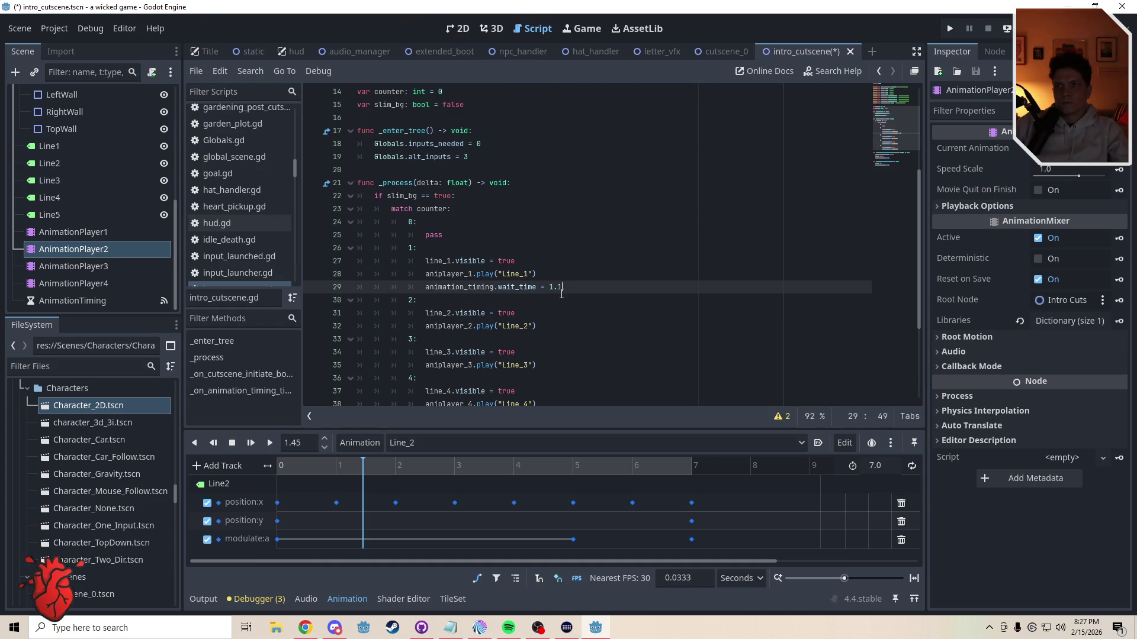
type("4")
left_click(511, 301)
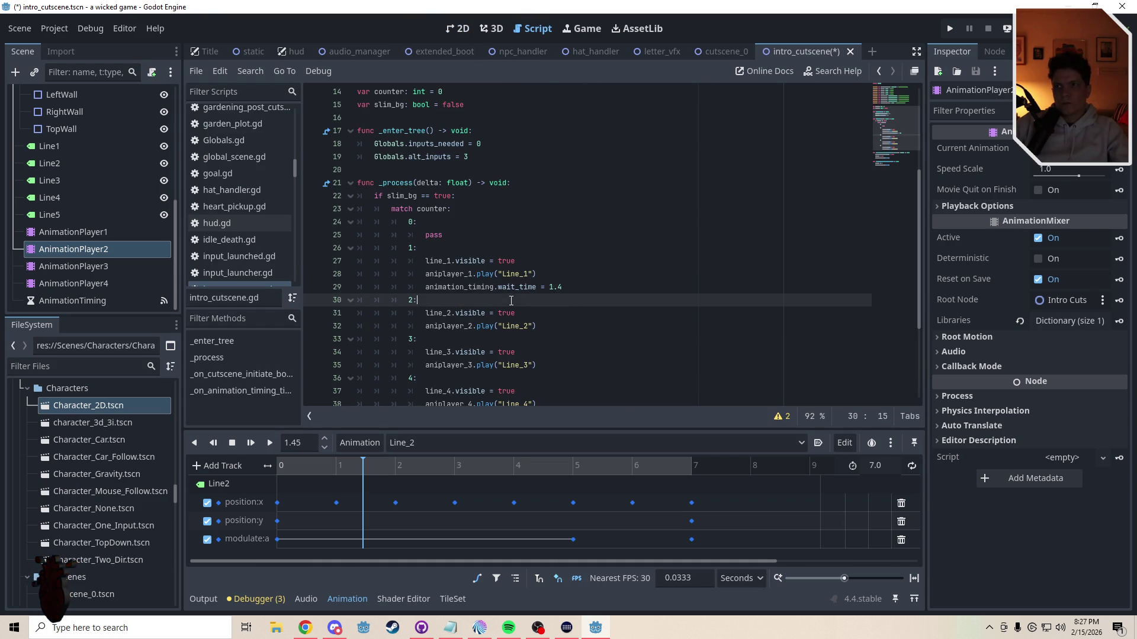
key("ctrl+s")
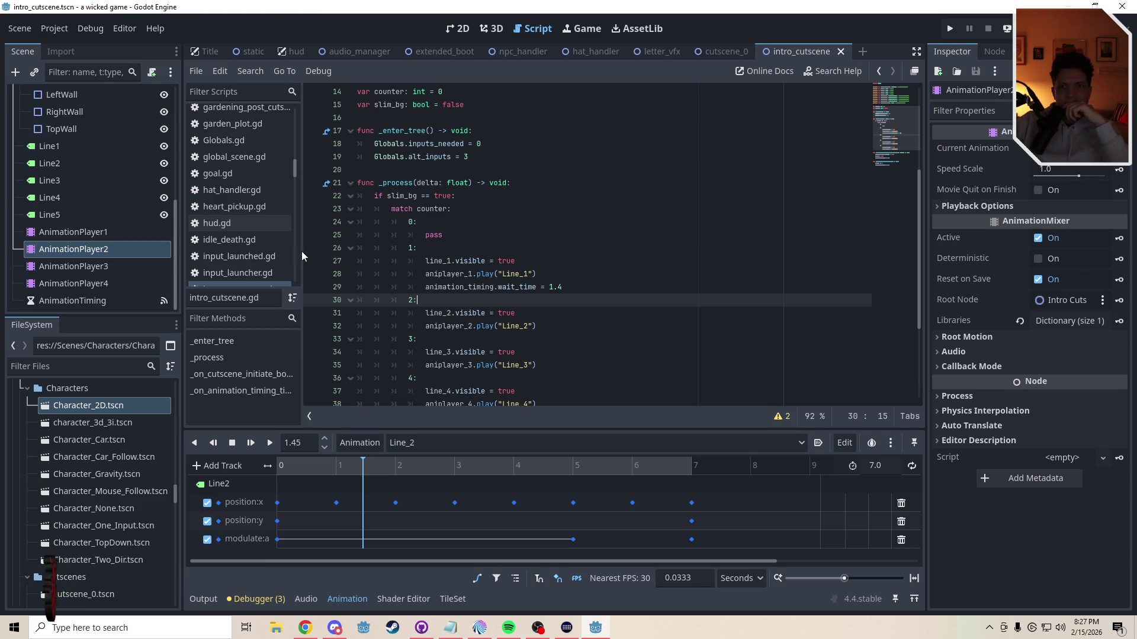
Step: Set the first and second animation players back to their RESET animation
left_click(98, 232)
left_click(448, 30)
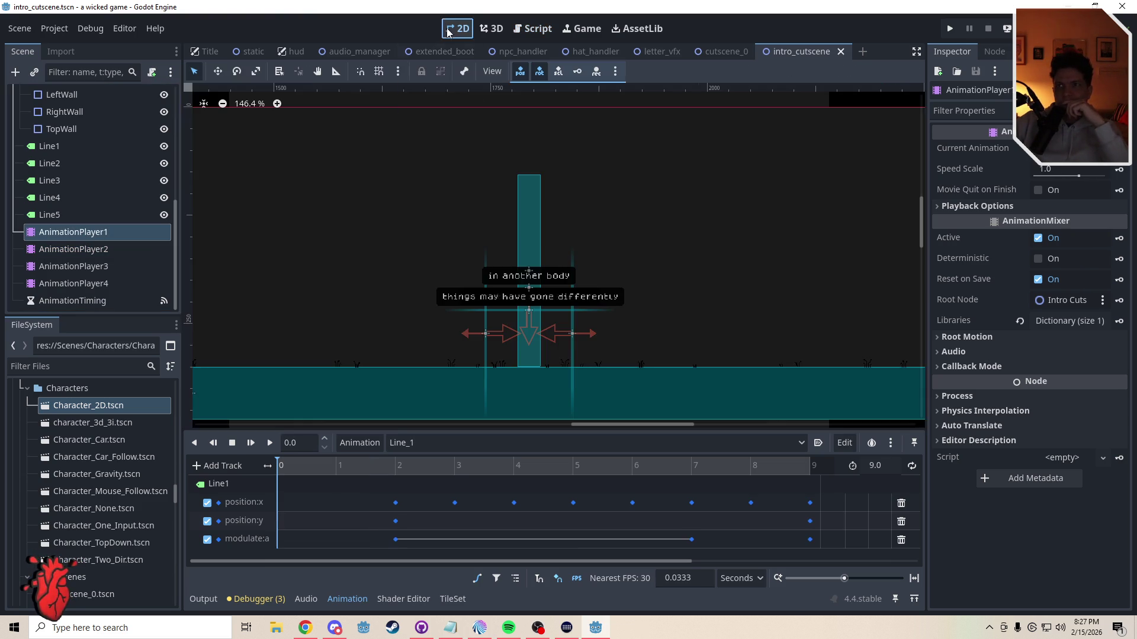
left_click(459, 442)
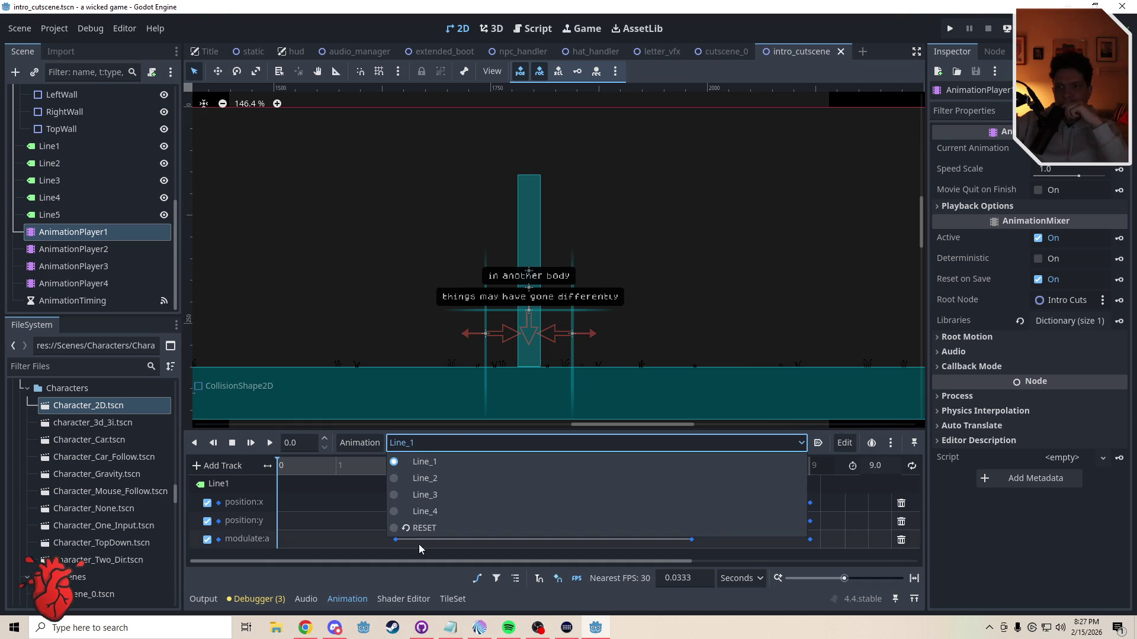
left_click(424, 529)
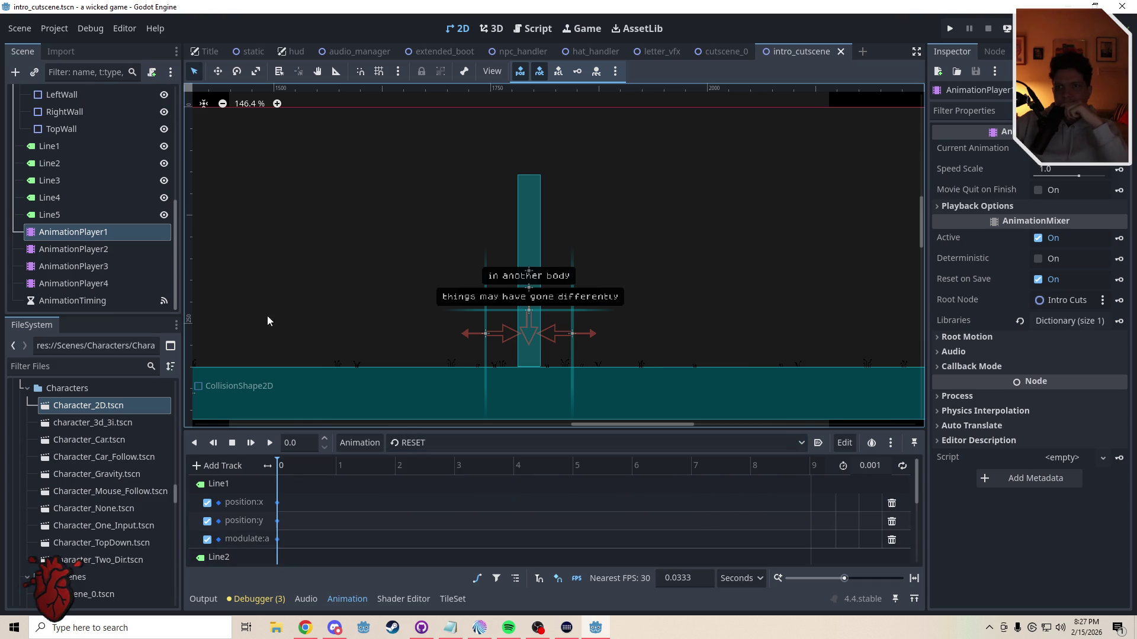
left_click(102, 255)
left_click(421, 443)
left_click(425, 466)
left_click(425, 443)
left_click(429, 525)
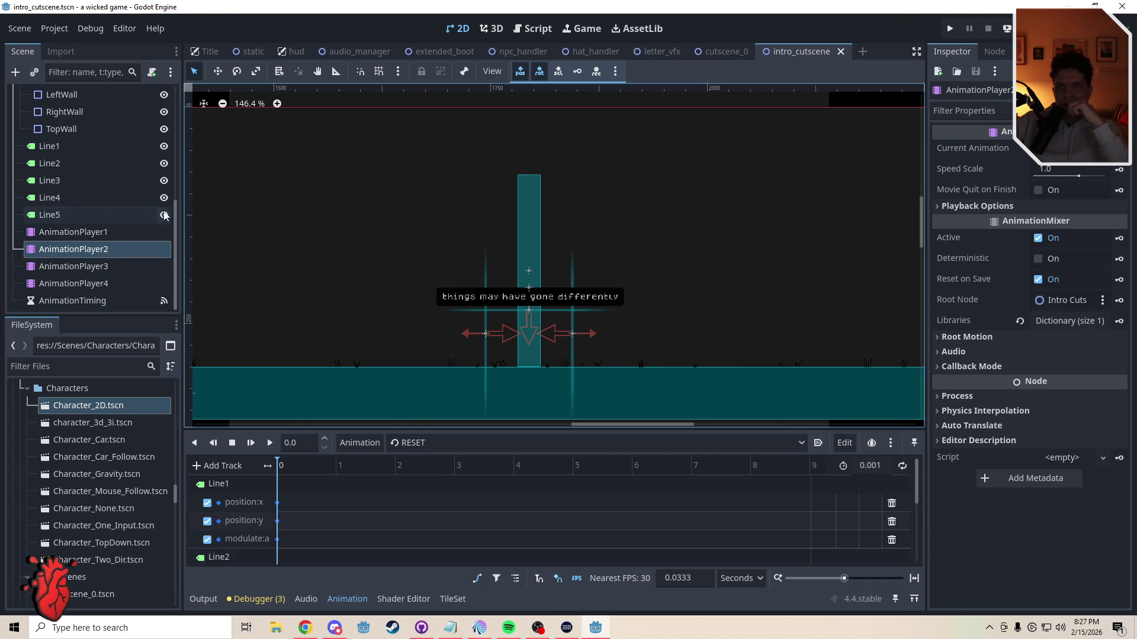
left_click(525, 29)
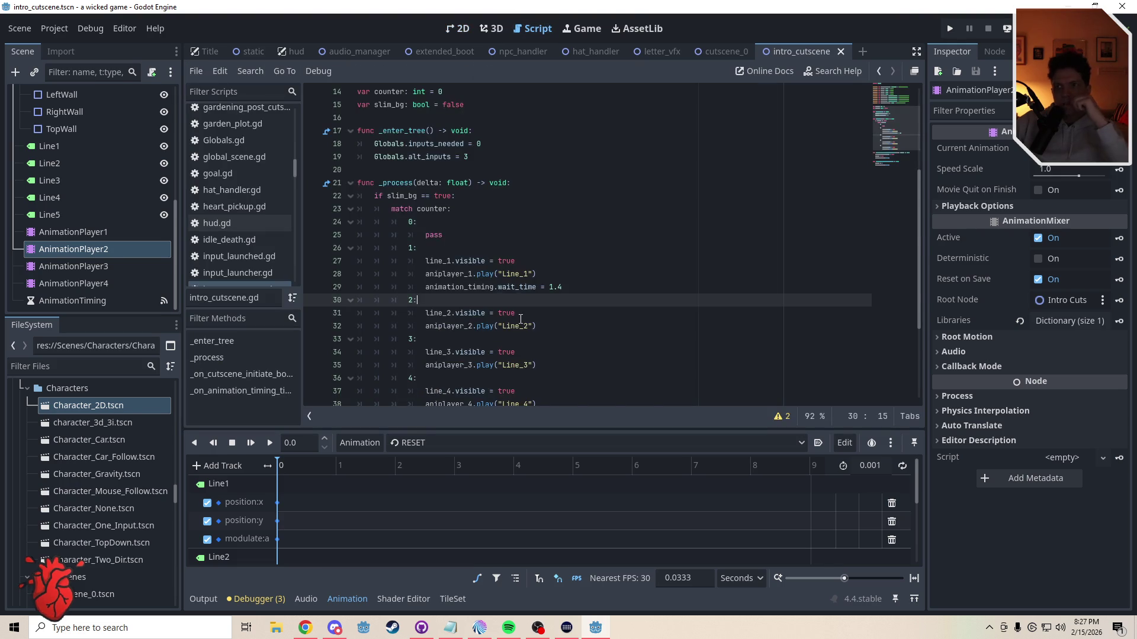
Step: Add a case 5 to the match block setting line_5.visible = true, and save
scroll(517, 315, "down", 4)
left_click(546, 259)
key("Return")
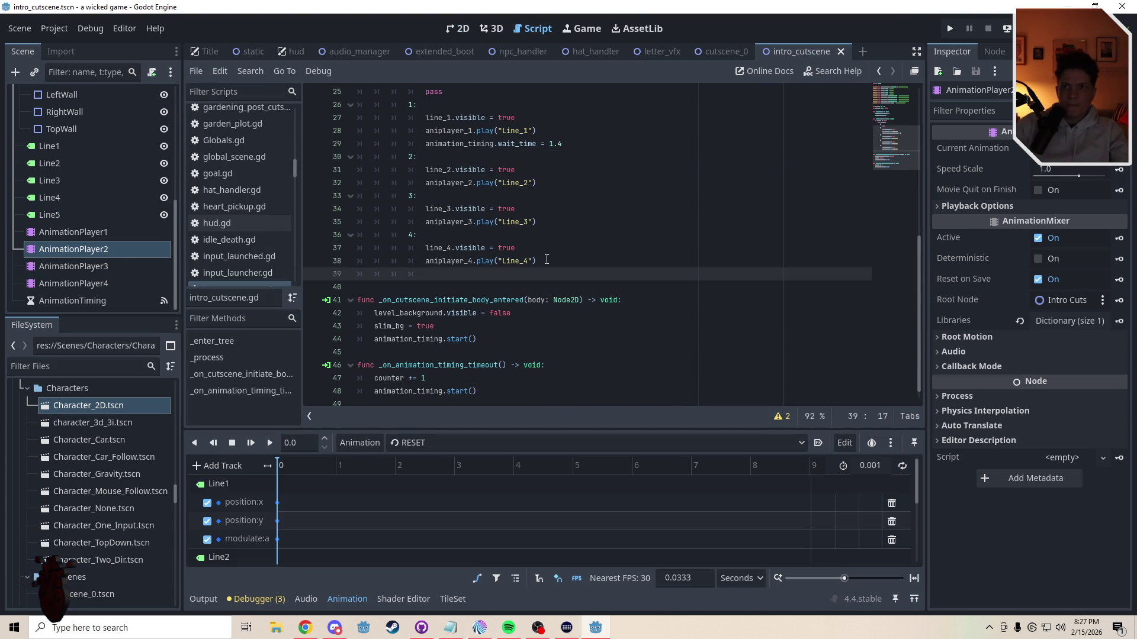
type("5:")
key("Return")
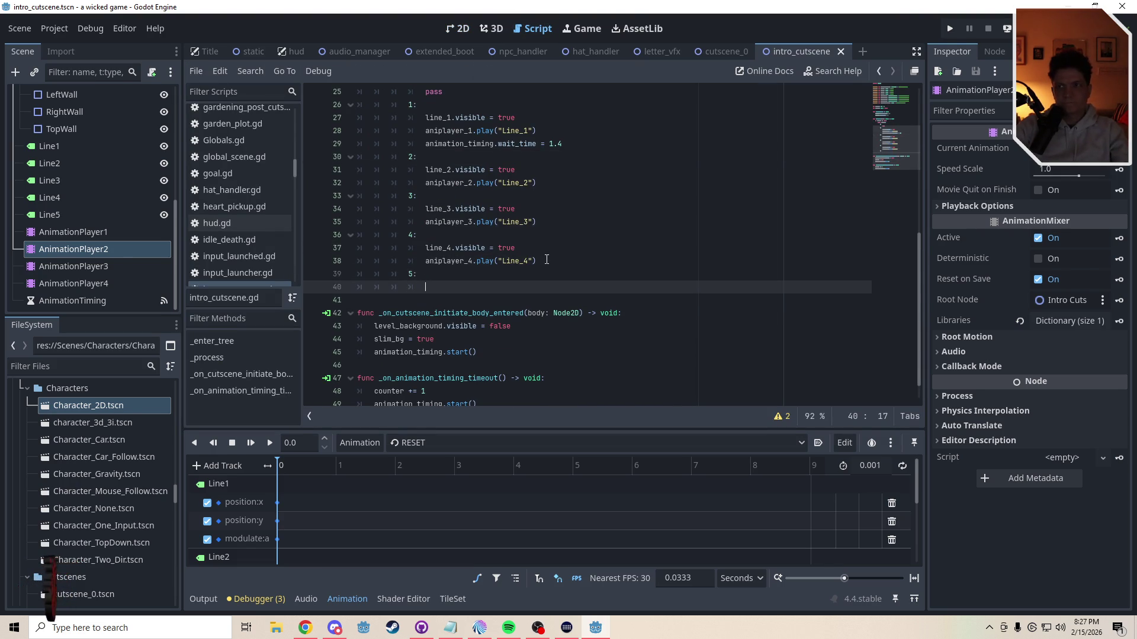
type("l;ine")
key("BackSpace")
key("BackSpace")
key("BackSpace")
type("in")
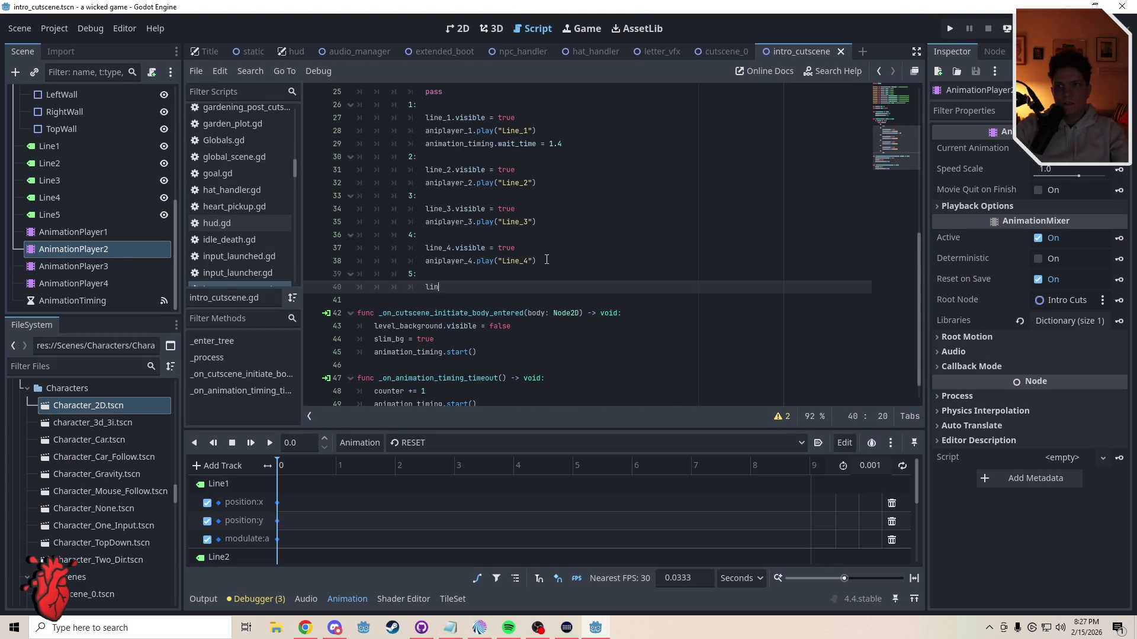
type("e_5.visible = true")
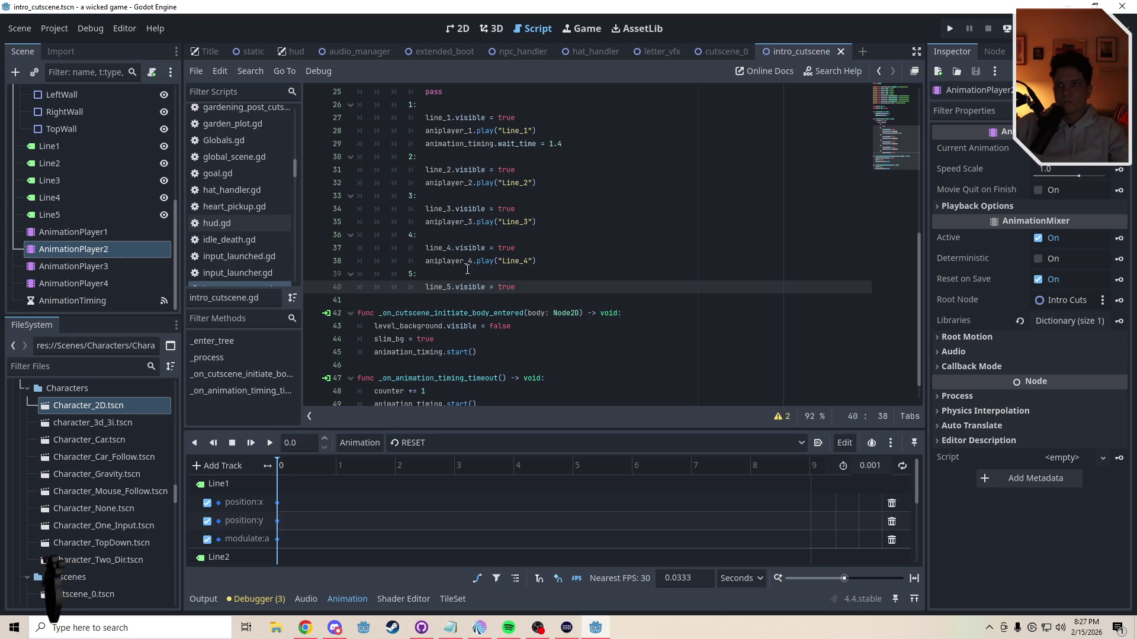
left_click(465, 273)
key("ctrl+s")
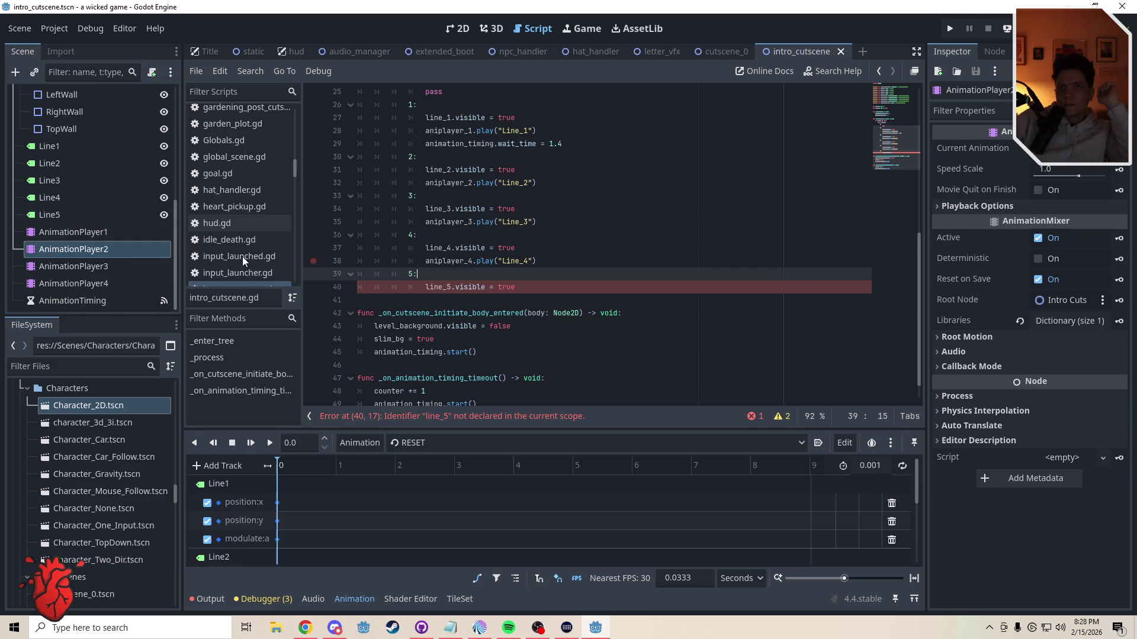
Step: Add an onready line_5 variable referencing the $Line5 label
scroll(320, 267, "up", 8)
left_click_drag(49, 214, 573, 182)
left_click_drag(351, 188, 355, 186)
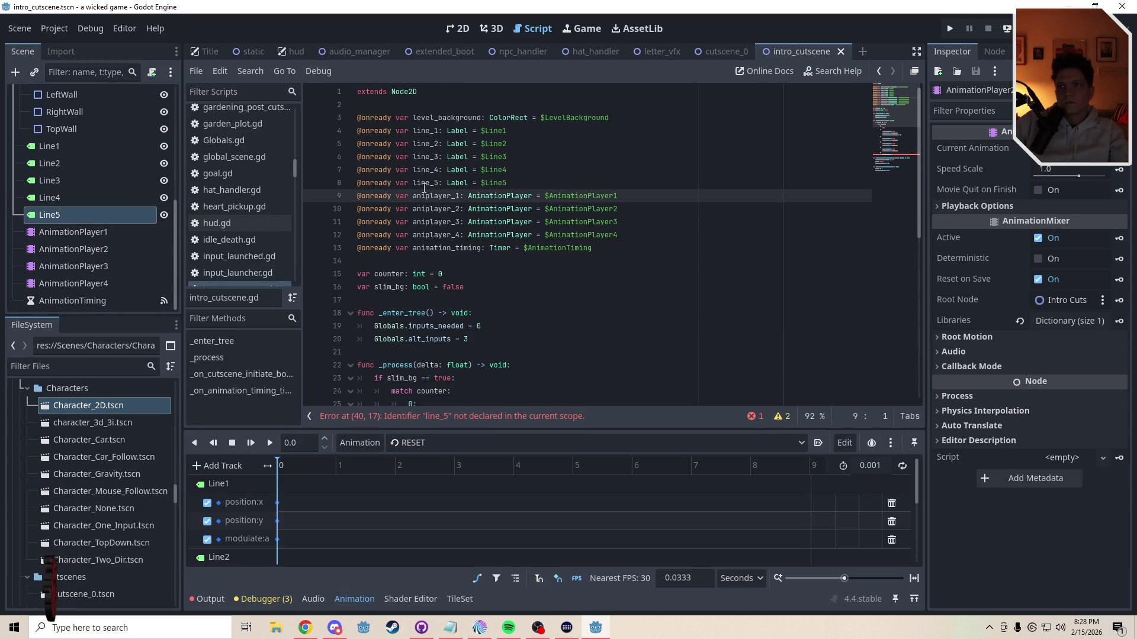
Step: Hide the Line5, Line4, Line3 and Line2 labels in the 2D scene
scroll(883, 106, "down", 5)
key("ctrl+s")
left_click(457, 28)
left_click(164, 214)
left_click(164, 197)
left_click(164, 181)
left_click(164, 163)
Step: Stretch the SecondBackground rectangle far downward, making it much taller
left_click(655, 315)
key("ctrl+s")
scroll(651, 307, "down", 8)
left_click_drag(686, 363, 646, 312)
scroll(591, 273, "down", 3)
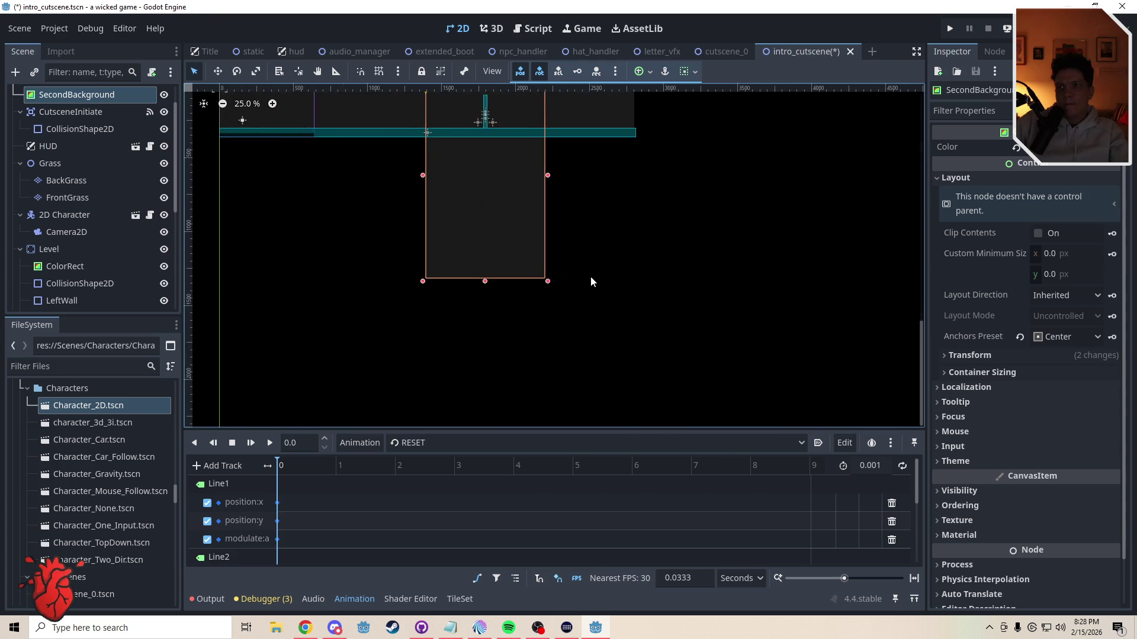
scroll(590, 296, "down", 2)
left_click_drag(559, 289, 559, 426)
scroll(616, 223, "down", 3)
left_click_drag(516, 269, 517, 409)
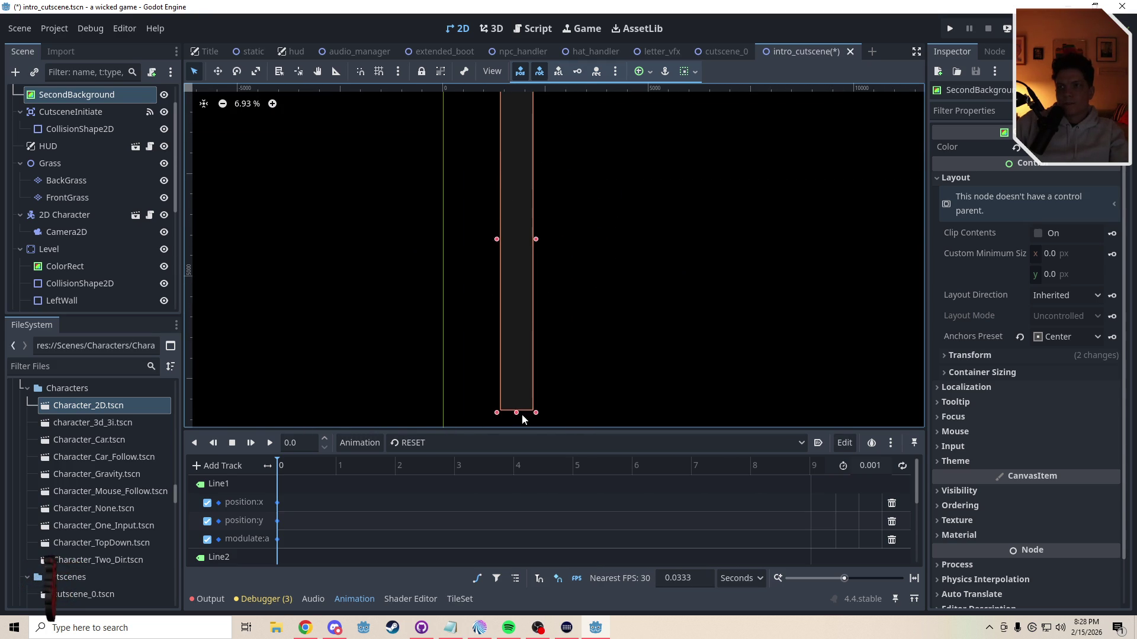
left_click(596, 194)
Step: Nudge the SecondBackground strip slightly sideways, save the scene, and run the game
scroll(594, 304, "up", 3)
scroll(560, 288, "up", 3)
scroll(559, 283, "up", 2)
left_click(474, 284)
left_click_drag(473, 284, 468, 284)
left_click(594, 311)
key("ctrl+s")
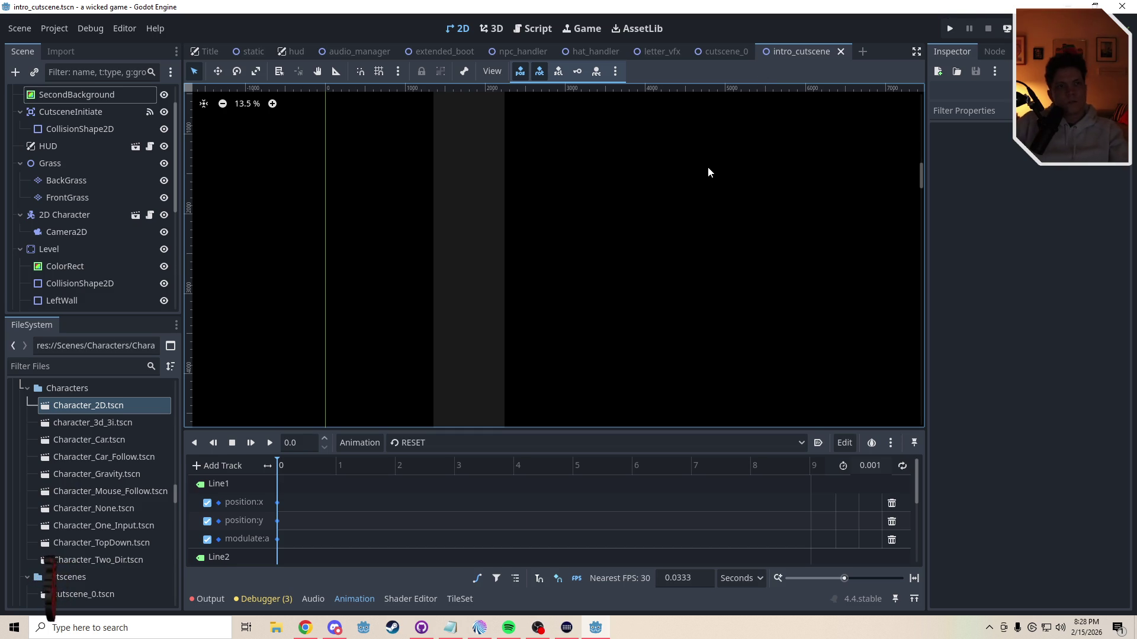
key("F5")
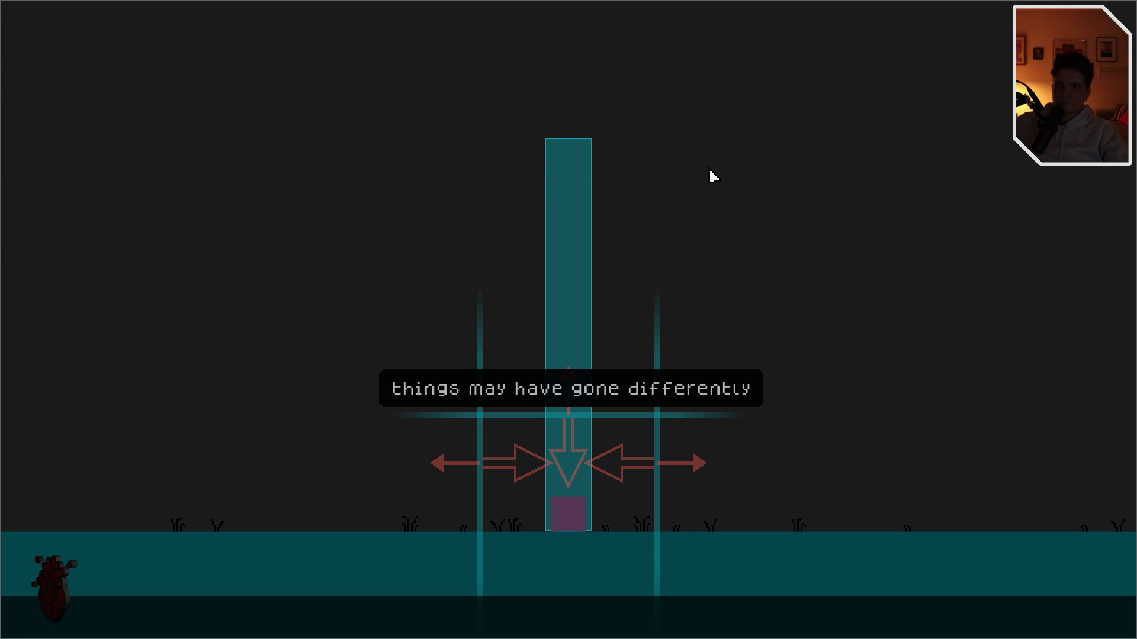
Step: Take the running cutscene playtest out of fullscreen with F11
key("F11")
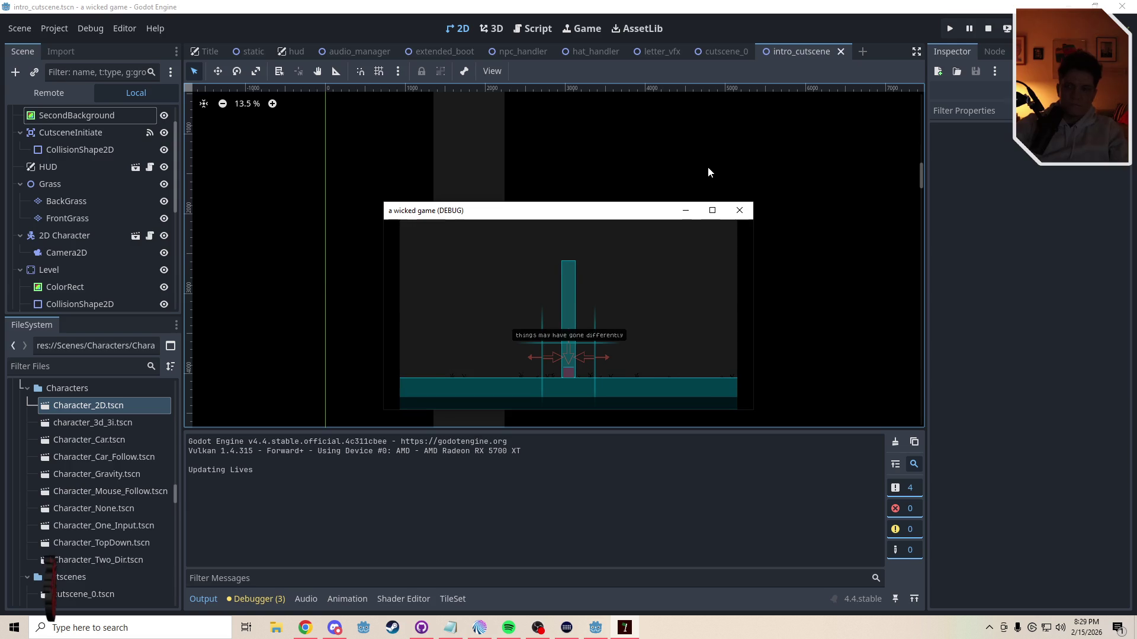
Step: Close the game and load the Line_1 animation on AnimationPlayer1
left_click(738, 216)
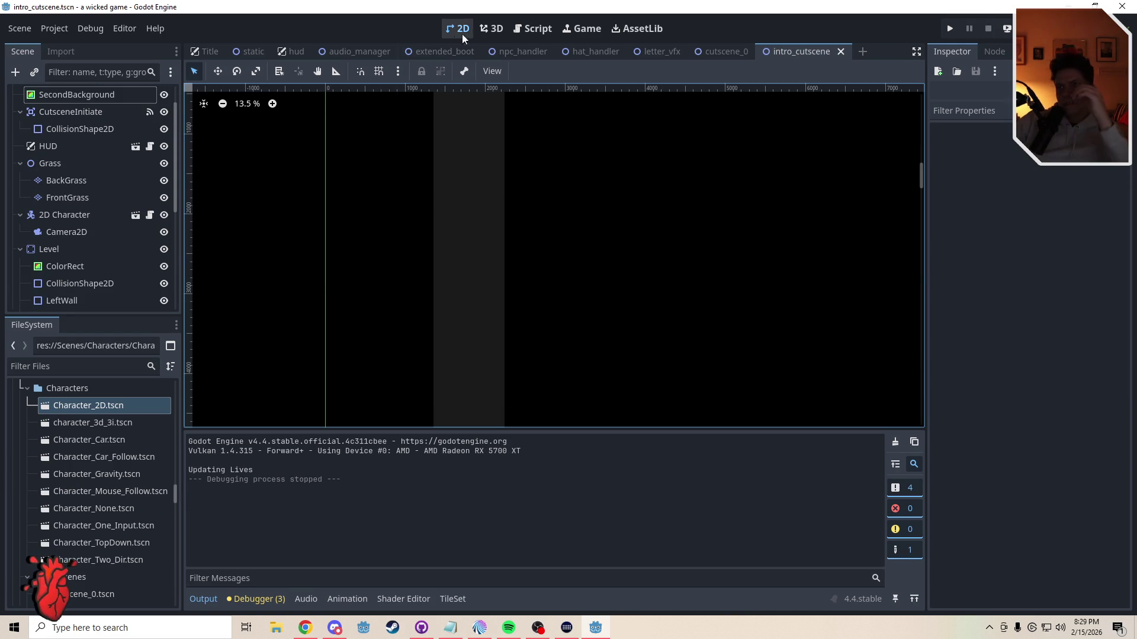
left_click(523, 36)
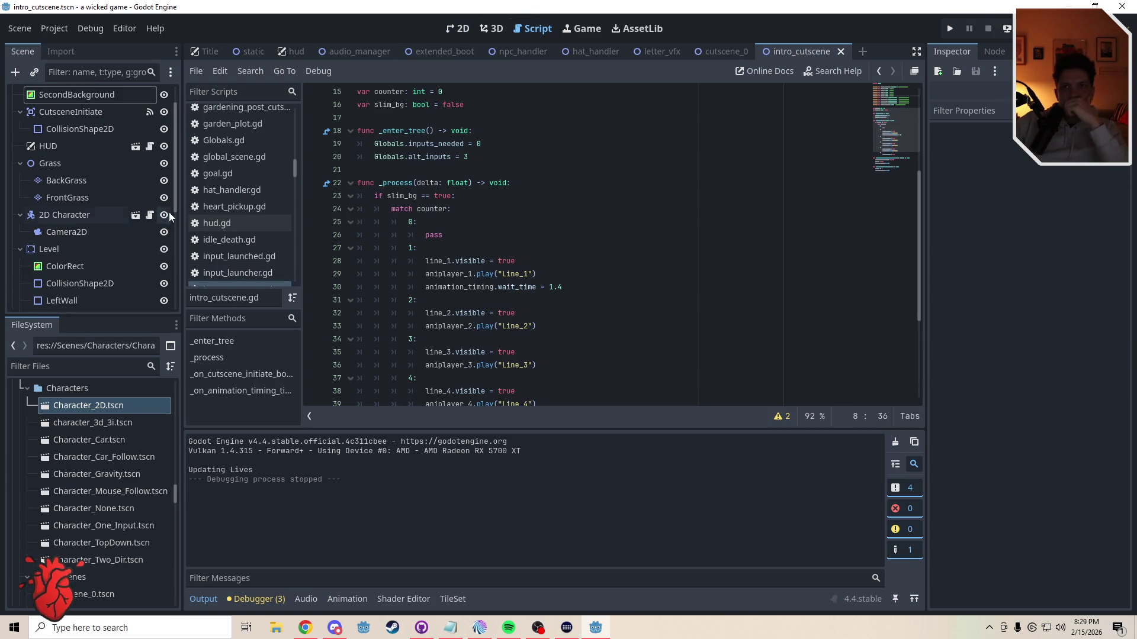
left_click_drag(176, 206, 173, 317)
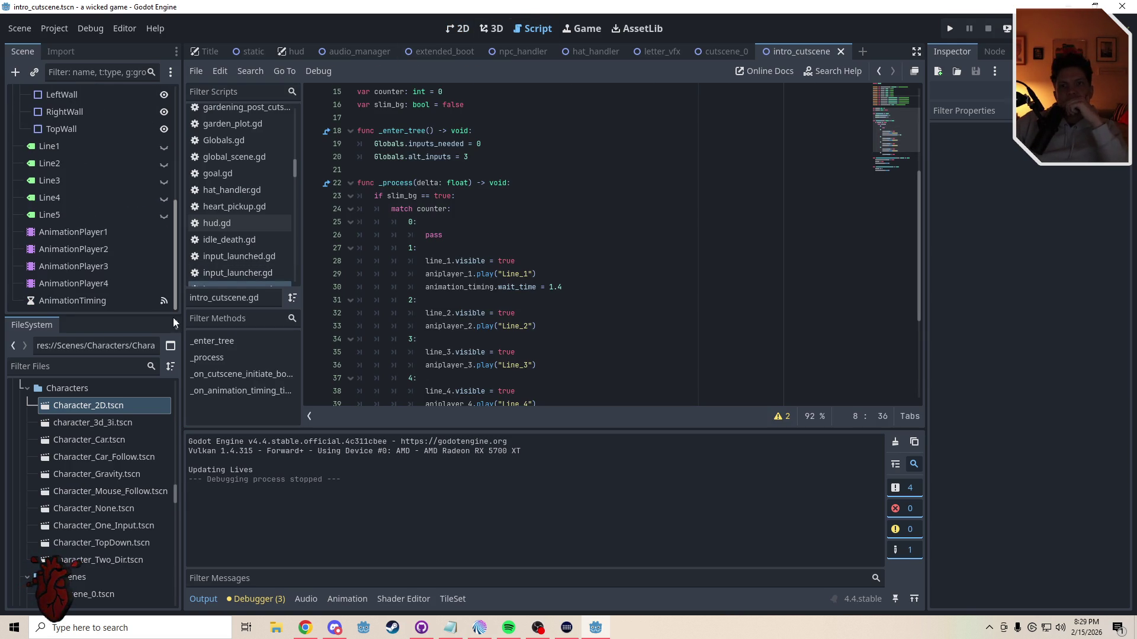
left_click(89, 233)
left_click(457, 29)
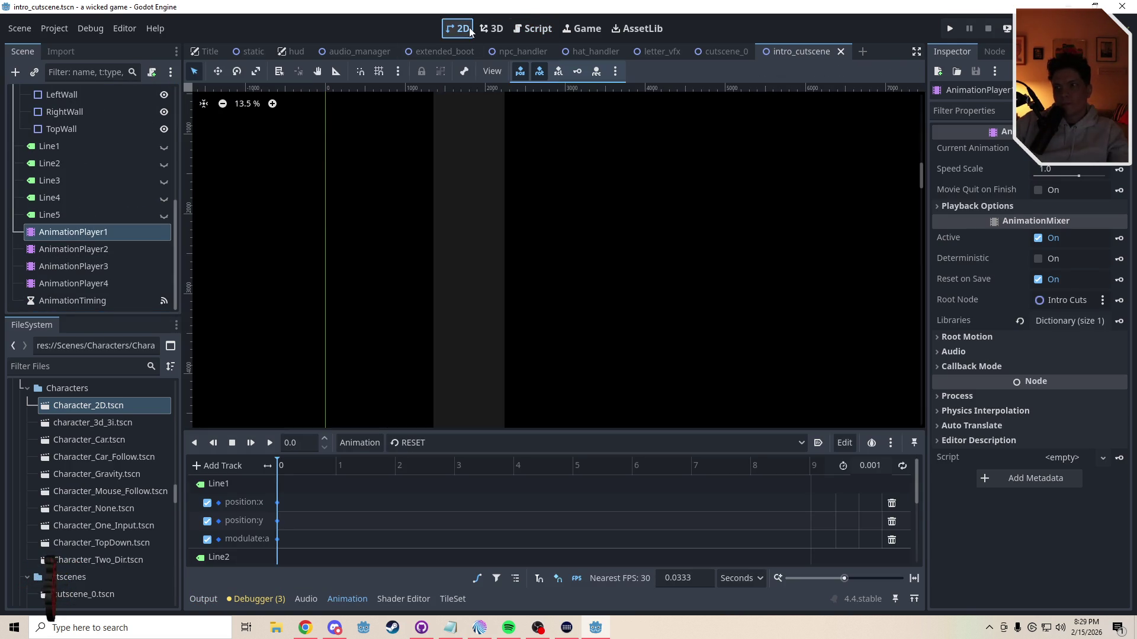
left_click(416, 442)
left_click(414, 462)
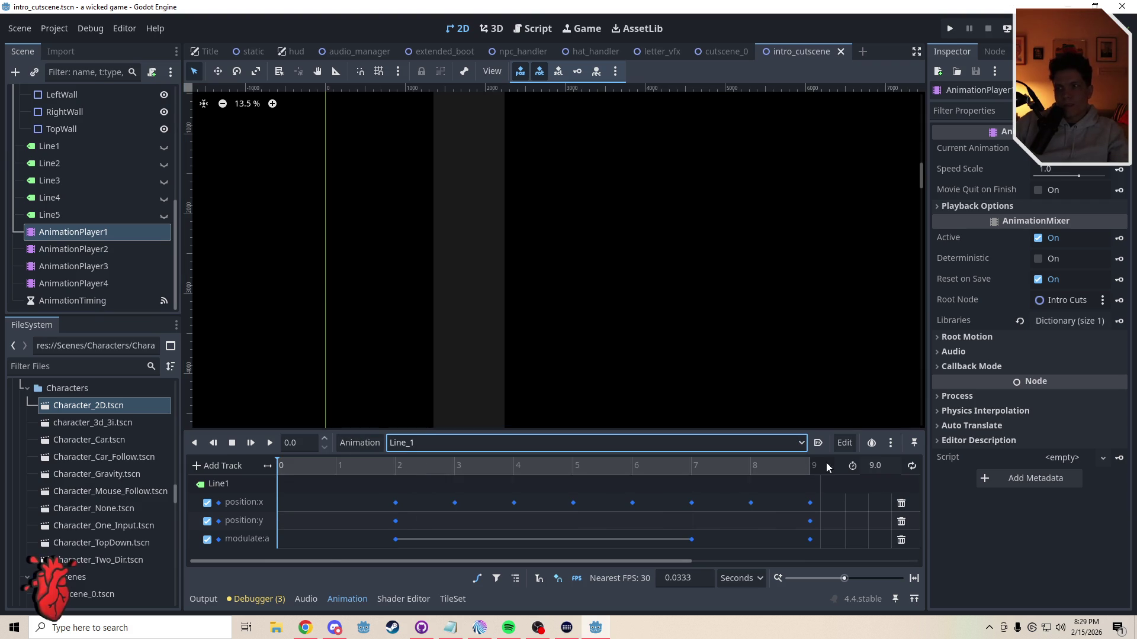
Step: Set Line_1's length to 12 seconds and move its final keyframes to the 12 s end
left_click(893, 467)
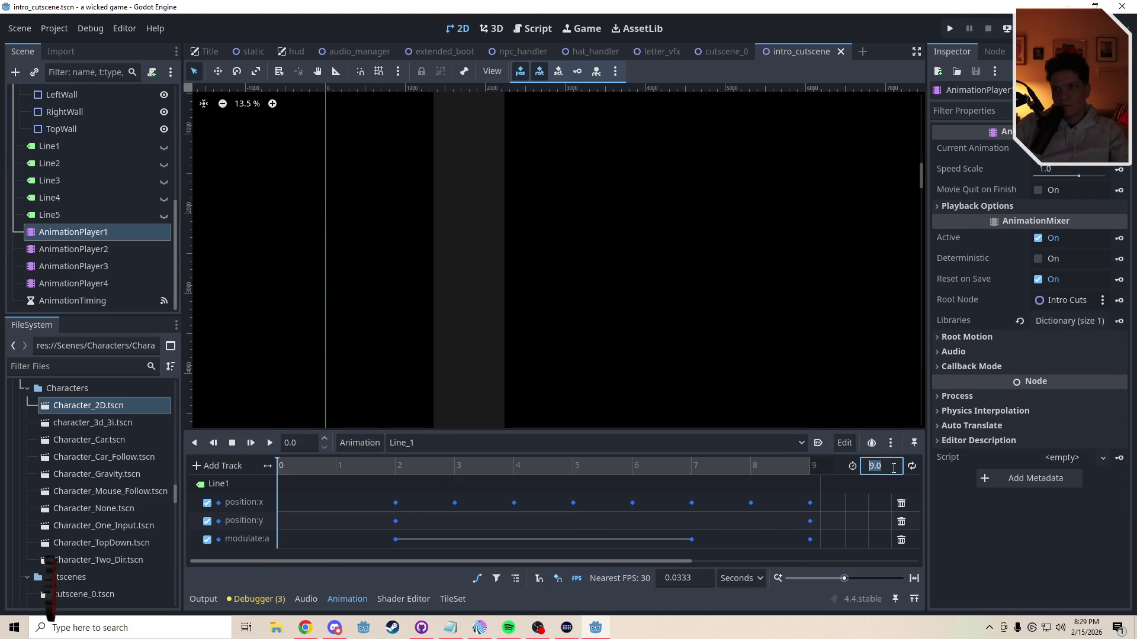
type("12")
key("Return")
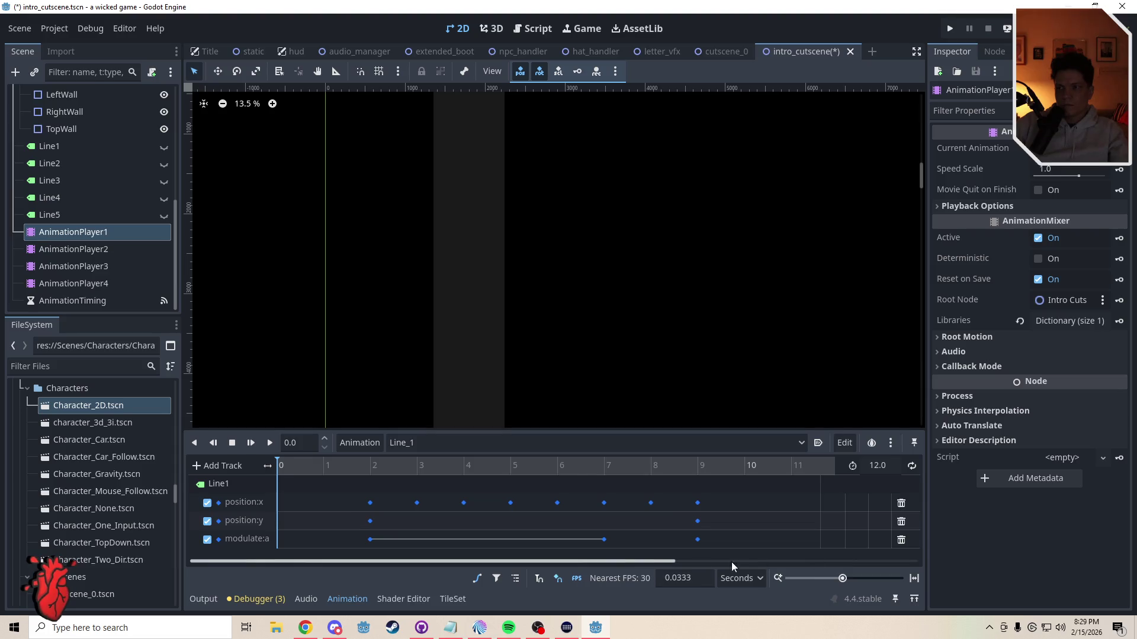
mouse_move(691, 562)
left_mouse_down()
mouse_move(754, 566)
mouse_move(562, 516)
left_mouse_up()
left_click(840, 466)
mouse_move(668, 523)
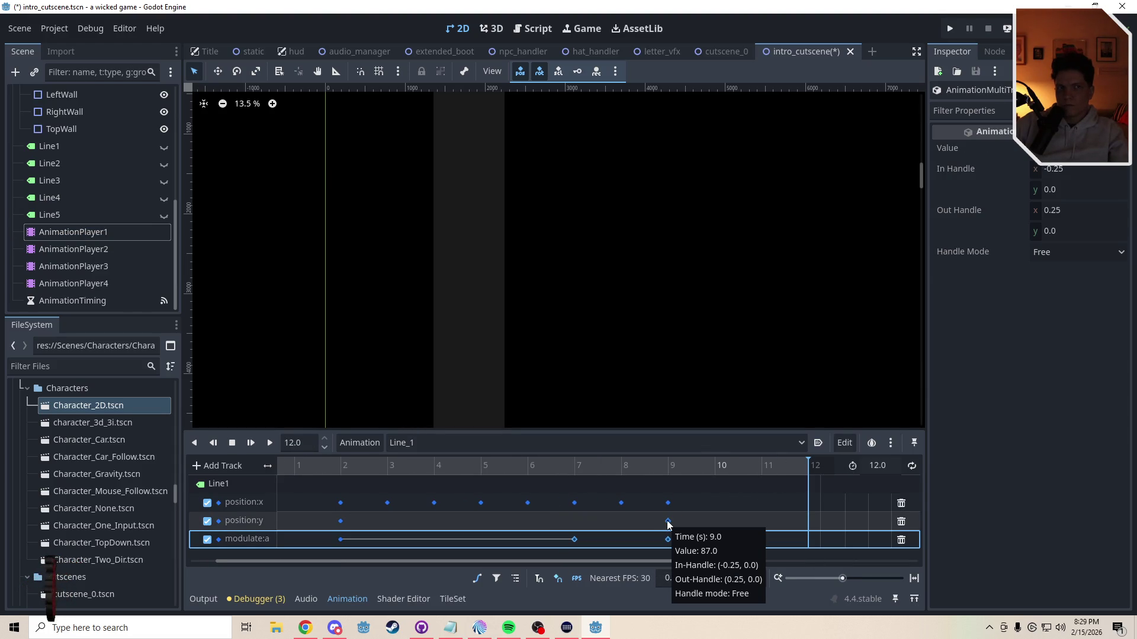
left_click_drag(668, 523, 677, 525)
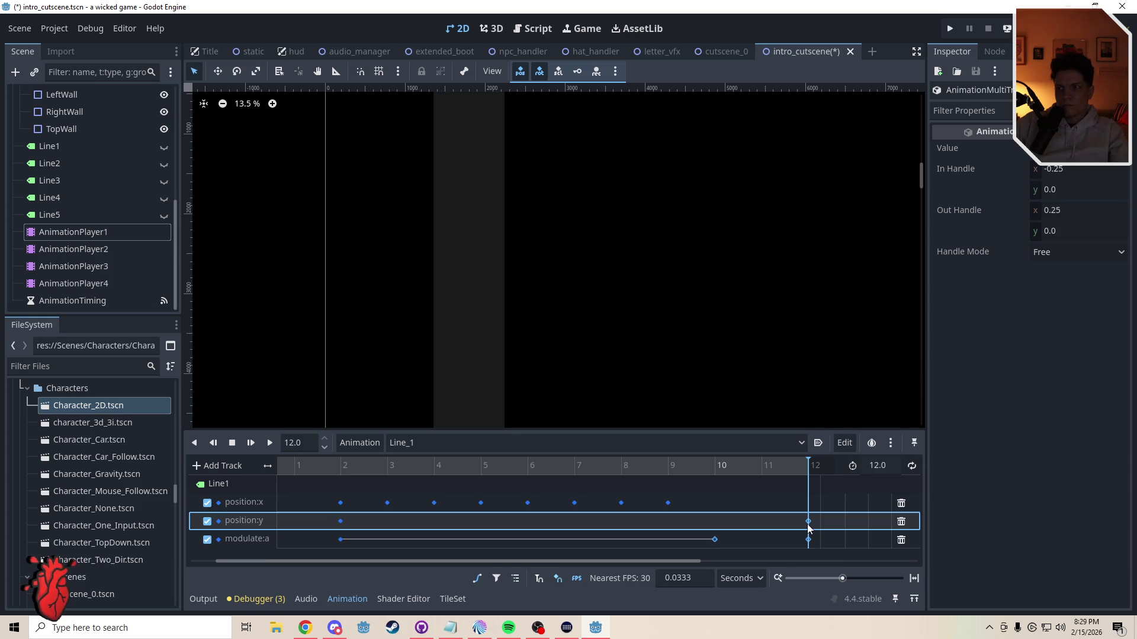
left_click(680, 489)
Step: Shift the position:x keys from 3 to 9 s later in the timeline
left_click_drag(670, 561, 605, 563)
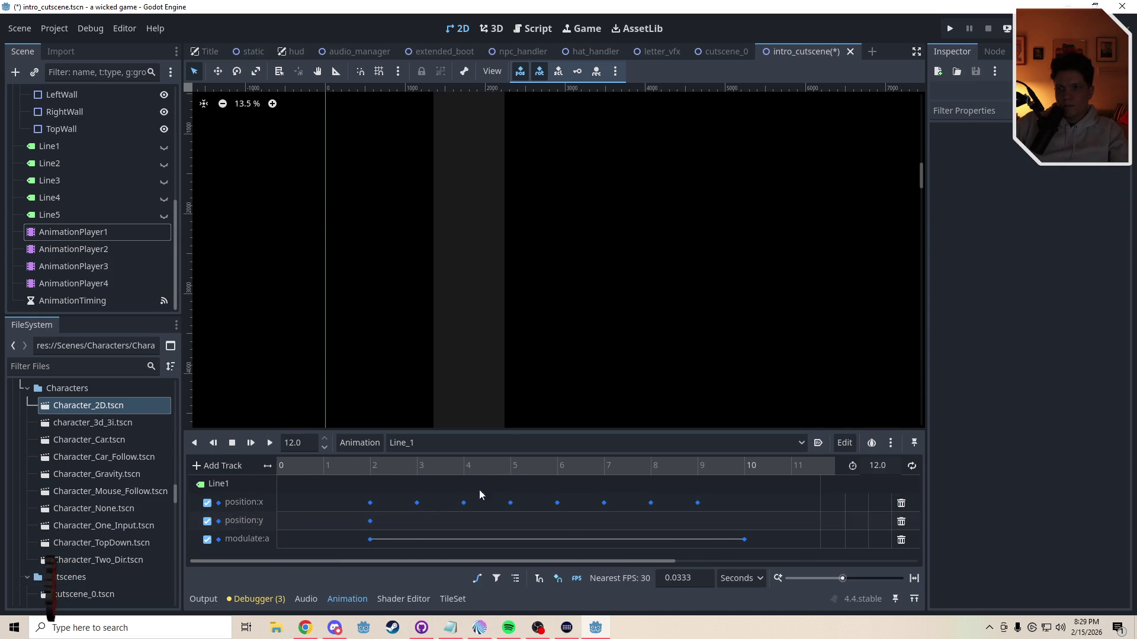
mouse_move(415, 493)
left_mouse_down()
mouse_move(624, 517)
mouse_move(721, 503)
left_mouse_up()
left_click_drag(445, 466, 469, 471)
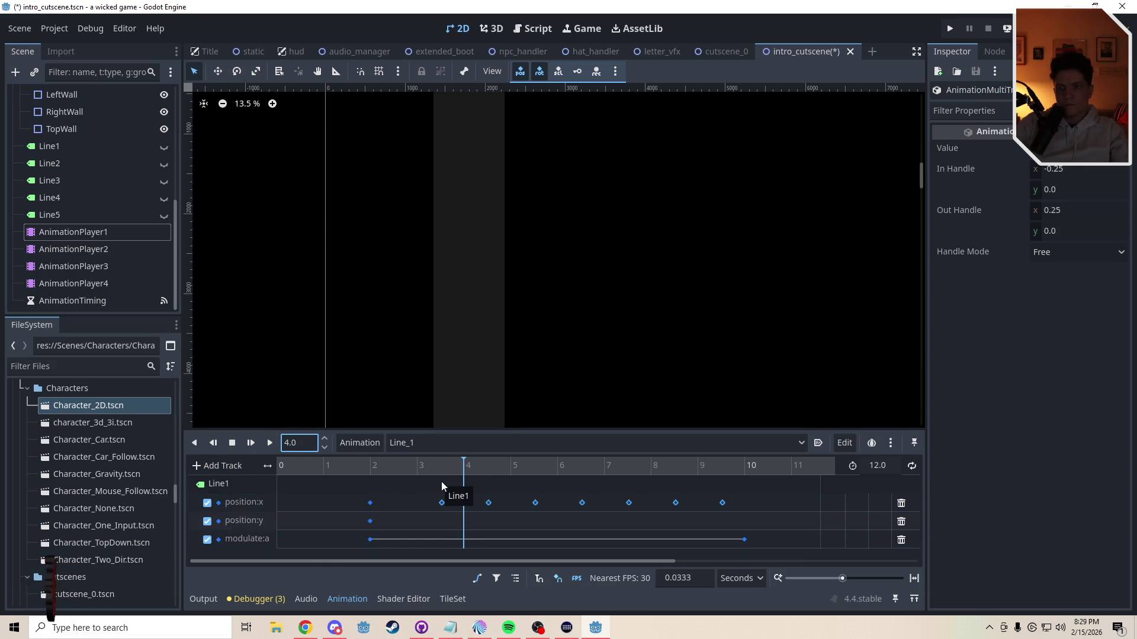
left_click_drag(441, 503, 464, 505)
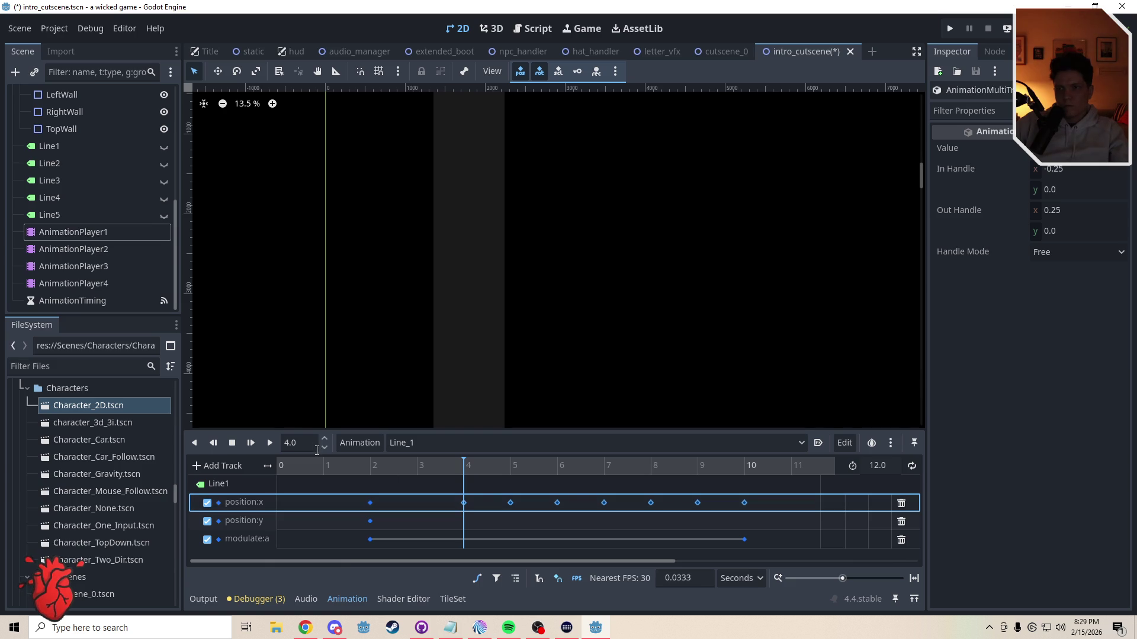
Step: With the playhead at 6 s, move the position:x keys from 6 through 10 one second later
left_click(299, 443)
type("6")
key("Return")
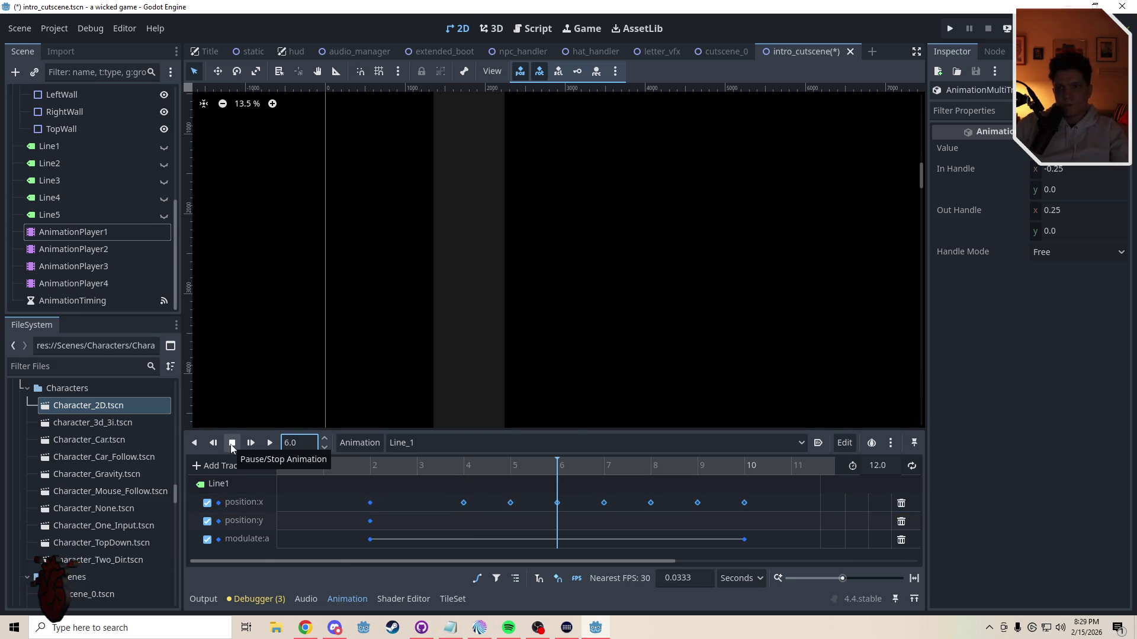
left_click_drag(498, 484, 738, 519)
left_click_drag(510, 502, 556, 507)
Step: With the playhead at 8 s, move the later position:x keys further right
mouse_move(571, 562)
left_mouse_down()
mouse_move(727, 565)
mouse_move(695, 567)
left_mouse_up()
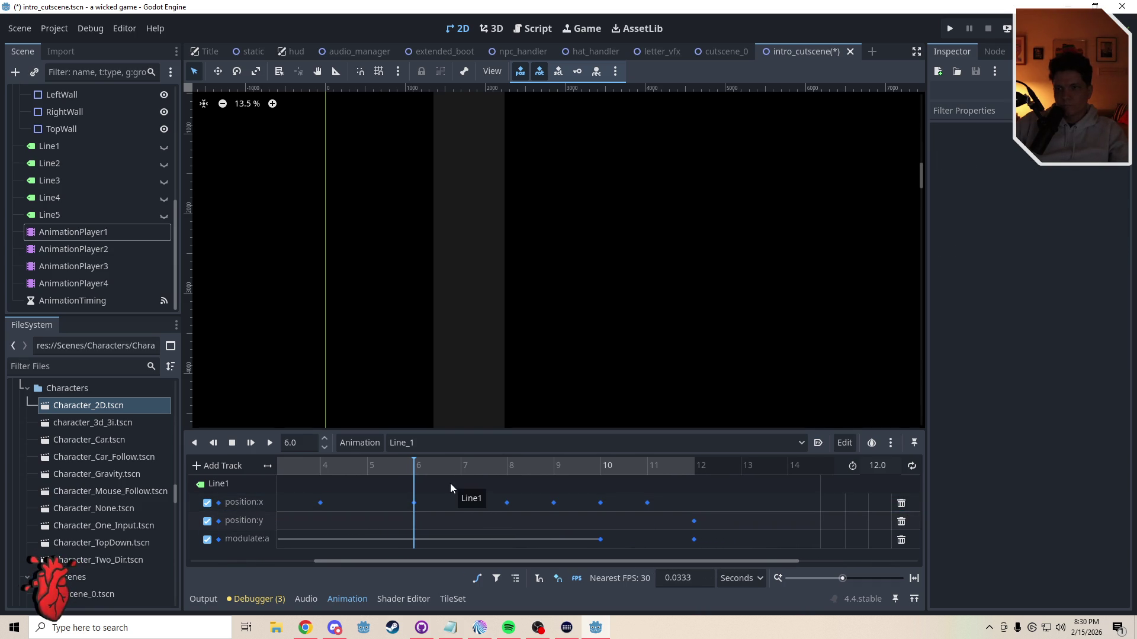
left_click(298, 444)
type("8")
key("Return")
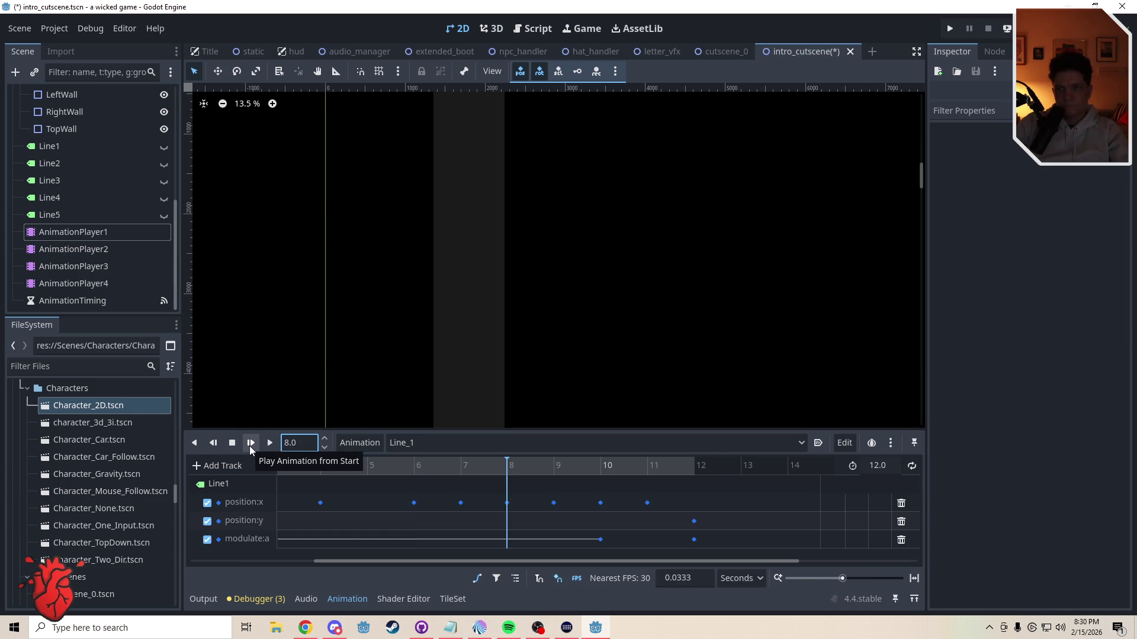
left_click_drag(447, 486, 695, 503)
left_click(690, 485)
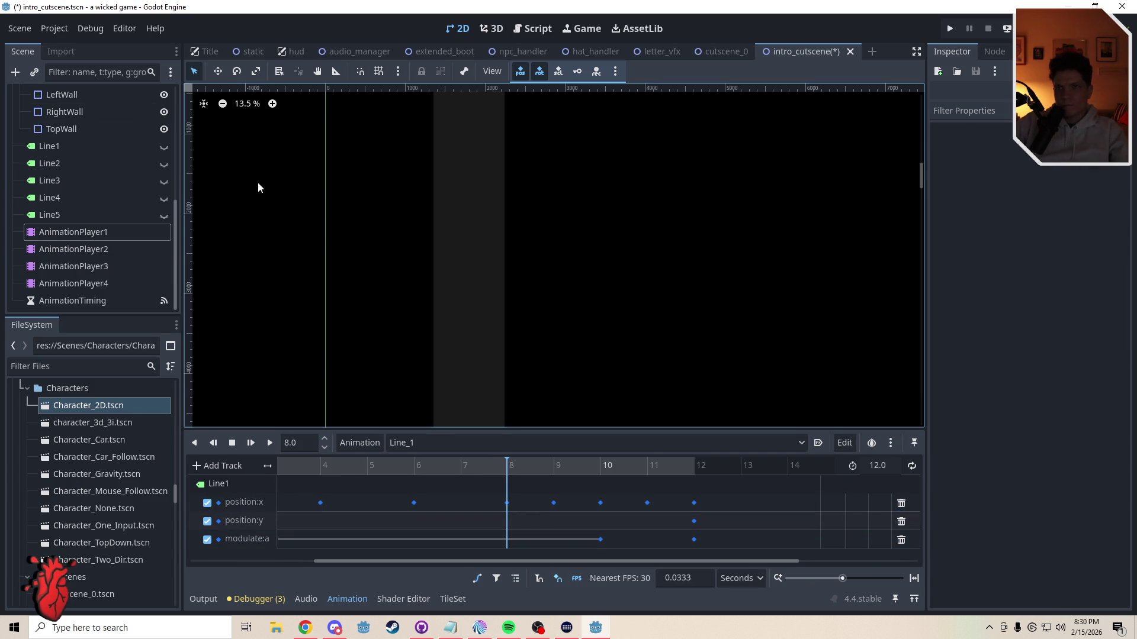
Step: Move LeftWall right and RightWall left, closer around the arrows
scroll(499, 282, "up", 10)
scroll(485, 293, "up", 15)
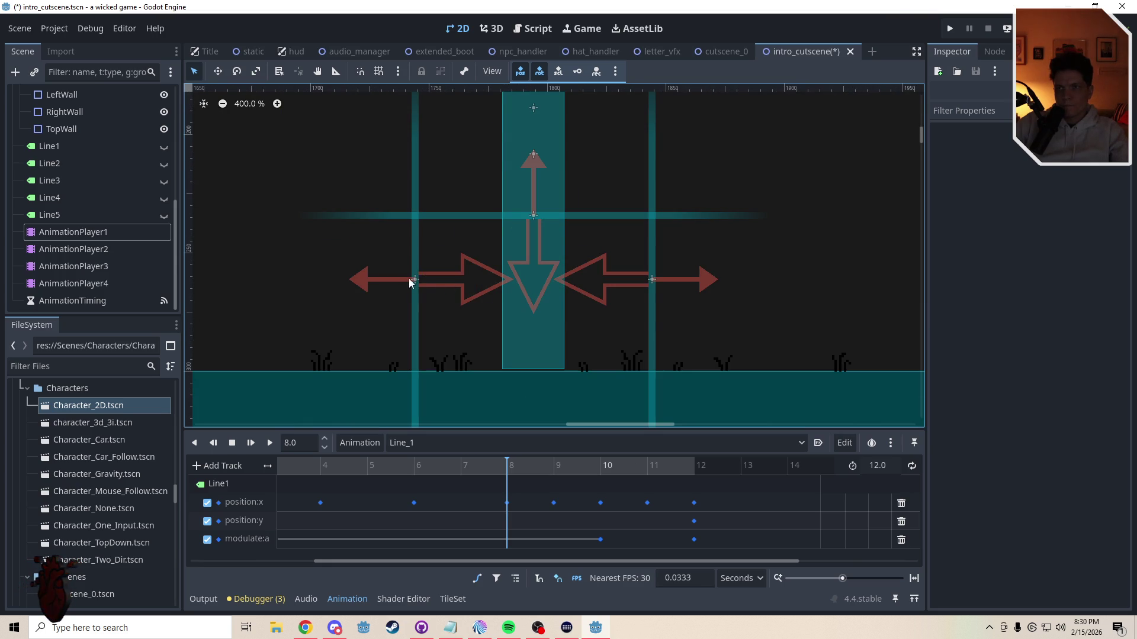
left_click(409, 279)
key("w")
left_click_drag(439, 322, 521, 323)
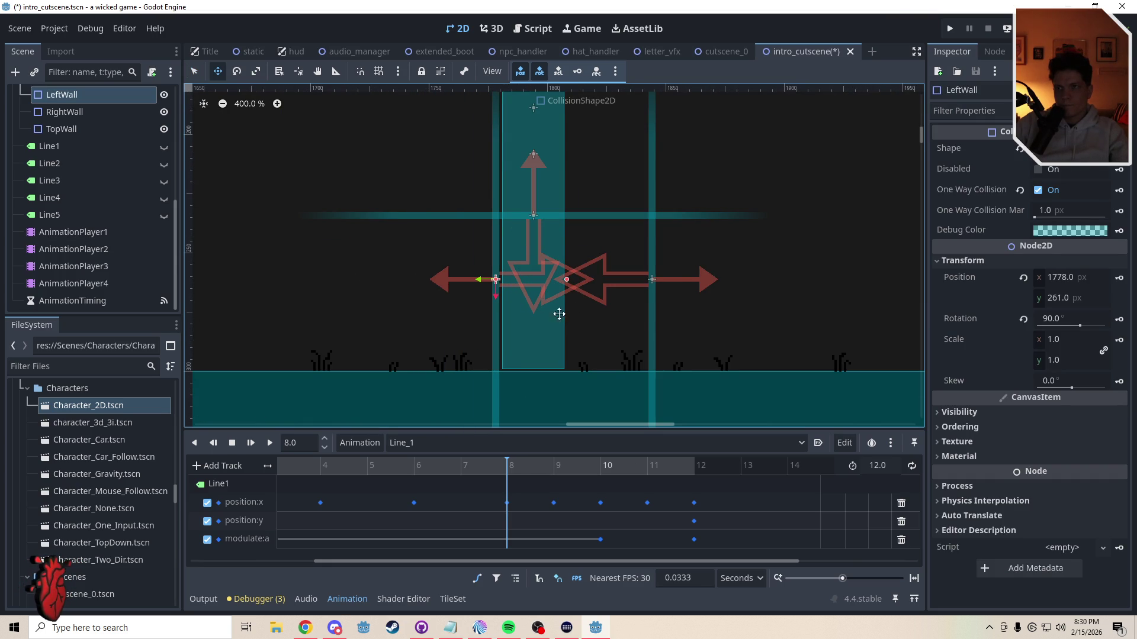
left_click(656, 283)
mouse_move(668, 280)
left_mouse_down()
mouse_move(637, 312)
mouse_move(586, 315)
left_mouse_up()
key("q")
Step: Give TopWall a new RectangleShape2D and resize it into a wide, thin strip
left_click(602, 215)
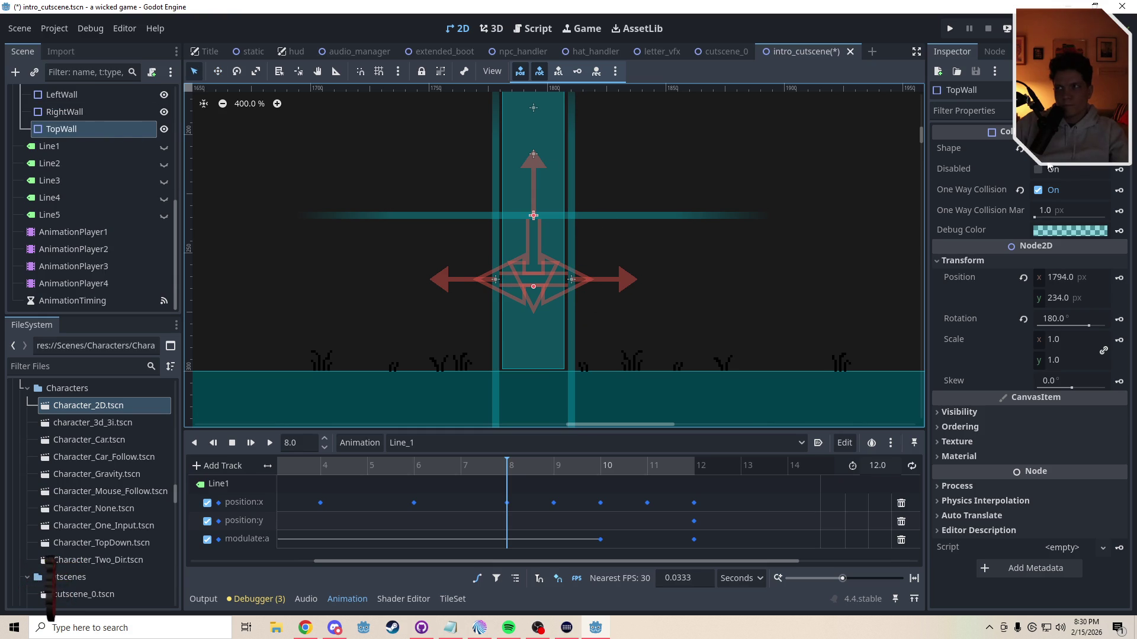
left_click(1052, 149)
right_click(1052, 149)
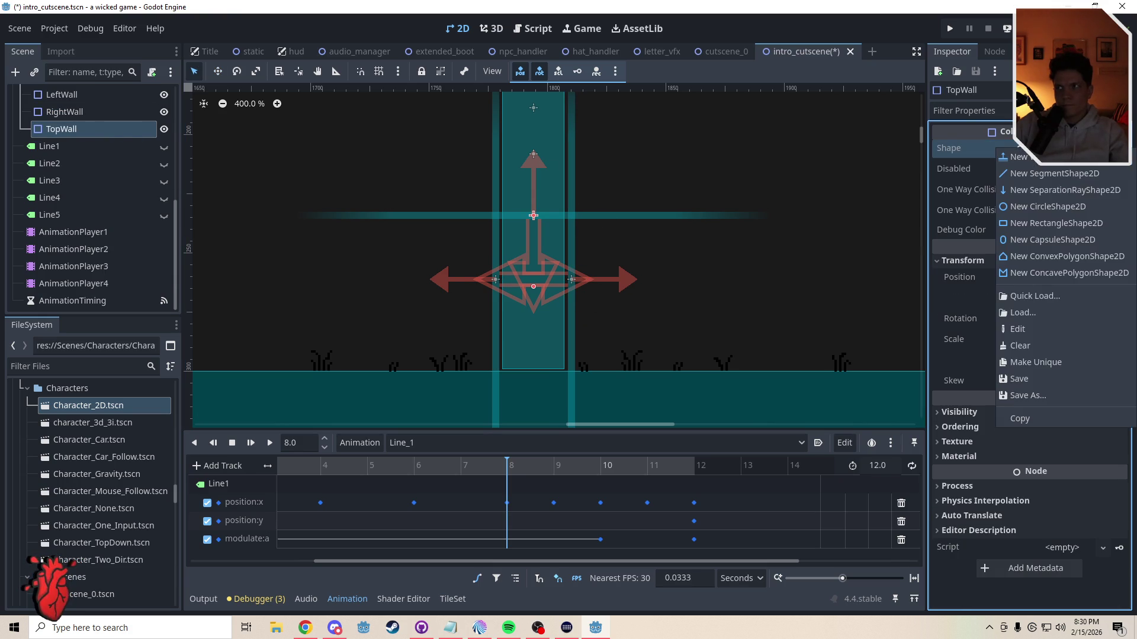
left_click(1056, 223)
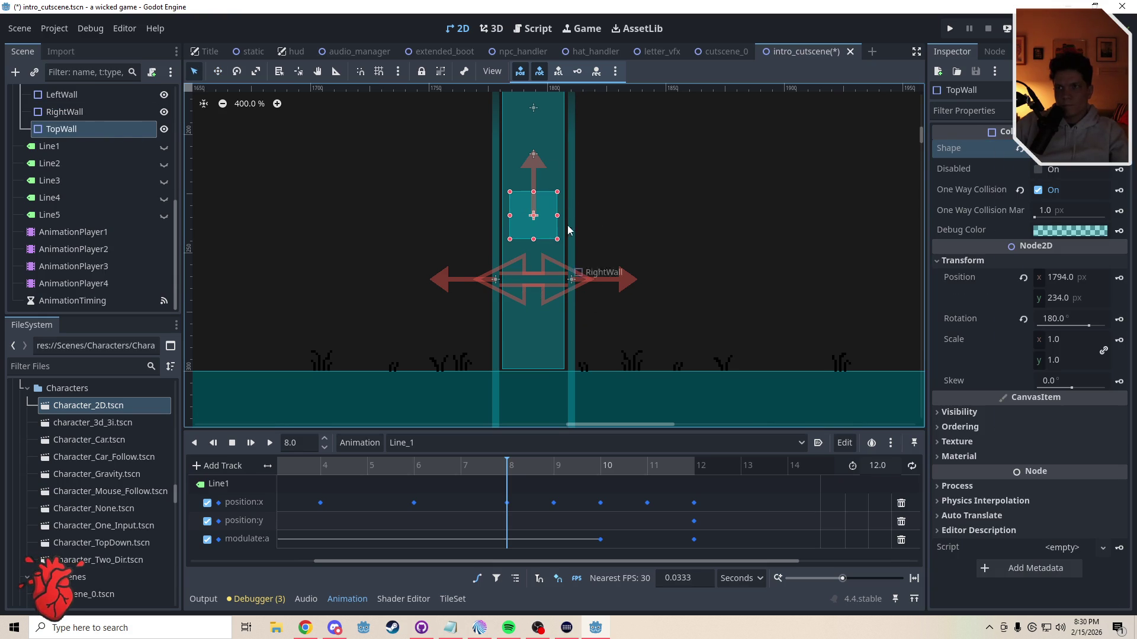
mouse_move(534, 239)
left_mouse_down()
mouse_move(533, 225)
mouse_move(562, 208)
mouse_move(588, 208)
left_mouse_up()
left_click_drag(510, 208, 489, 211)
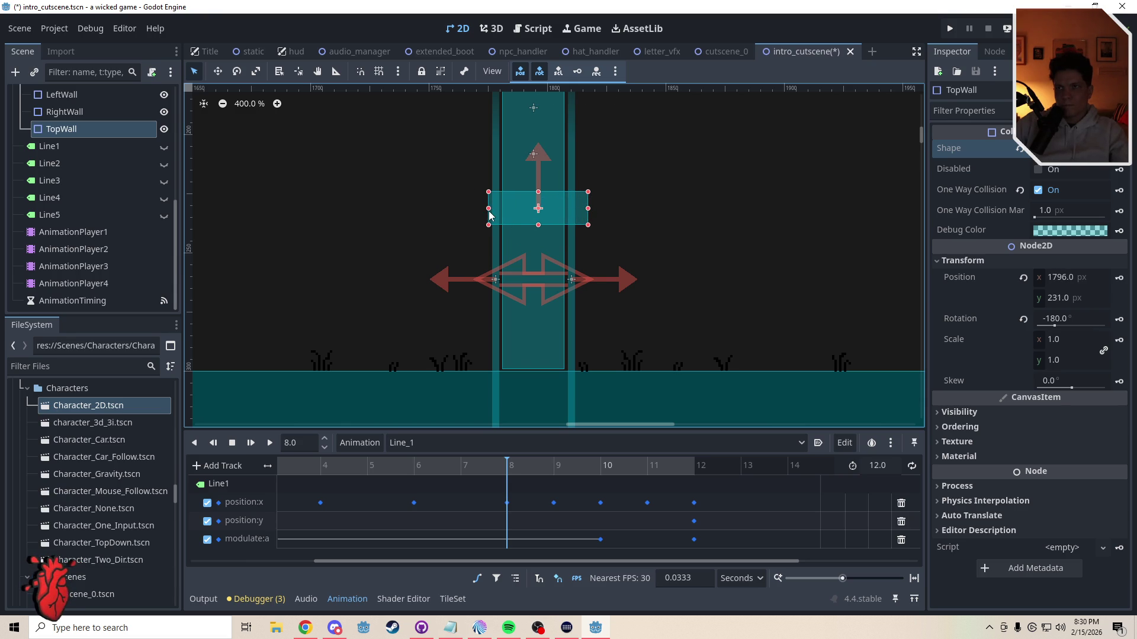
left_click_drag(539, 192, 552, 222)
Step: Show Line1 again and scrub Line_1 to about 5.4 seconds to preview its caption
left_click(164, 147)
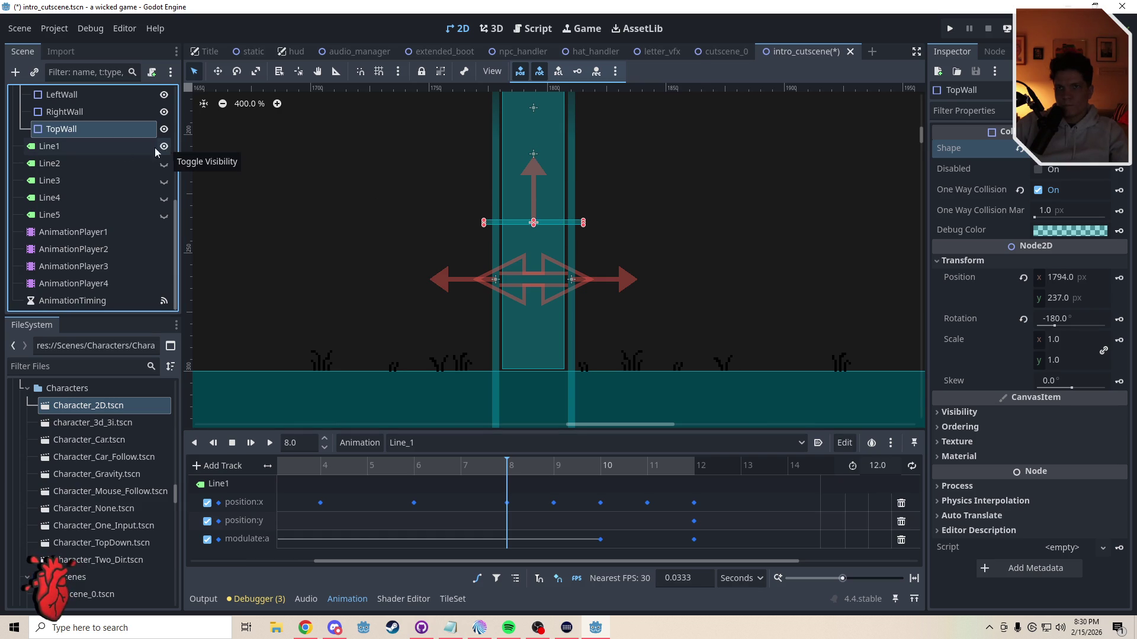
left_click(138, 147)
scroll(414, 307, "down", 1)
left_click_drag(389, 468, 137, 460)
left_click_drag(292, 463, 386, 467)
scroll(512, 386, "down", 3)
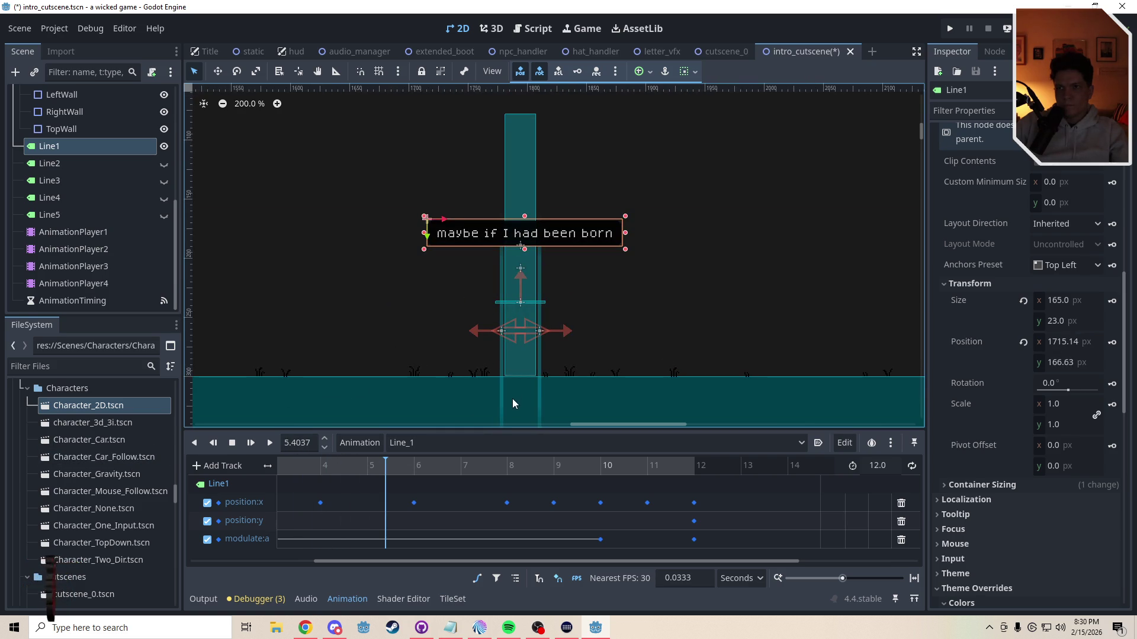
scroll(507, 393, "up", 1)
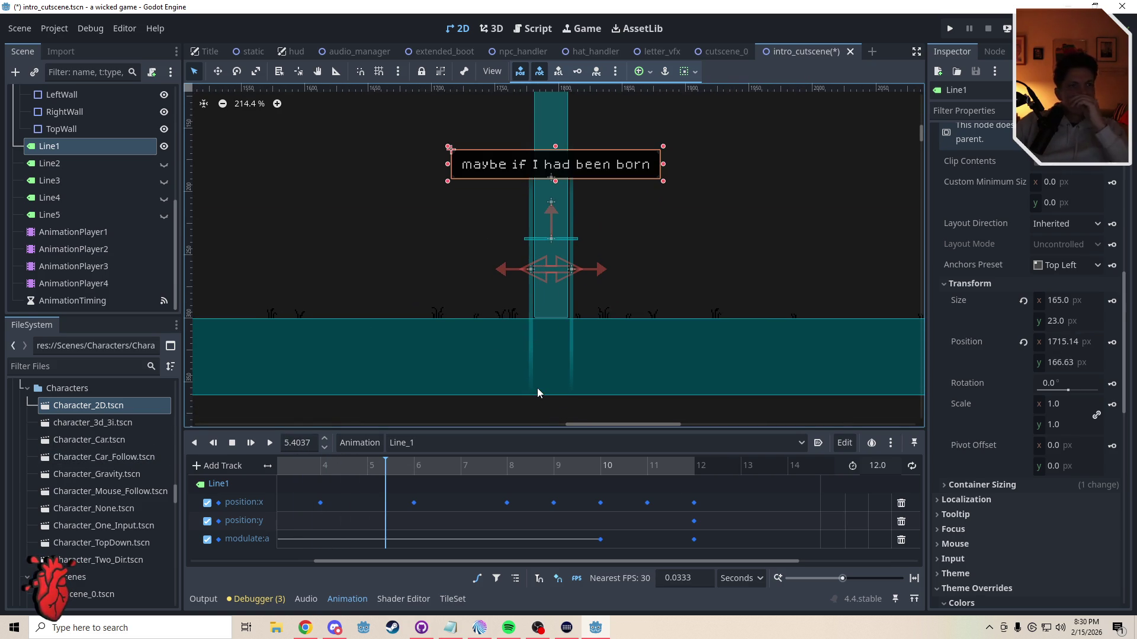
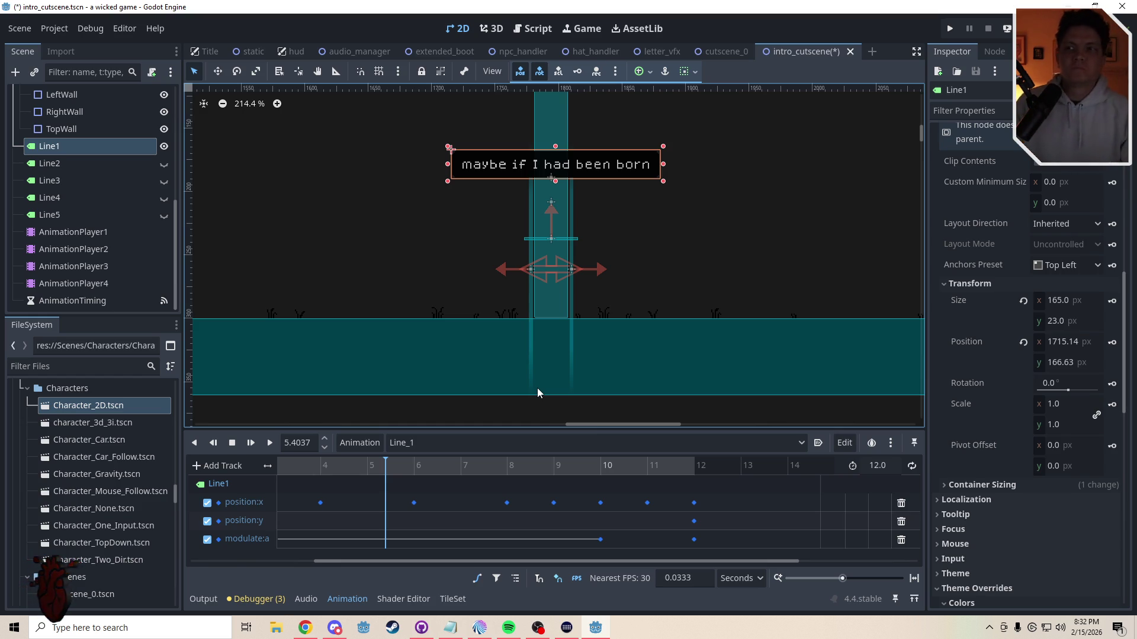
Step: Switch to the Line_2 animation and set its length to 10 seconds
scroll(644, 267, "up", 1)
mouse_move(645, 267)
left_mouse_down()
mouse_move(537, 311)
mouse_move(584, 281)
mouse_move(622, 281)
left_mouse_up()
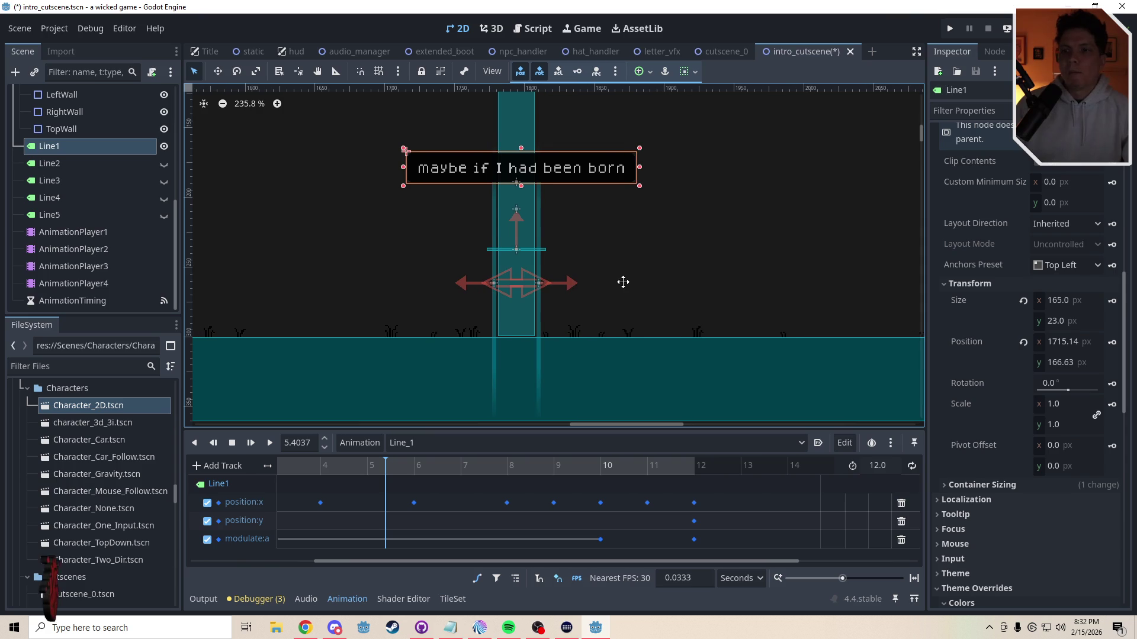
left_click(430, 445)
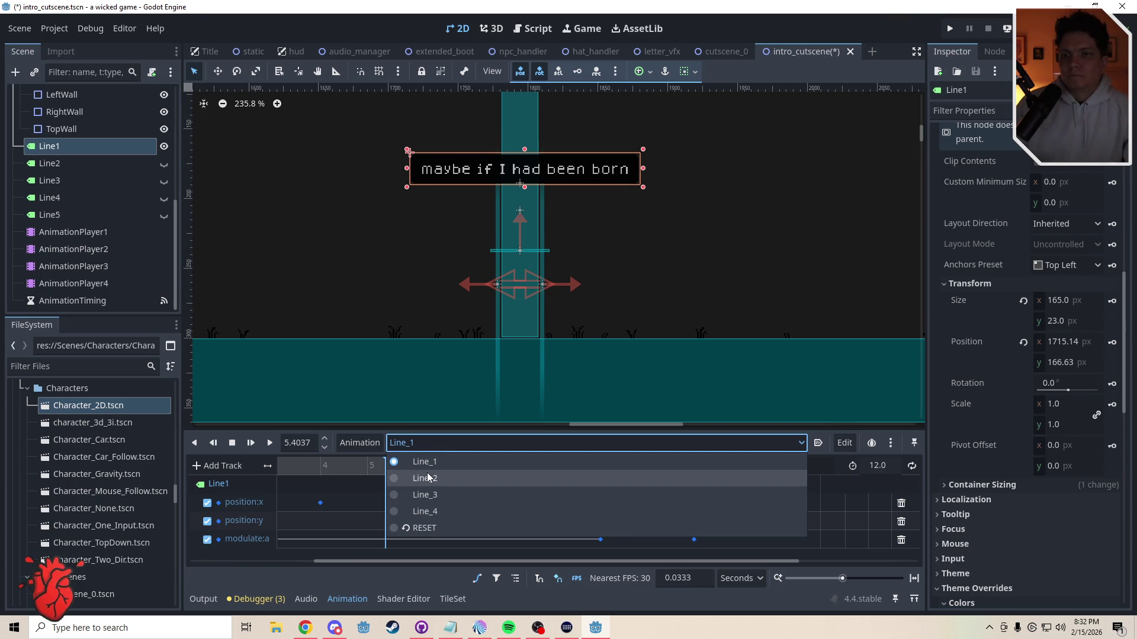
left_click(430, 477)
left_click(879, 466)
type("1")
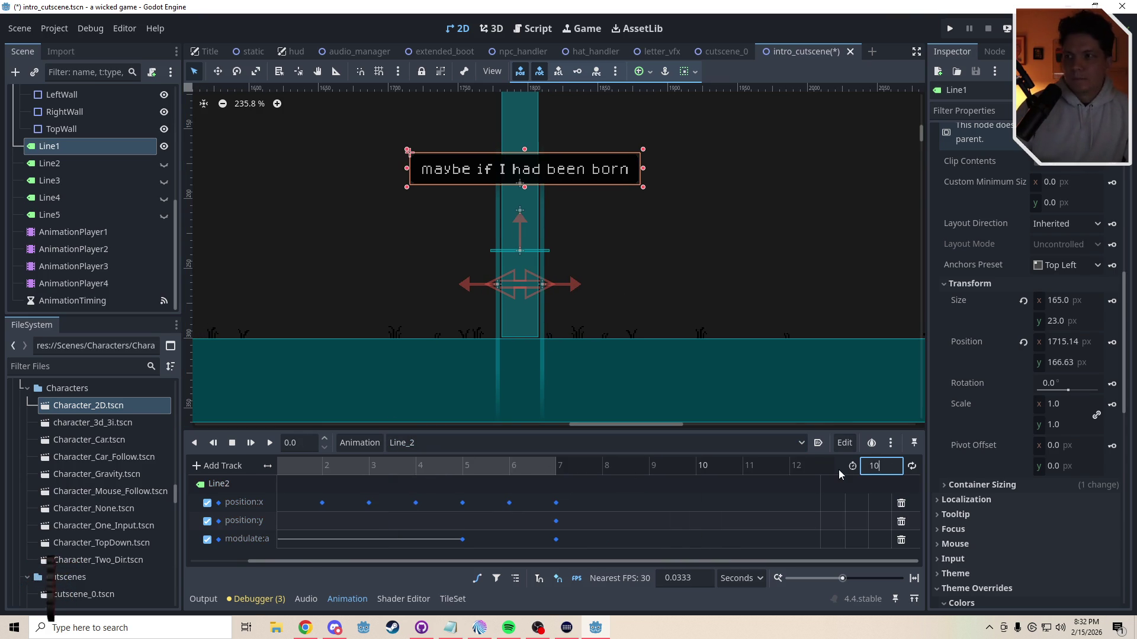
type("0")
key("Return")
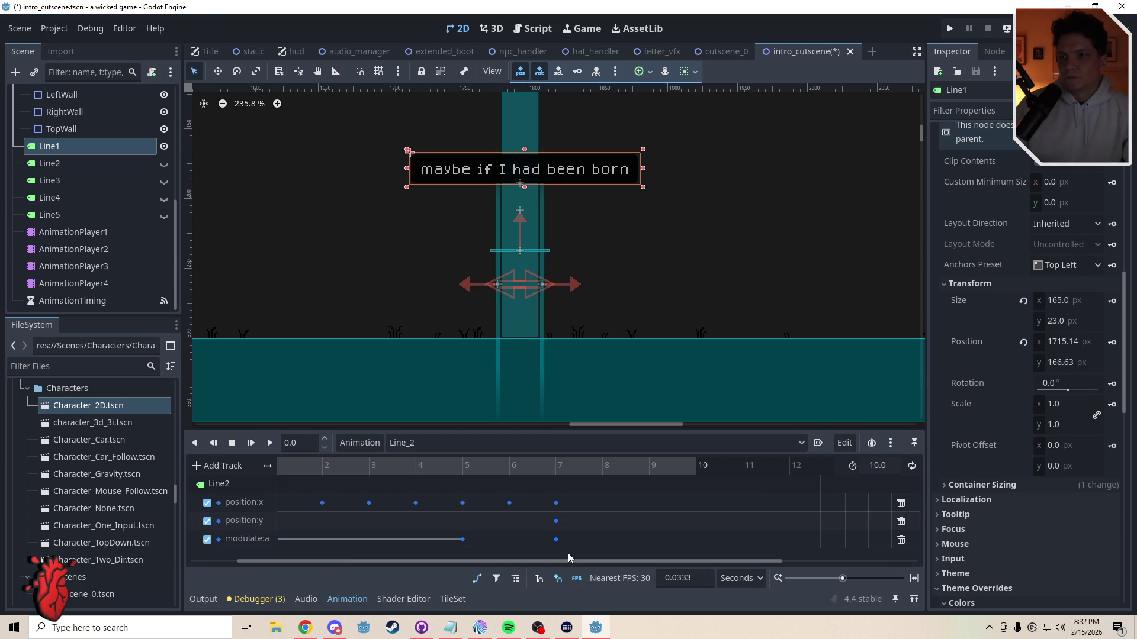
Step: Move Line_2's final position and fade keyframes 3 s later so they end at 10 s
left_click(696, 465)
left_click_drag(570, 552, 447, 513)
left_click_drag(556, 521, 695, 527)
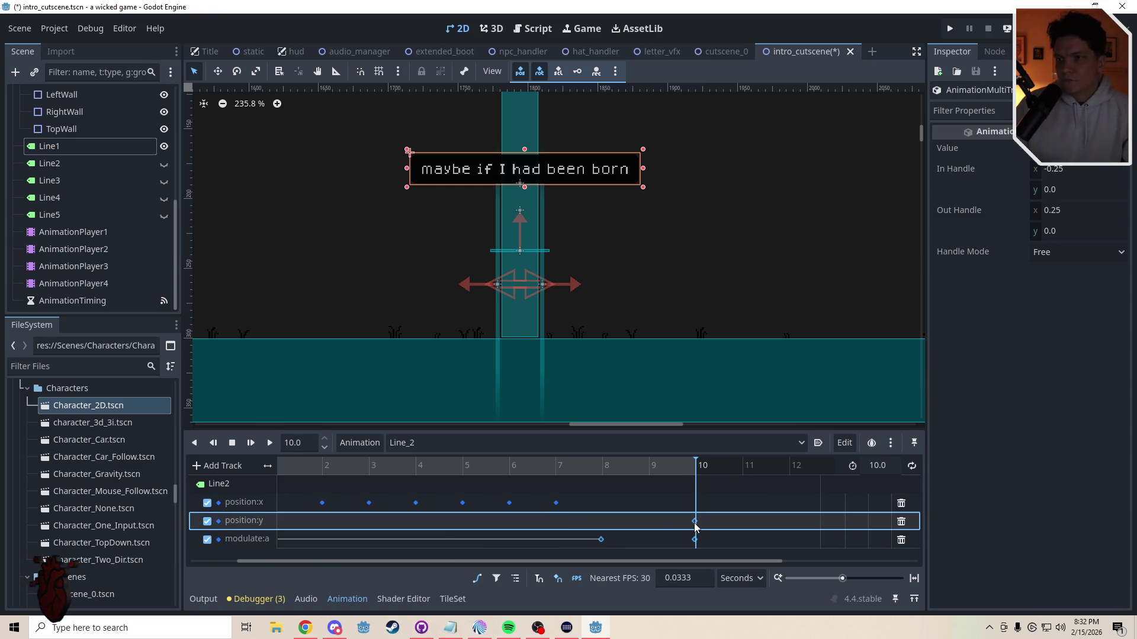
left_click(663, 498)
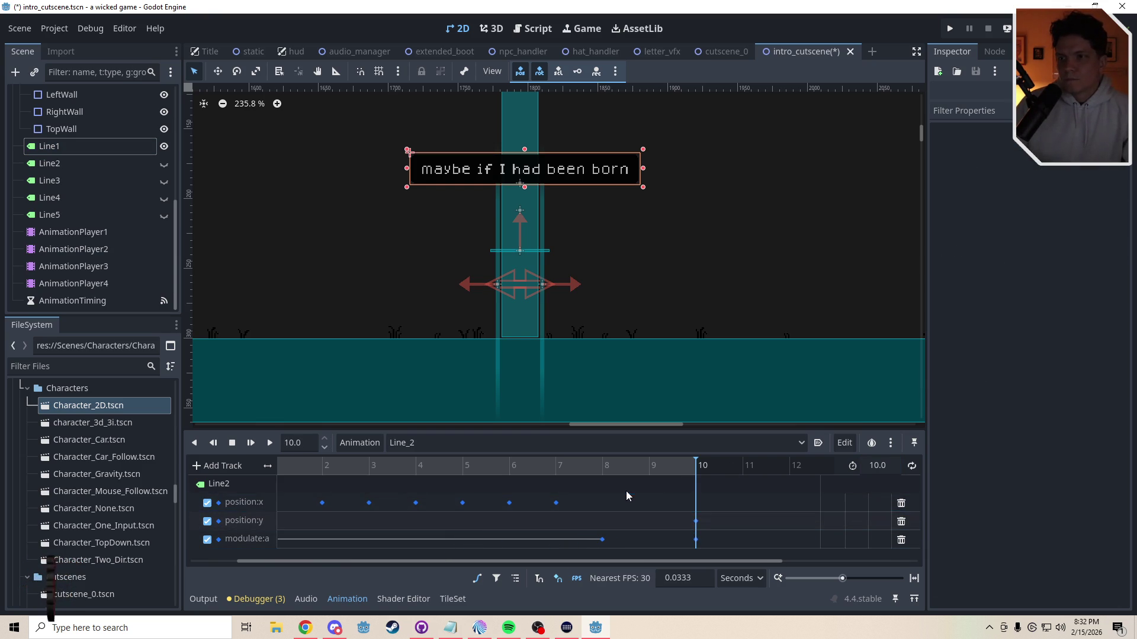
Step: Open the Line_1 animation and select its keyframes to compare timing
scroll(461, 488, "left", 2)
left_click(215, 415)
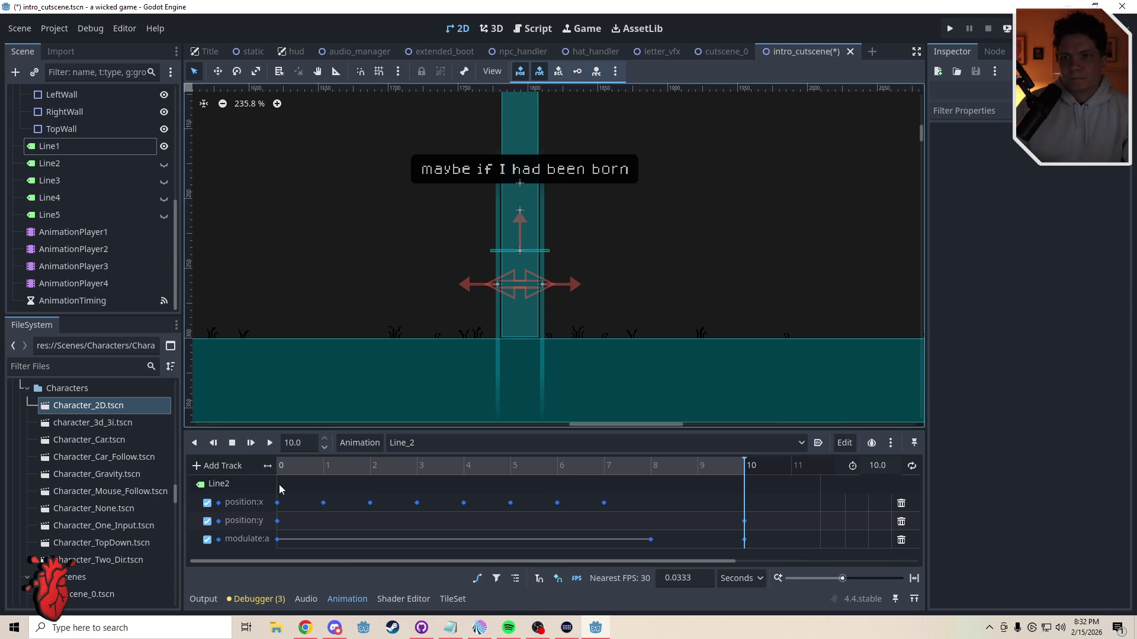
left_click(420, 444)
left_click(419, 465)
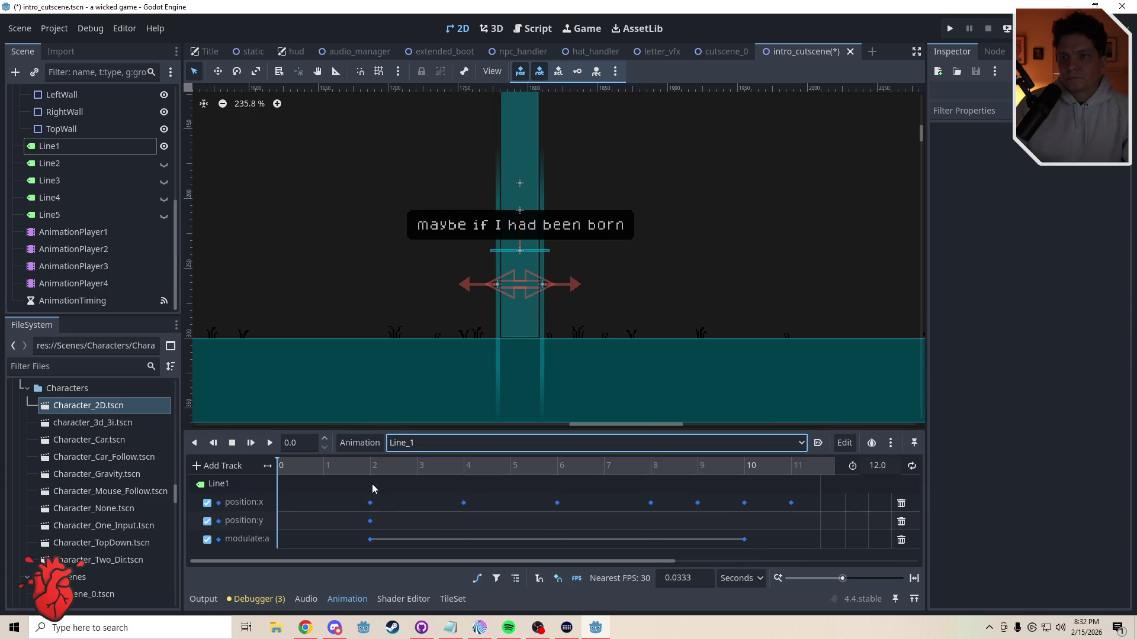
left_click_drag(404, 560, 494, 565)
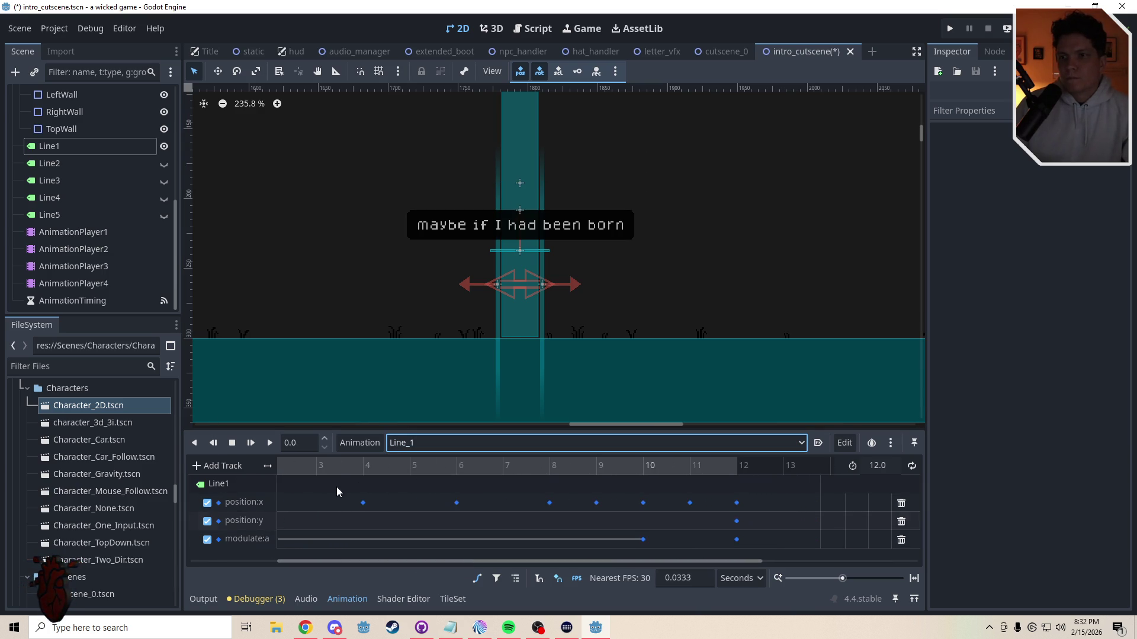
left_click_drag(381, 489, 748, 508)
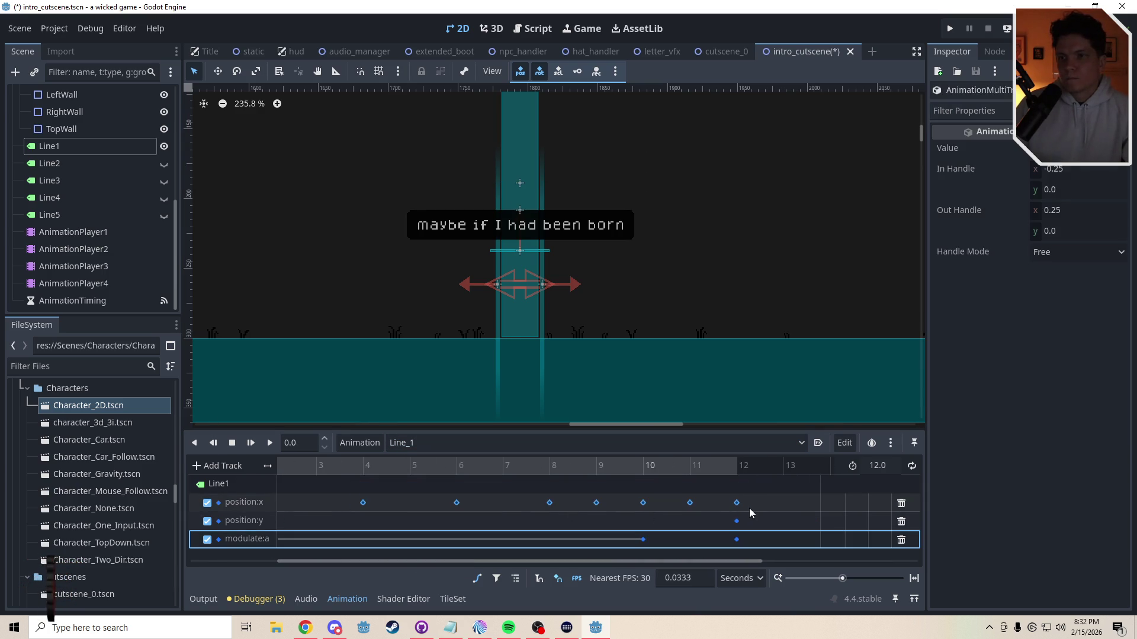
left_click(403, 444)
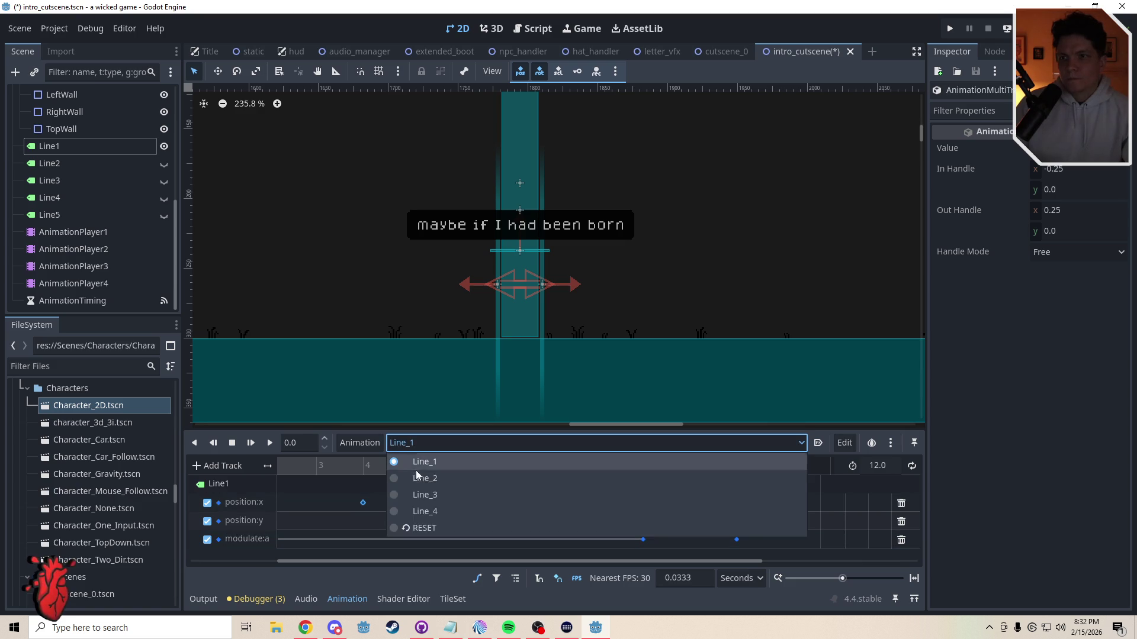
Step: Retime Line_2's position:x keys to start near 2.5 s and end exactly at 10 s
left_click(418, 477)
left_click_drag(452, 561, 351, 560)
mouse_move(625, 485)
left_mouse_down()
mouse_move(514, 509)
mouse_move(307, 510)
left_mouse_up()
key("Delete")
left_click_drag(478, 466, 396, 471)
key("ctrl+v")
left_click(733, 465)
left_click(755, 465)
left_click_drag(769, 503, 745, 504)
left_click(344, 484)
mouse_move(273, 490)
left_mouse_down()
mouse_move(617, 562)
mouse_move(753, 548)
left_mouse_up()
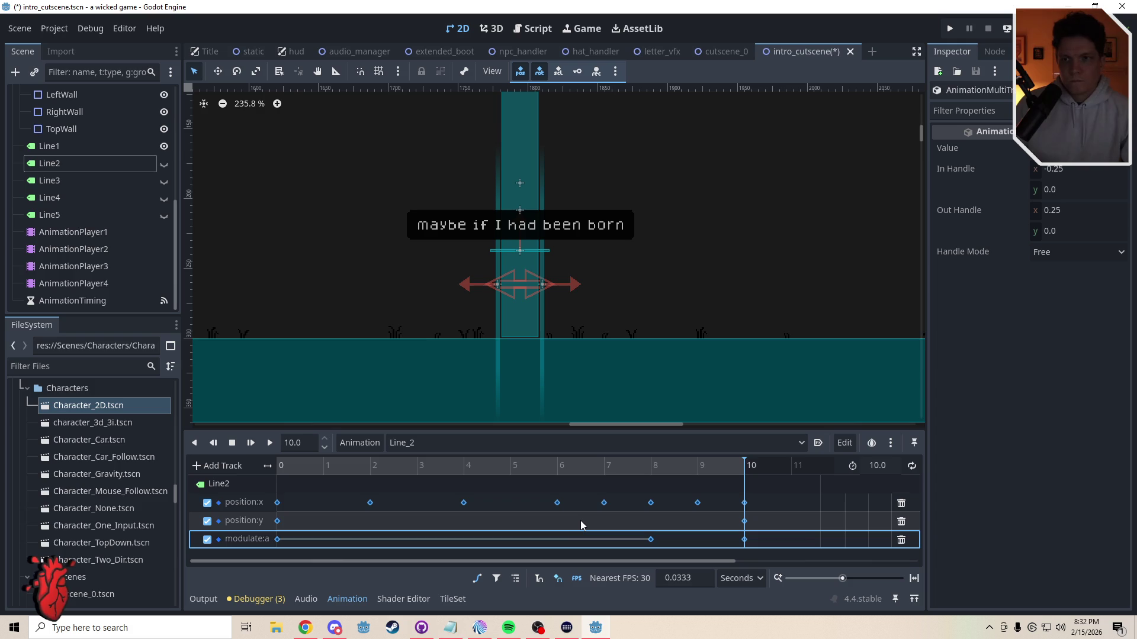
Step: Switch to the Line_3 animation and set its length to 10 seconds
left_click(409, 444)
left_click(420, 490)
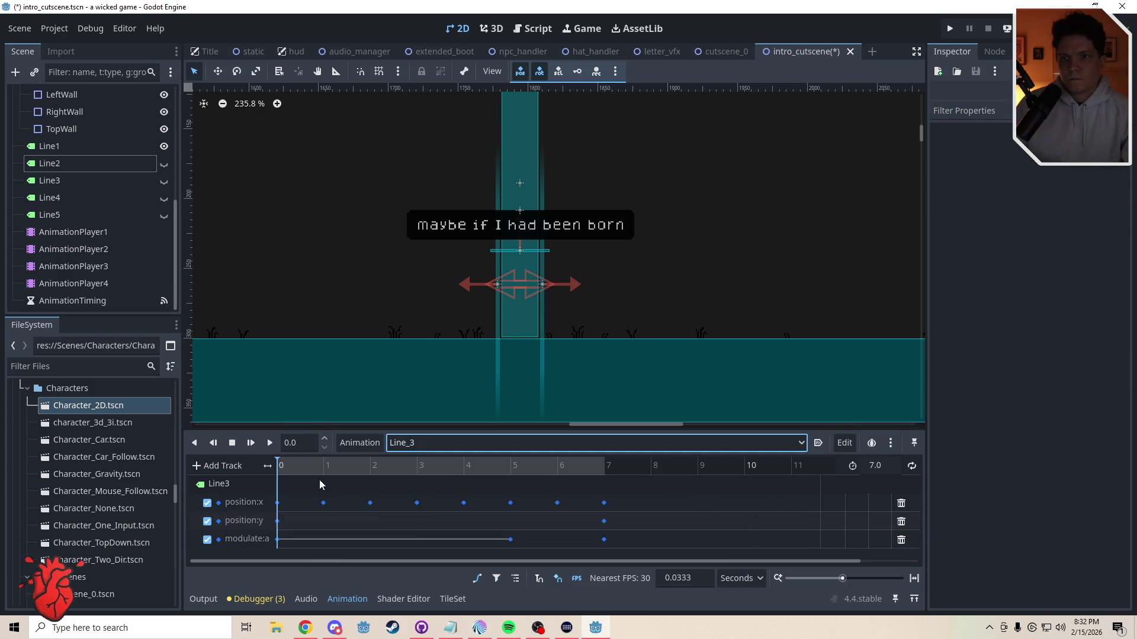
left_click_drag(632, 487, 274, 554)
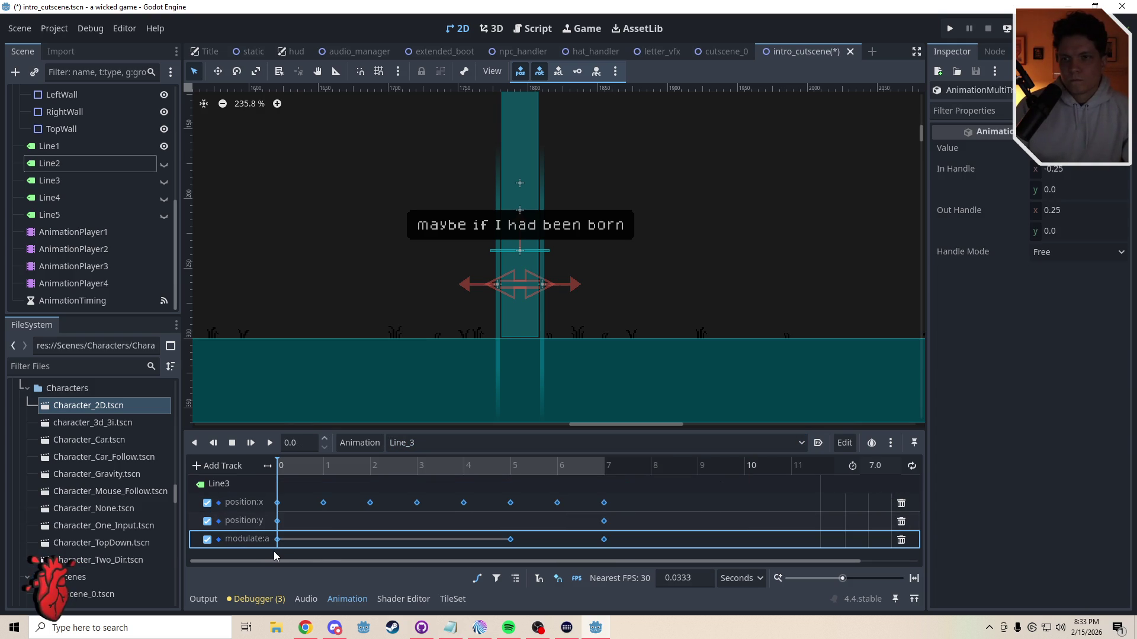
key("Delete")
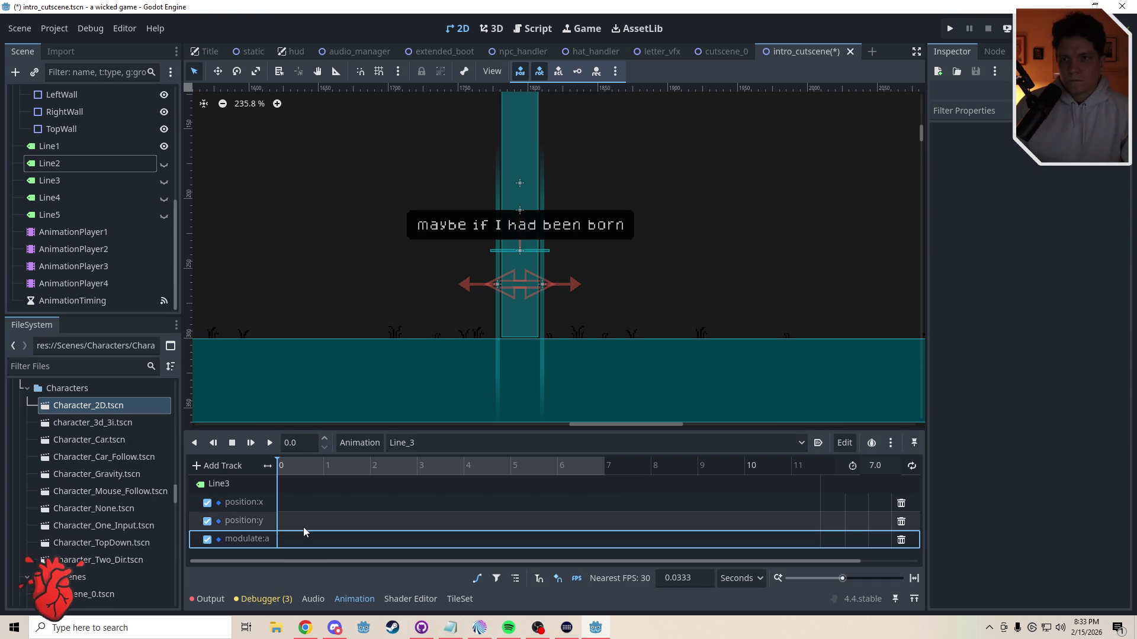
key("ctrl+z")
key("ctrl+z")
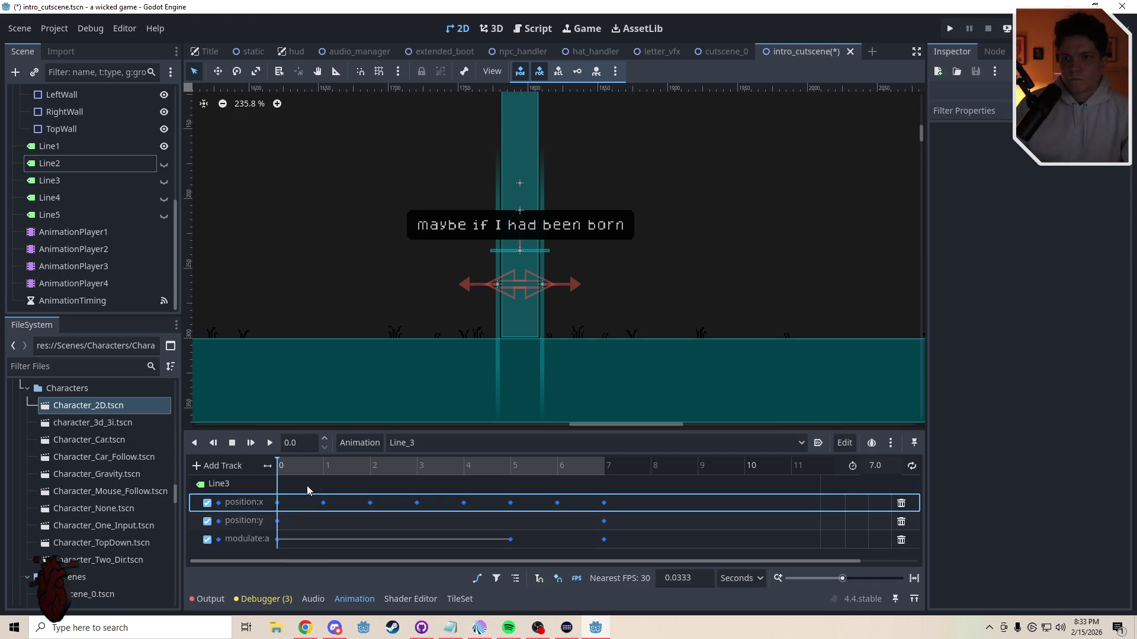
left_click(882, 466)
type("10")
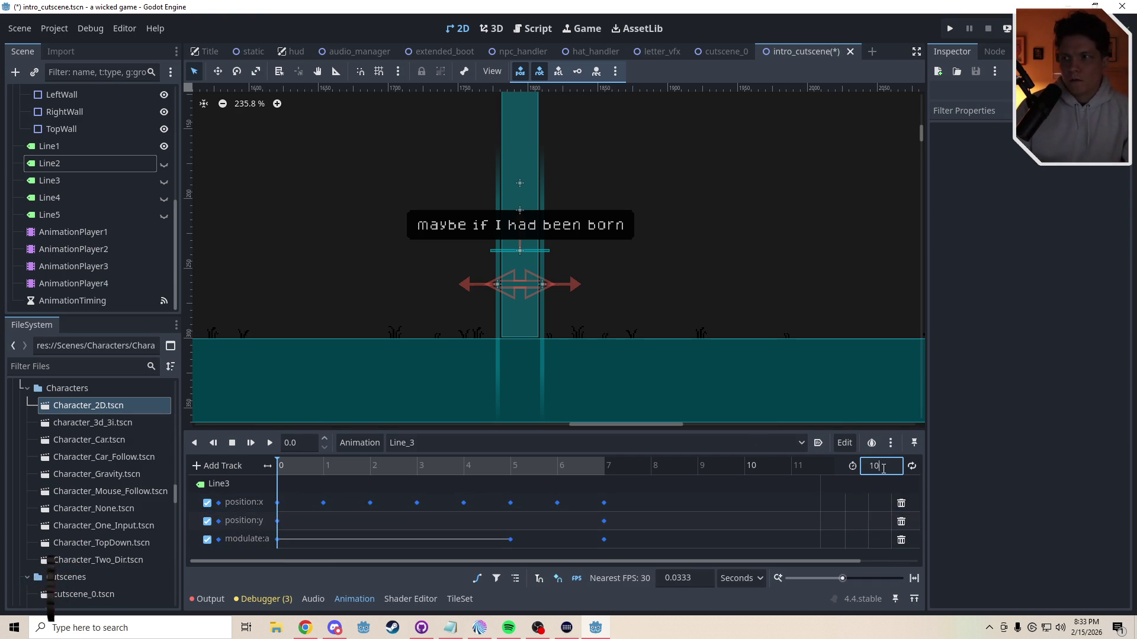
key("Return")
Step: Shift Line_3's keyframes later and preview the result with Line2 visible
left_click(301, 503)
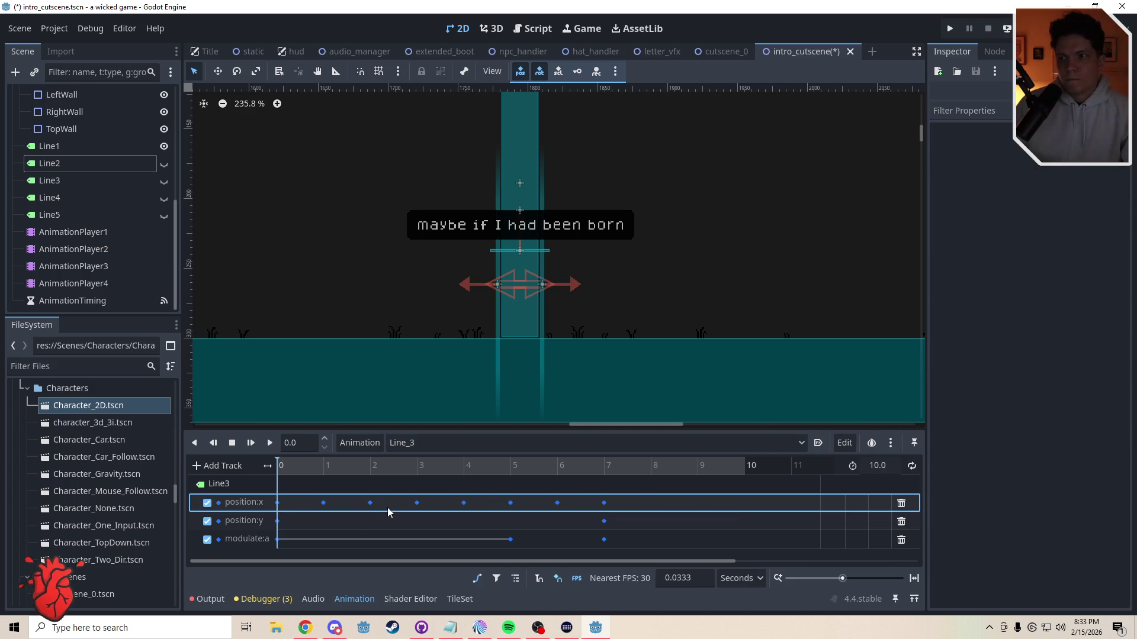
mouse_move(621, 486)
left_mouse_down()
mouse_move(519, 539)
mouse_move(303, 545)
left_mouse_up()
key("Delete")
left_click(299, 502)
key("ctrl+z")
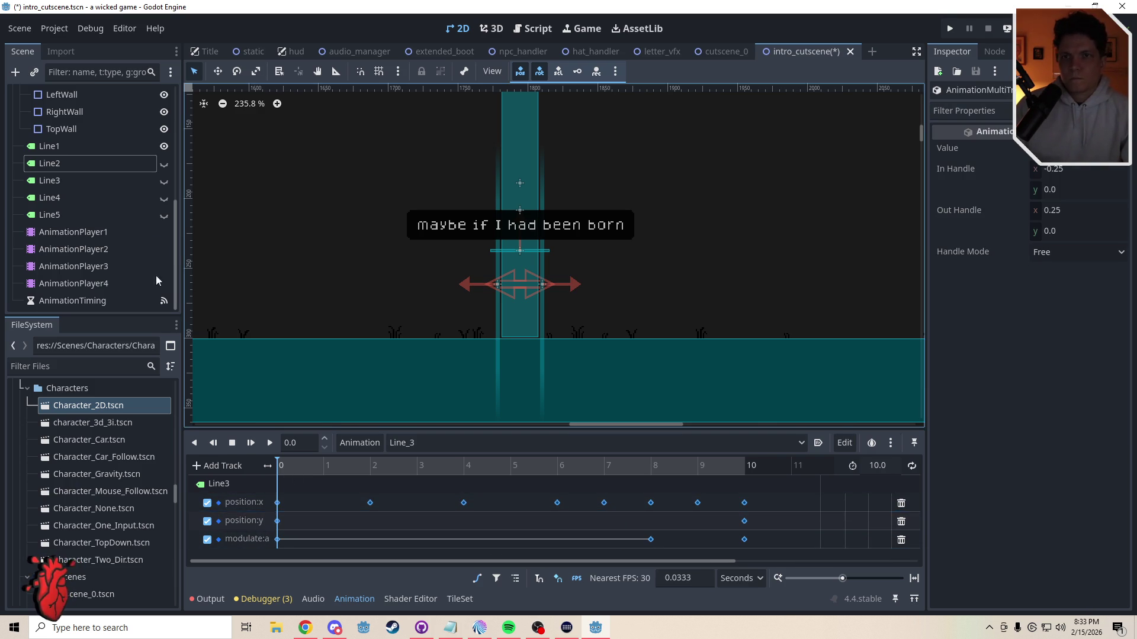
left_click(164, 164)
left_click_drag(283, 467, 302, 472)
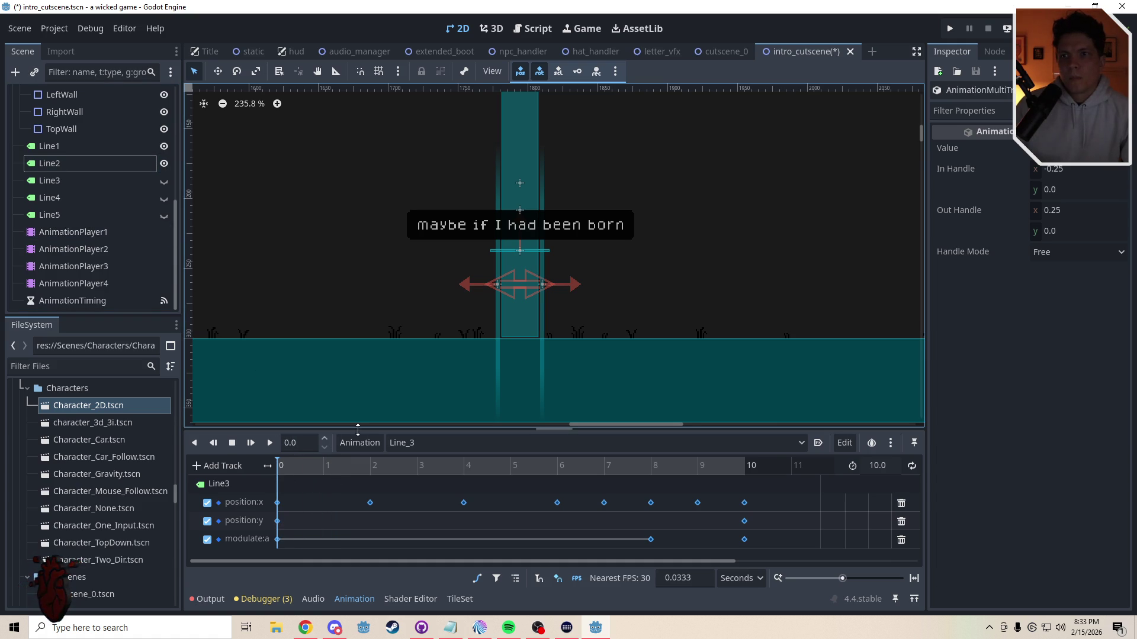
Step: Set the Line_4 animation length to 10 seconds and shift its keyframes later
left_click(413, 443)
left_click(414, 508)
left_click(899, 470)
key("Return")
mouse_move(623, 487)
left_mouse_down()
mouse_move(513, 552)
mouse_move(286, 553)
left_mouse_up()
key("Delete")
left_click(302, 499)
key("ctrl+z")
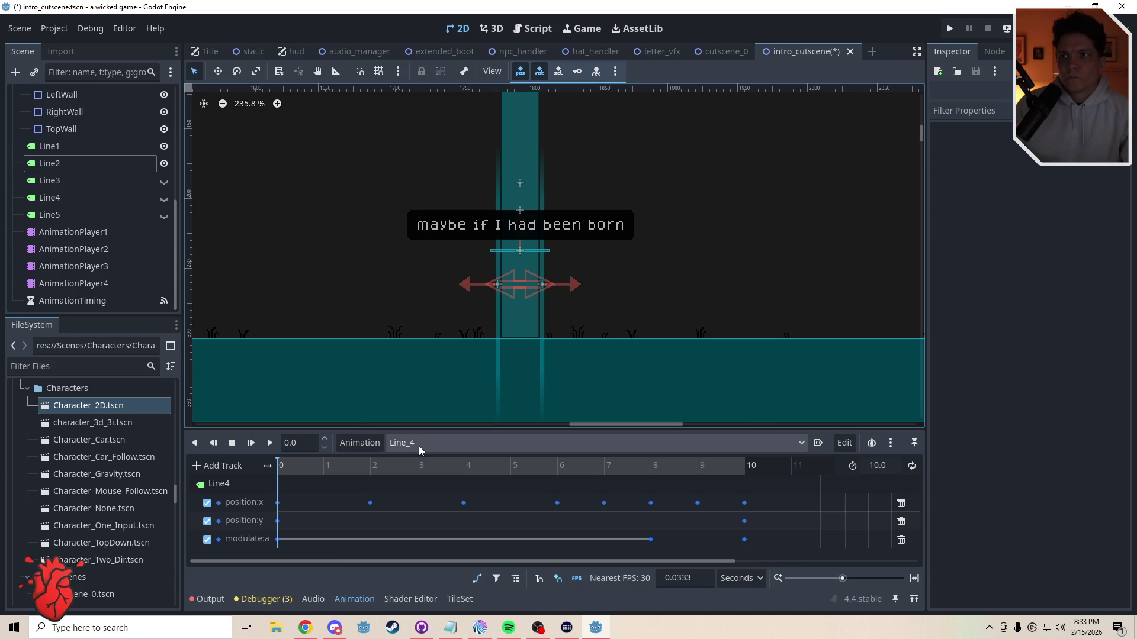
Step: Hide Line1 and Line2, return to the RESET animation, save the scene and run the game
left_click(164, 163)
left_click(164, 147)
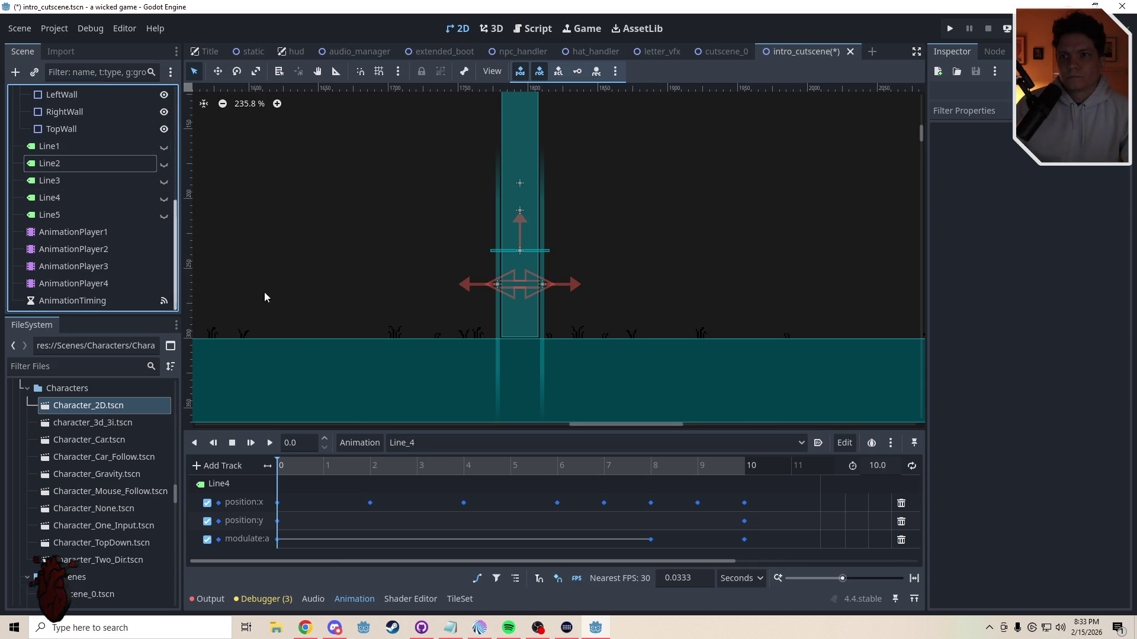
left_click(414, 443)
left_click(418, 528)
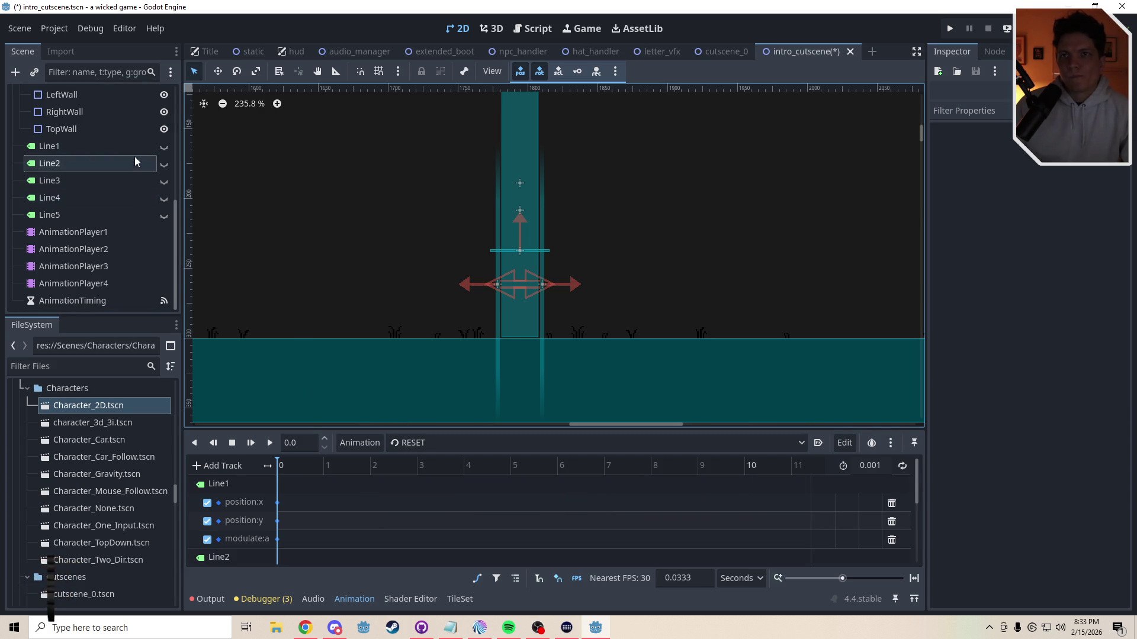
left_click(118, 146)
left_click(97, 202)
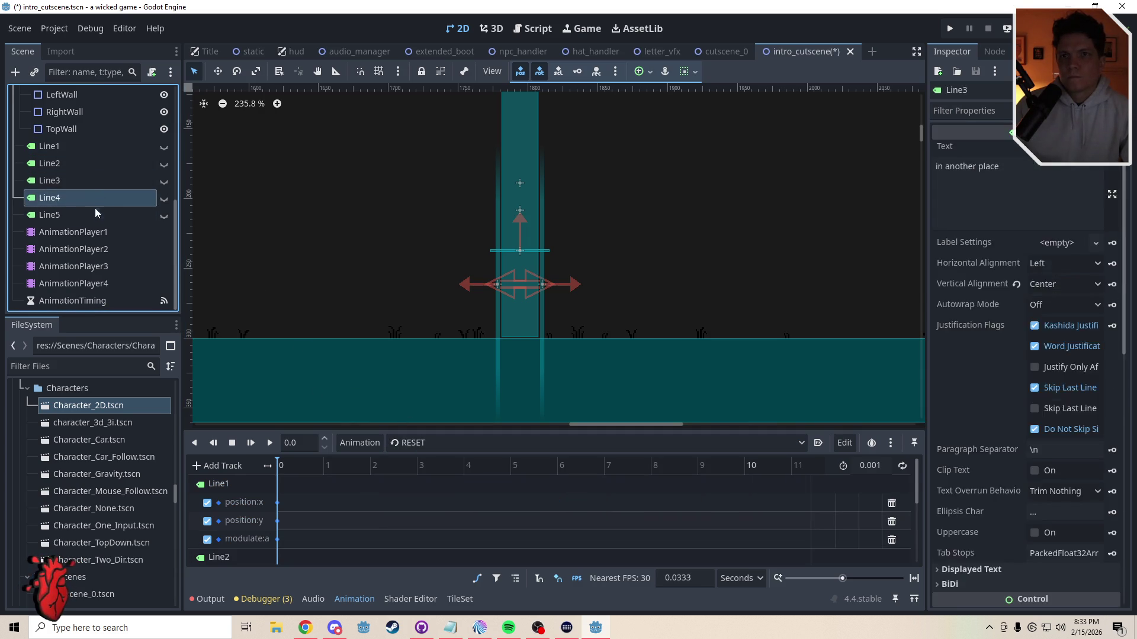
left_click(95, 218)
key("ctrl+s")
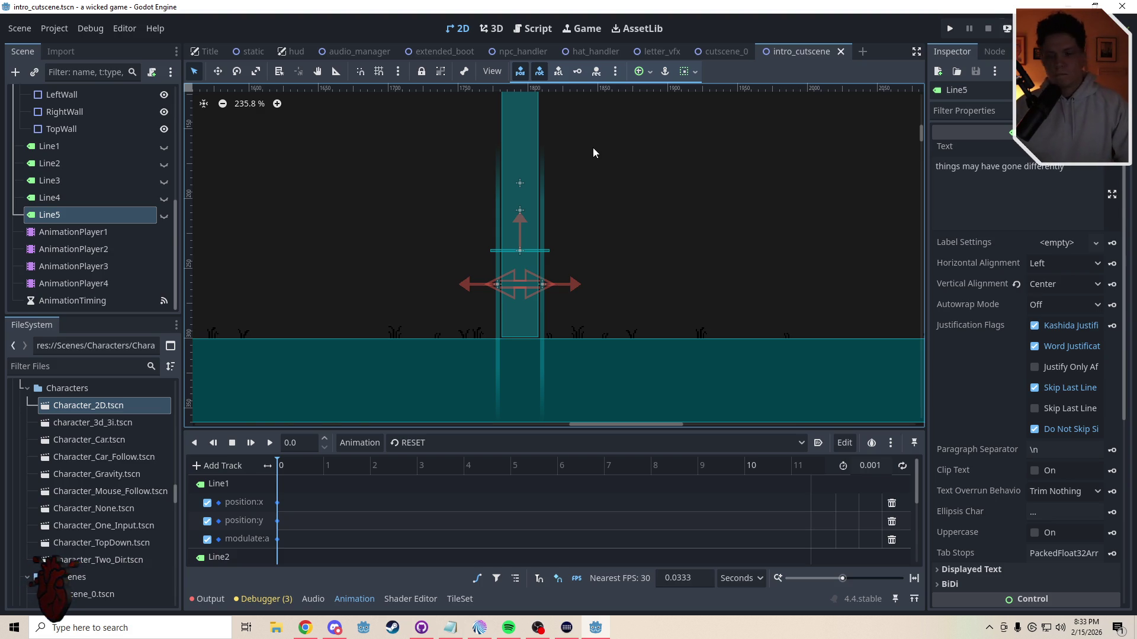
key("F5")
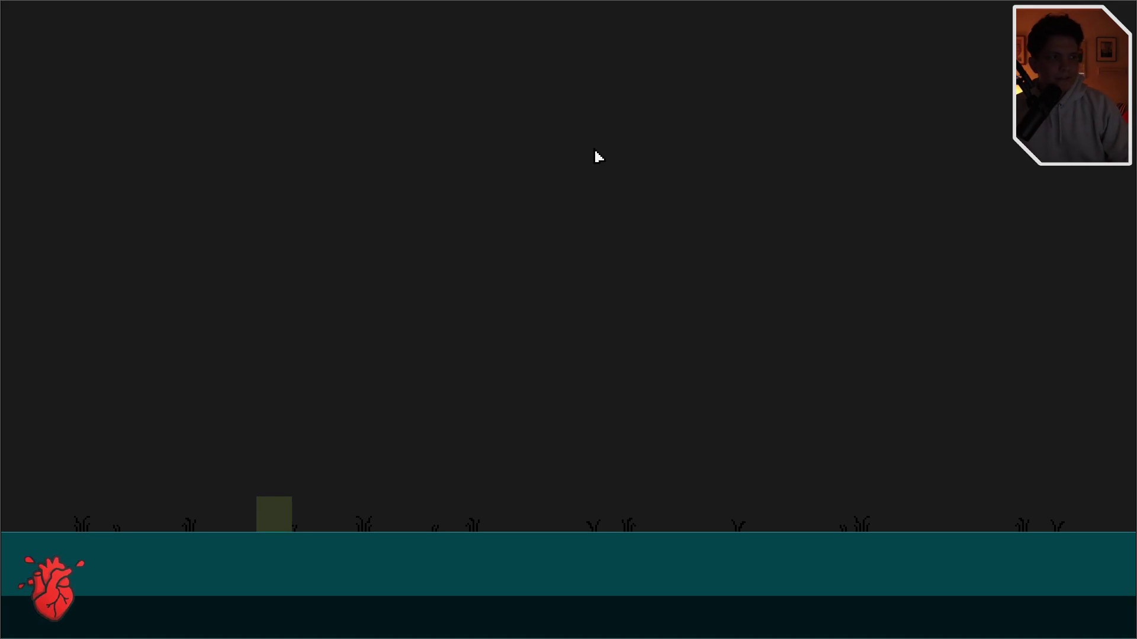
Step: Move the player back and forth and jump to test the controls
key("d")
key("w")
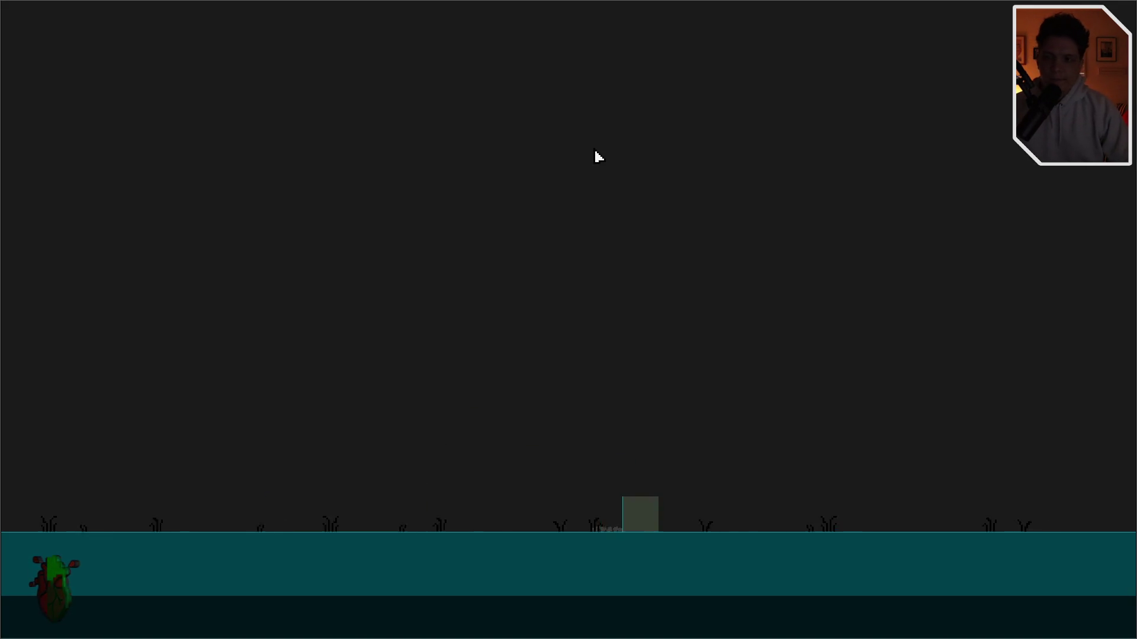
key("w")
key("a")
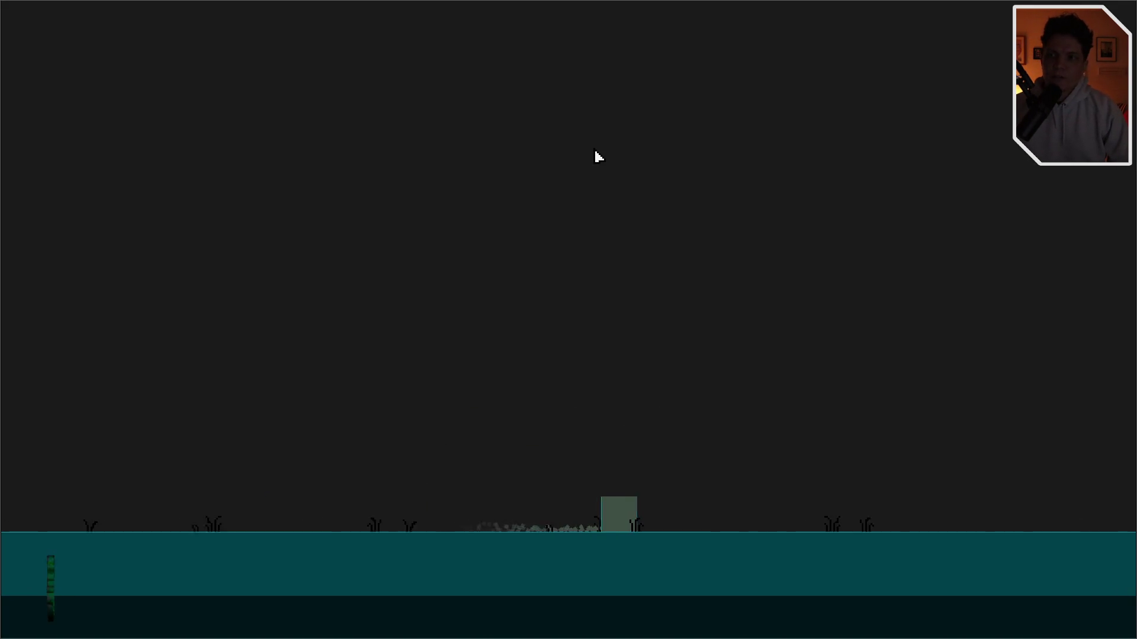
key("d")
key("a")
key("d")
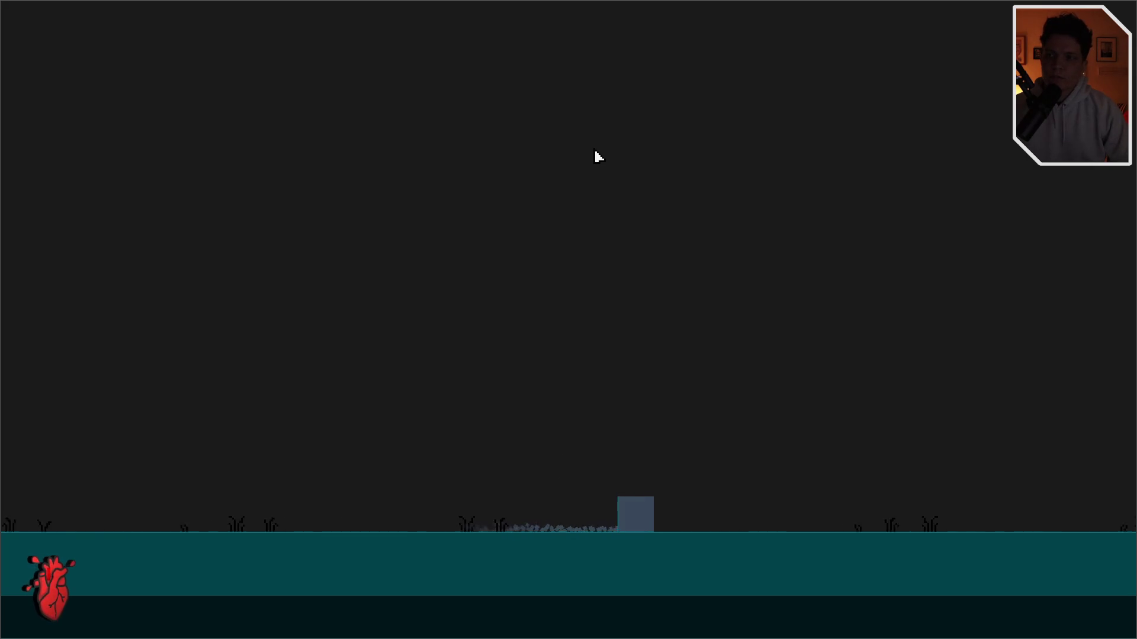
key("a")
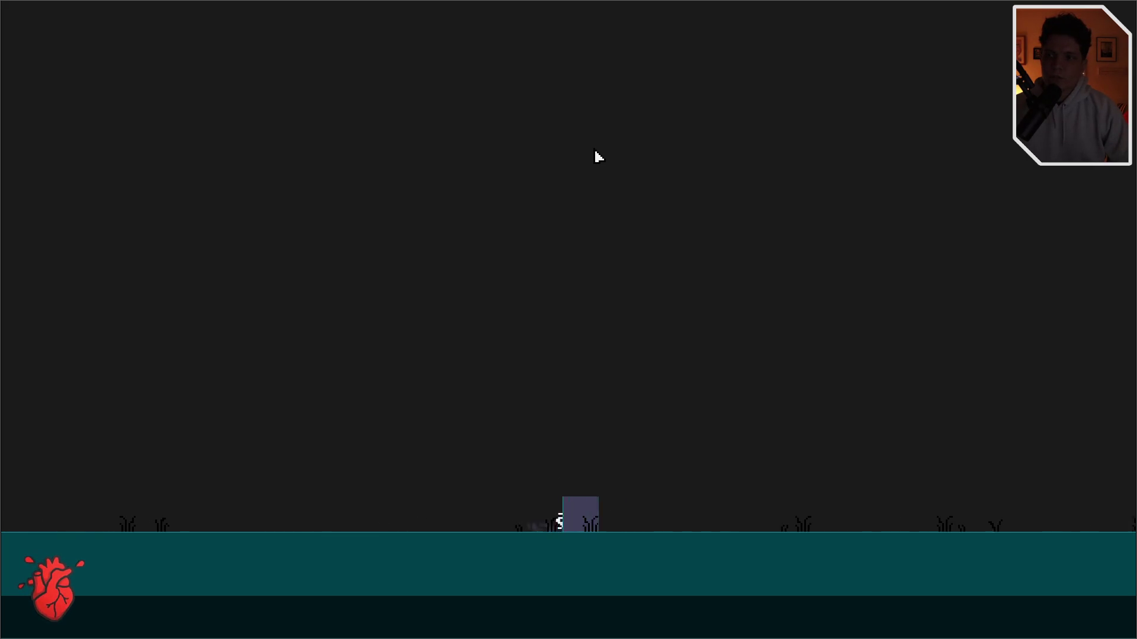
key("d")
key("a")
key("d")
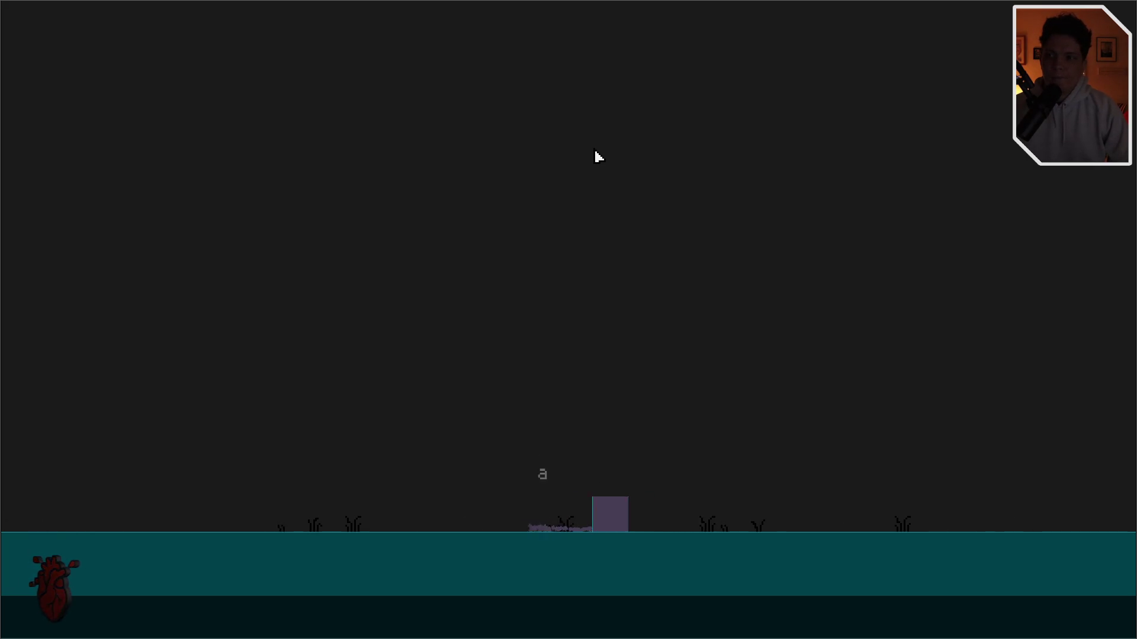
key("a")
key("d")
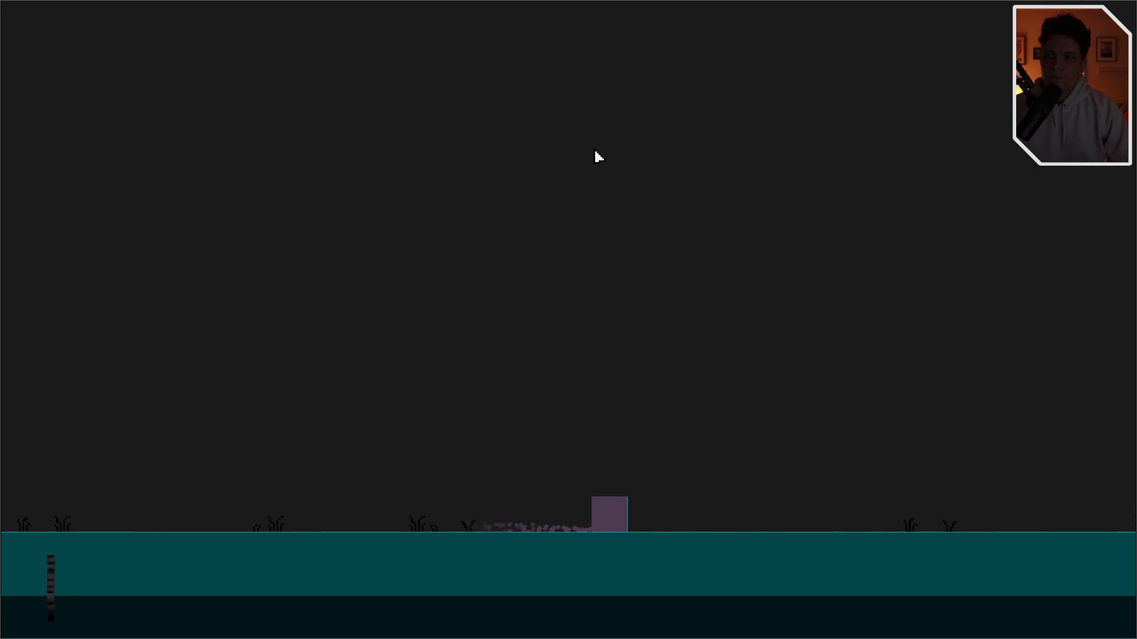
Step: Walk the player into the pillar trigger, watch the lines appear, then window and close the game
key("d")
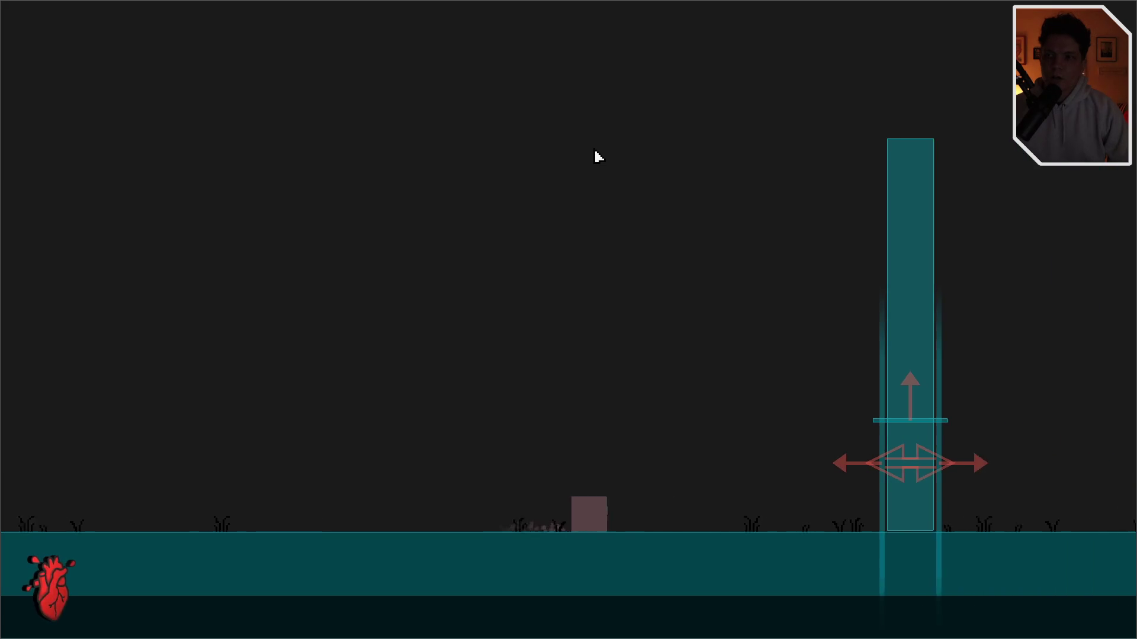
key("d")
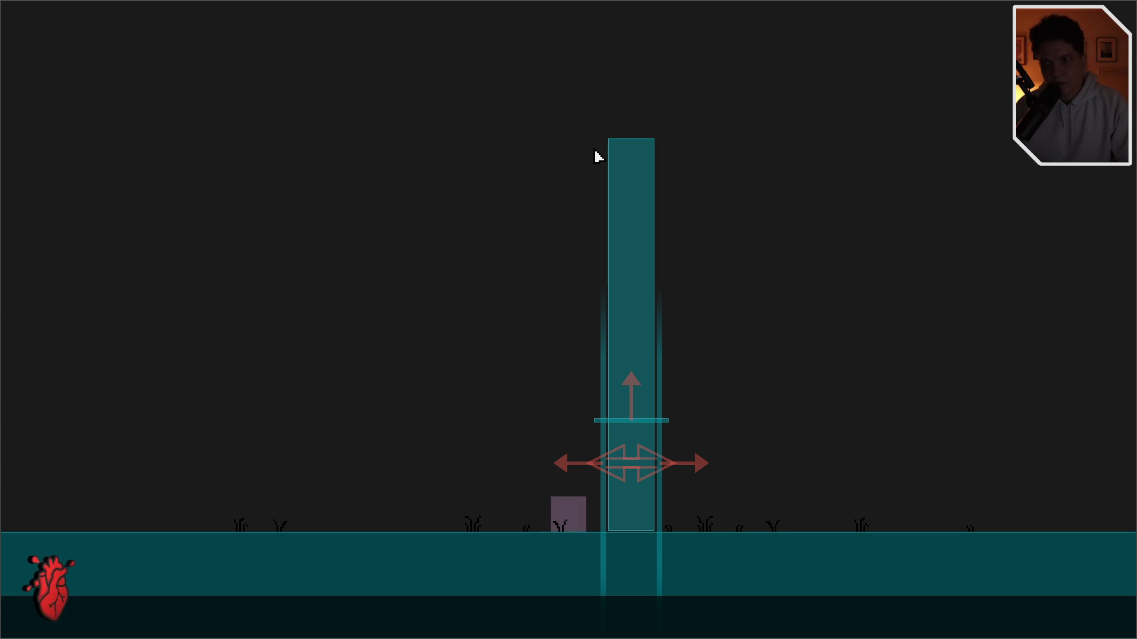
key("d")
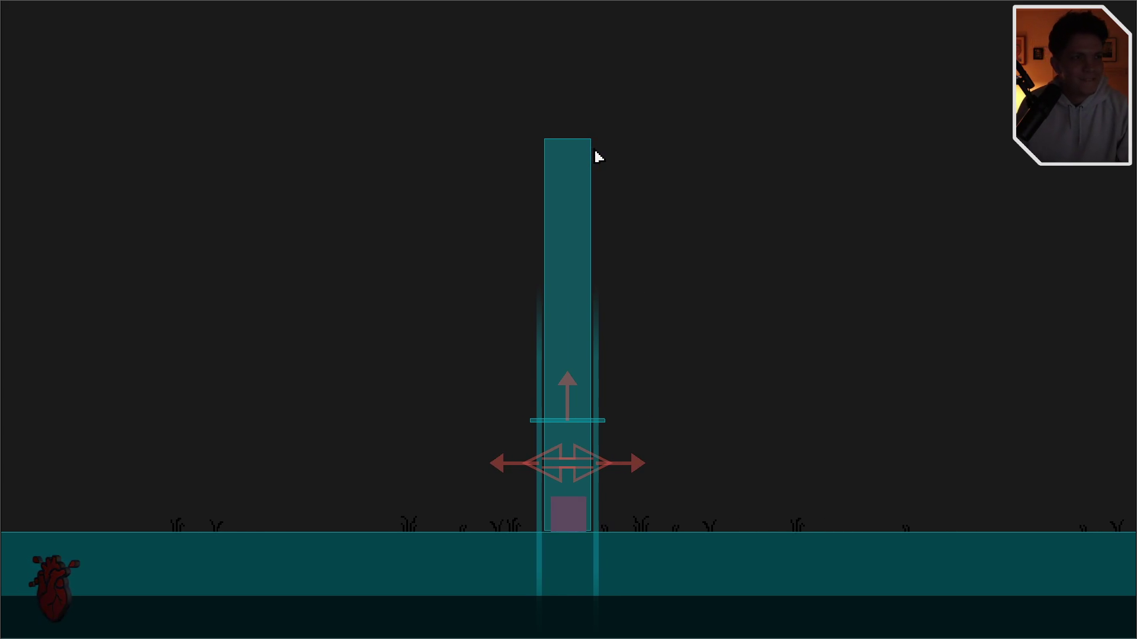
key("d")
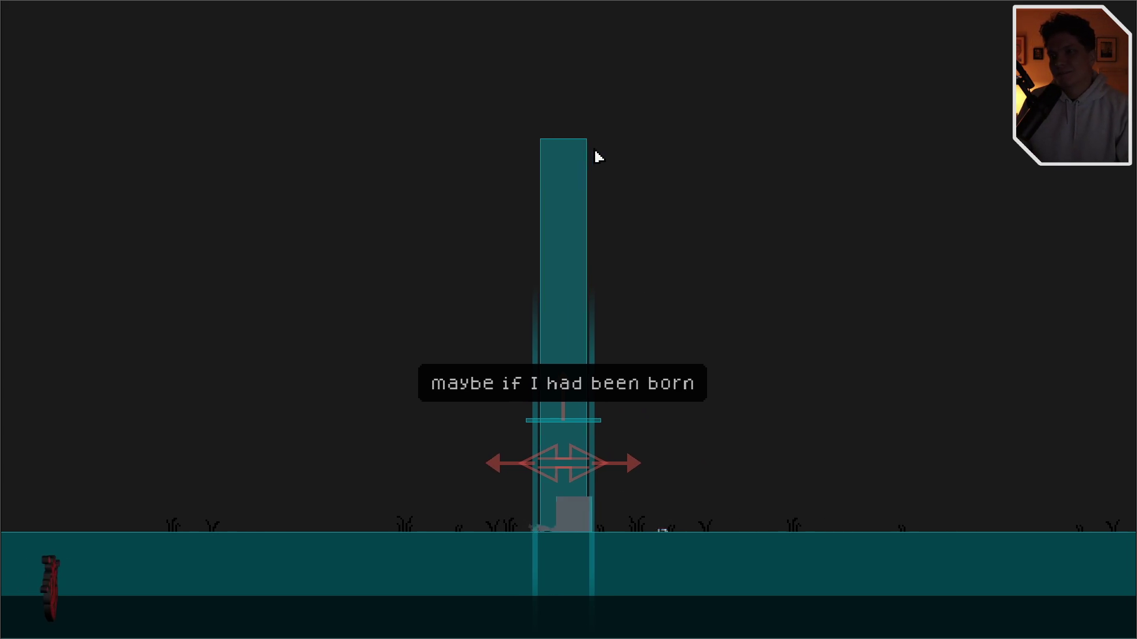
key("a")
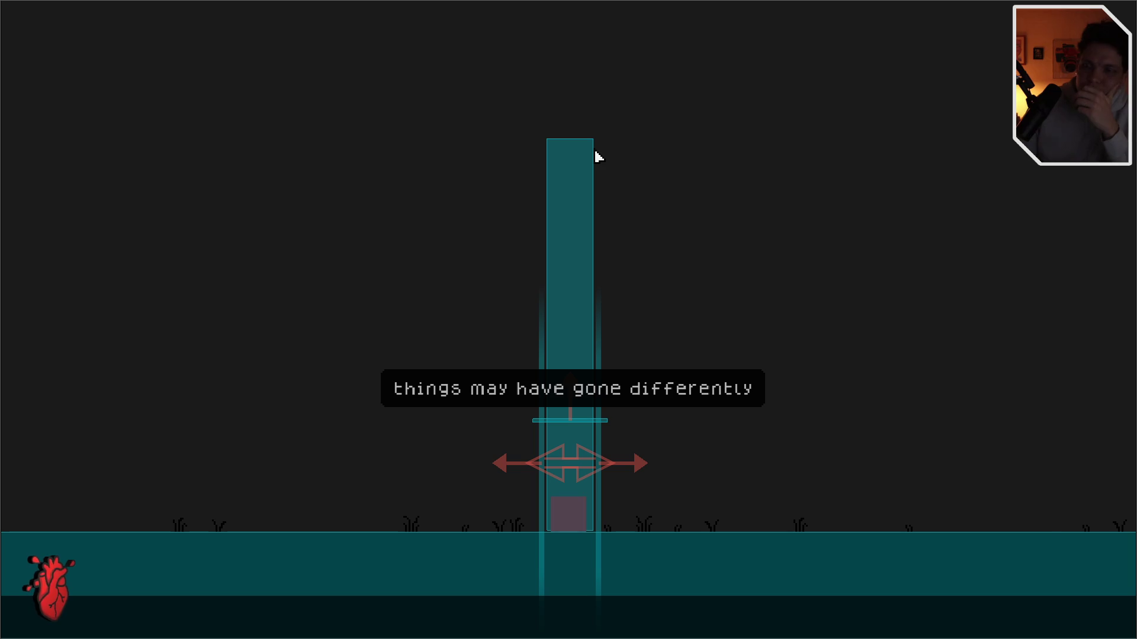
key("F11")
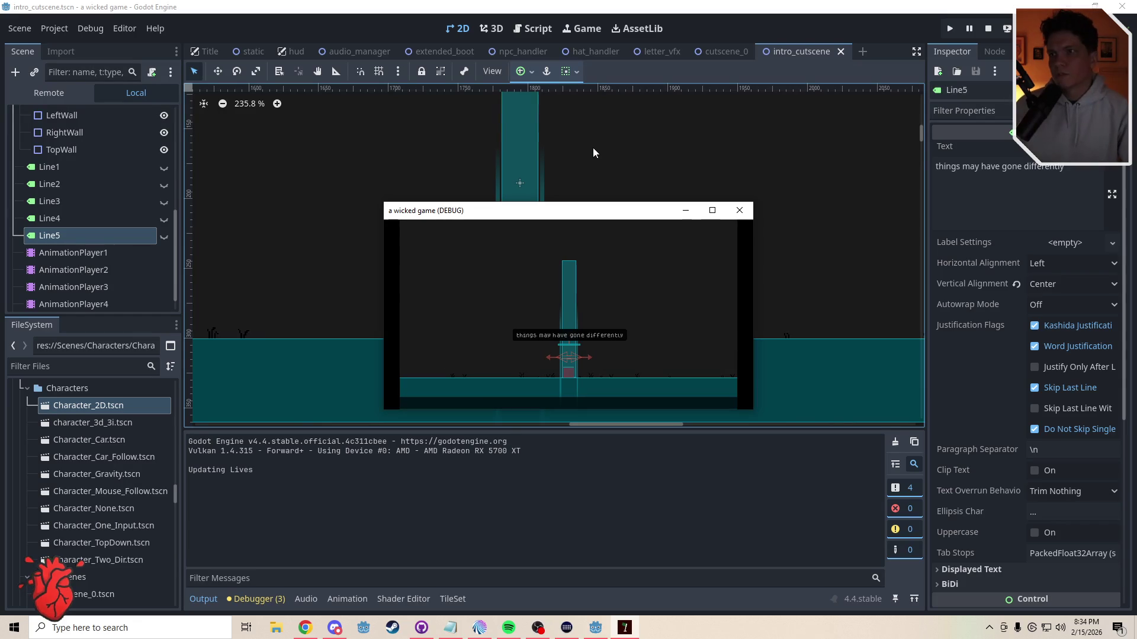
left_click(737, 211)
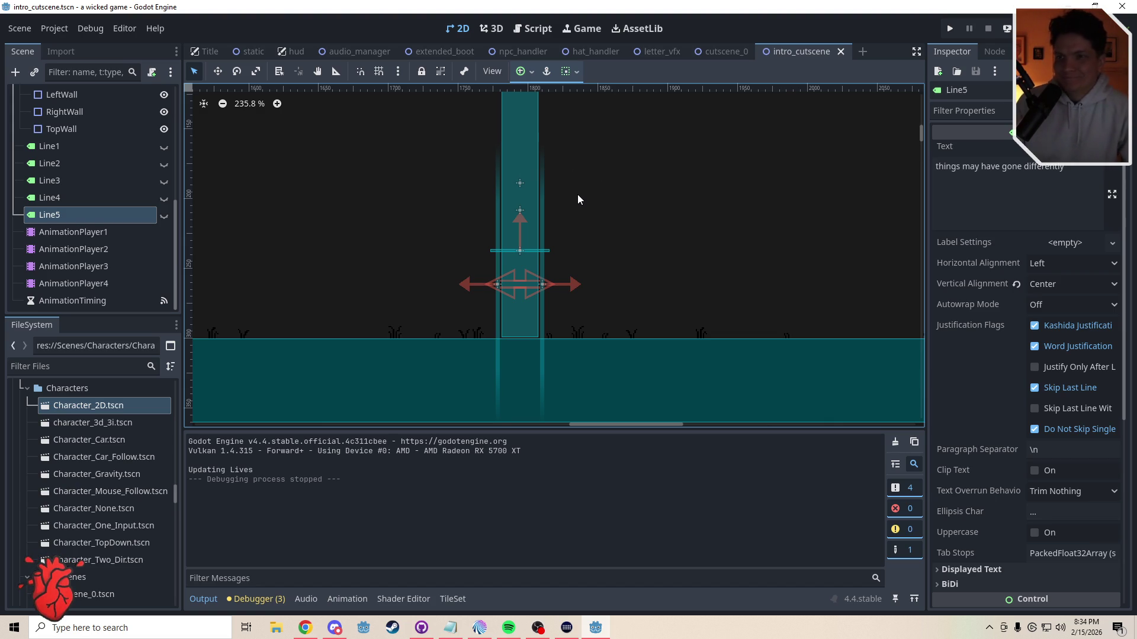
Step: Narrow the pillar's collision shape and move the right wall inward
left_click(525, 314)
scroll(535, 323, "up", 3)
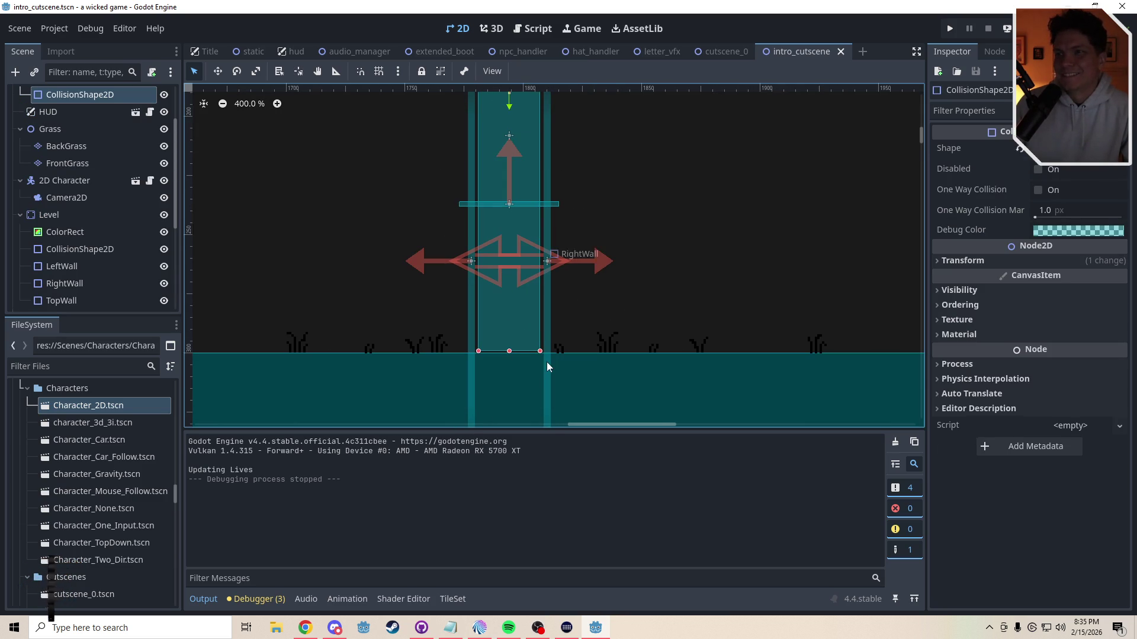
mouse_move(540, 351)
left_mouse_down()
mouse_move(528, 351)
mouse_move(560, 324)
left_mouse_up()
left_click(553, 320)
left_click(546, 319)
key("w")
Step: Move the left wall inward against the pillar and check the collision shape's size in the Inspector
left_click(474, 315)
key("w")
left_click_drag(473, 315, 497, 318)
key("q")
left_click(507, 319)
left_click(1053, 265)
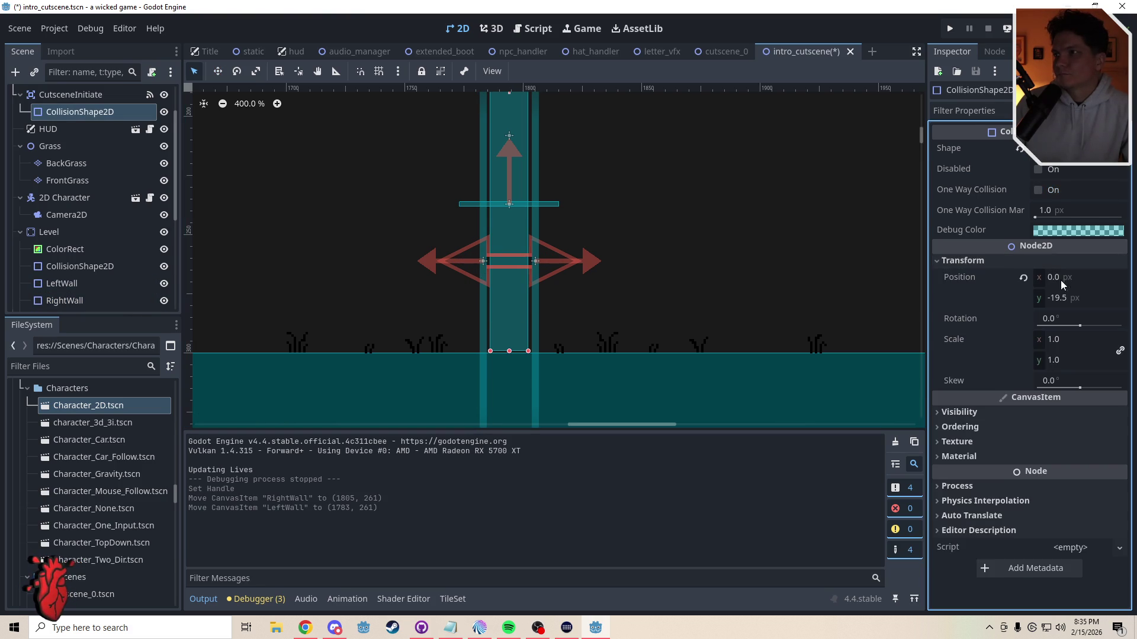
left_click(1087, 155)
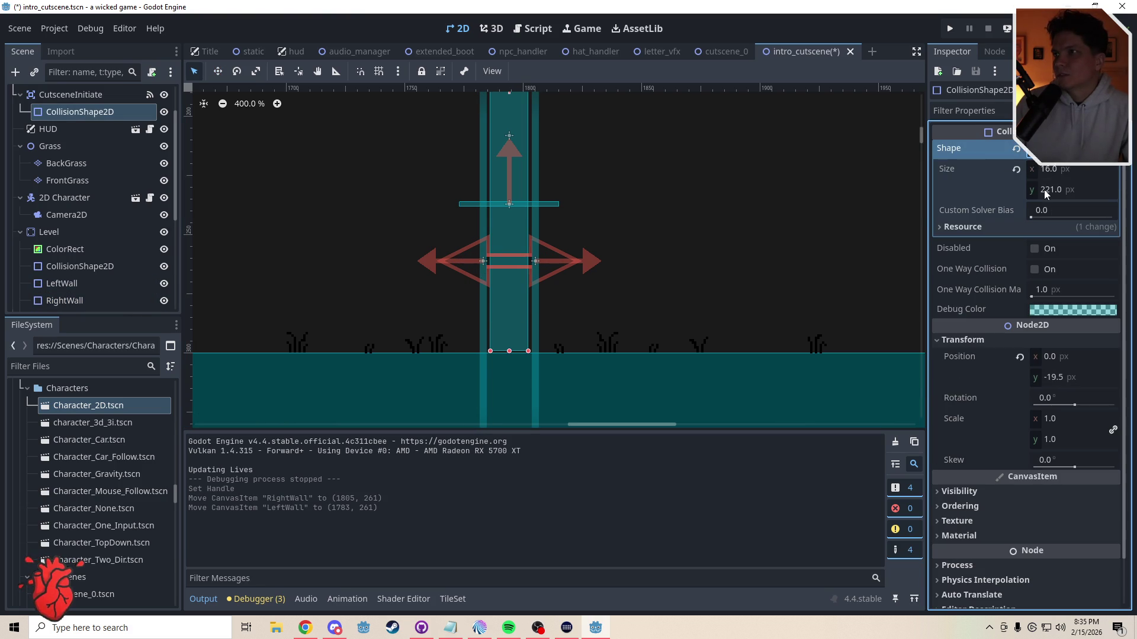
left_click(537, 272)
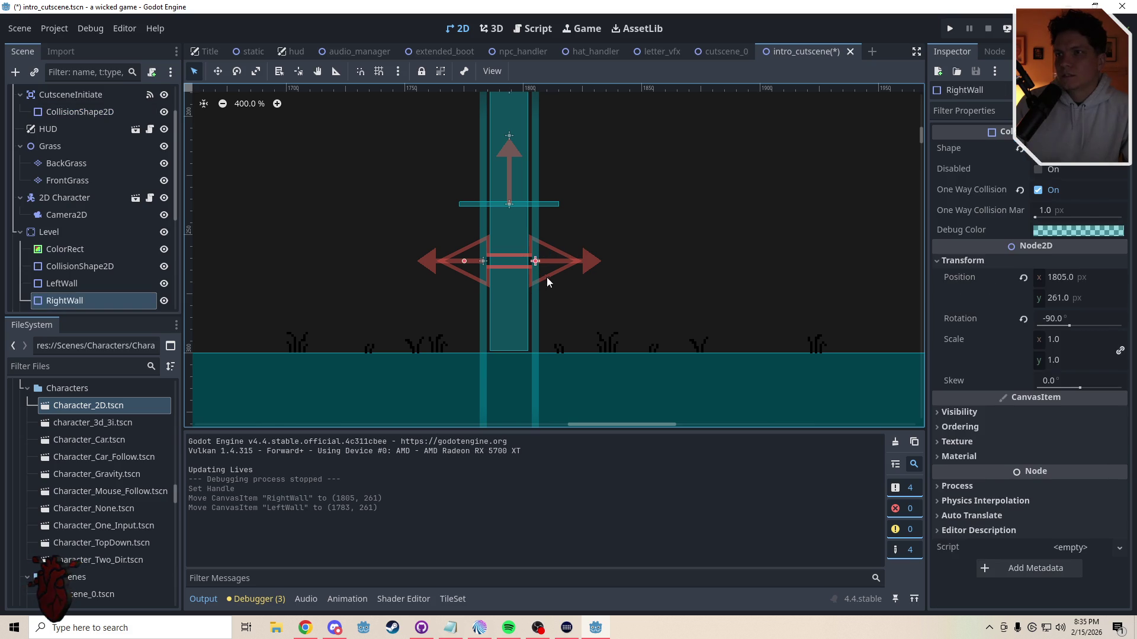
Step: Nudge the right wall out to x 1807 and the left wall out to x 1781
key("w")
key("Right")
key("Right")
key("q")
left_click(484, 297)
key("w")
key("Left")
key("Left")
key("q")
Step: Move the top wall down to y 254
left_click(594, 305)
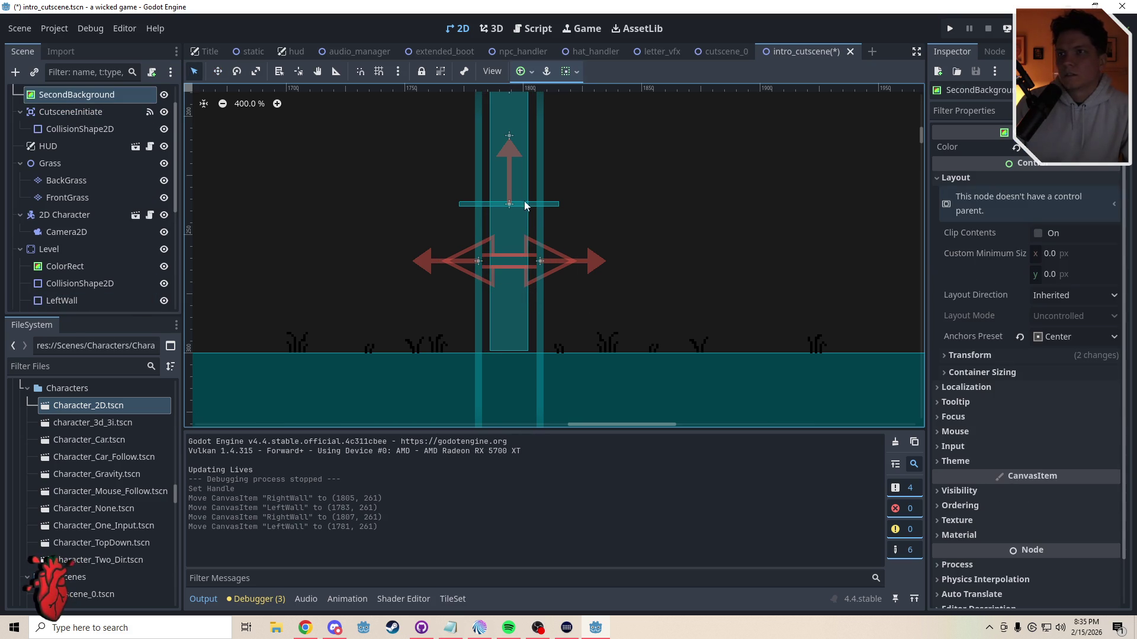
left_click(509, 204)
key("w")
key("Down")
key("Down")
key("Down")
key("q")
left_click(610, 243)
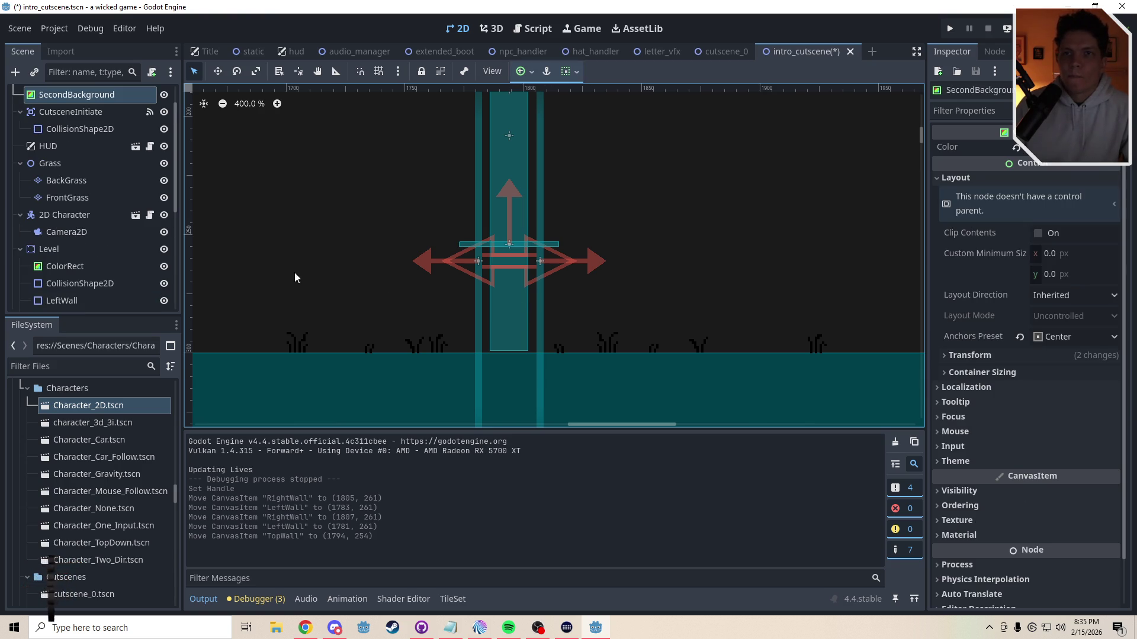
Step: Set the character camera's Position Smoothing Speed to 10, save the scene and run the game
left_click(66, 231)
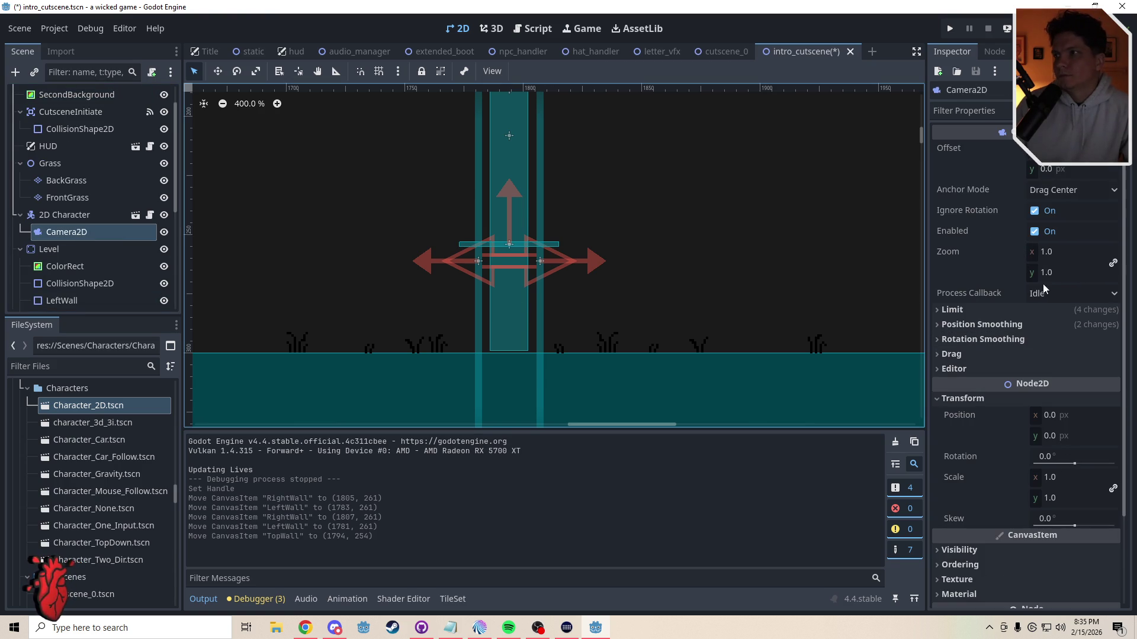
left_click(1019, 325)
left_click(1059, 367)
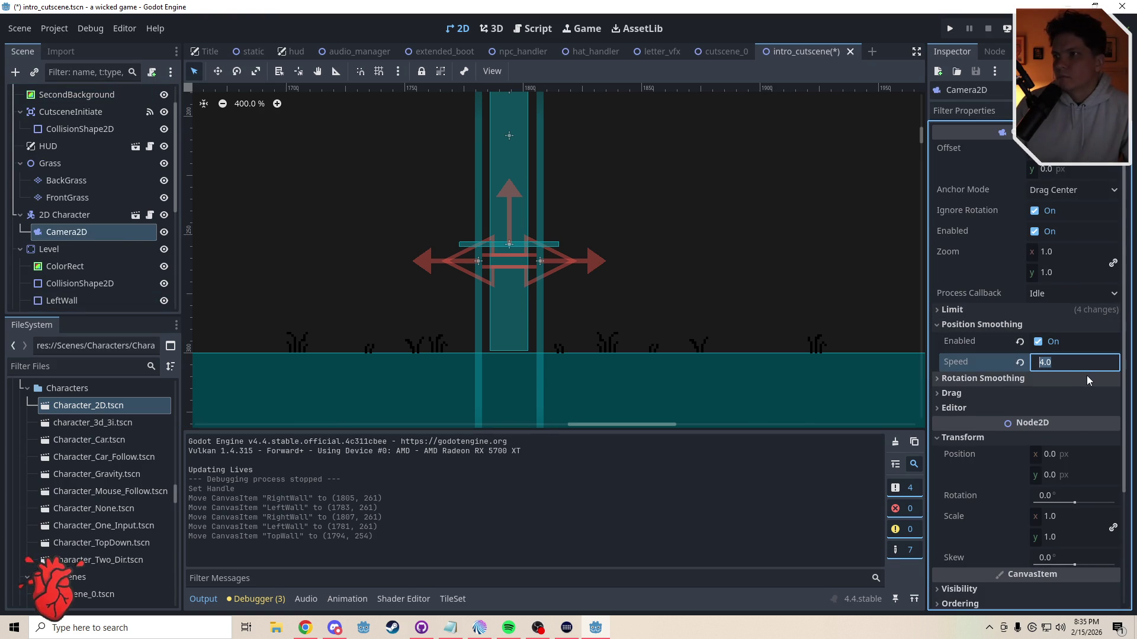
type("10")
key("Return")
key("ctrl+s")
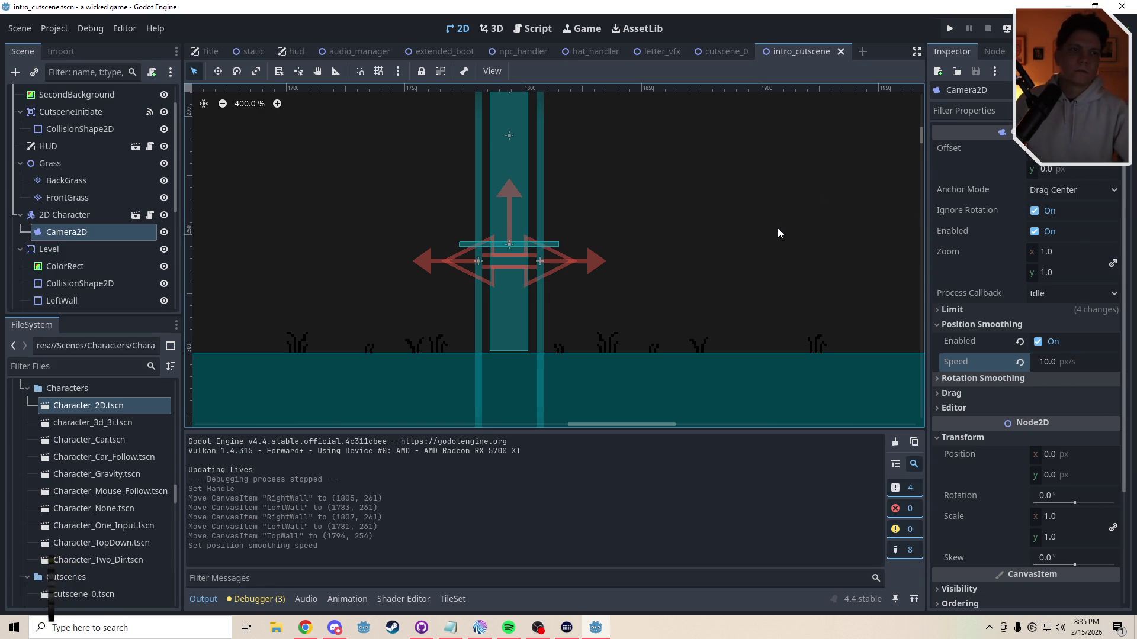
key("F5")
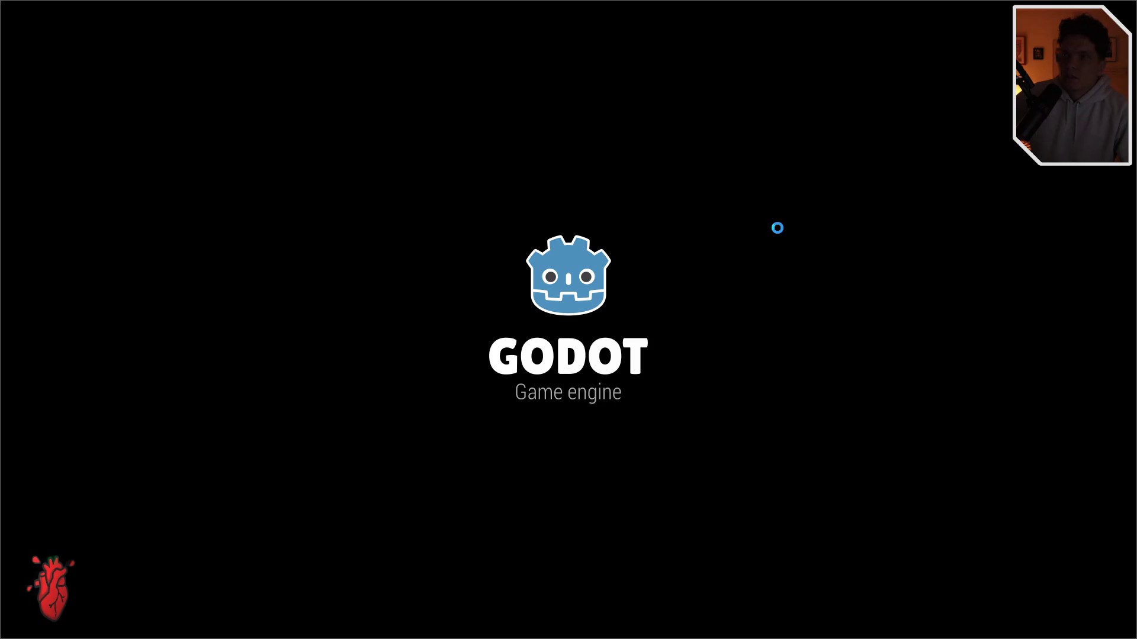
Step: Run and jump the player to the pillar, watch all five lines appear, then window the game
key("Right")
key("space")
key("space")
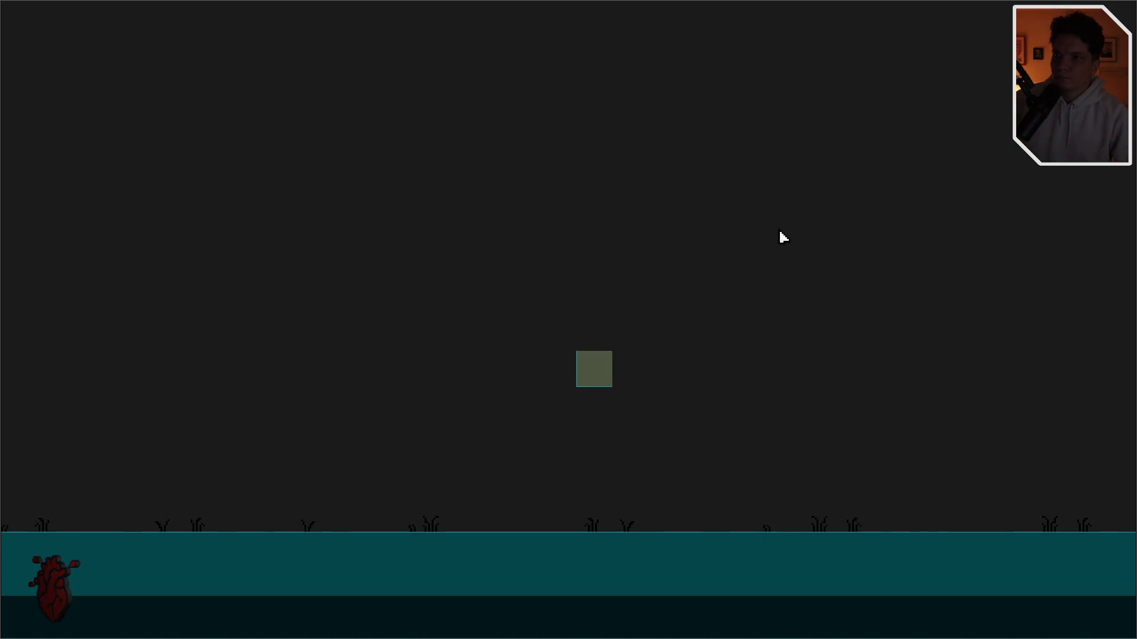
key("space")
key("space")
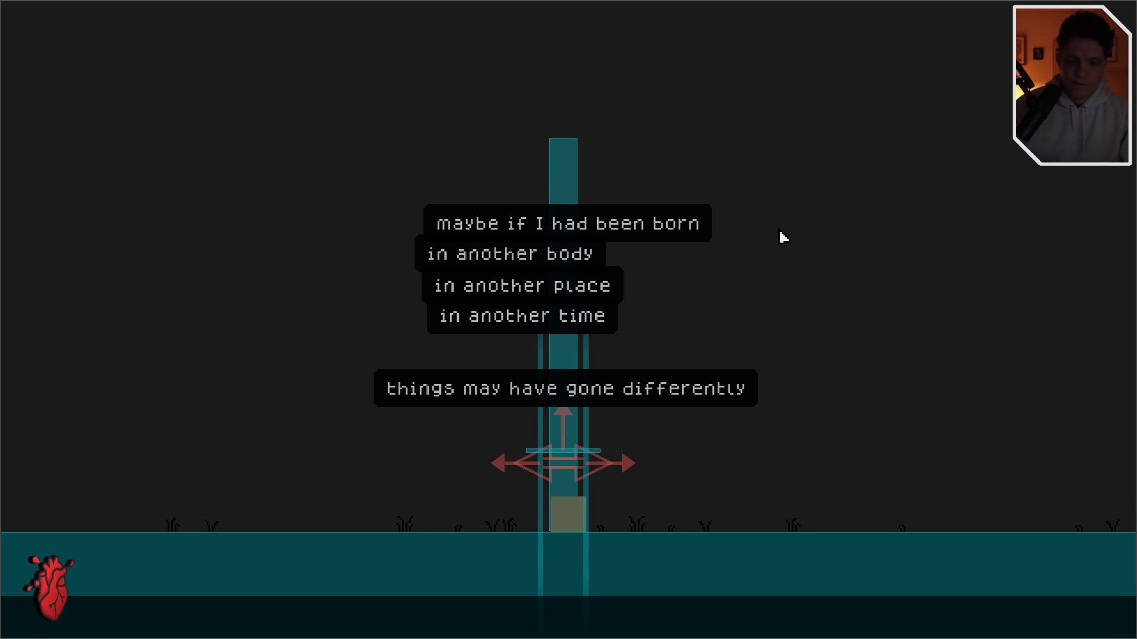
key("F11")
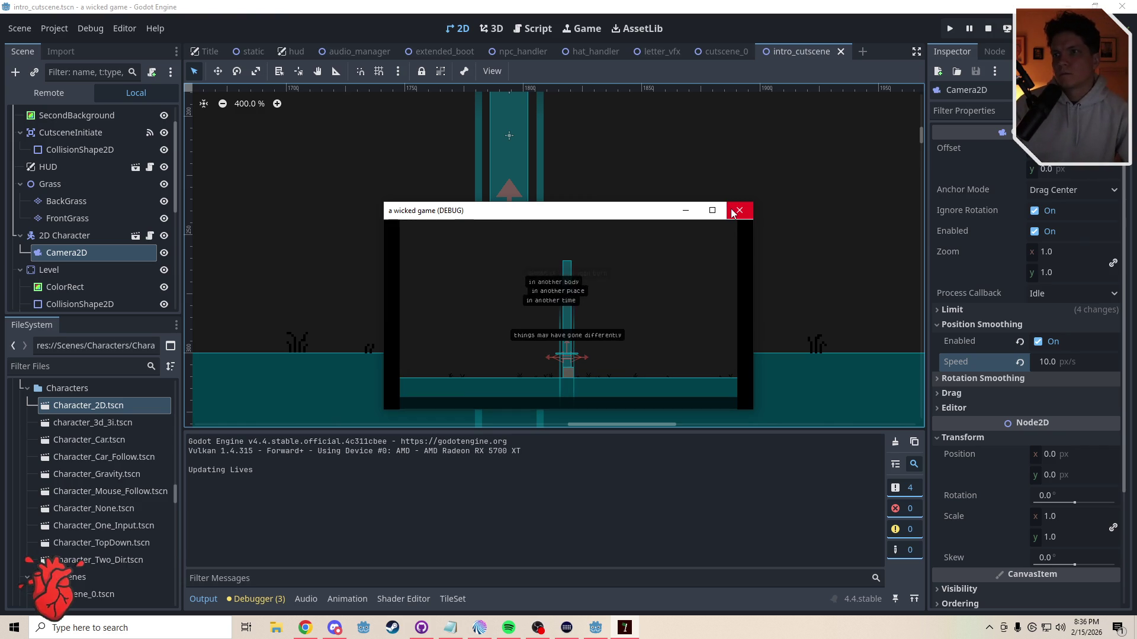
Step: Close the game, copy line 30's wait_time assignment onto new line 40 in intro_cutscene.gd, and save
left_click(734, 211)
left_click(549, 30)
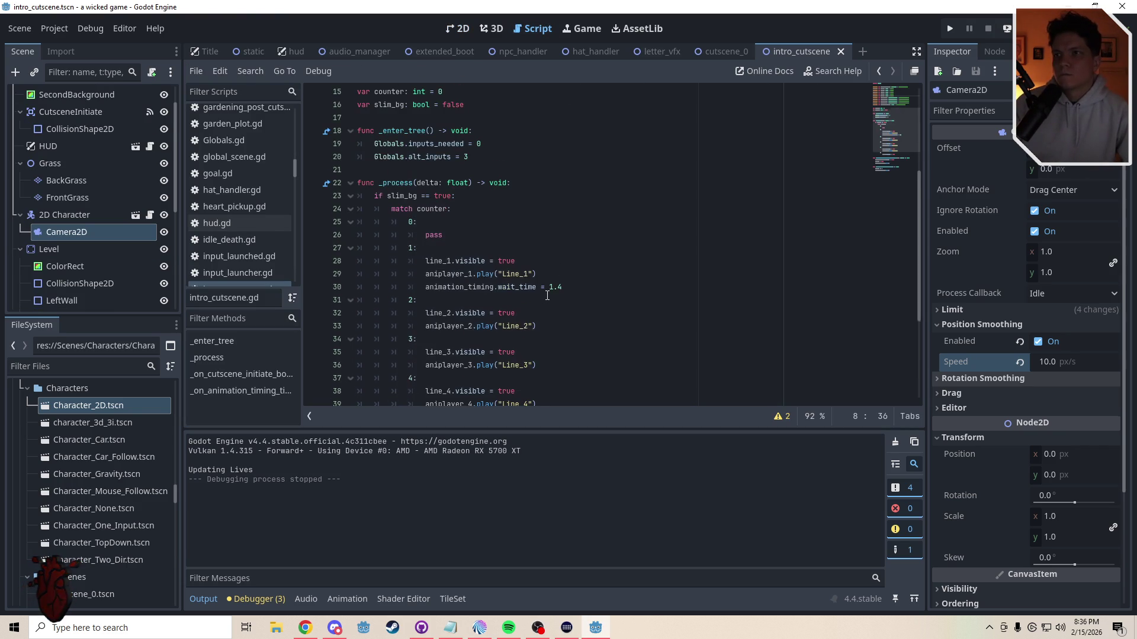
scroll(547, 295, "down", 2)
left_click_drag(425, 211, 552, 212)
key("ctrl+c")
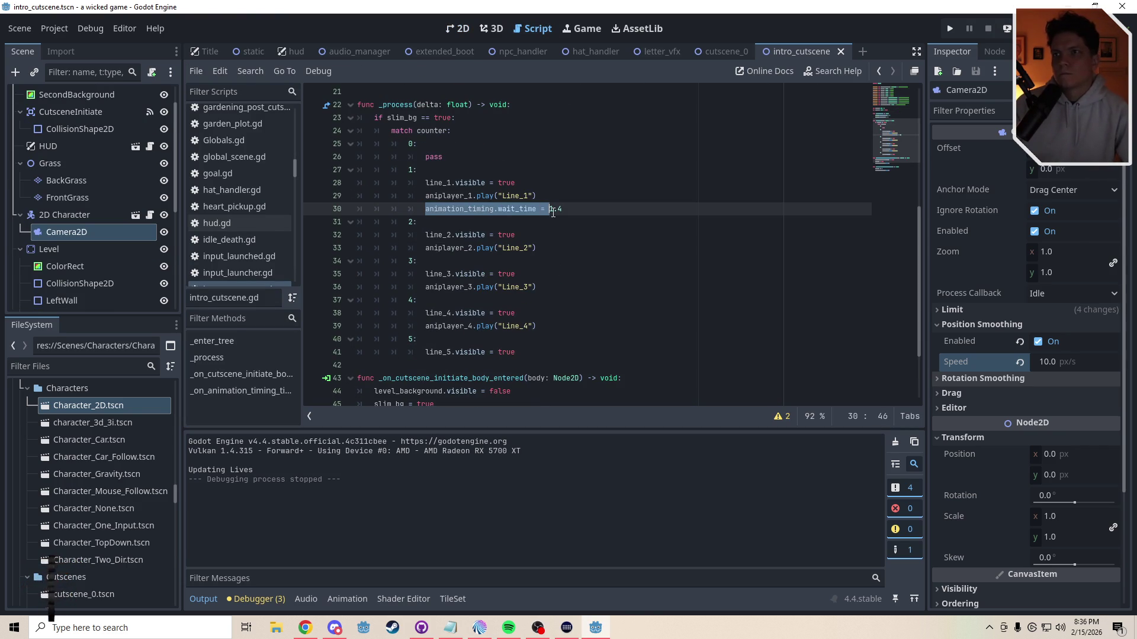
left_click(546, 324)
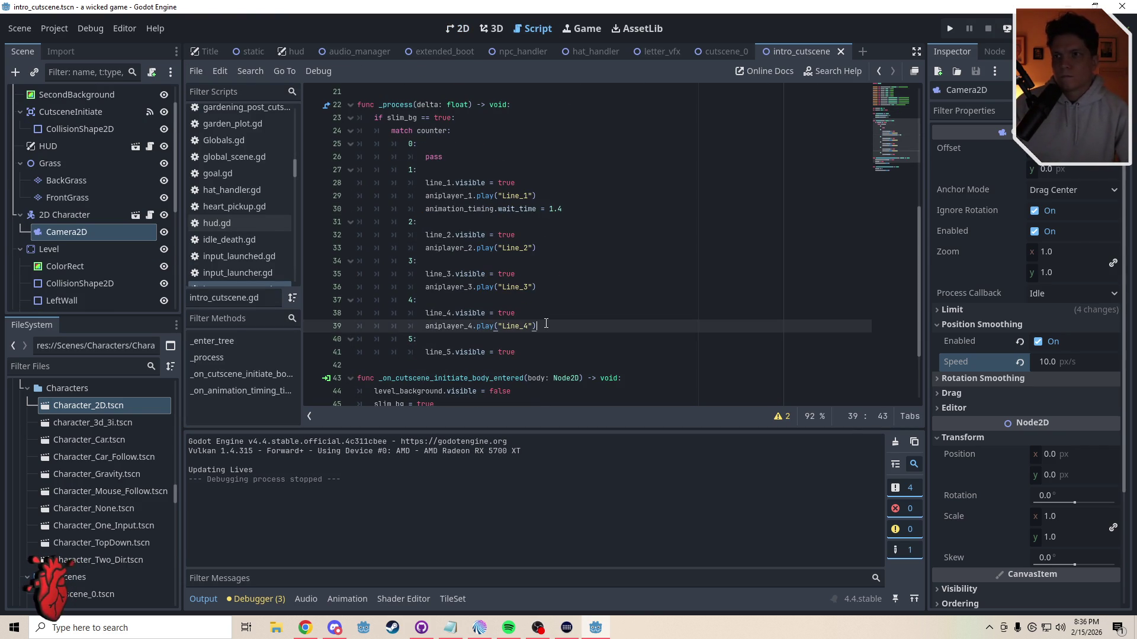
key("Return")
key("ctrl+v")
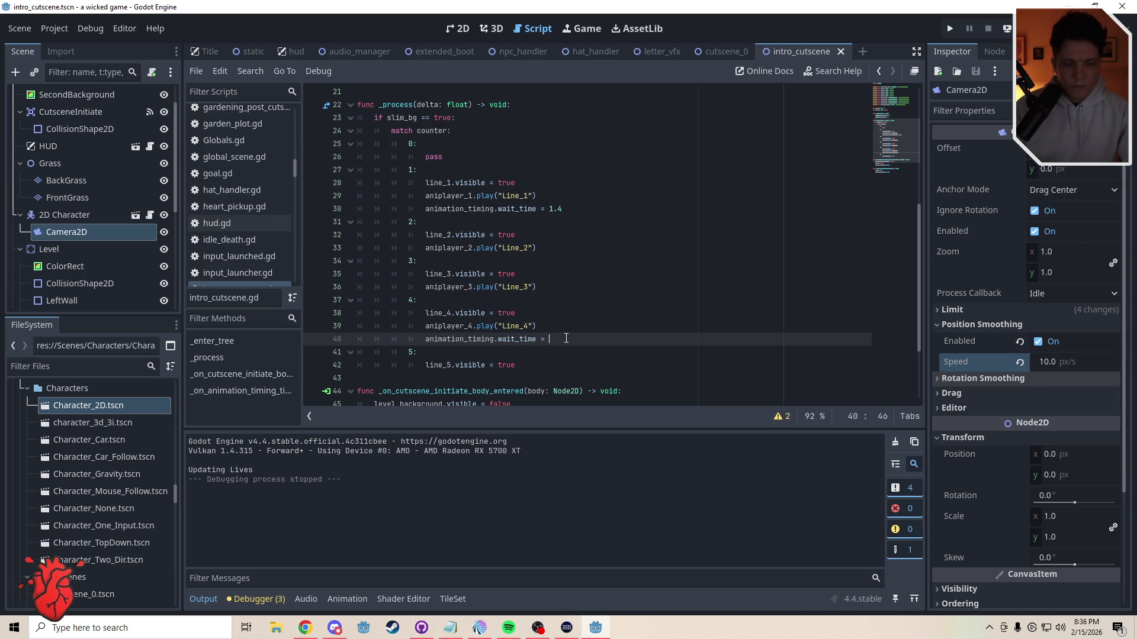
type("5")
key("ctrl+s")
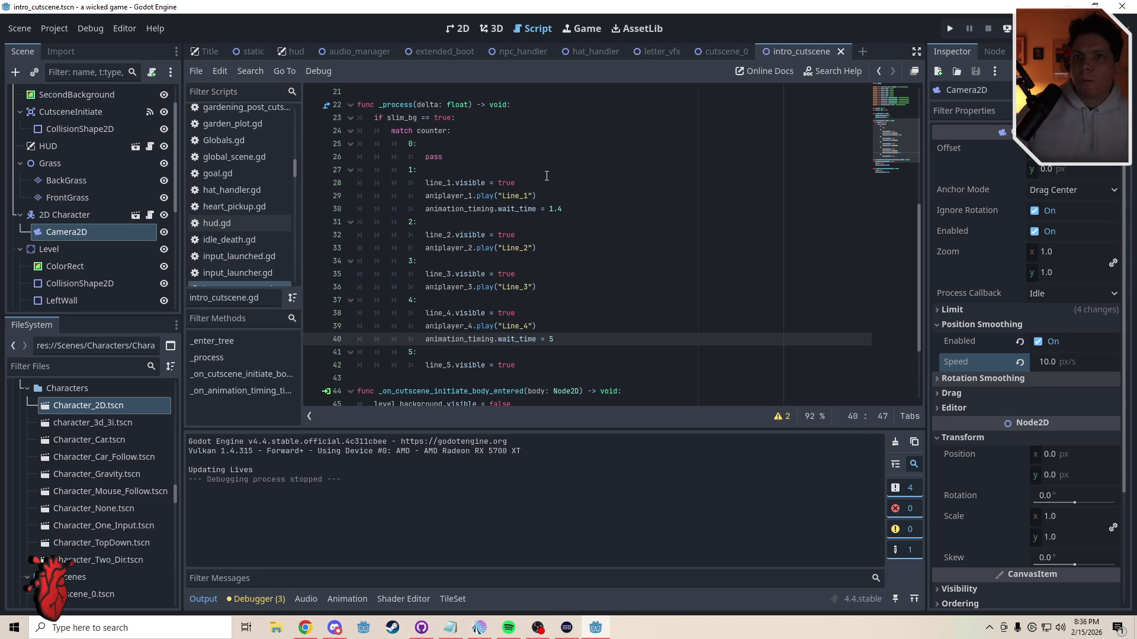
left_click(466, 34)
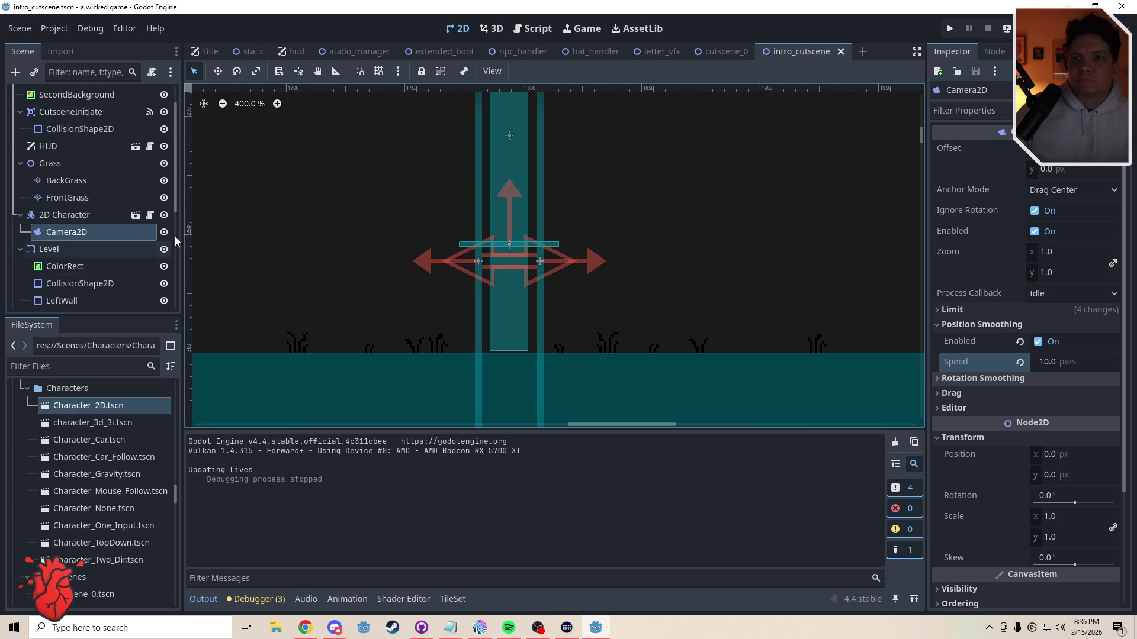
Step: Make text lines Line1, Line2, Line3 and Line4 visible on the canvas
scroll(160, 201, "down", 5)
left_click(164, 146)
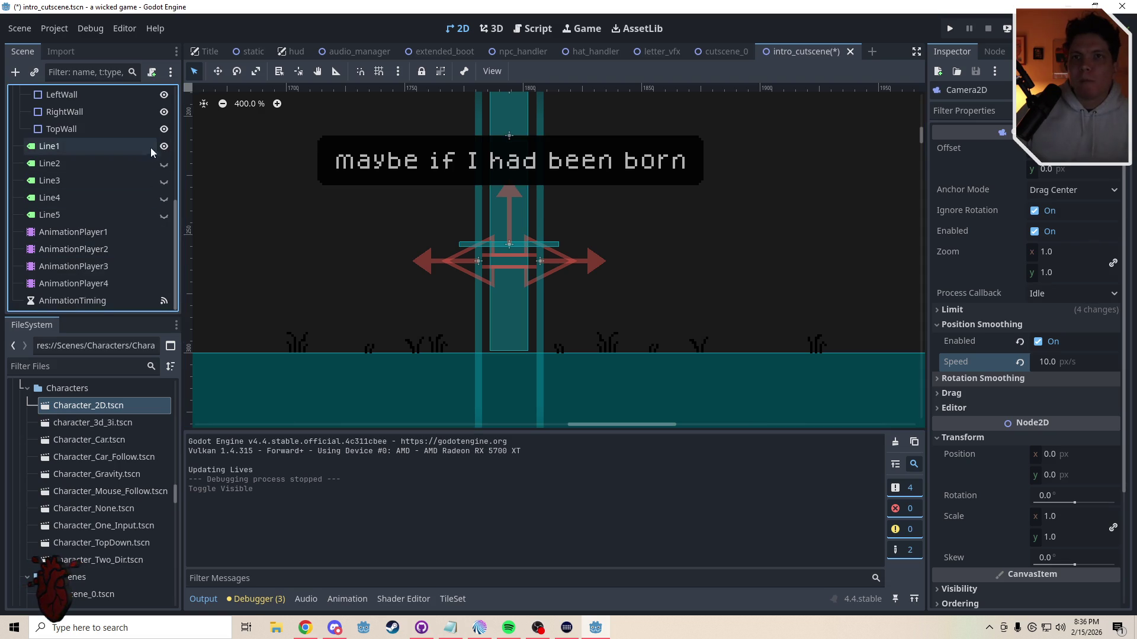
mouse_move(502, 224)
left_mouse_down()
mouse_move(447, 264)
mouse_move(501, 253)
left_mouse_up()
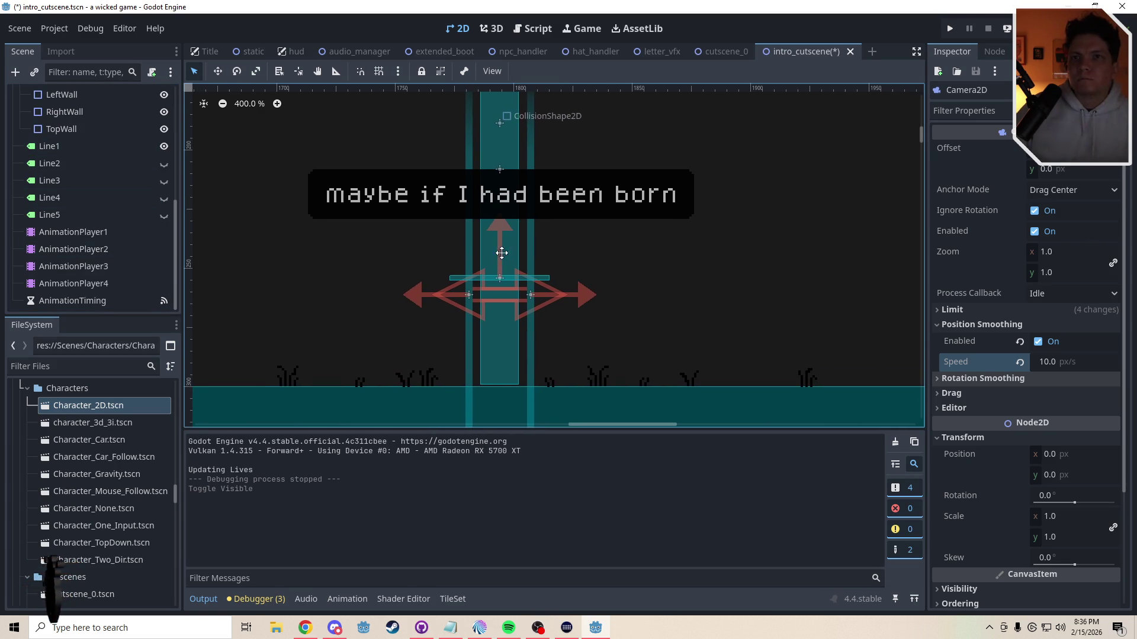
left_click(125, 165)
left_click(165, 167)
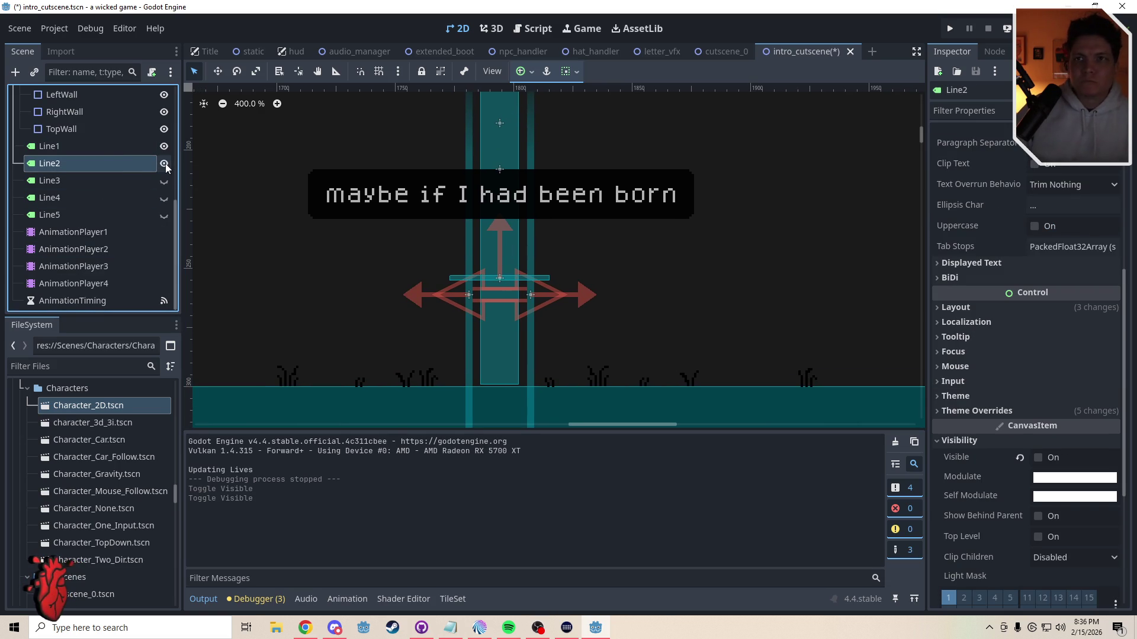
left_click(165, 181)
left_click(163, 199)
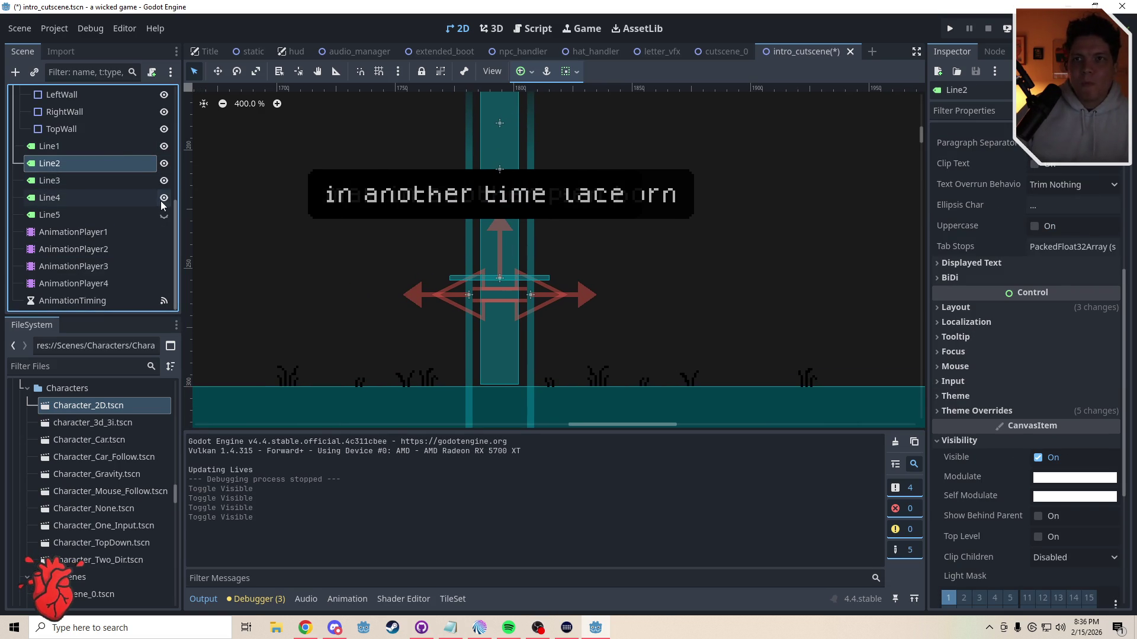
left_click(134, 146)
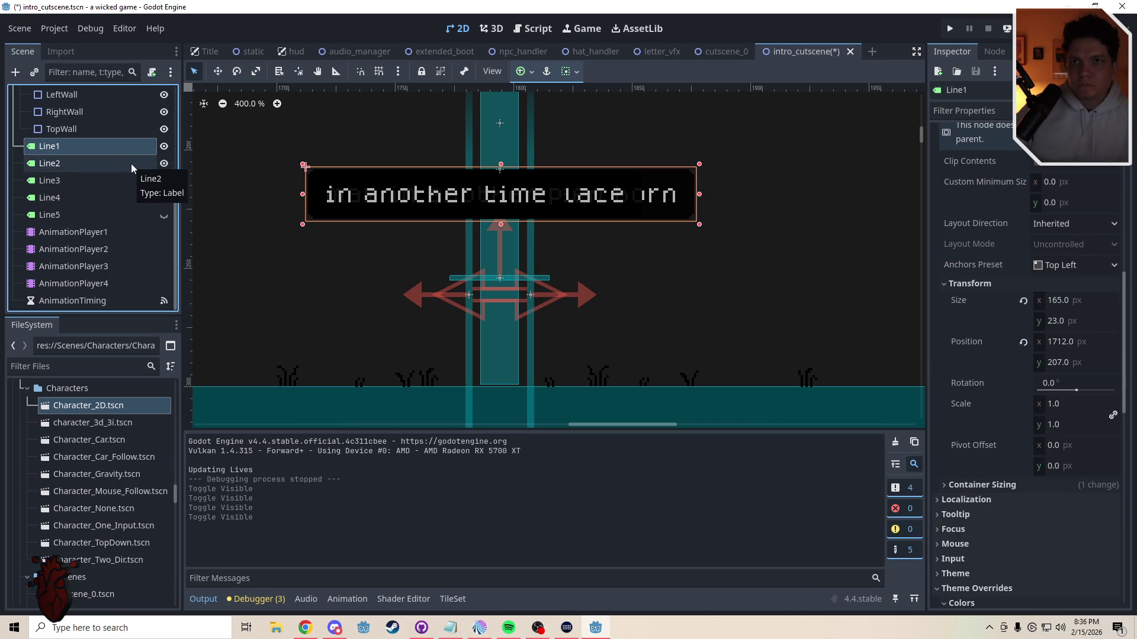
left_click(131, 164)
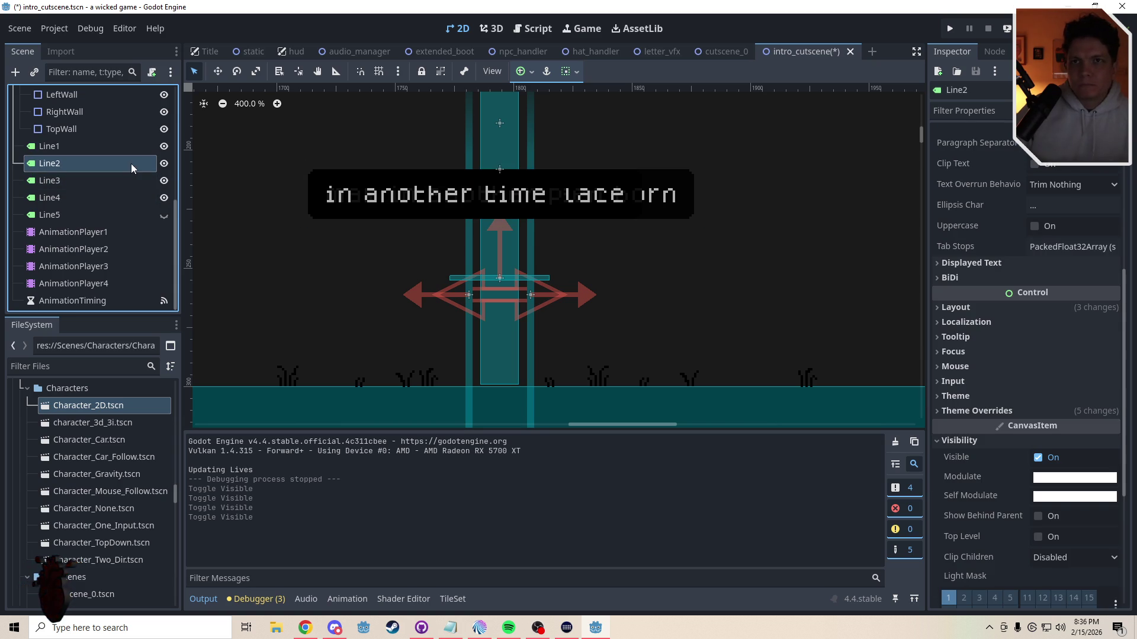
Step: Load the first animation player's Line_1 animation and preview it around 2 seconds
left_click(76, 233)
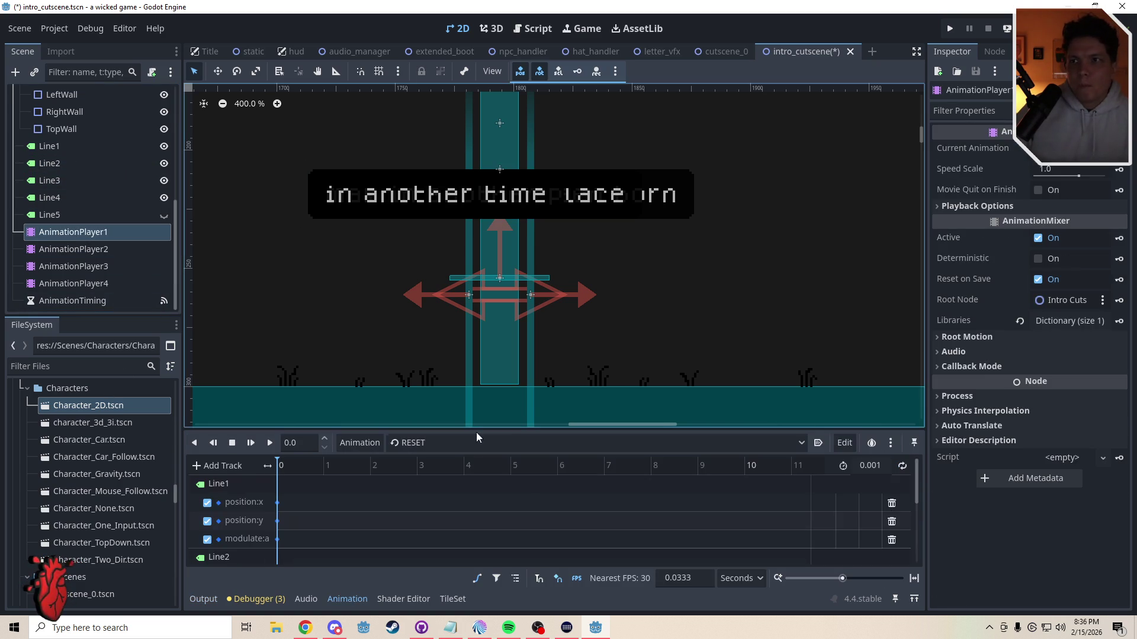
left_click(422, 446)
left_click(420, 463)
left_click_drag(284, 464, 465, 474)
Step: Set the AnimationTiming timer's wait time to 4.0 seconds
left_click(86, 304)
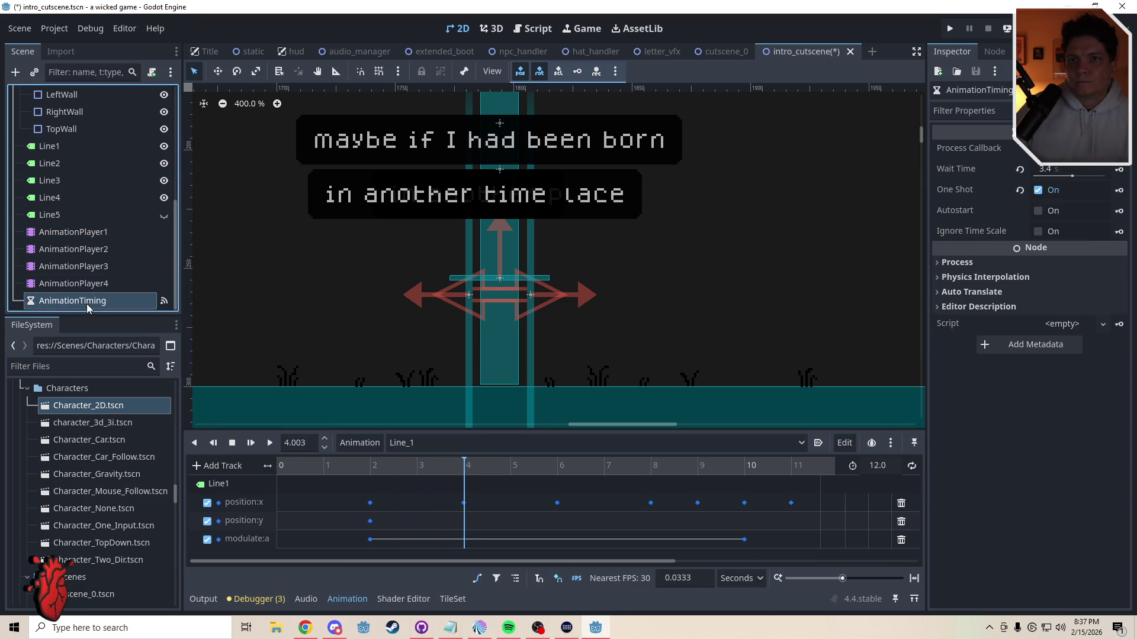
left_click(1060, 170)
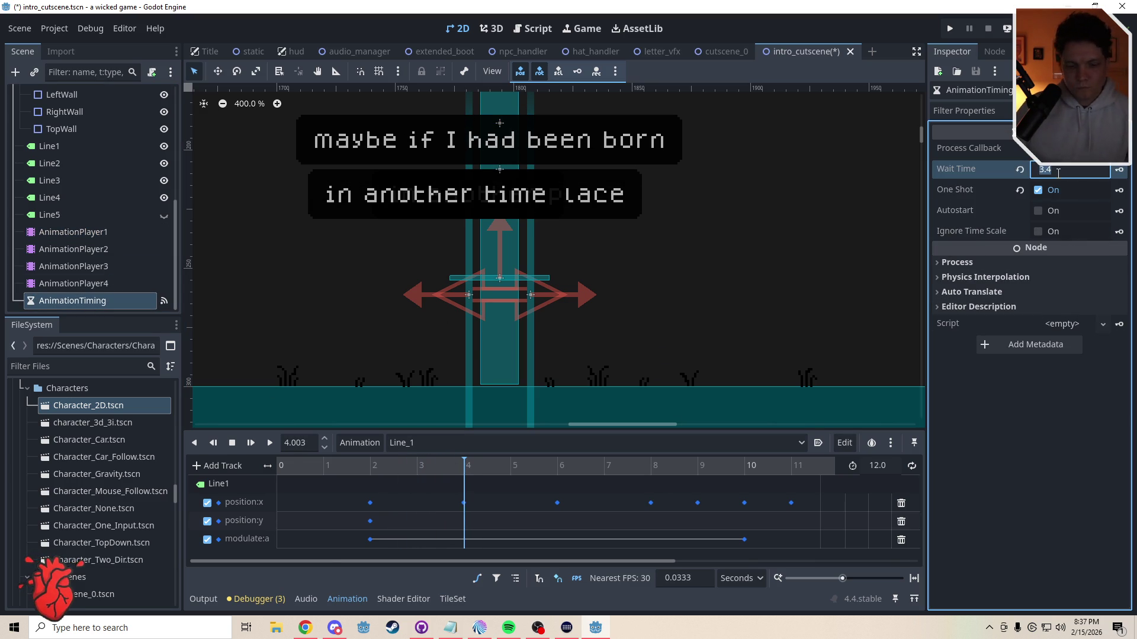
type("4.0")
key("Return")
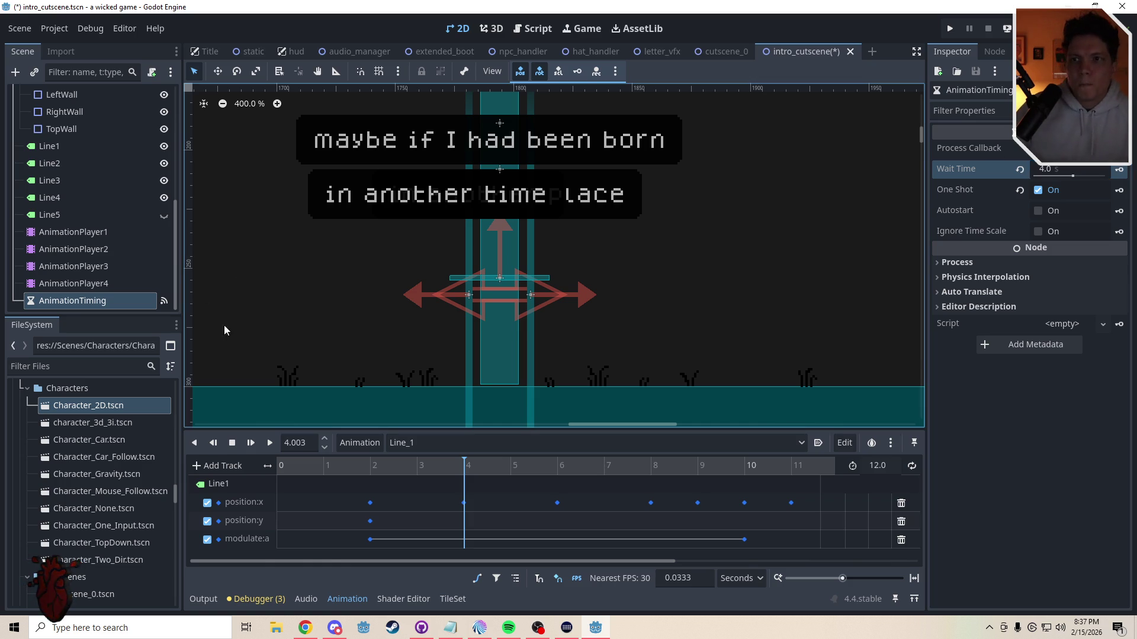
Step: Load AnimationPlayer2's Line_2 animation and preview it around 2 seconds
left_click(73, 250)
left_click(414, 443)
left_click(370, 484)
left_click_drag(287, 468, 371, 471)
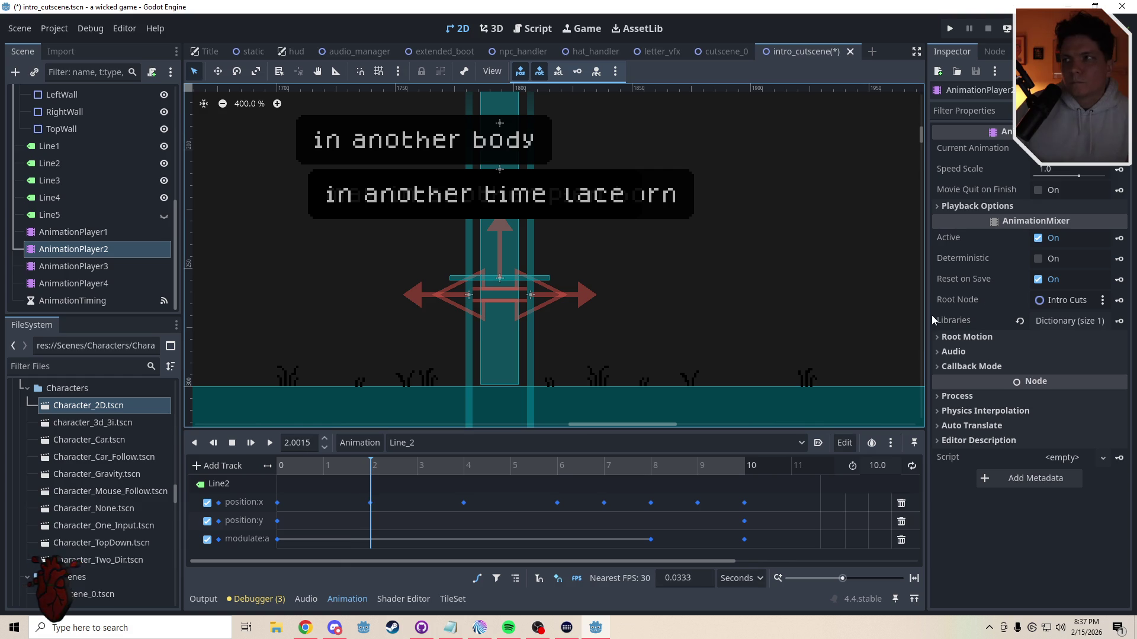
Step: In intro_cutscene.gd, change the line 30 wait time from 1.4 to 2 and save
left_click(533, 28)
left_click(567, 211)
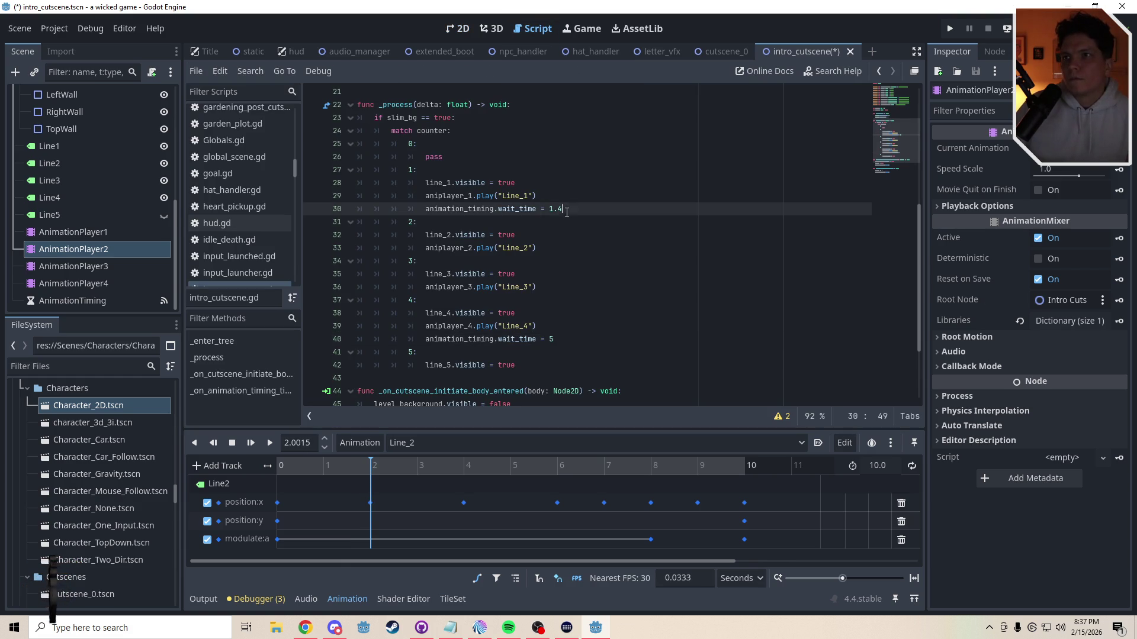
type("2")
key("Return")
type("\\")
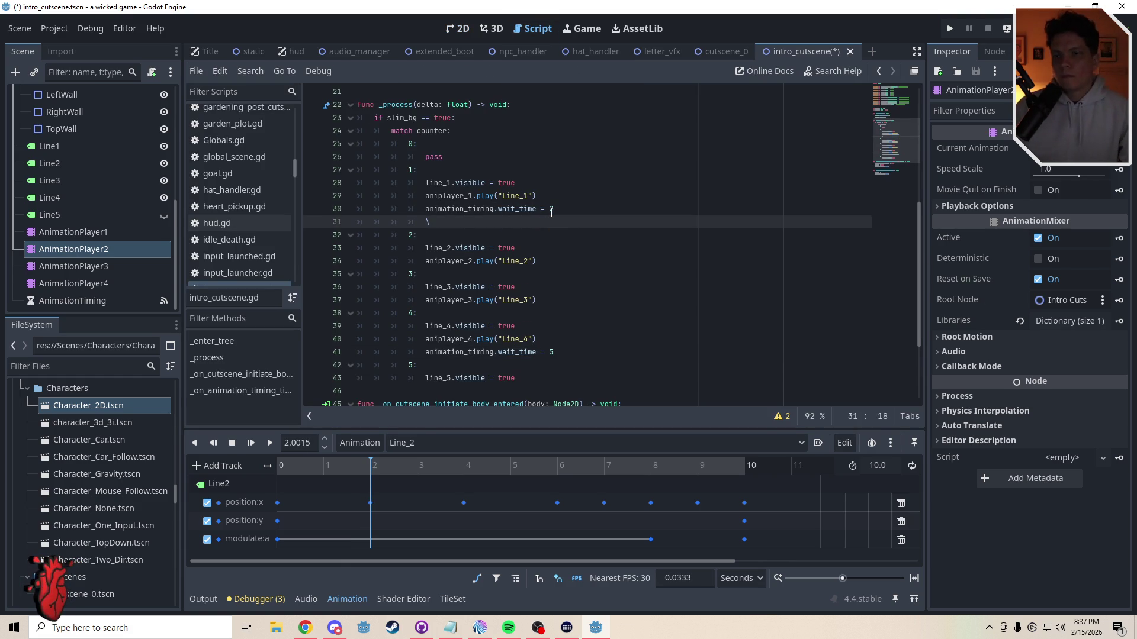
key("BackSpace")
key("BackSpace")
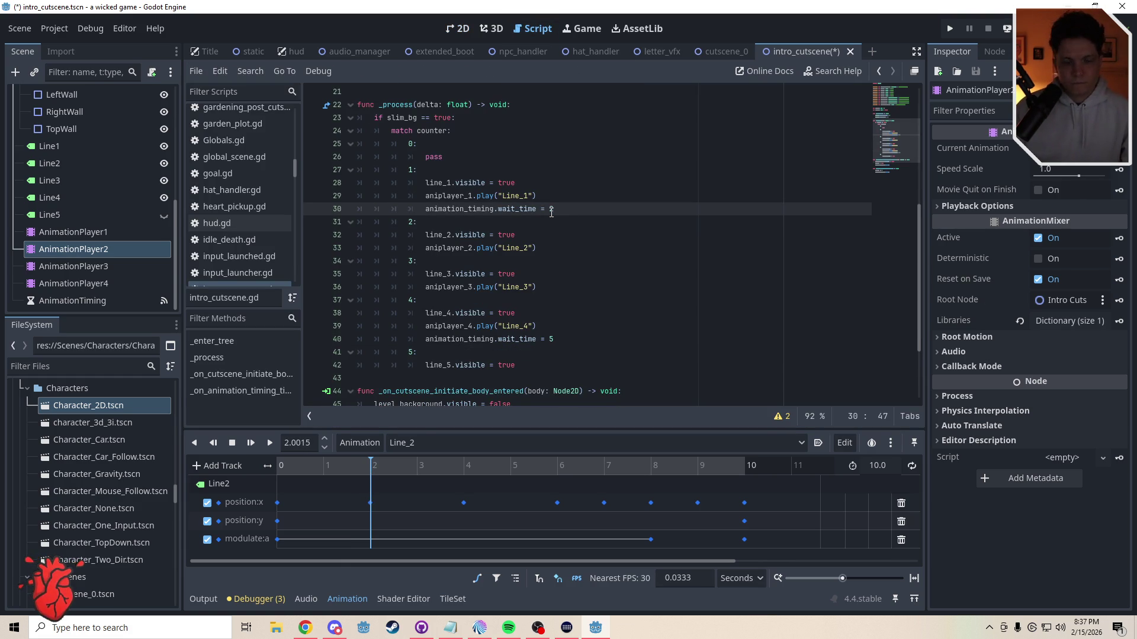
key("ctrl+s")
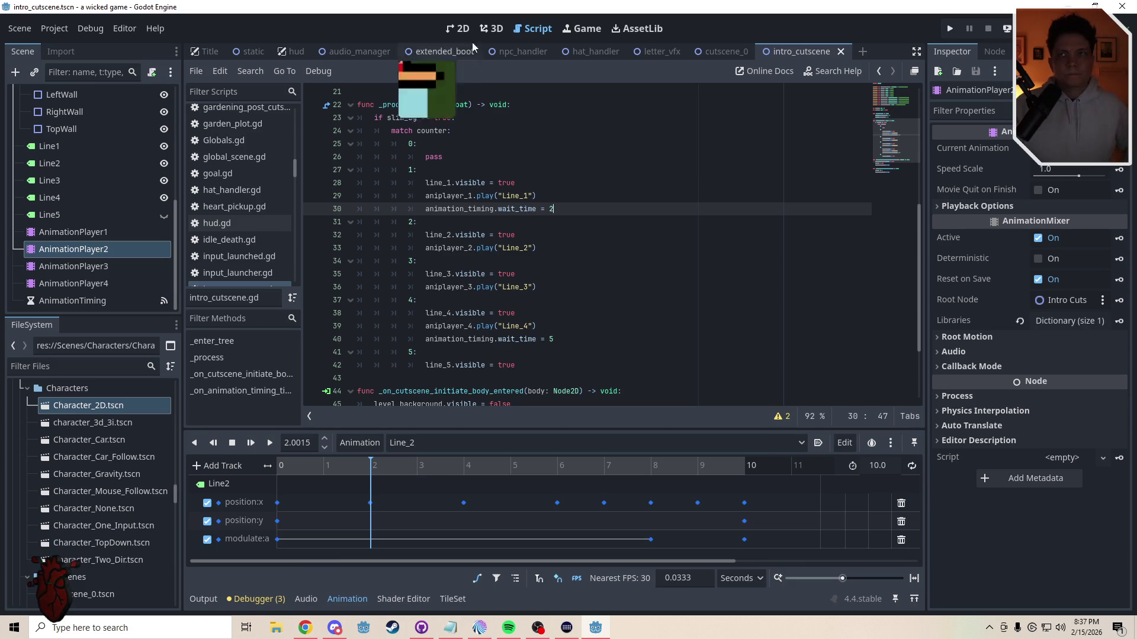
Step: Nudge RightWall one pixel left and LeftWall one pixel right, then save the scene
left_click(455, 28)
left_click(532, 293)
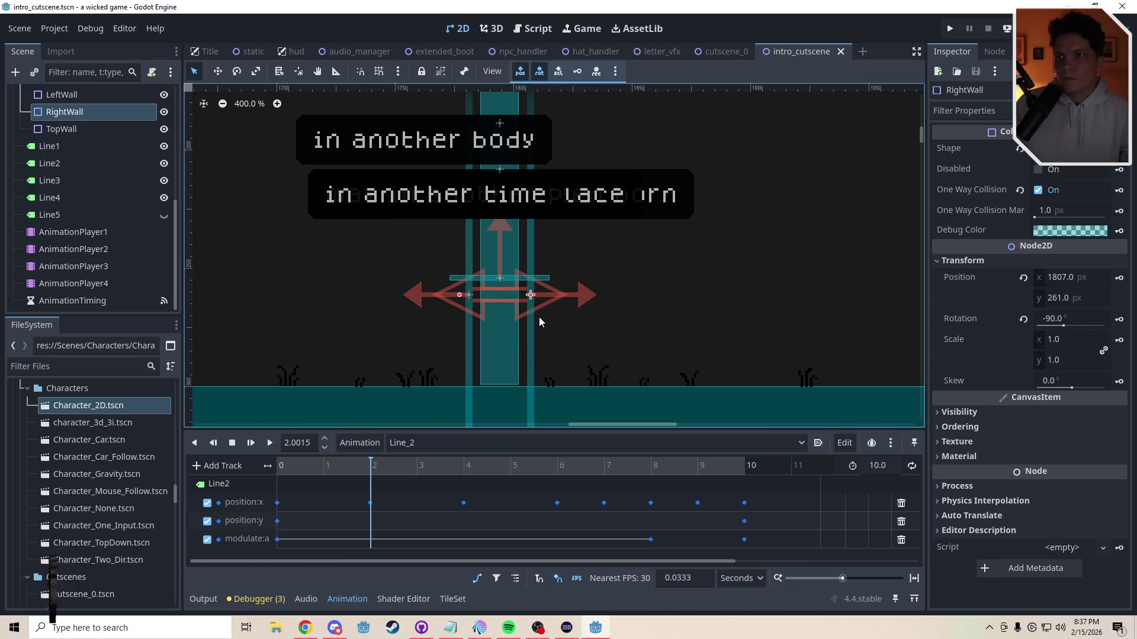
key("Left")
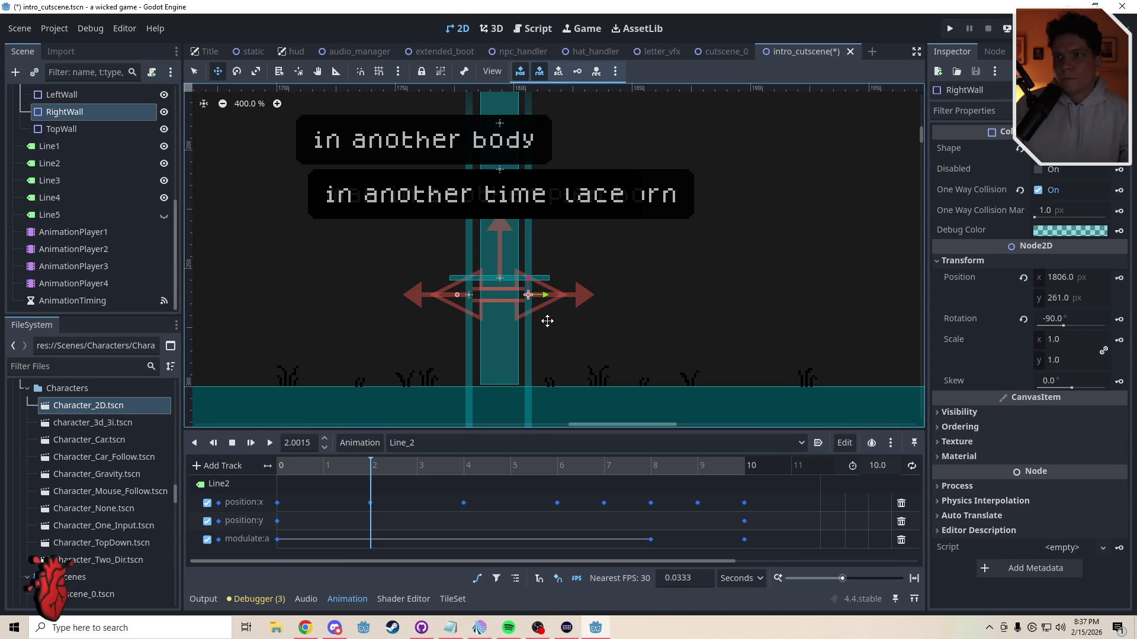
key("q")
left_click(467, 336)
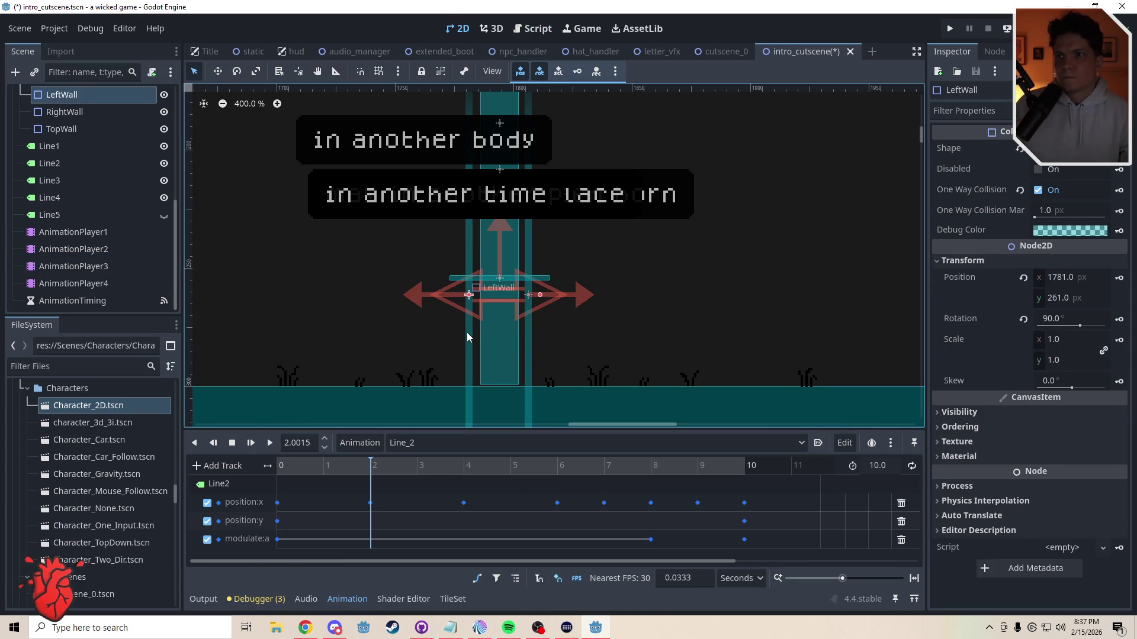
key("w")
key("Right")
key("q")
left_click(568, 345)
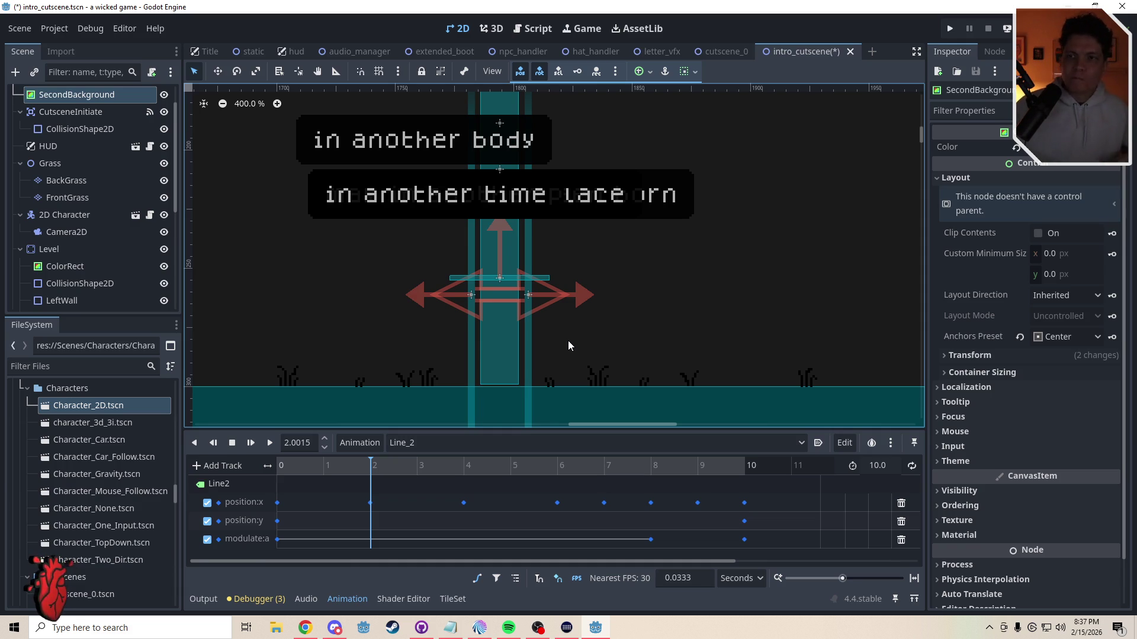
key("ctrl+s")
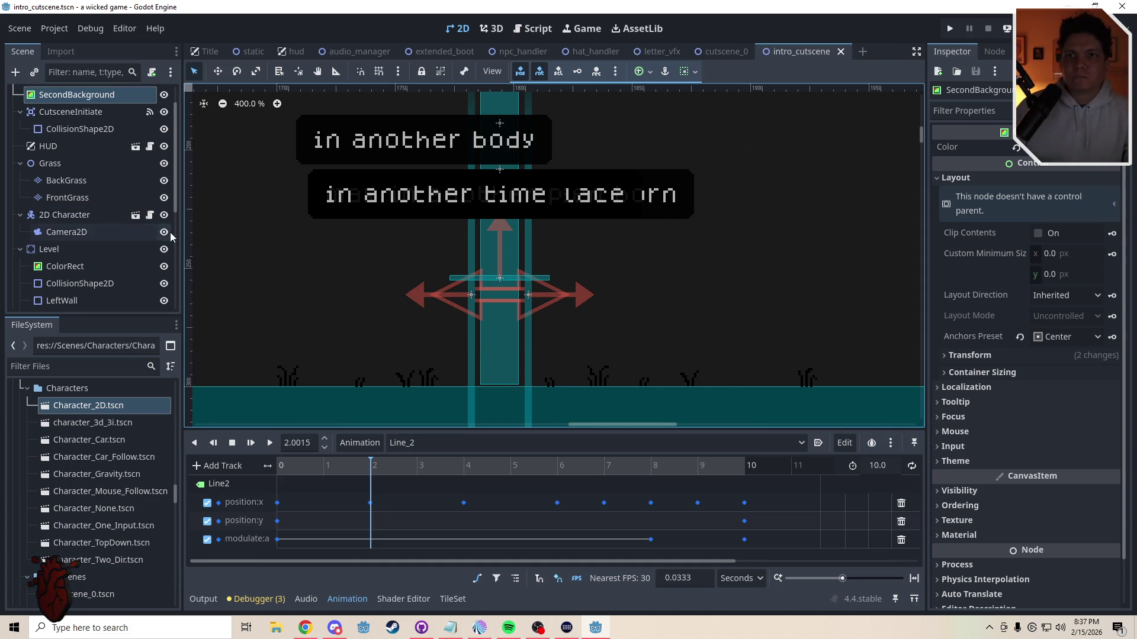
scroll(116, 213, "down", 5)
Step: Hide Line1, Line3 and Line4, leaving only Line2 visible and selected
left_click(89, 147)
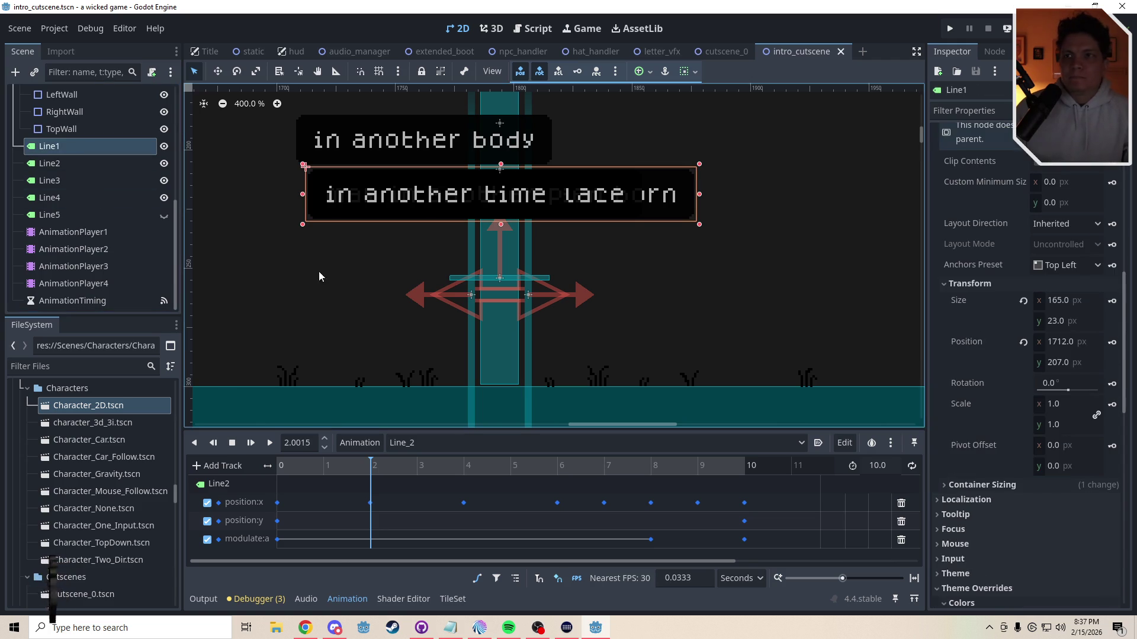
left_click_drag(325, 466, 244, 466)
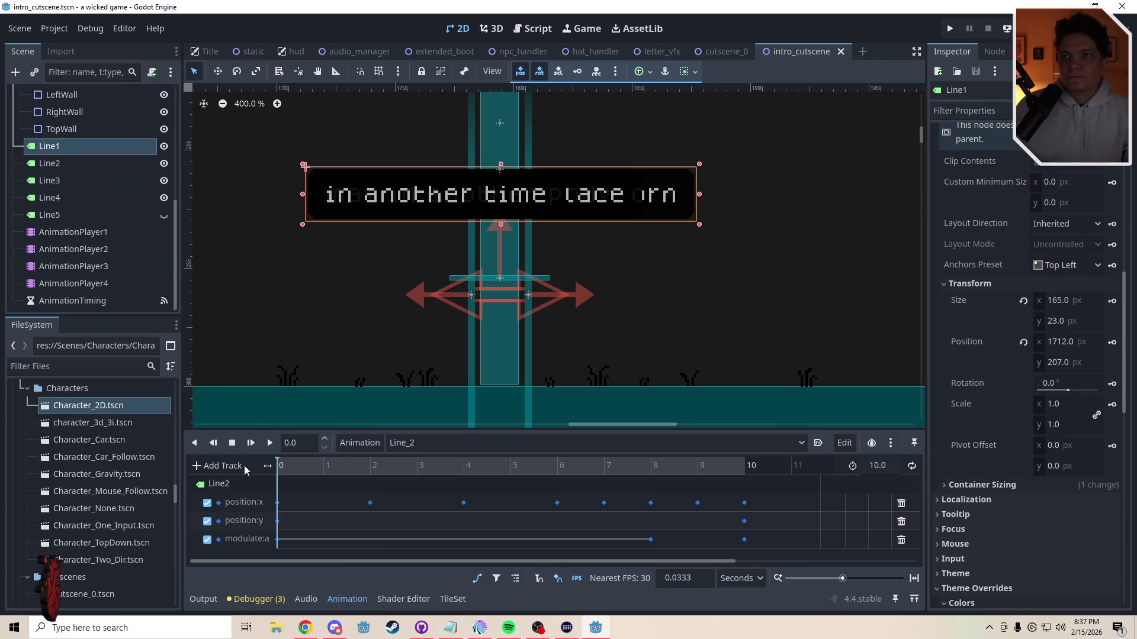
left_click(164, 163)
left_click(164, 181)
left_click(164, 198)
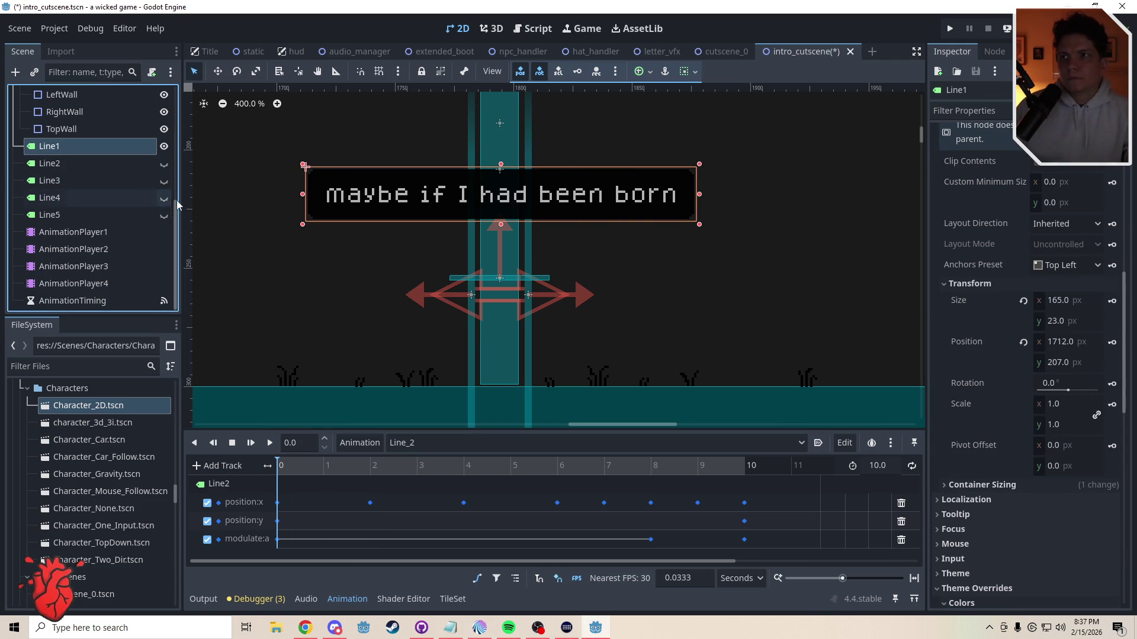
left_click(164, 146)
left_click(164, 164)
left_click(112, 168)
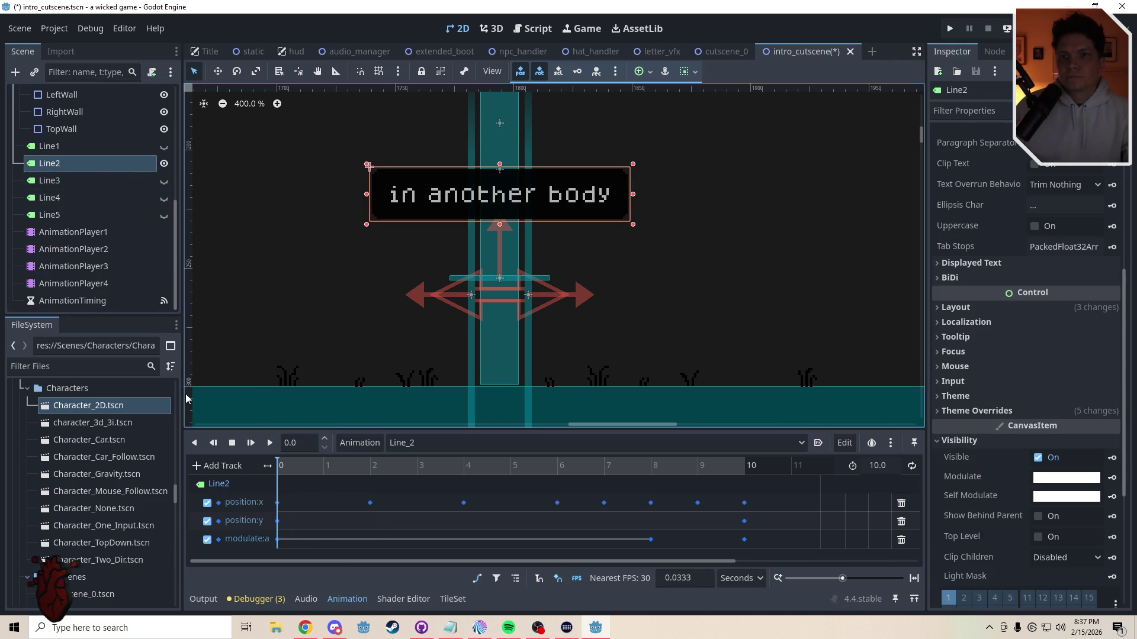
Step: Preview AnimationPlayer2's Line_2 animation at exactly 3.0 seconds
left_click(74, 249)
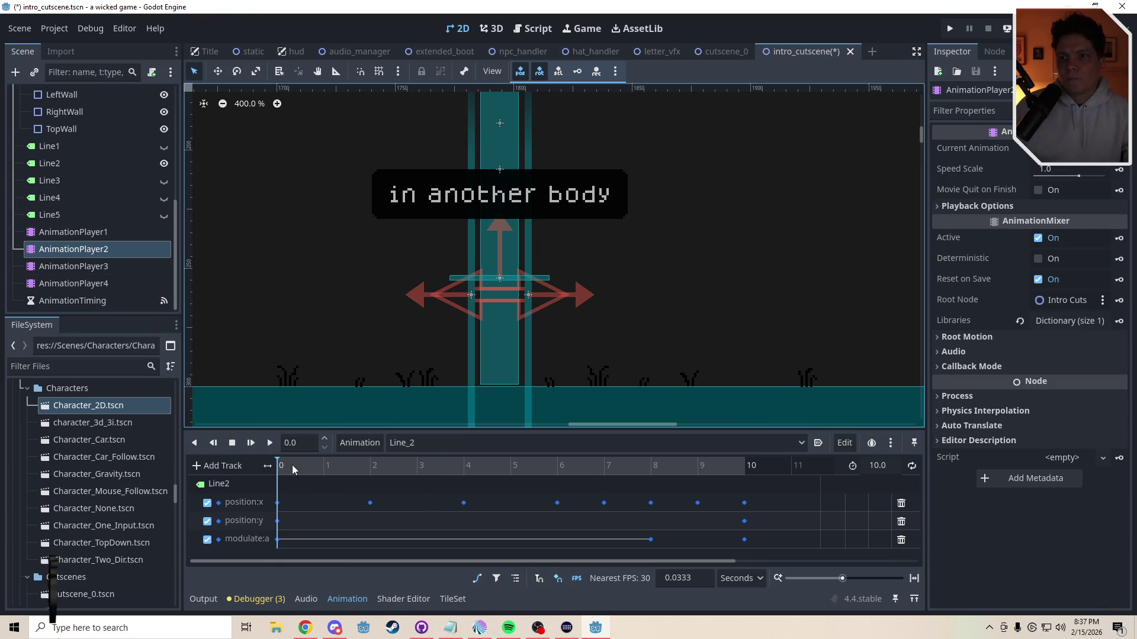
left_click(332, 471)
mouse_move(353, 472)
left_mouse_down()
mouse_move(441, 476)
mouse_move(252, 486)
mouse_move(418, 485)
left_mouse_up()
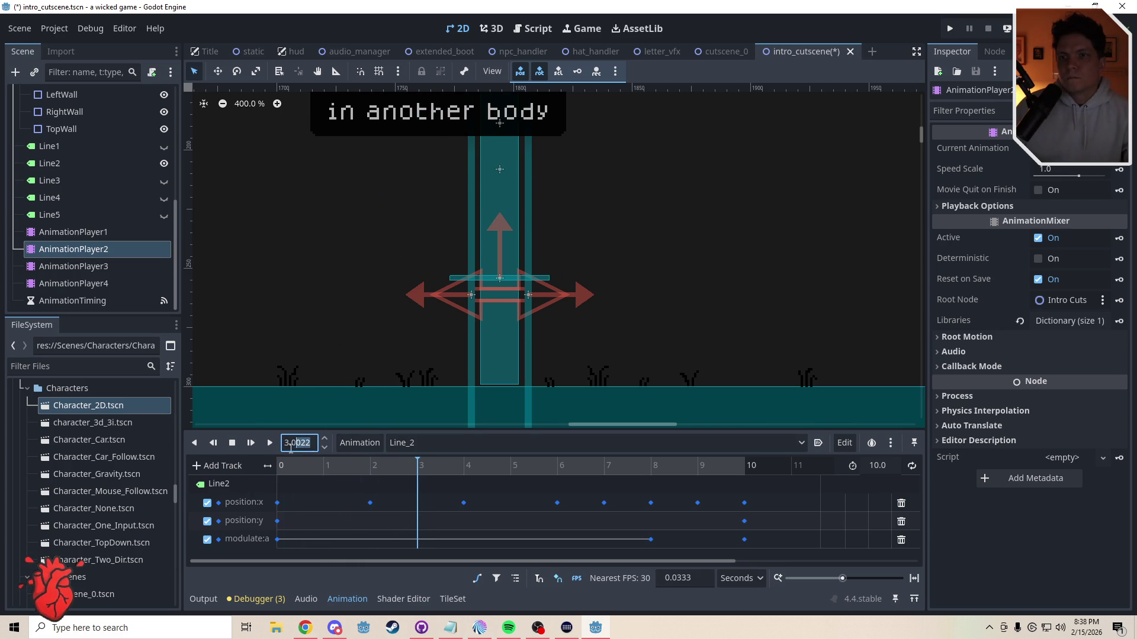
type("3")
key("Return")
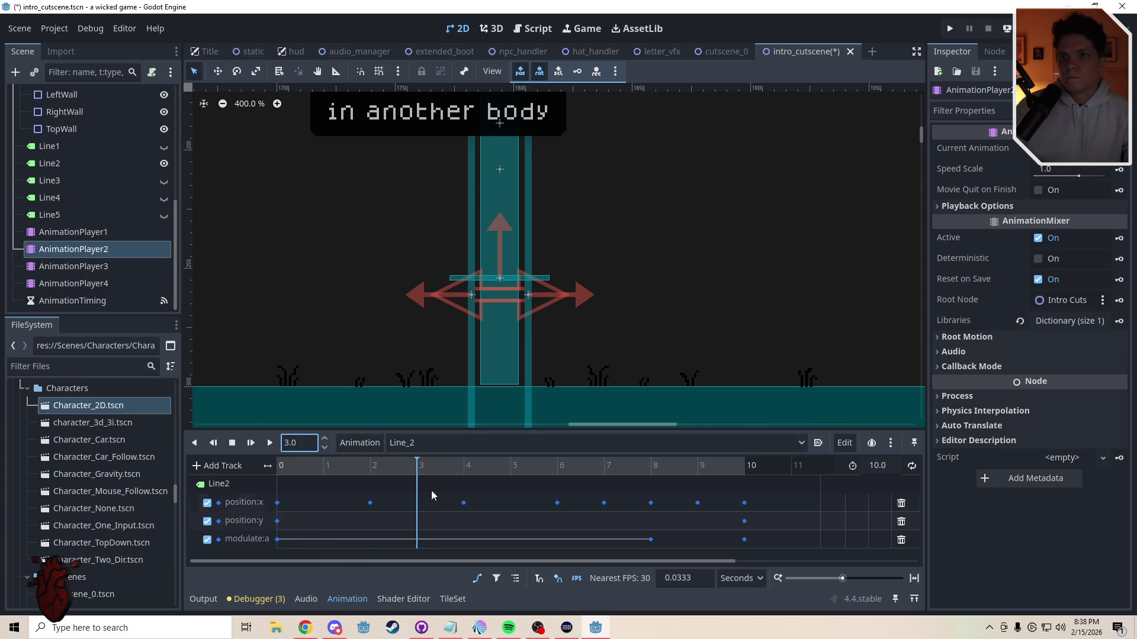
scroll(505, 292, "up", 5)
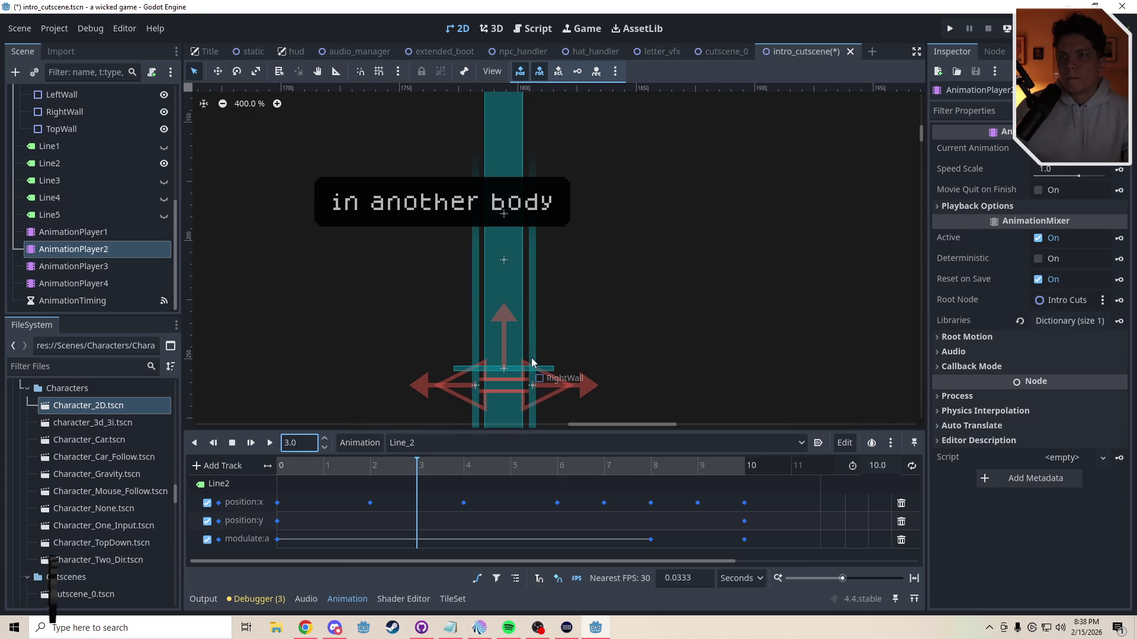
Step: Undo an accidental rightward move of the 'in another body' Line2 label
left_click(69, 164)
key("w")
left_click_drag(415, 279, 475, 281)
key("ctrl+z")
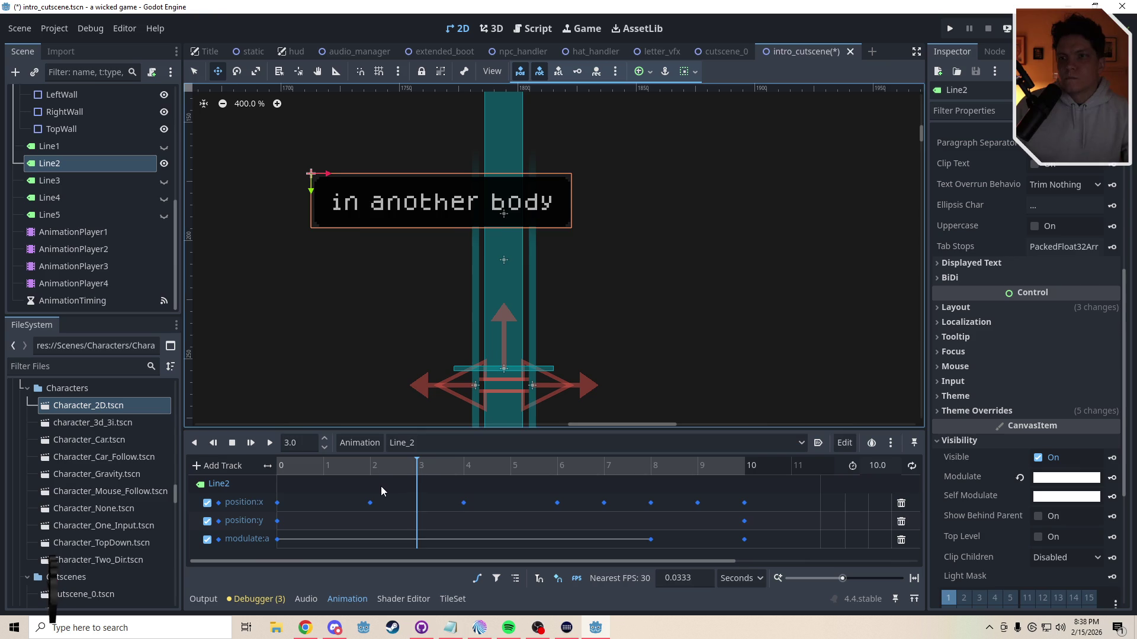
Step: Set the 2-second position:x key to 1732 and add 25 to the 4-second key
left_click(370, 503)
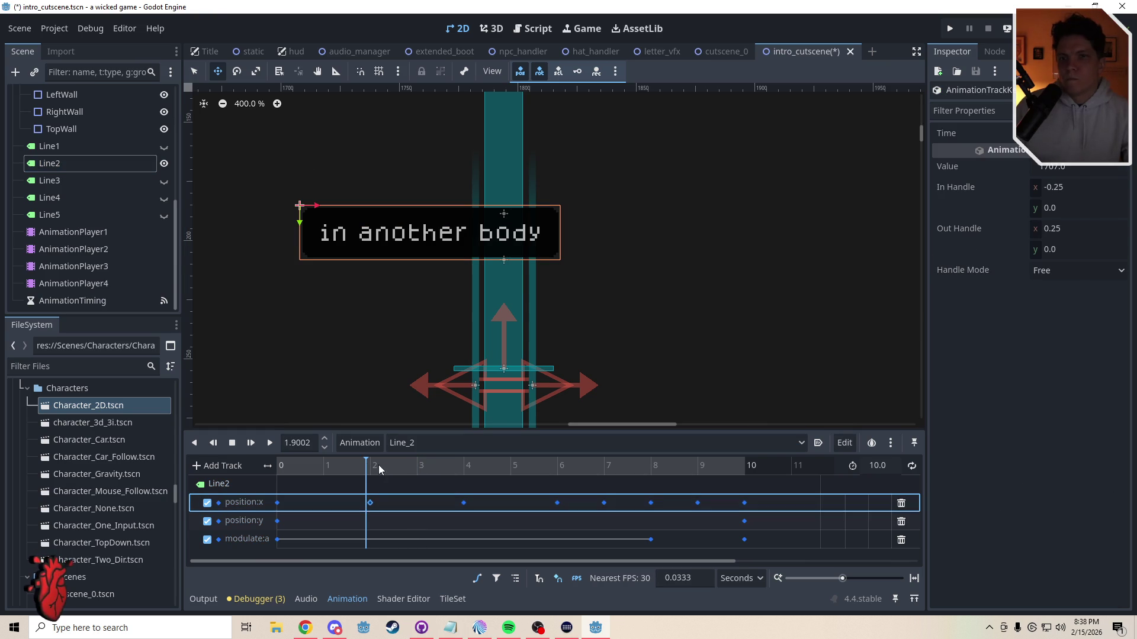
left_click(1085, 167)
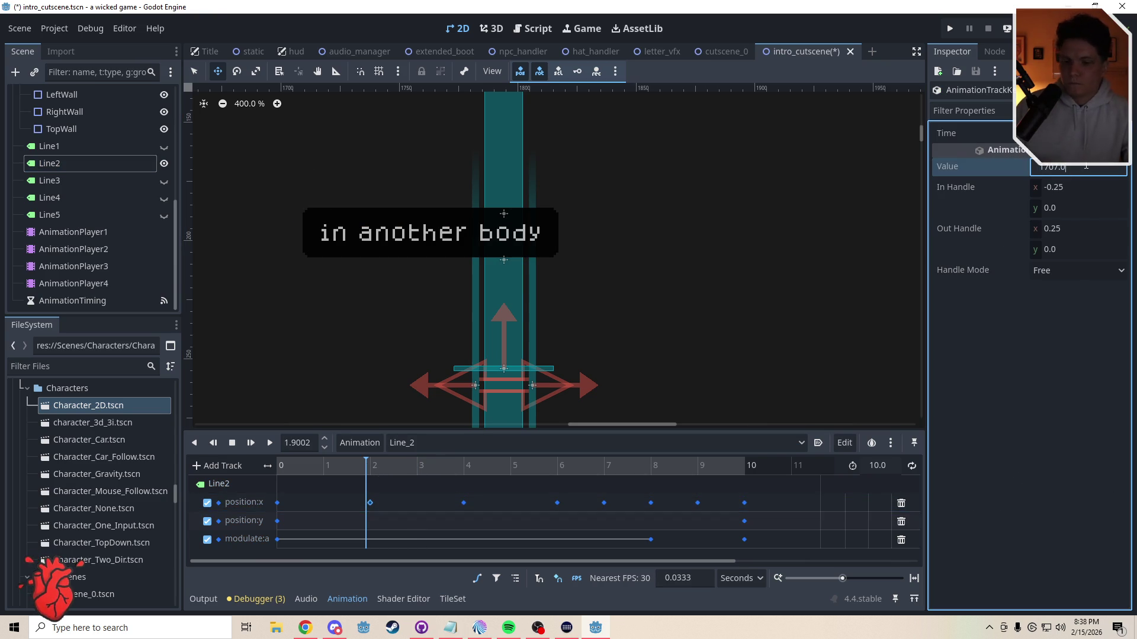
type("+251732")
key("Return")
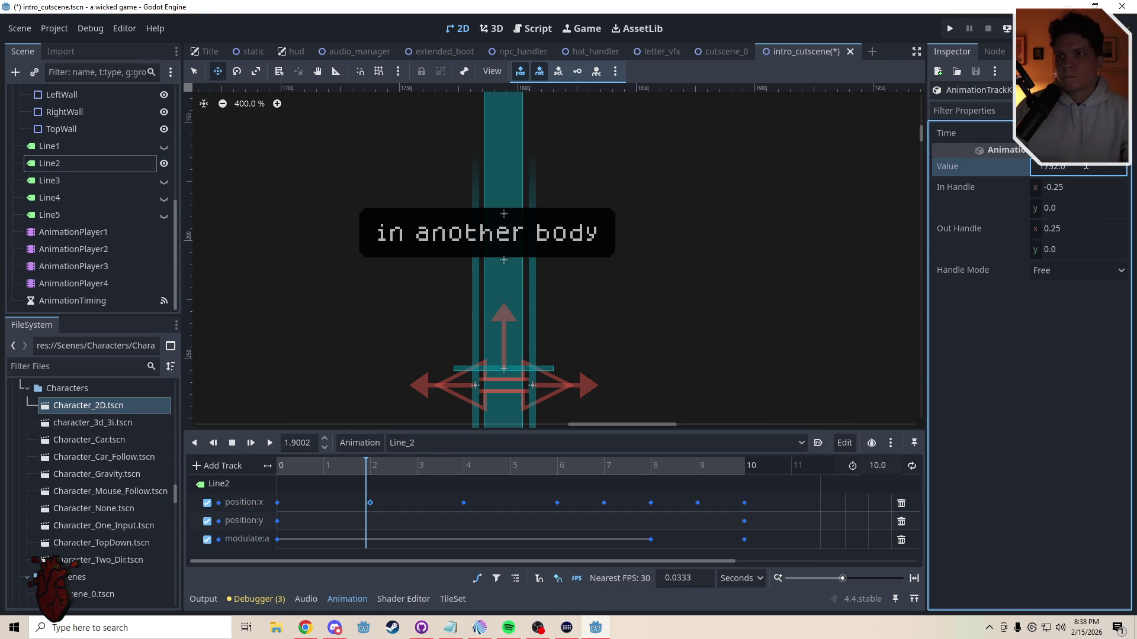
left_click(463, 503)
left_click(1093, 166)
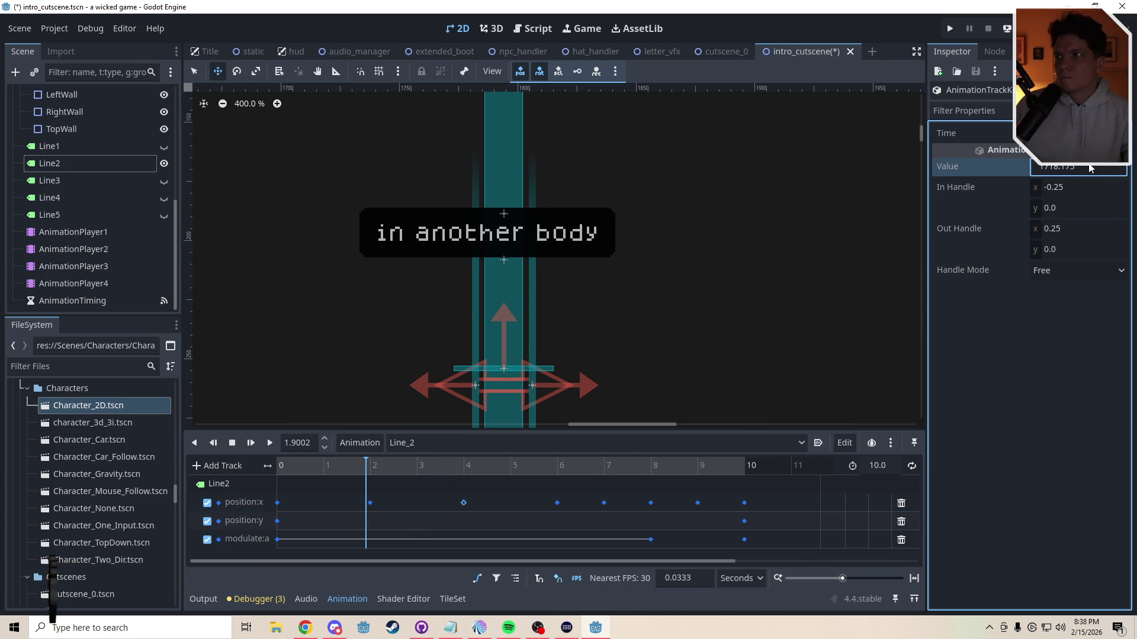
type("+25")
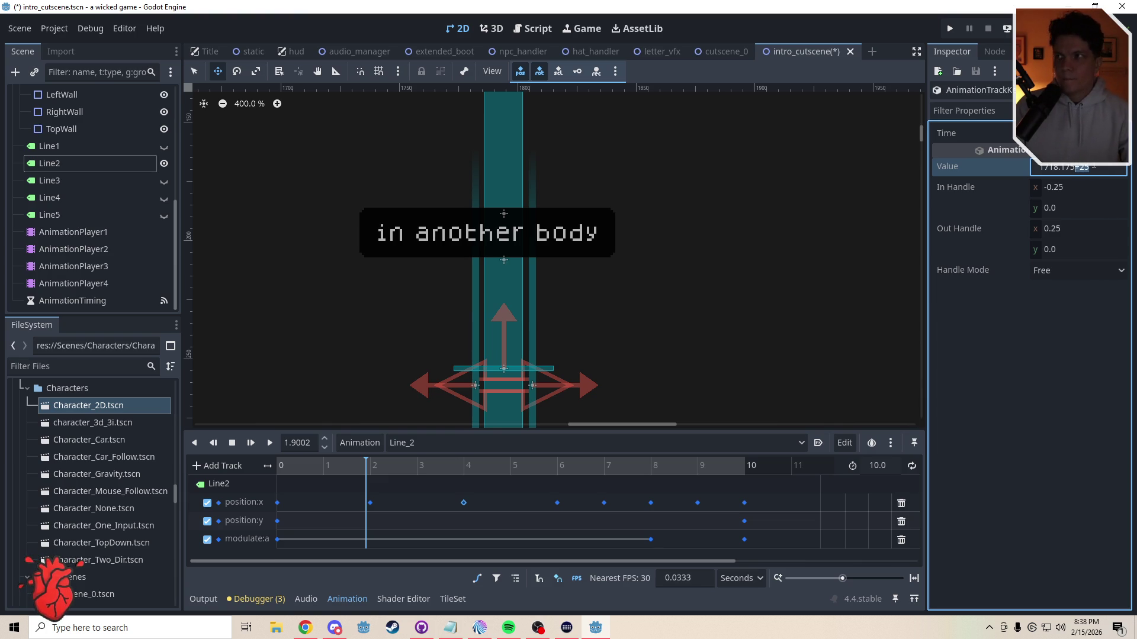
Step: Adjust the position:x values of the 6, 7, 8, 9 and 10-second keys, then preview
left_click(557, 503)
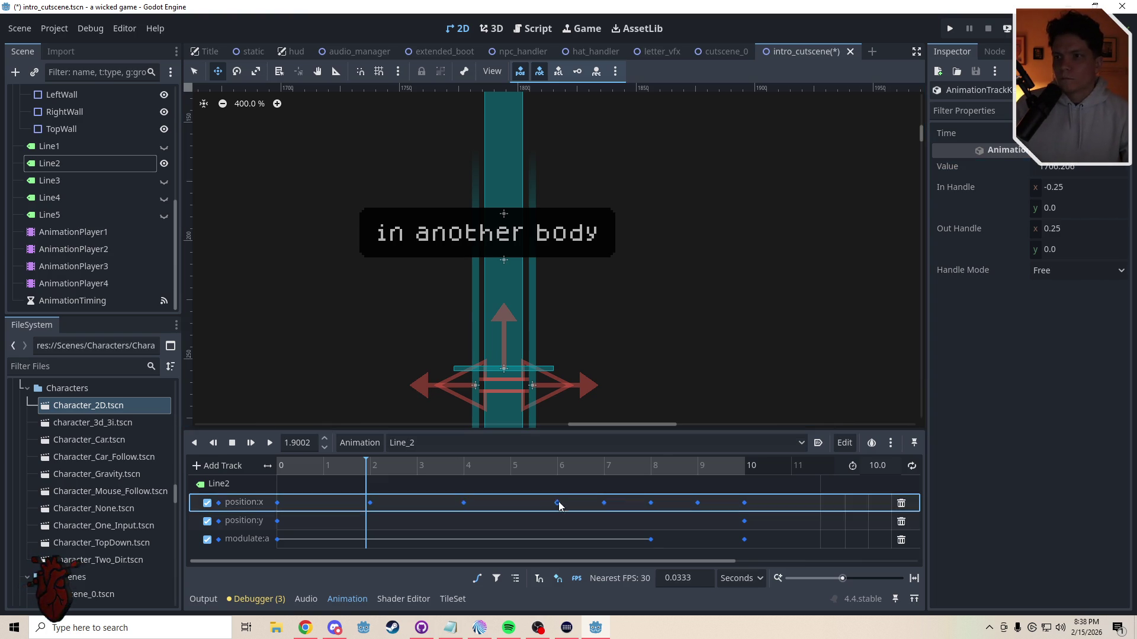
left_click(1096, 166)
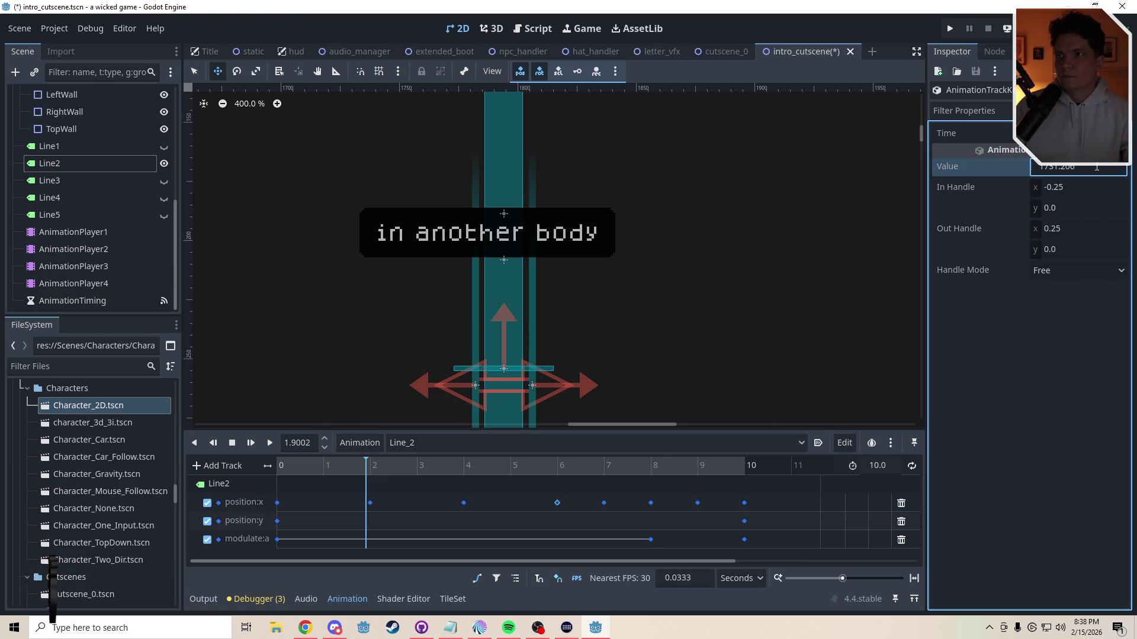
left_click(604, 503)
left_click(1095, 166)
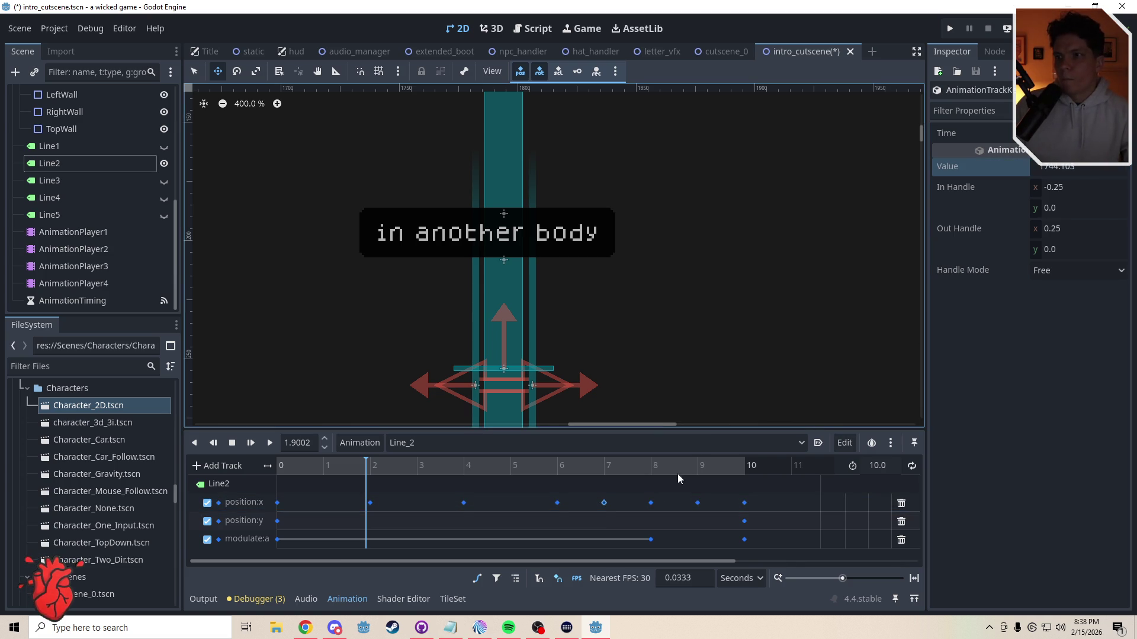
left_click(651, 502)
left_click(1086, 168)
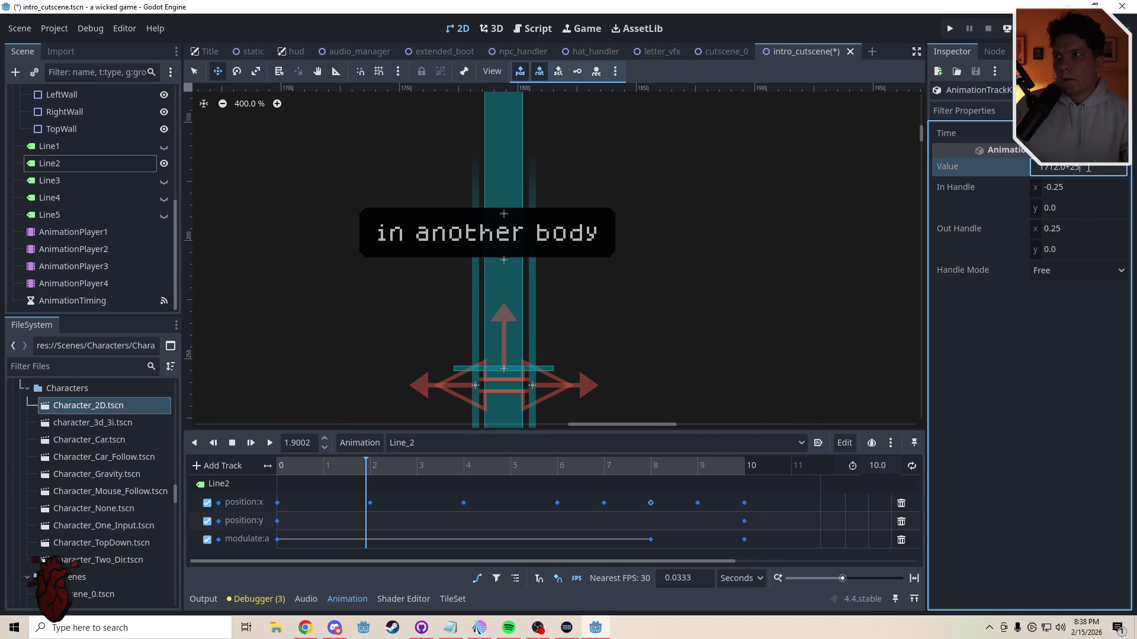
left_click(698, 502)
left_click(1105, 167)
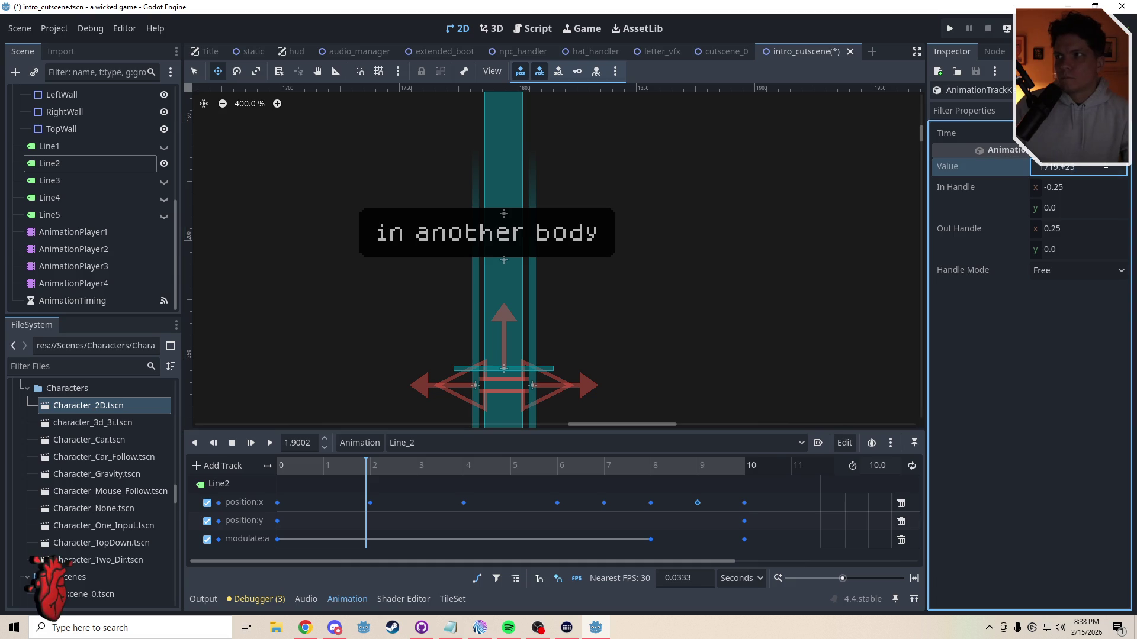
left_click(744, 502)
left_click(1092, 166)
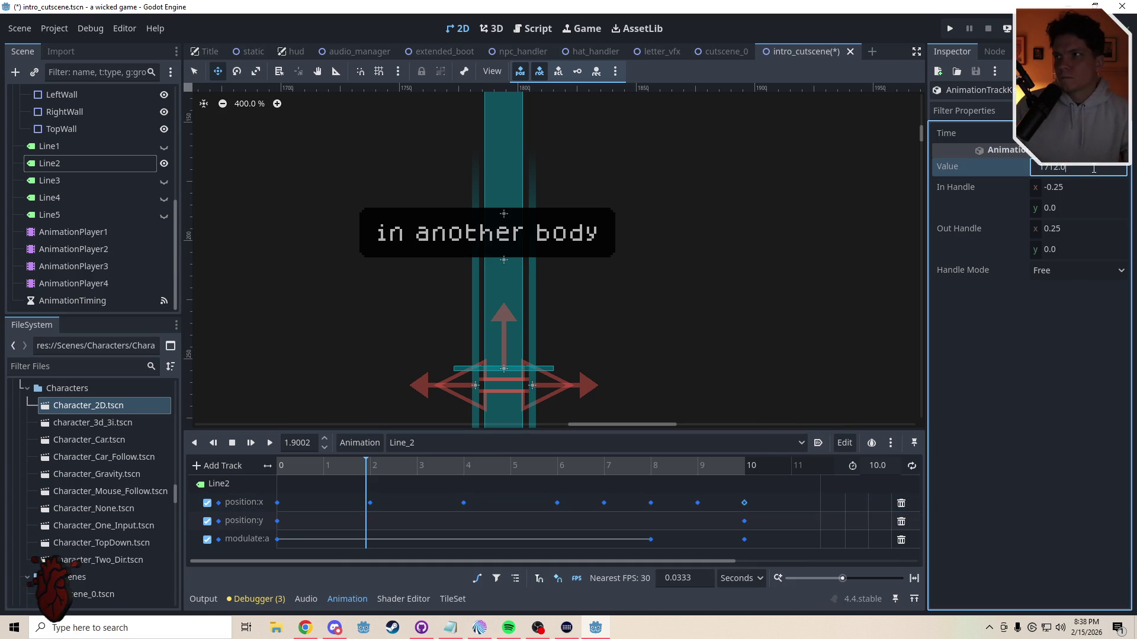
mouse_move(349, 466)
left_mouse_down()
mouse_move(302, 469)
mouse_move(495, 470)
mouse_move(340, 473)
mouse_move(488, 479)
mouse_move(465, 483)
left_mouse_up()
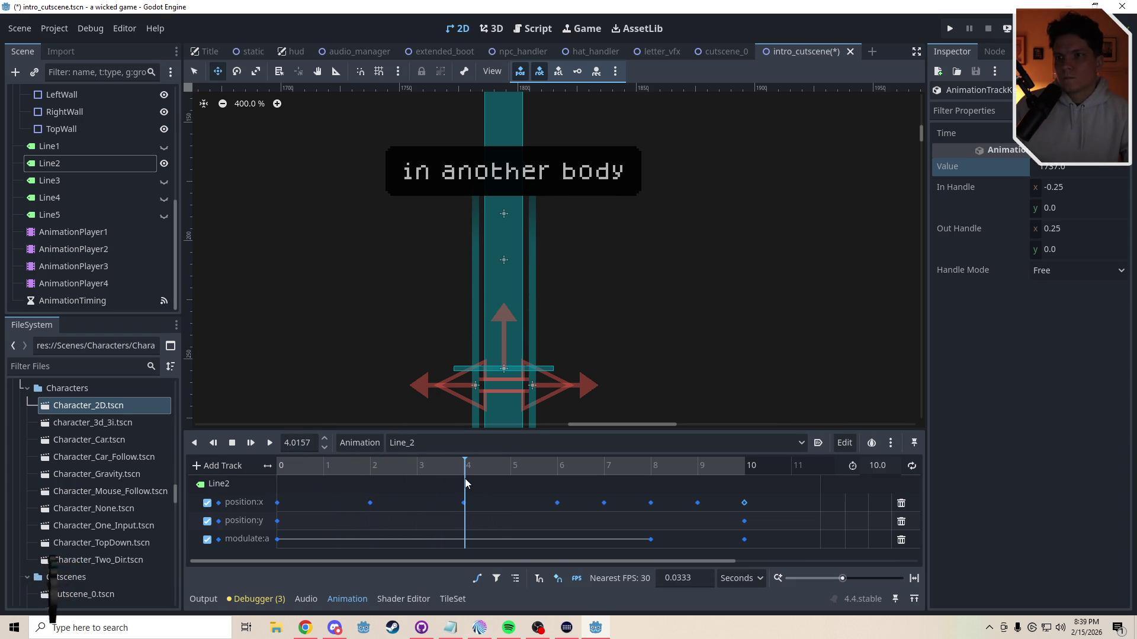
Step: Try an extra +25 offset on the 4-second key (1768.175), preview it, then undo
left_click(463, 503)
left_click(1102, 169)
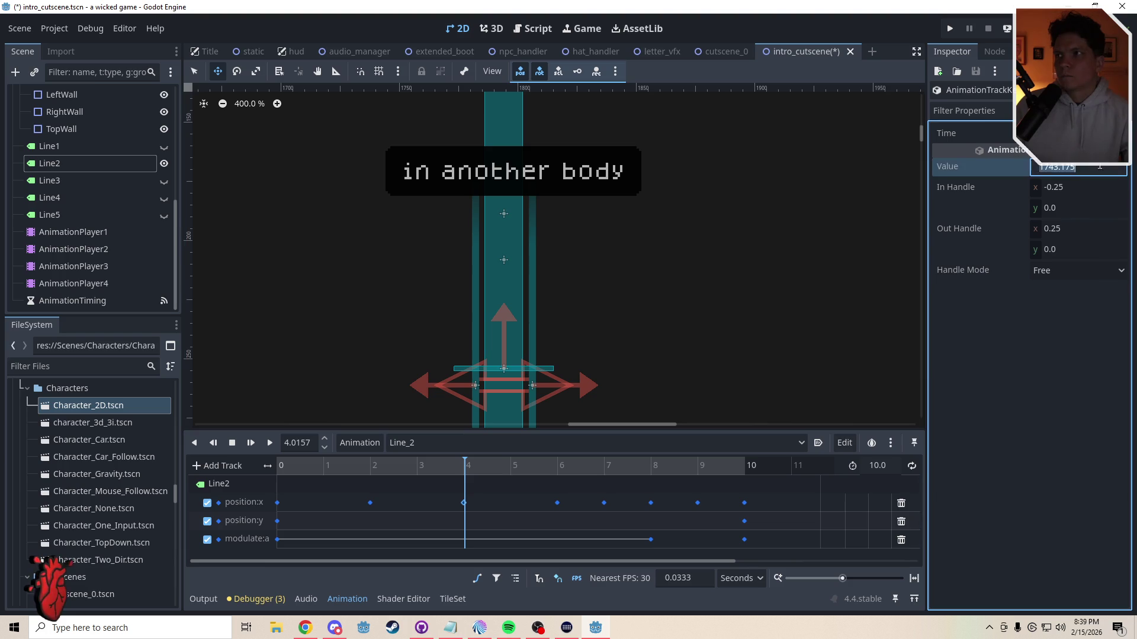
type("+25")
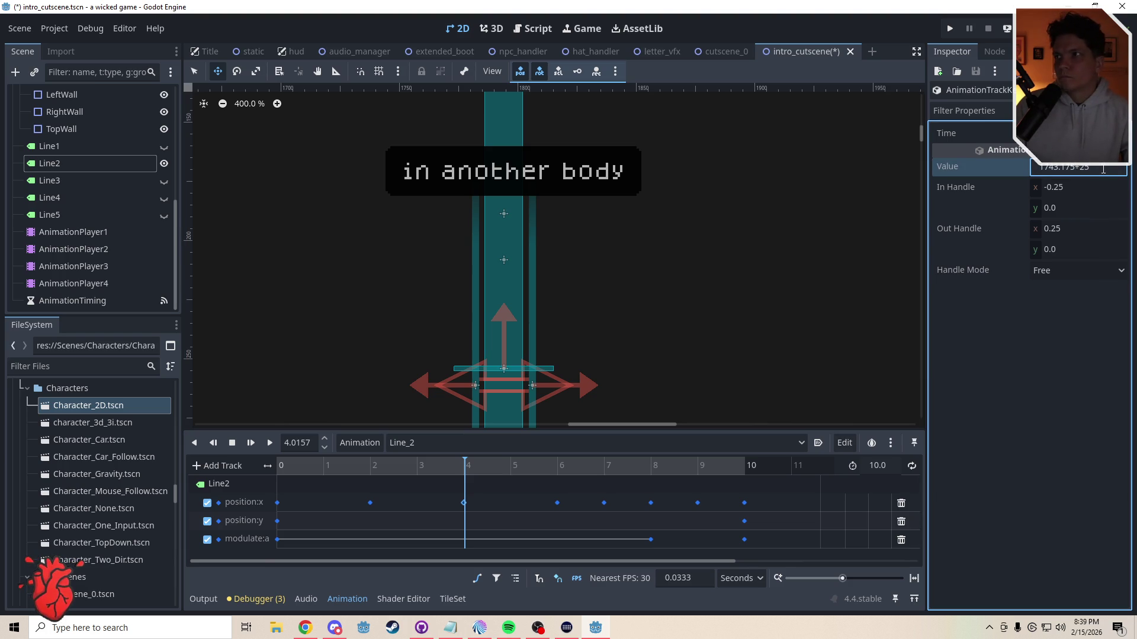
key("Return")
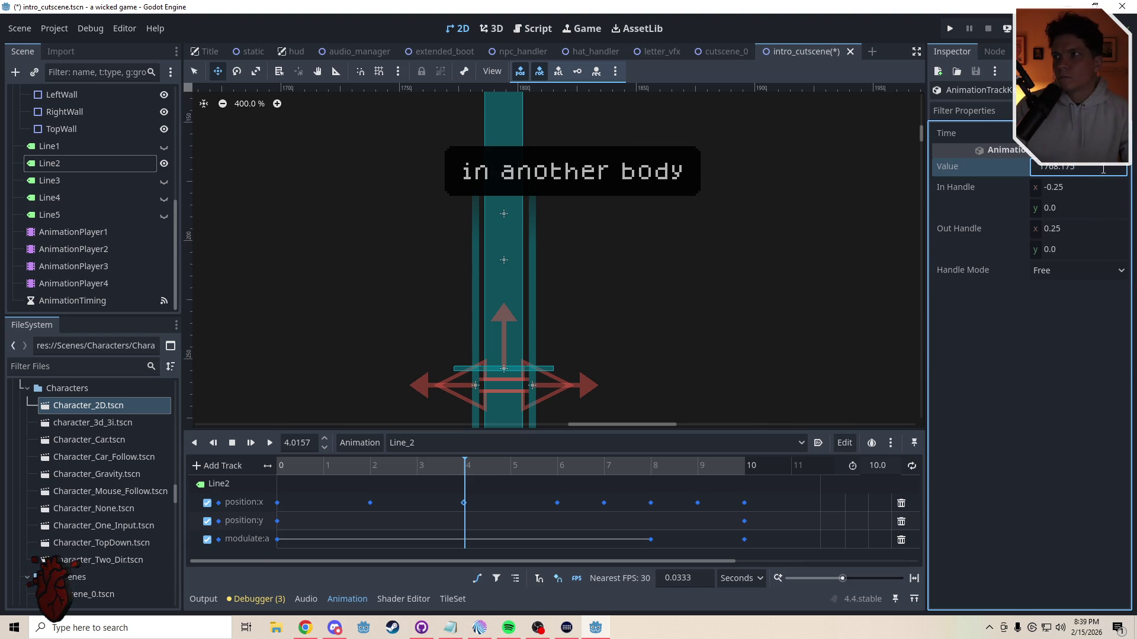
mouse_move(470, 467)
left_mouse_down()
mouse_move(325, 468)
mouse_move(528, 473)
mouse_move(254, 463)
left_mouse_up()
key("ctrl+z")
left_click(532, 473)
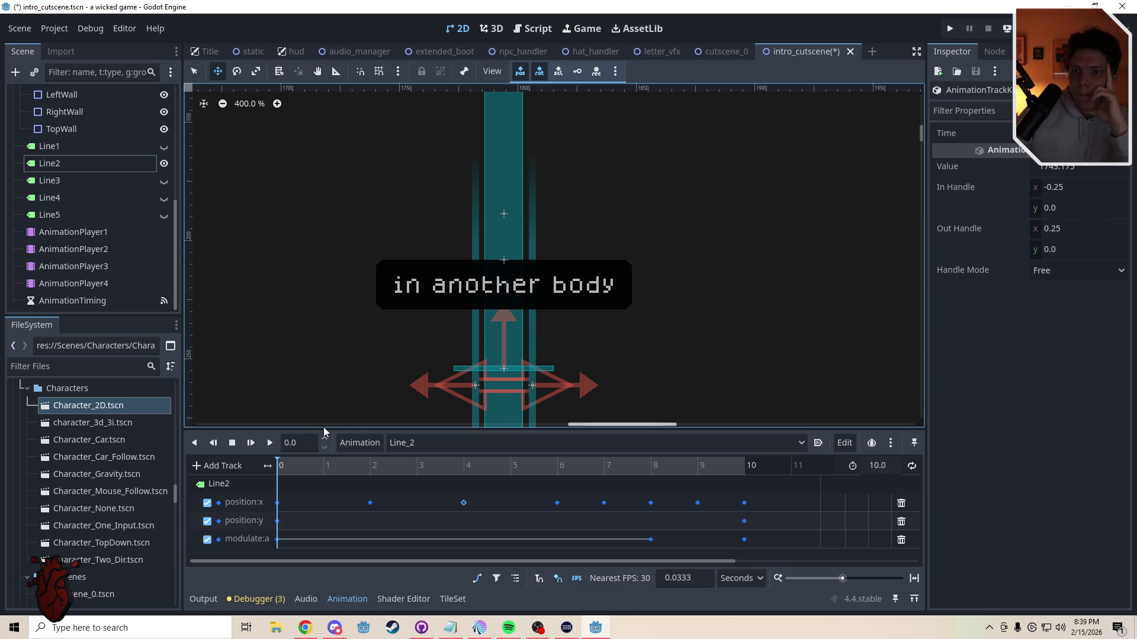
Step: Compare the position:x values of the 2, 4, 6 and 8-second Line_2 keys
mouse_move(314, 467)
left_mouse_down()
mouse_move(372, 466)
mouse_move(246, 468)
left_mouse_up()
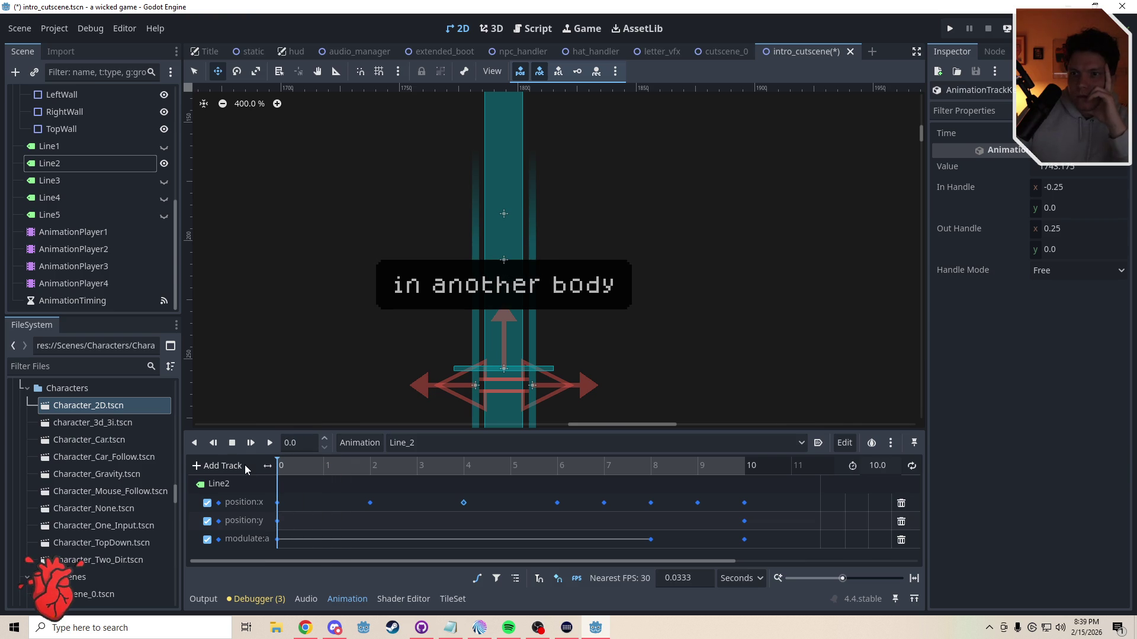
left_click(278, 503)
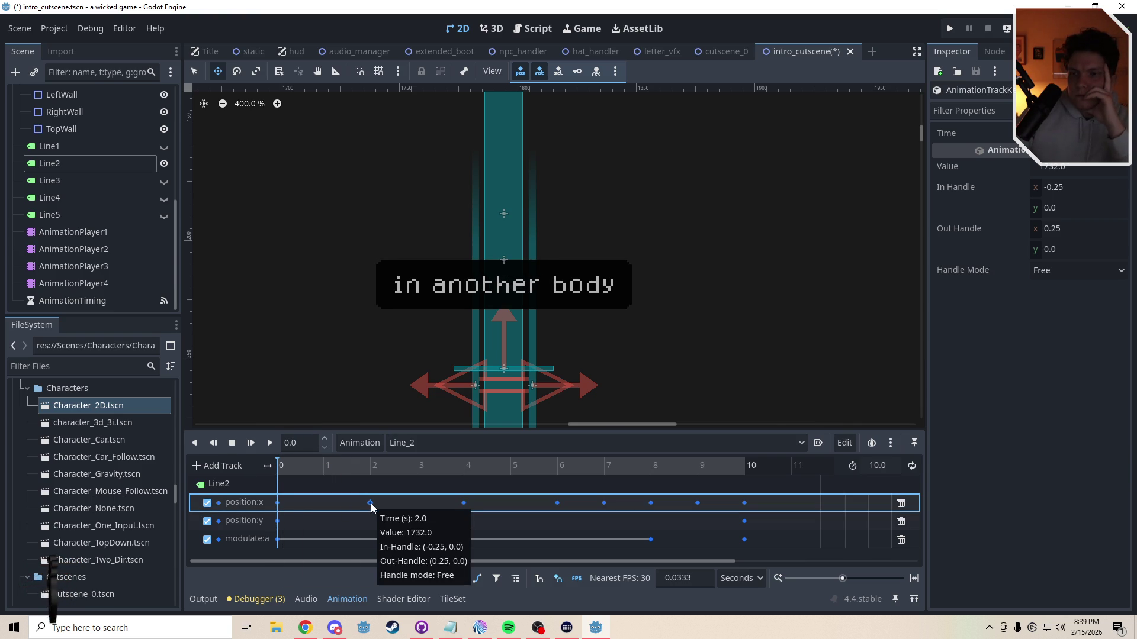
left_click(463, 503)
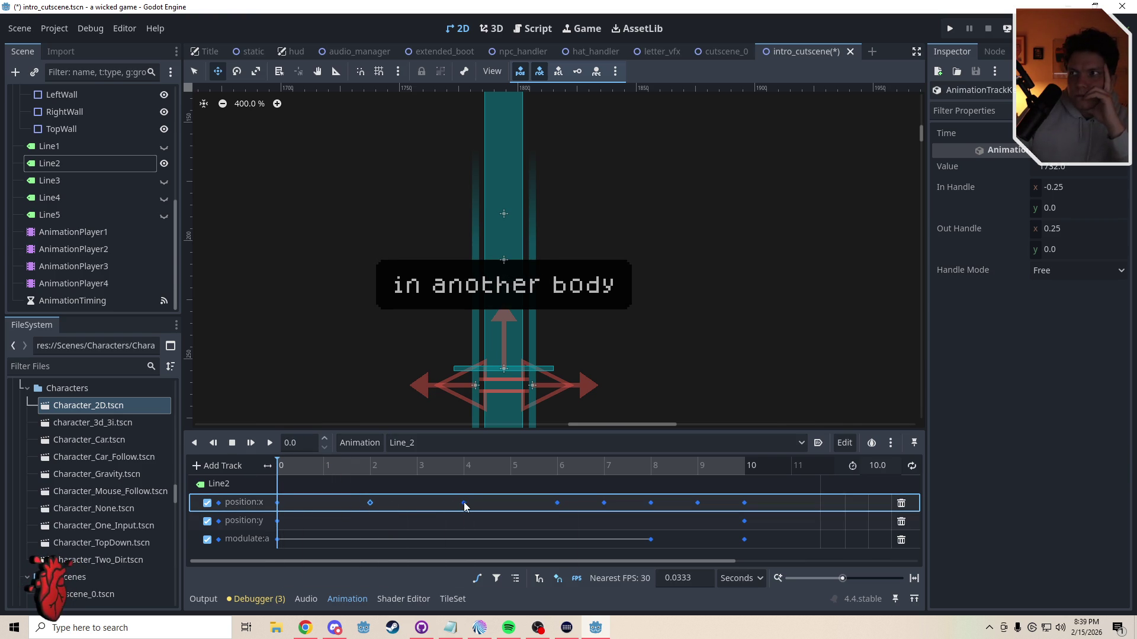
left_click(557, 504)
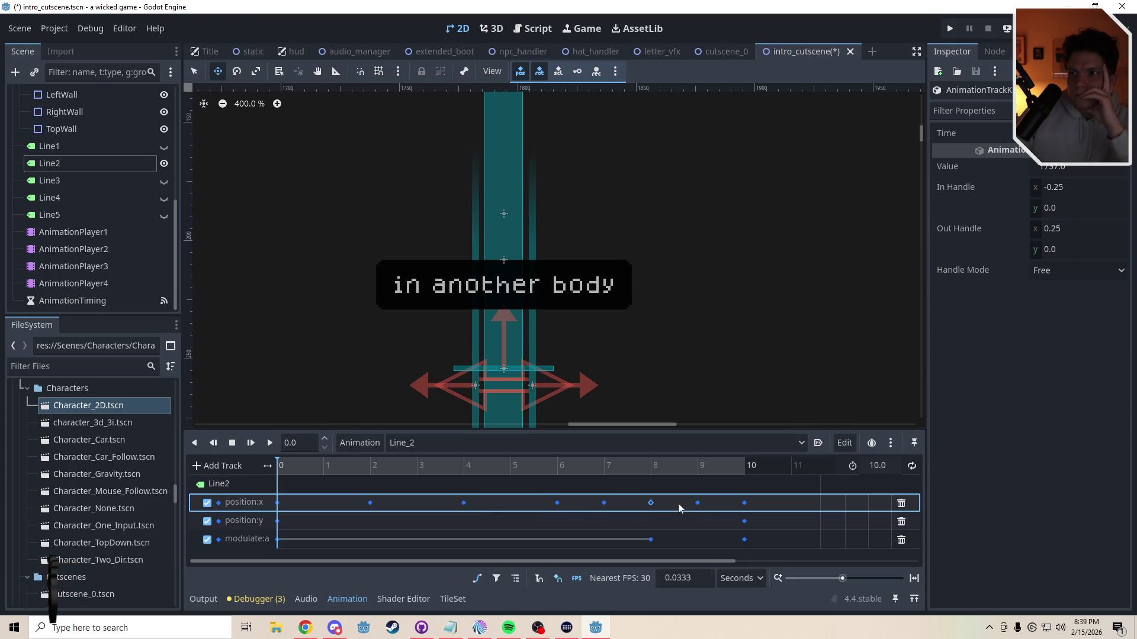
left_click(557, 503)
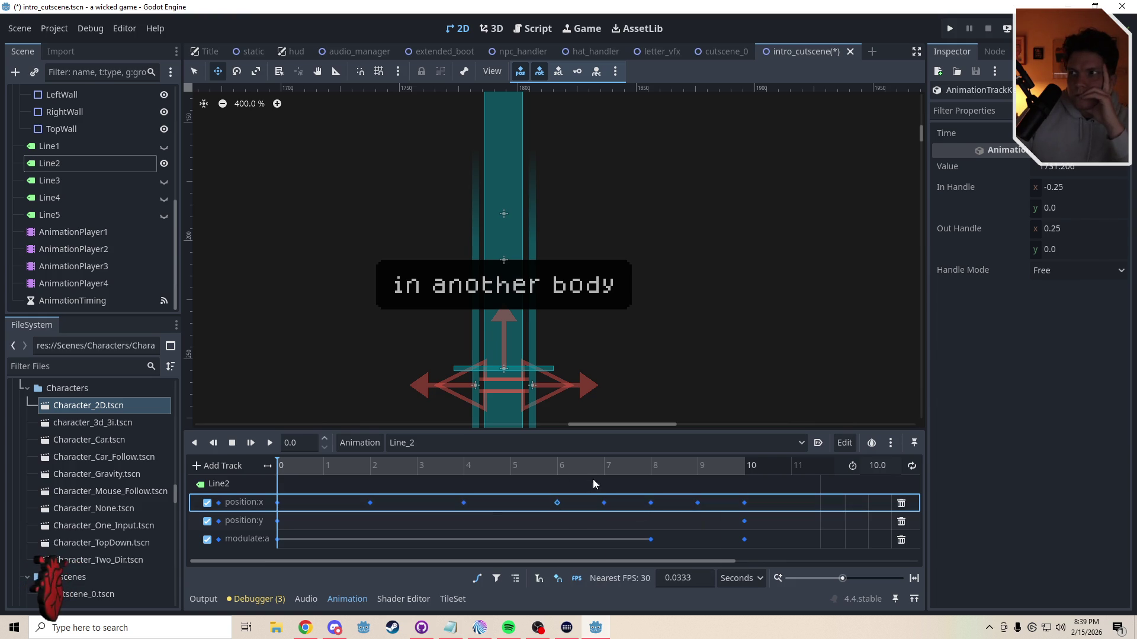
left_click(651, 503)
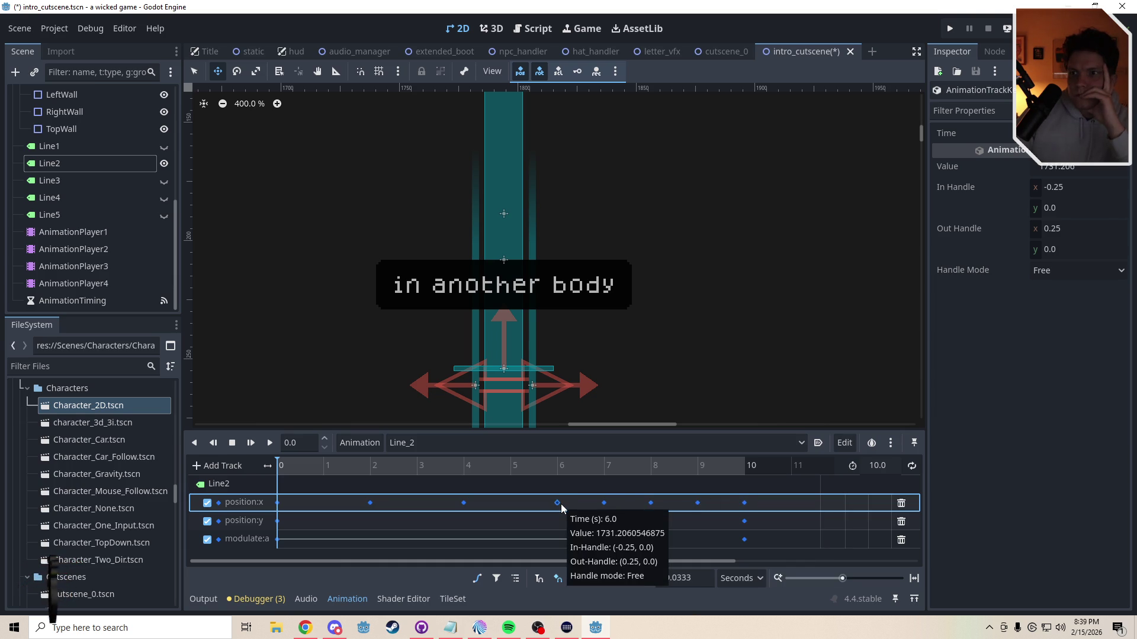
Step: Set the 6-second key's x value to 1737.0 and preview the motion through 6 seconds
left_click(1052, 168)
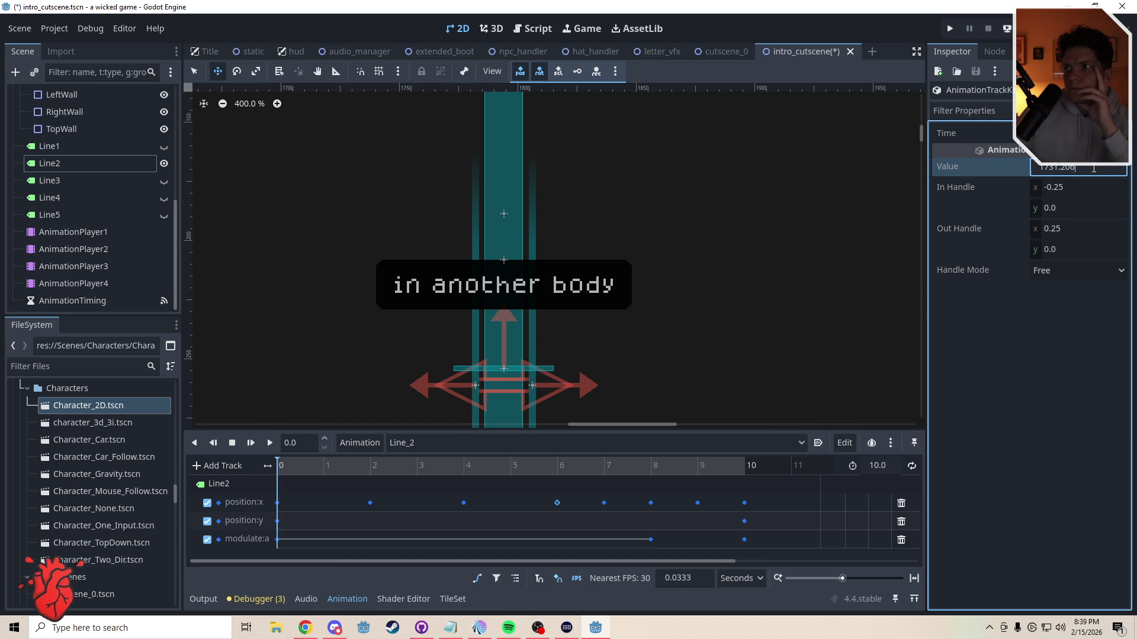
type("1737.0")
left_click(370, 502)
left_click(1081, 165)
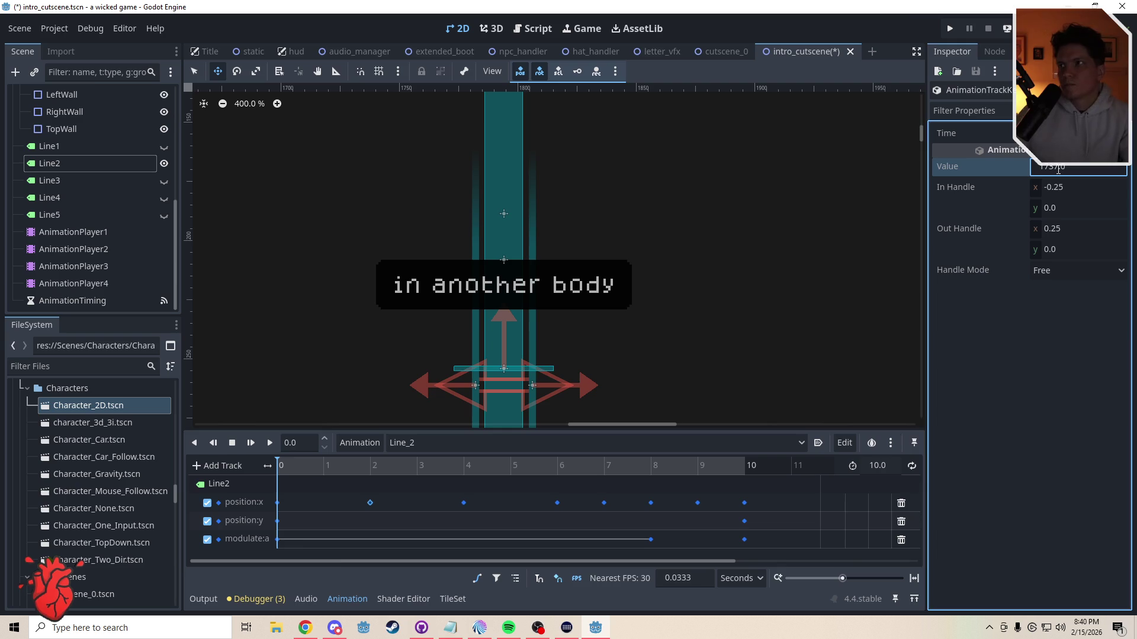
left_click(314, 468)
mouse_move(322, 467)
left_mouse_down()
mouse_move(625, 481)
mouse_move(366, 493)
mouse_move(590, 499)
left_mouse_up()
scroll(424, 368, "down", 3)
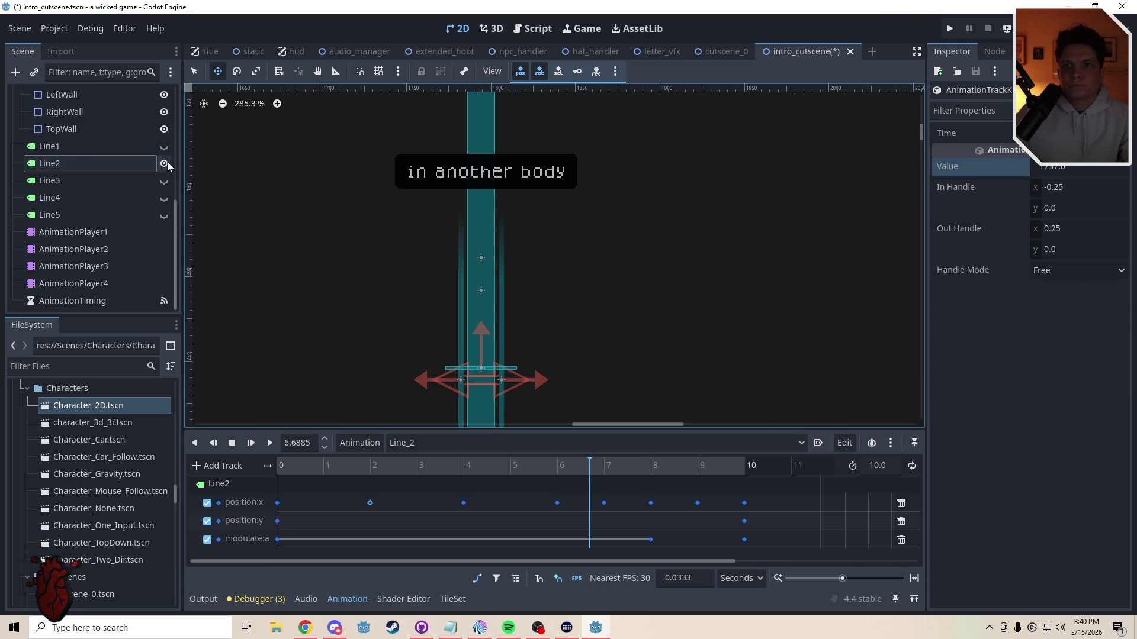
Step: Switch between RESET, Line_1 and Line_2 animations, ending on RESET with the playhead at zero
left_click(432, 444)
left_click(430, 526)
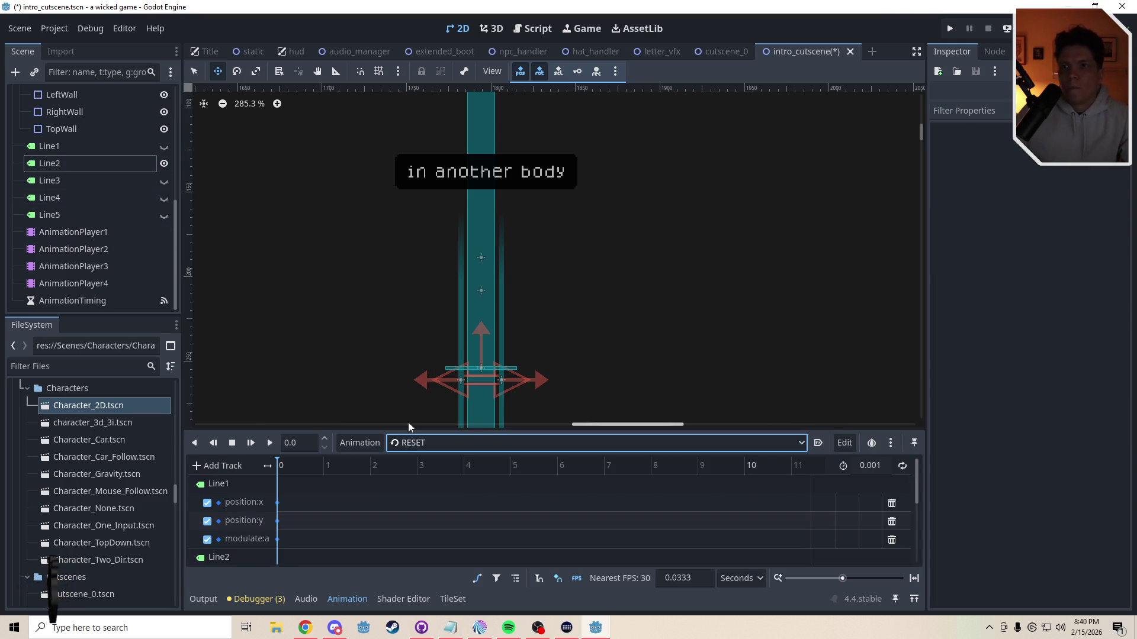
left_click(420, 444)
left_click(420, 466)
left_click(425, 446)
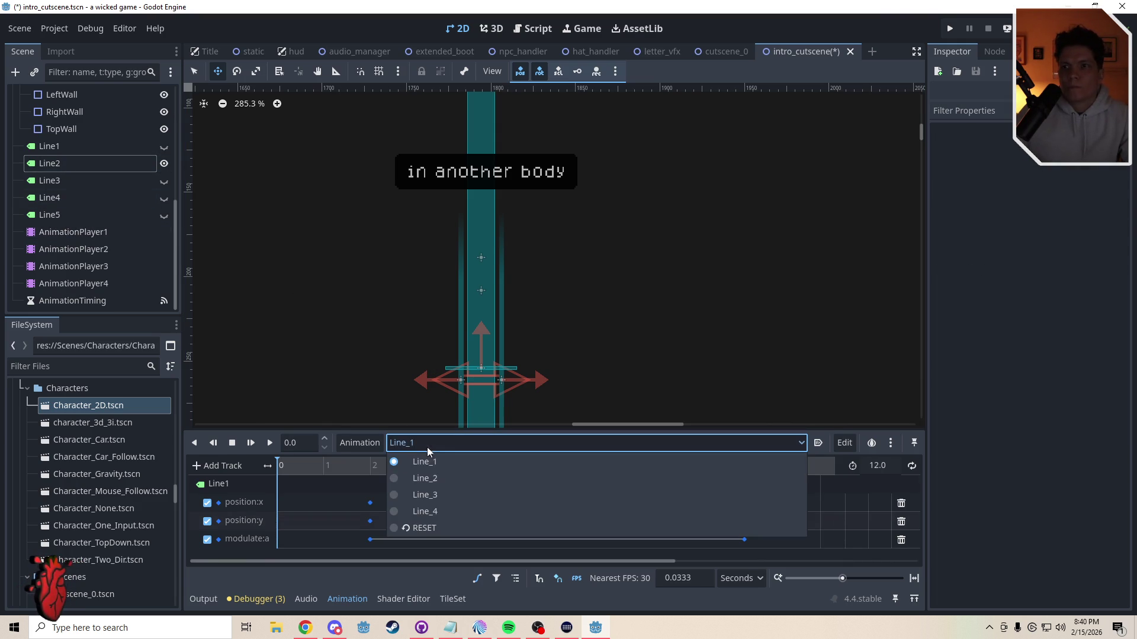
left_click(86, 257)
left_click(87, 255)
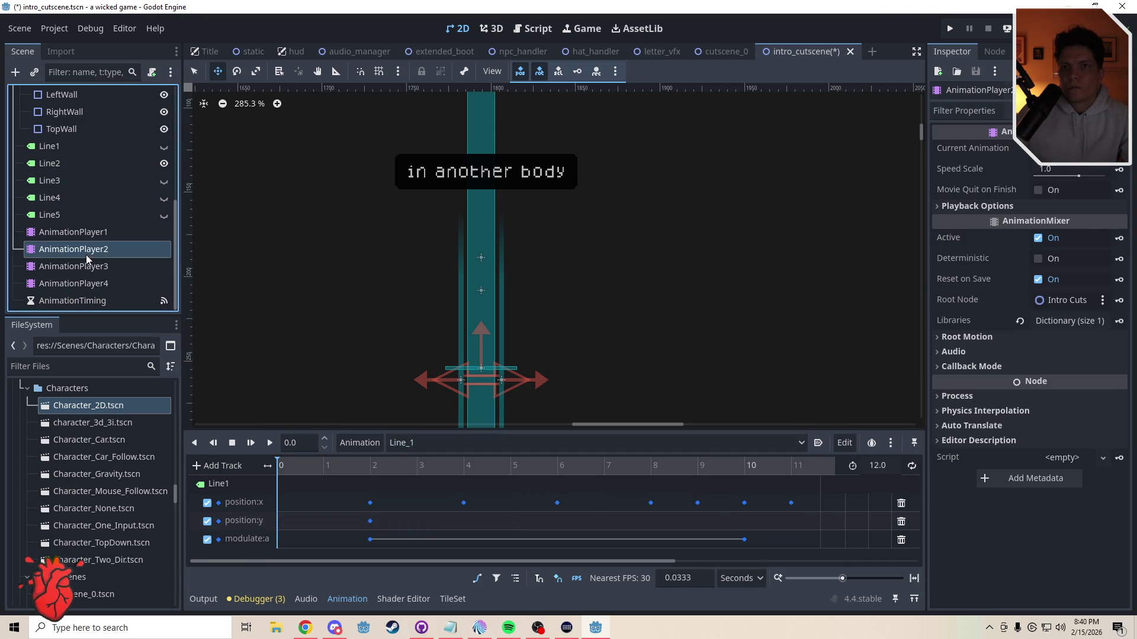
left_click(413, 442)
left_click(414, 468)
left_click(437, 443)
left_click(427, 527)
left_click(296, 463)
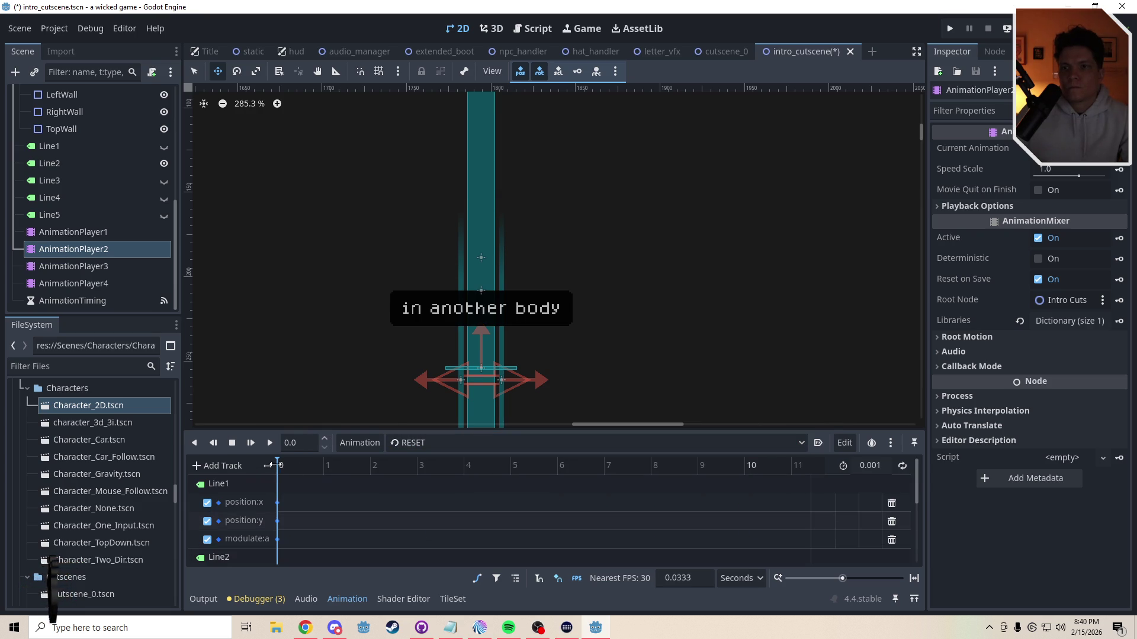
Step: Show Line3 instead of Line2, load AnimationPlayer3's Line_3 animation and scrub through it
left_click(96, 267)
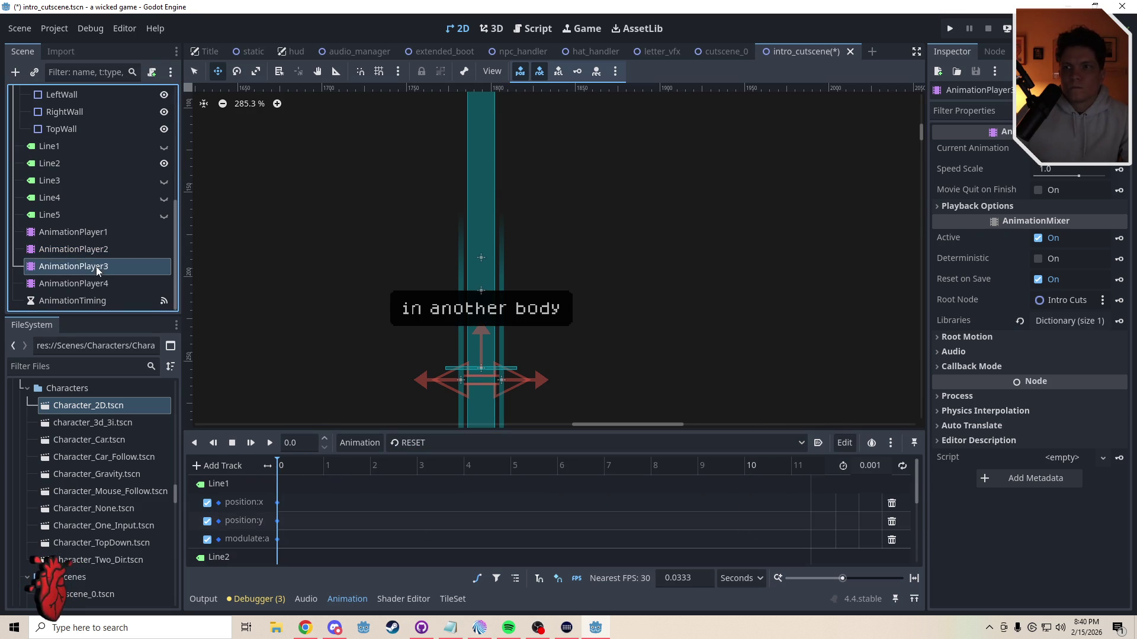
left_click(164, 163)
left_click(164, 180)
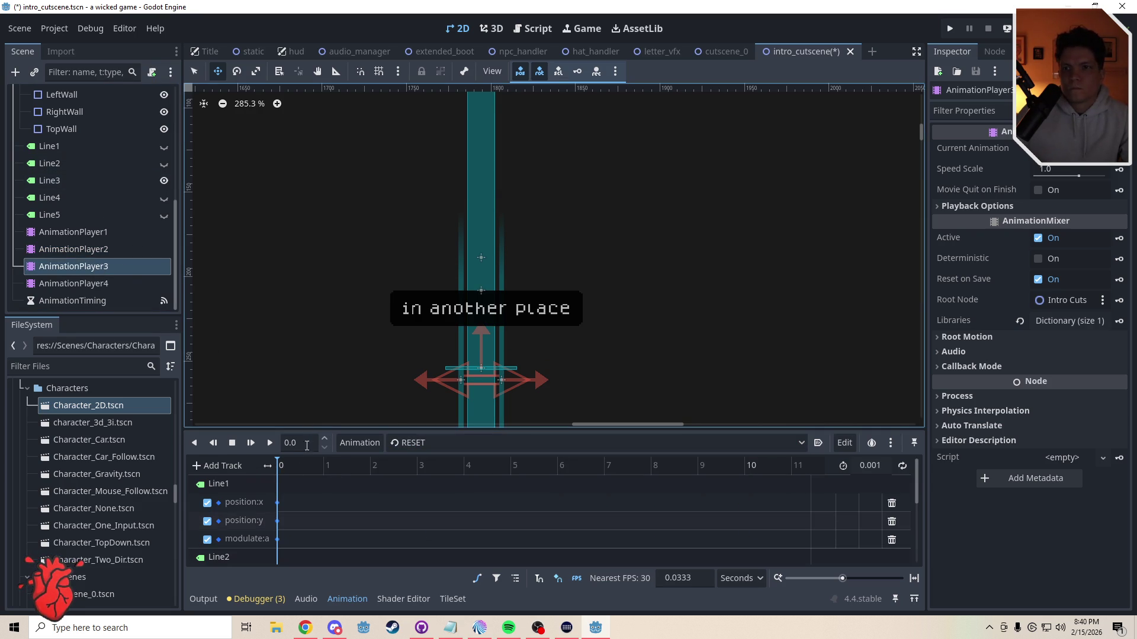
left_click(410, 444)
left_click(422, 495)
mouse_move(293, 465)
left_mouse_down()
mouse_move(459, 478)
mouse_move(227, 492)
mouse_move(480, 495)
mouse_move(418, 497)
left_mouse_up()
Step: At 3 seconds, select Line3 and nudge its label right toward the pillar
type("3")
key("Return")
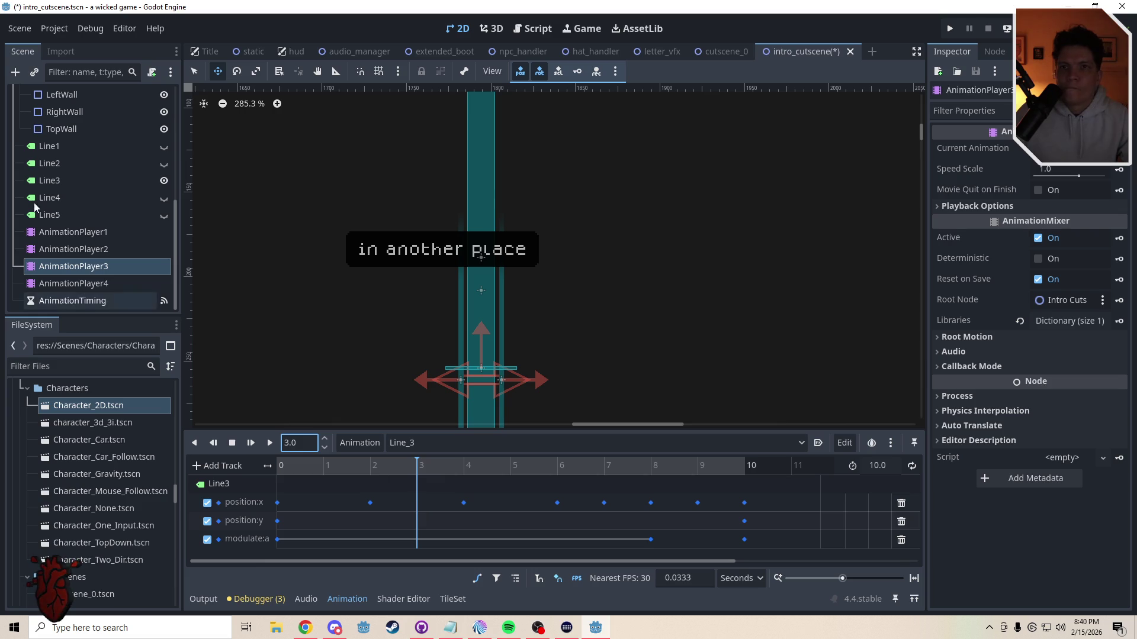
left_click(50, 180)
left_click_drag(385, 319, 457, 322)
key("w")
key("ctrl+z")
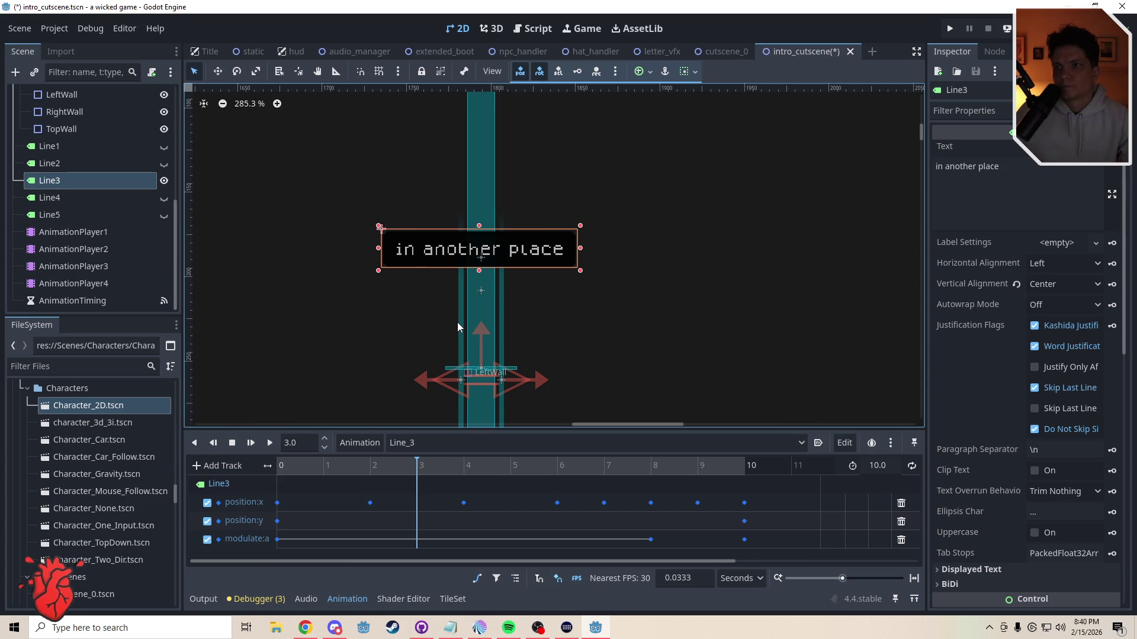
key("w")
left_click_drag(442, 326, 444, 325)
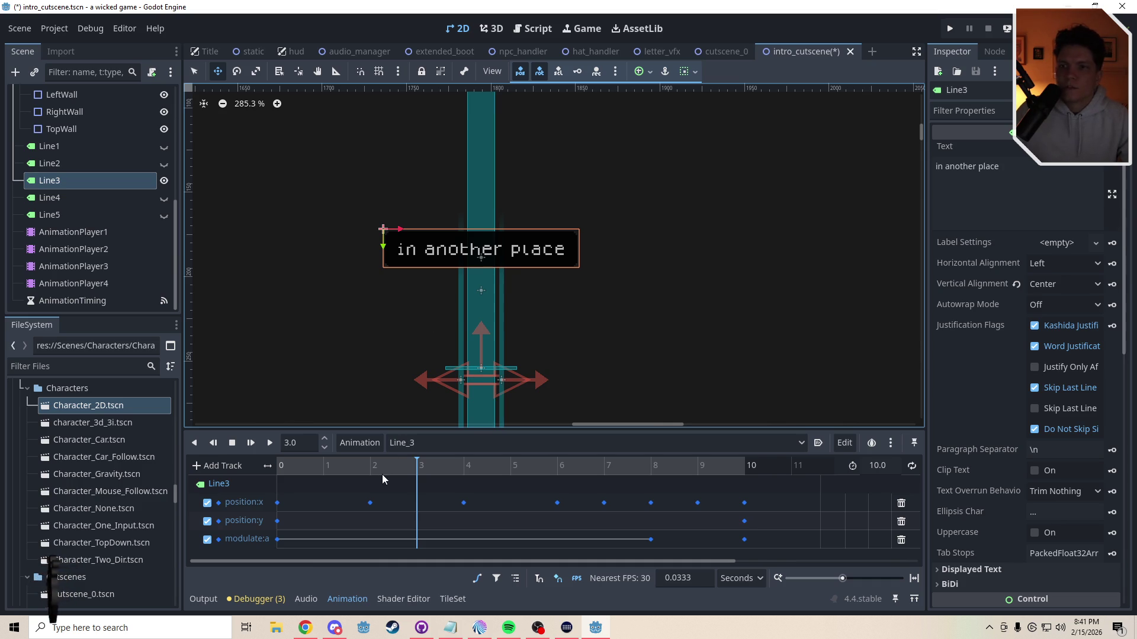
Step: Add 23 px to the Line_3 position:x keyframes at 2, 4 and 6 seconds
left_click(370, 502)
left_click(1088, 168)
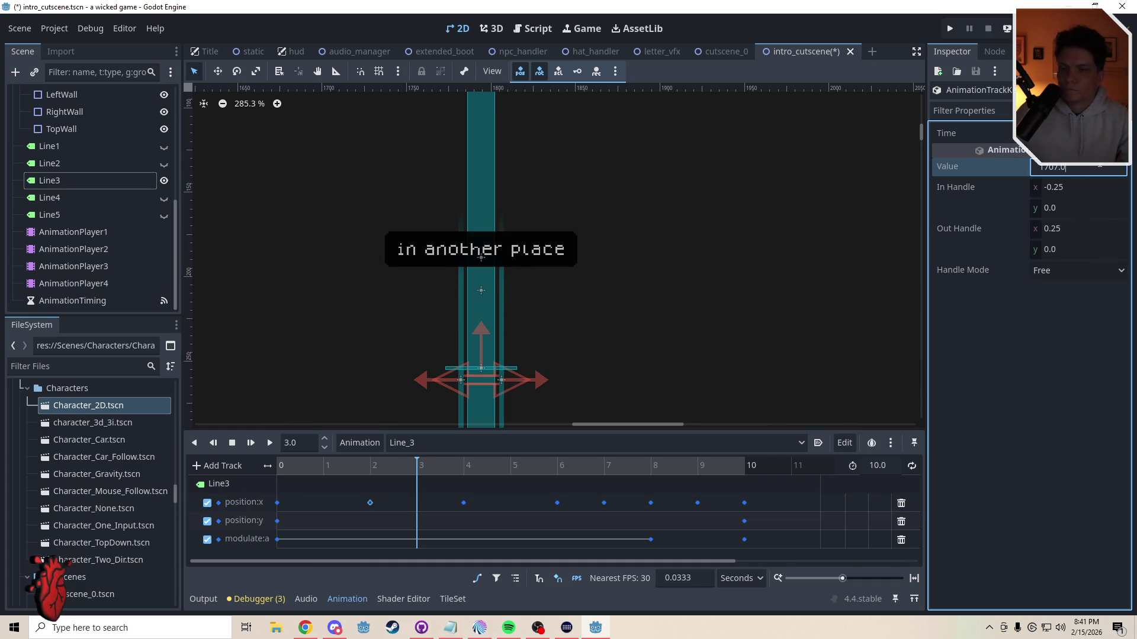
type("+23")
key("Return")
left_click(464, 502)
left_click(1095, 167)
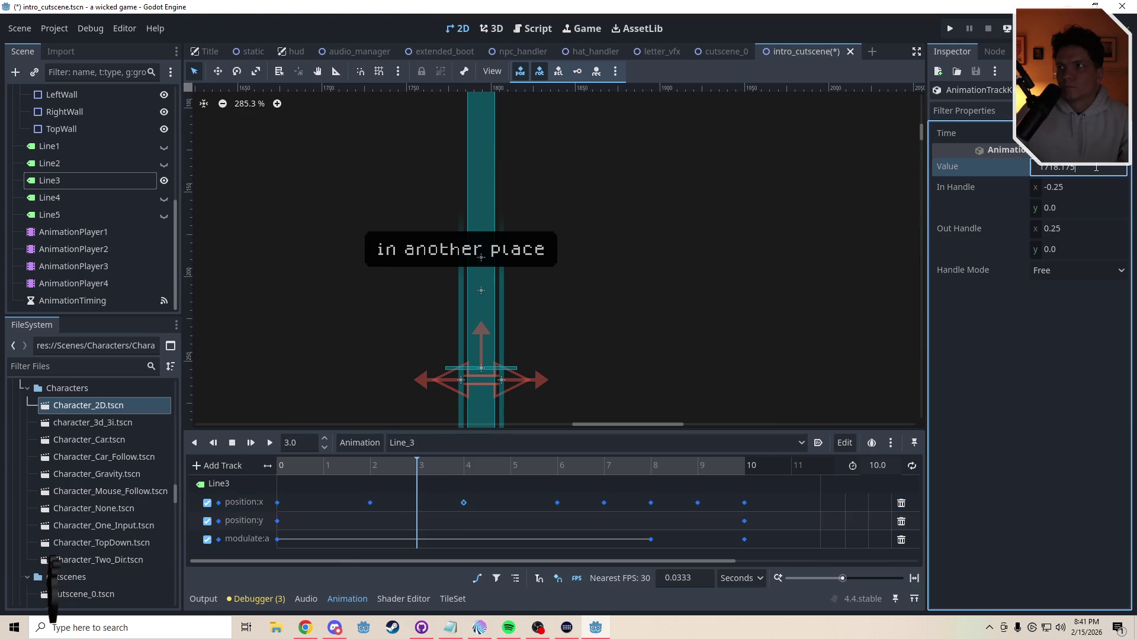
key("Return")
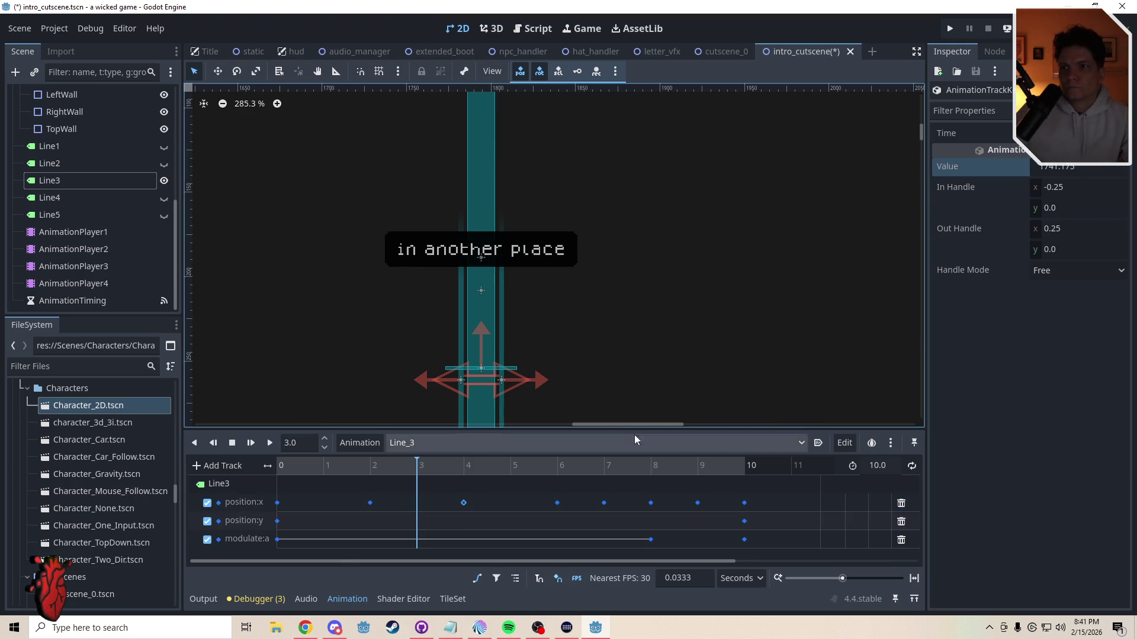
left_click(557, 502)
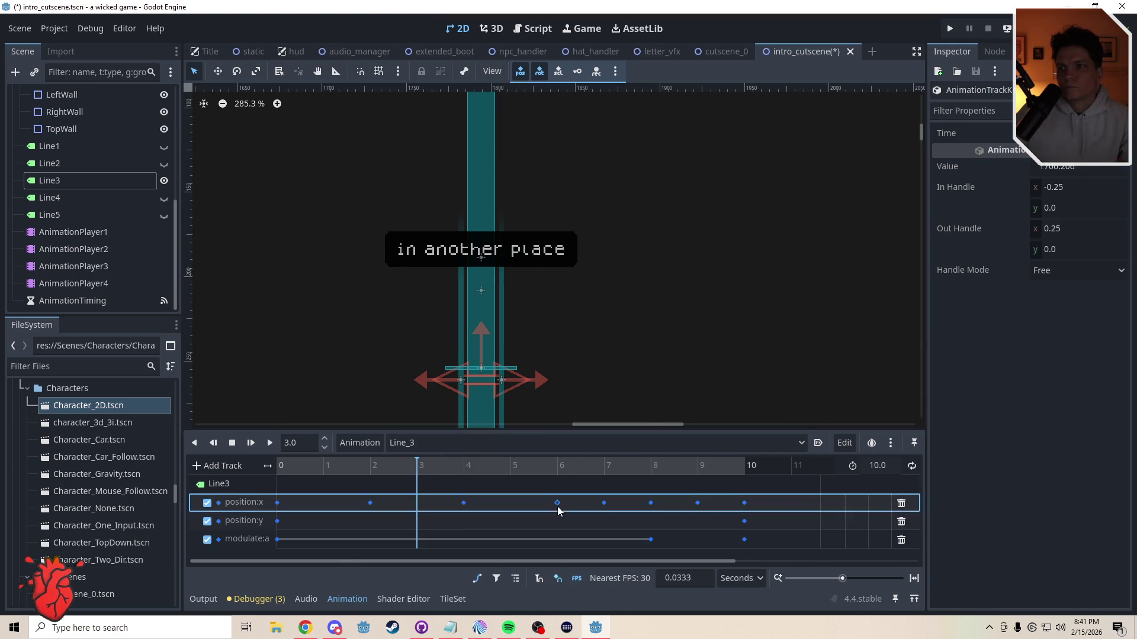
left_click(1095, 167)
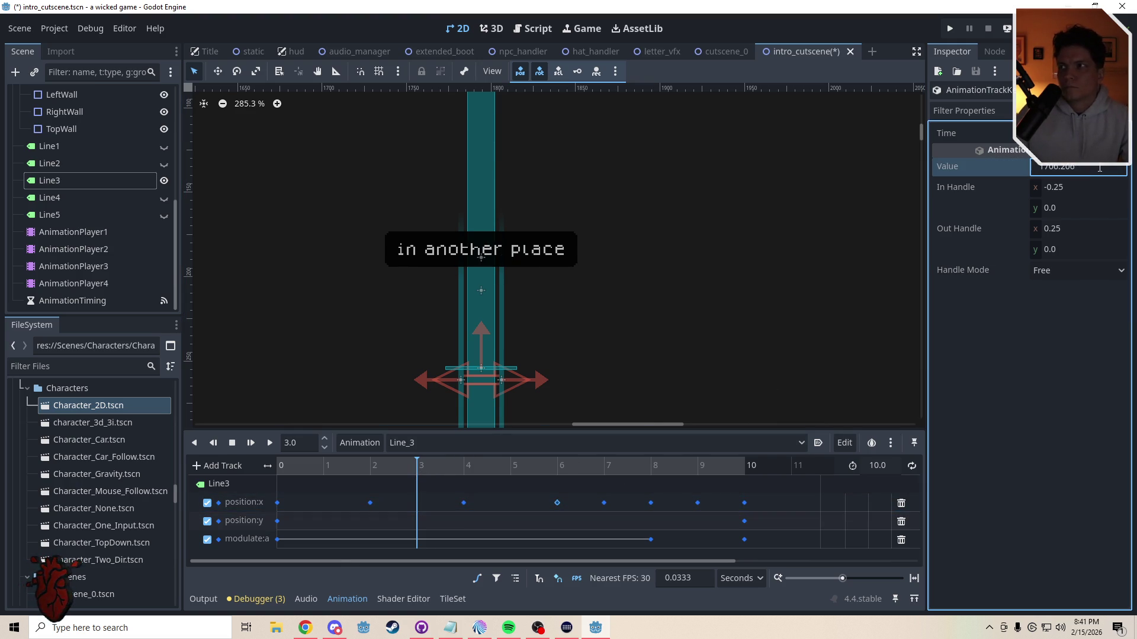
key("Return")
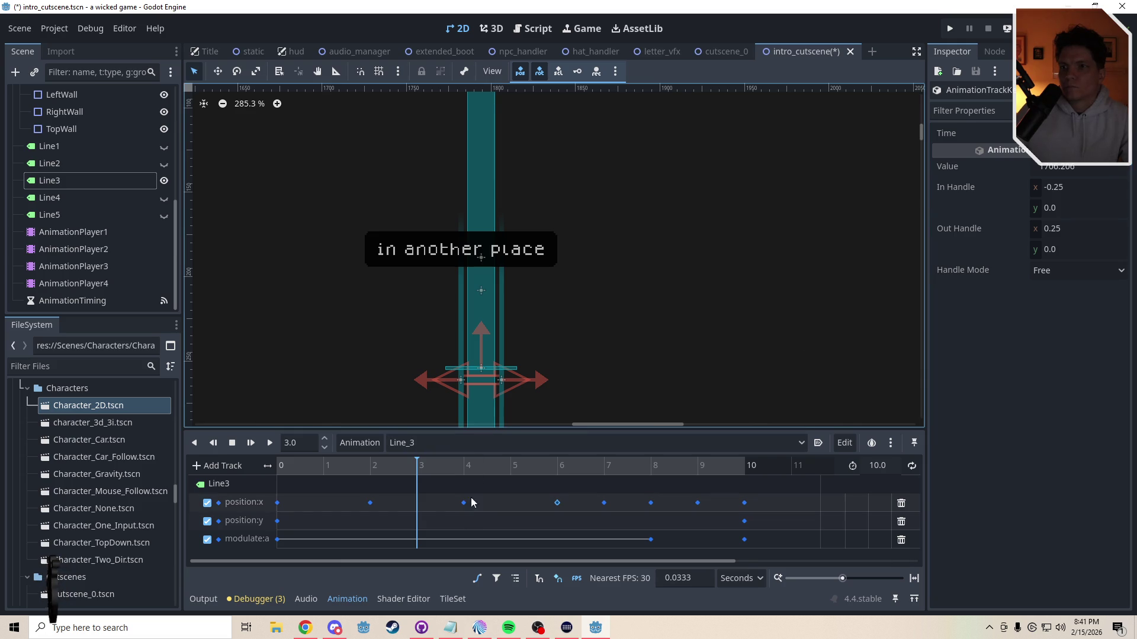
Step: Apply the +23 offset to the position:x keyframes at 4, 6, 7 and 8 seconds
left_click(464, 503)
left_click(1108, 168)
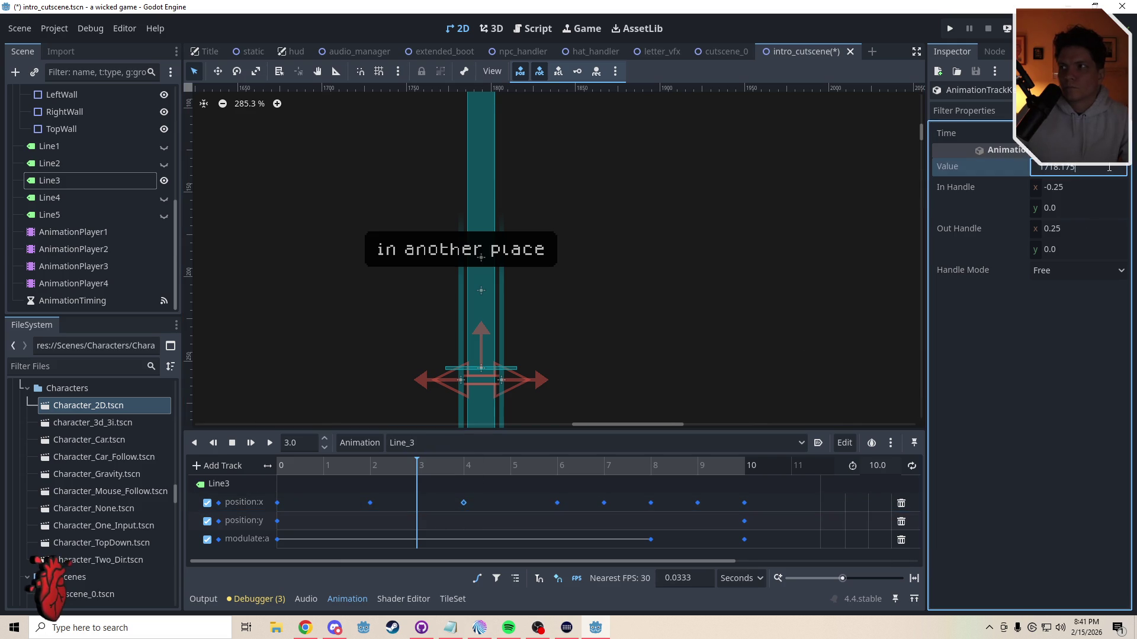
key("Return")
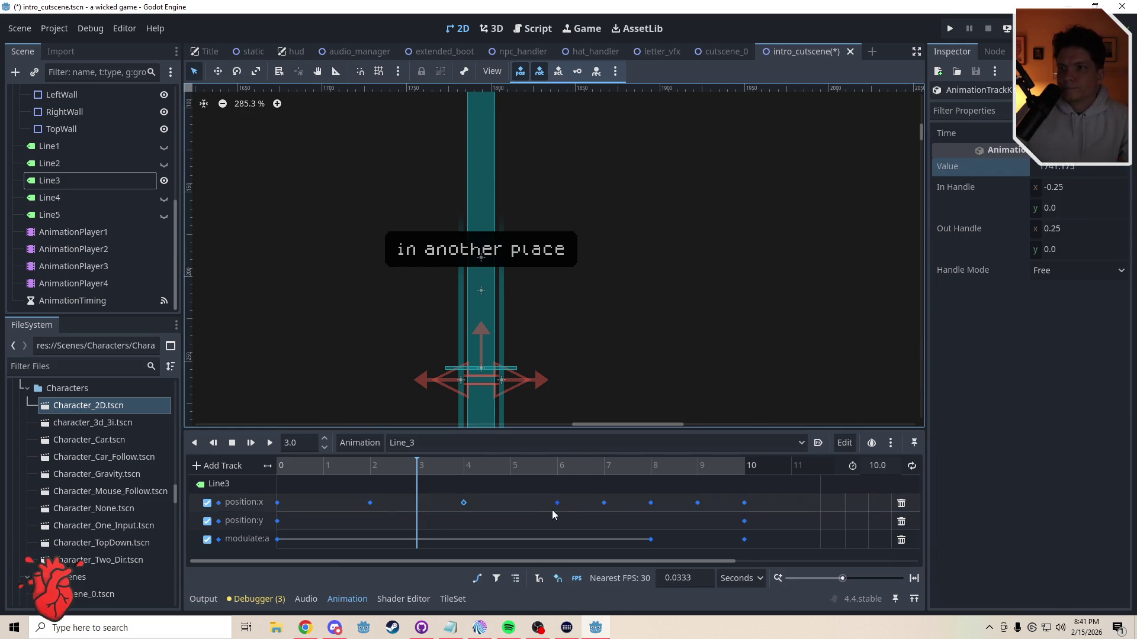
left_click(557, 502)
left_click(1102, 168)
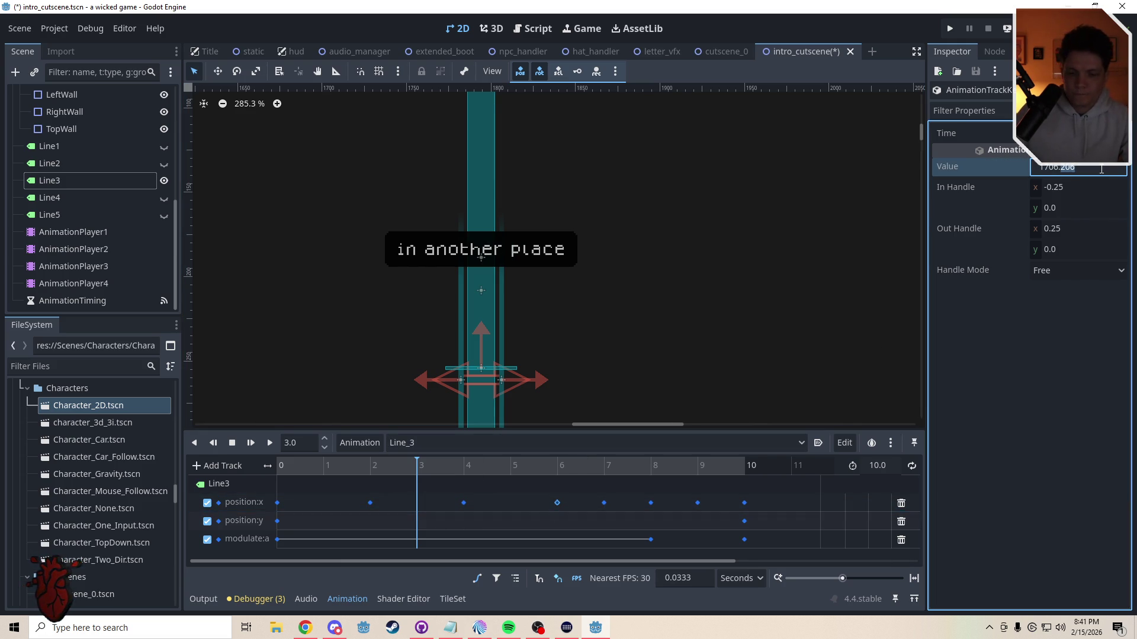
key("Return")
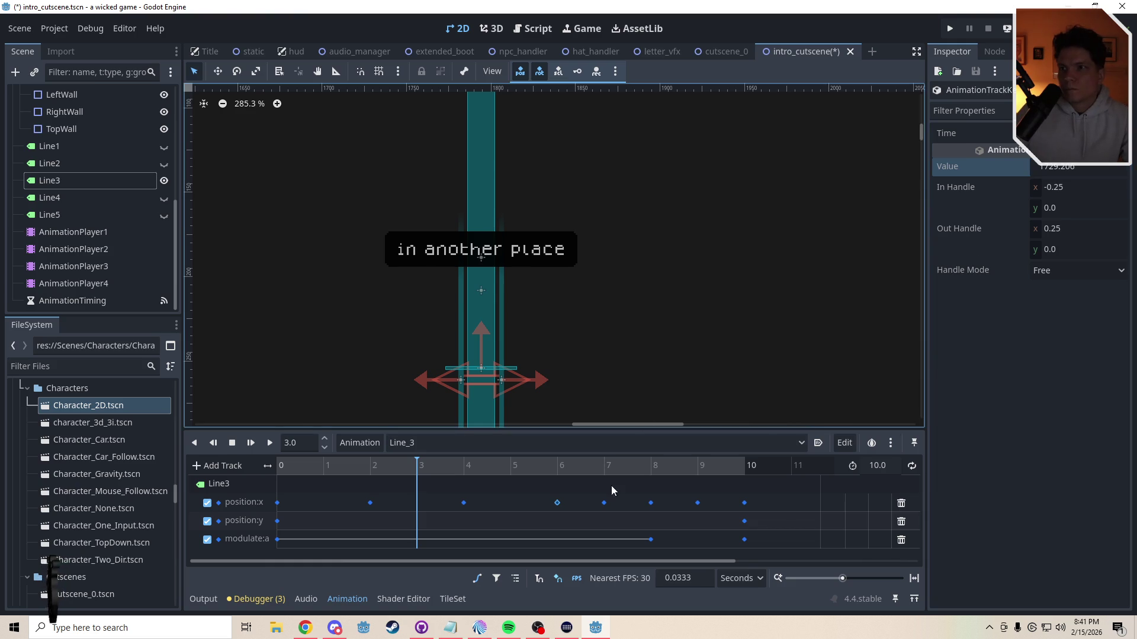
left_click(604, 502)
left_click(1105, 168)
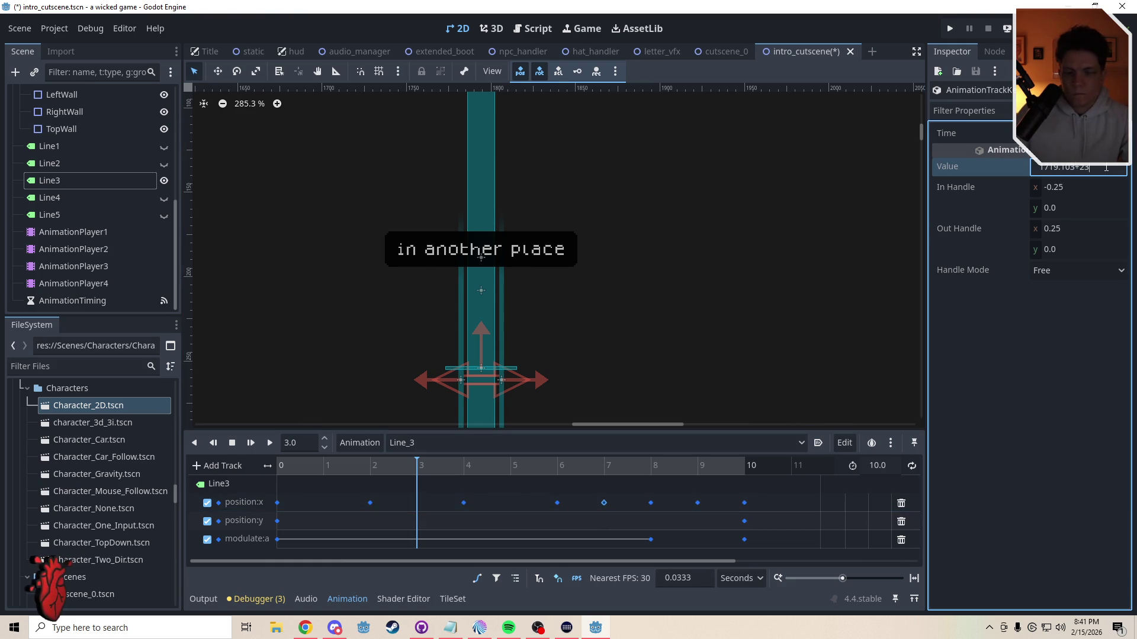
key("Return")
left_click(650, 502)
left_click(1095, 168)
type("+23")
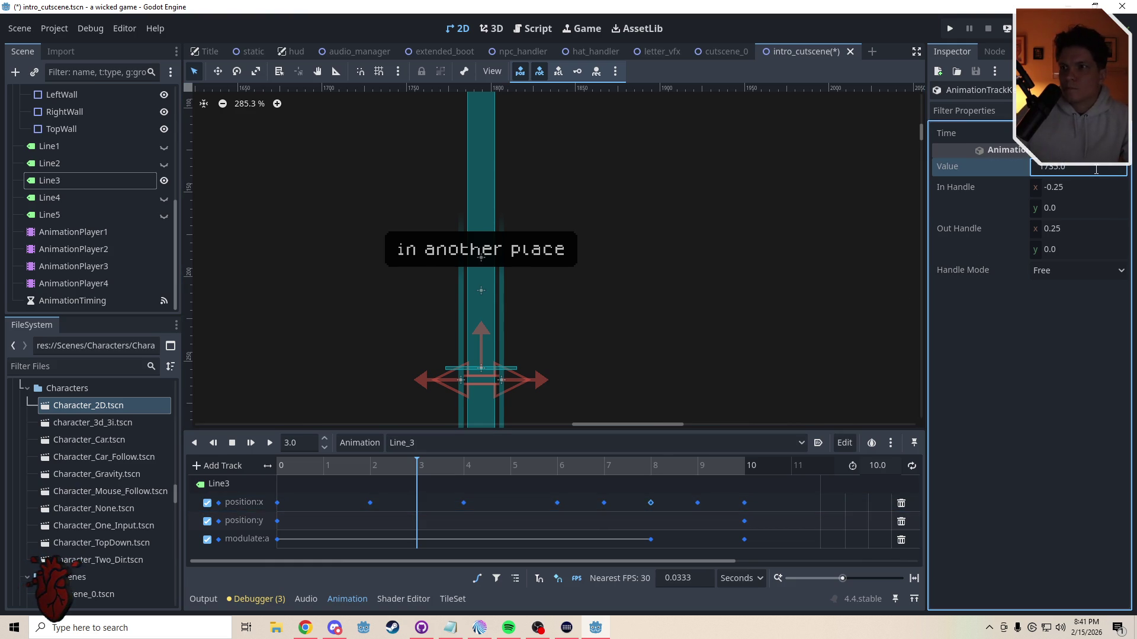
Step: Shift the 9 and 10 second keyframes by +23, then scrub and play Line_3 to preview
left_click(697, 503)
left_click(1111, 167)
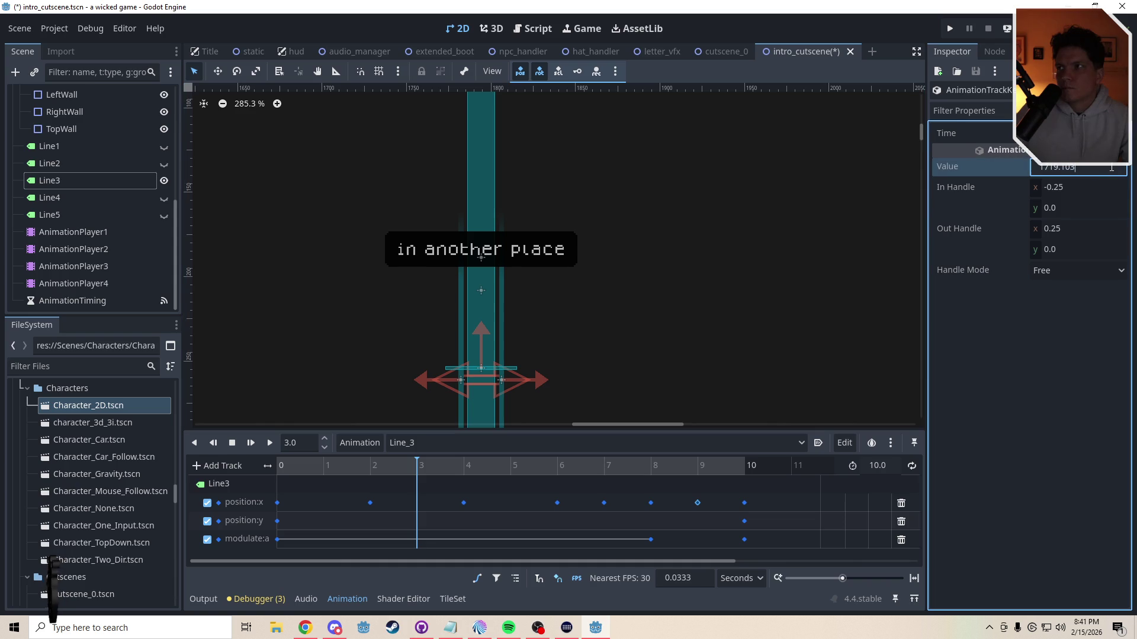
left_click(744, 503)
left_click(1108, 168)
type("+23")
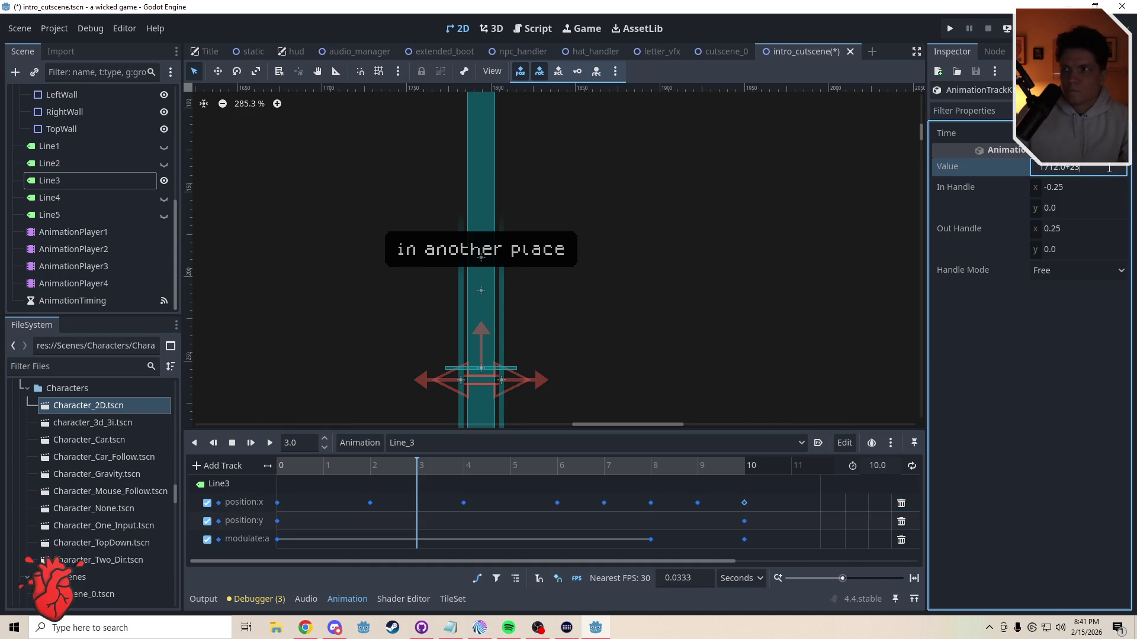
mouse_move(359, 466)
left_mouse_down()
mouse_move(255, 467)
mouse_move(661, 468)
mouse_move(275, 480)
mouse_move(296, 480)
left_mouse_up()
left_click(268, 444)
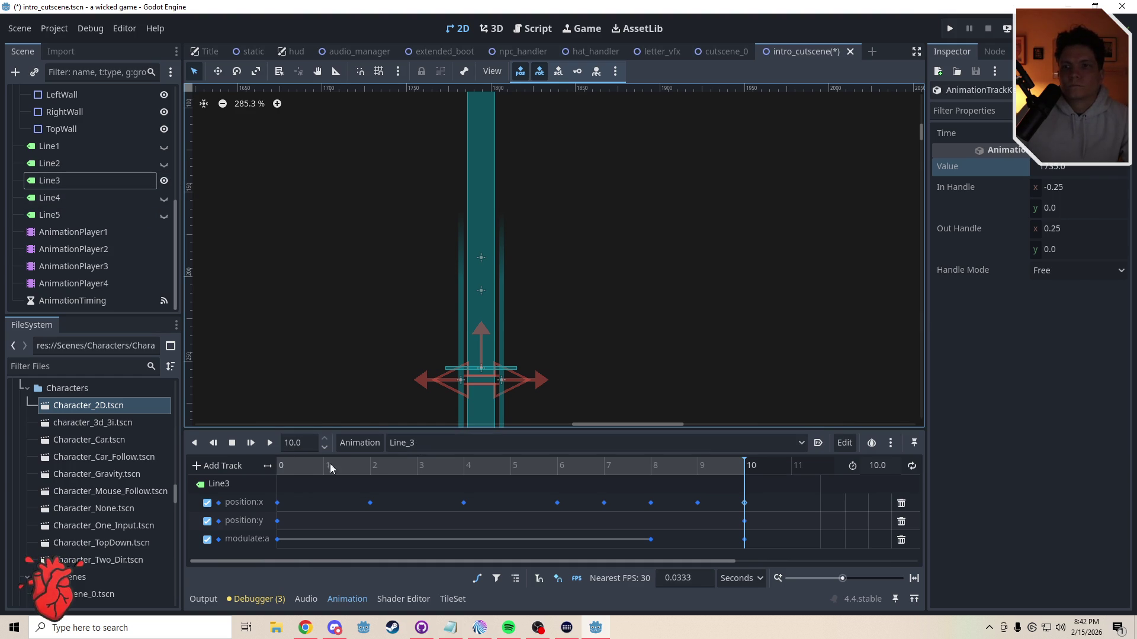
Step: Switch to the RESET animation, select Line4 and hide Line3
left_click(232, 443)
left_click(415, 443)
left_click(412, 528)
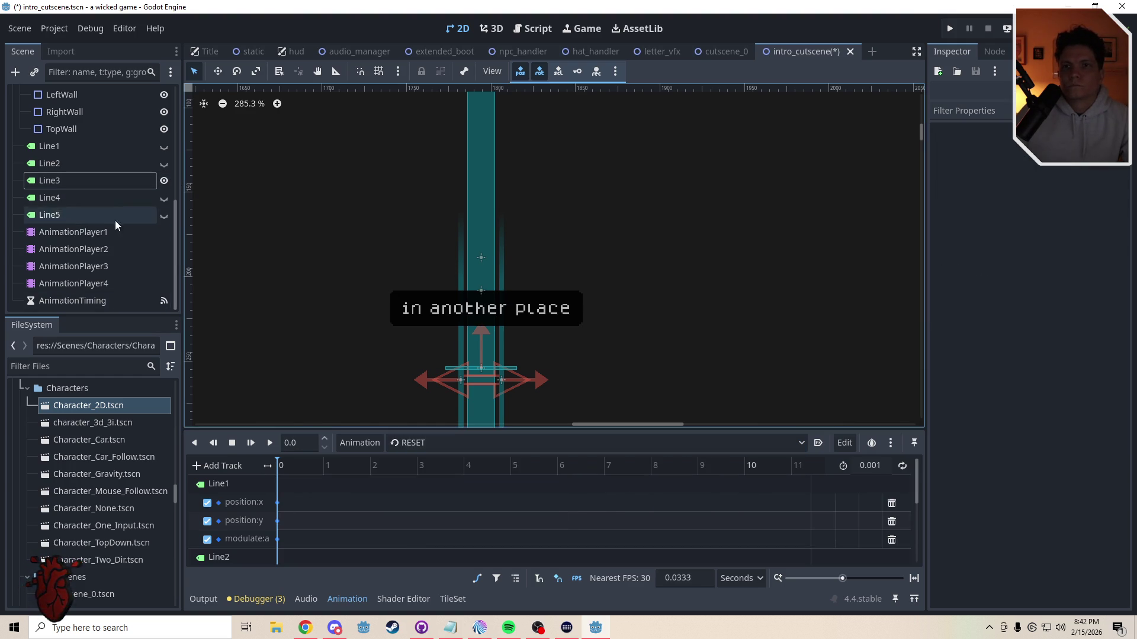
left_click(129, 199)
left_click(164, 180)
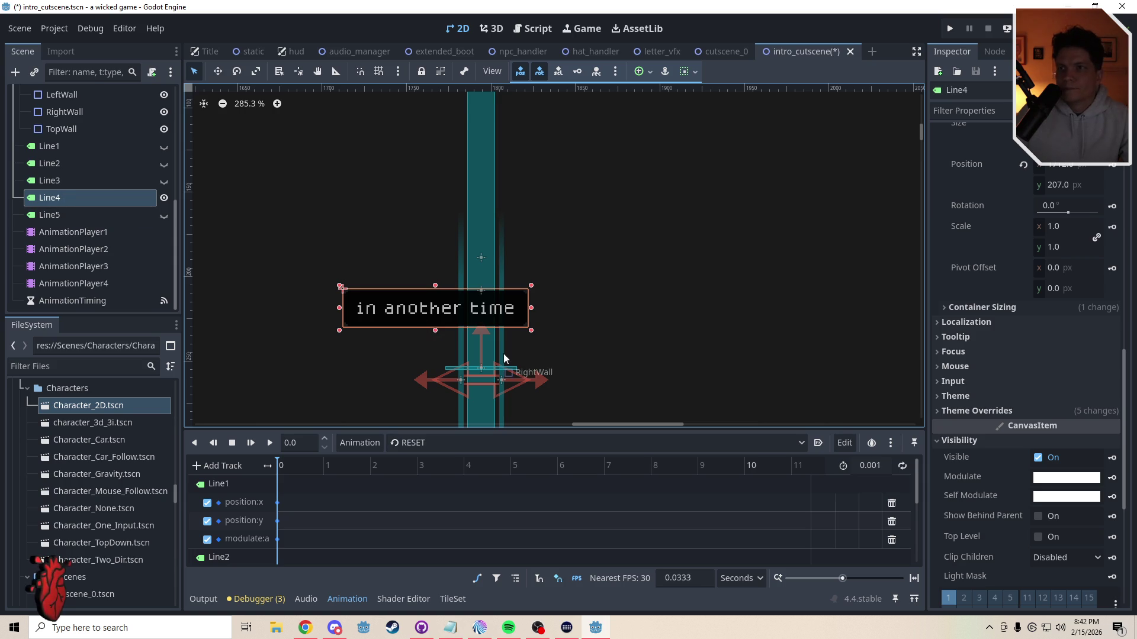
Step: Slide the "in another time" label right onto the pillar and load the Line_4 animation
scroll(548, 338, "down", 1)
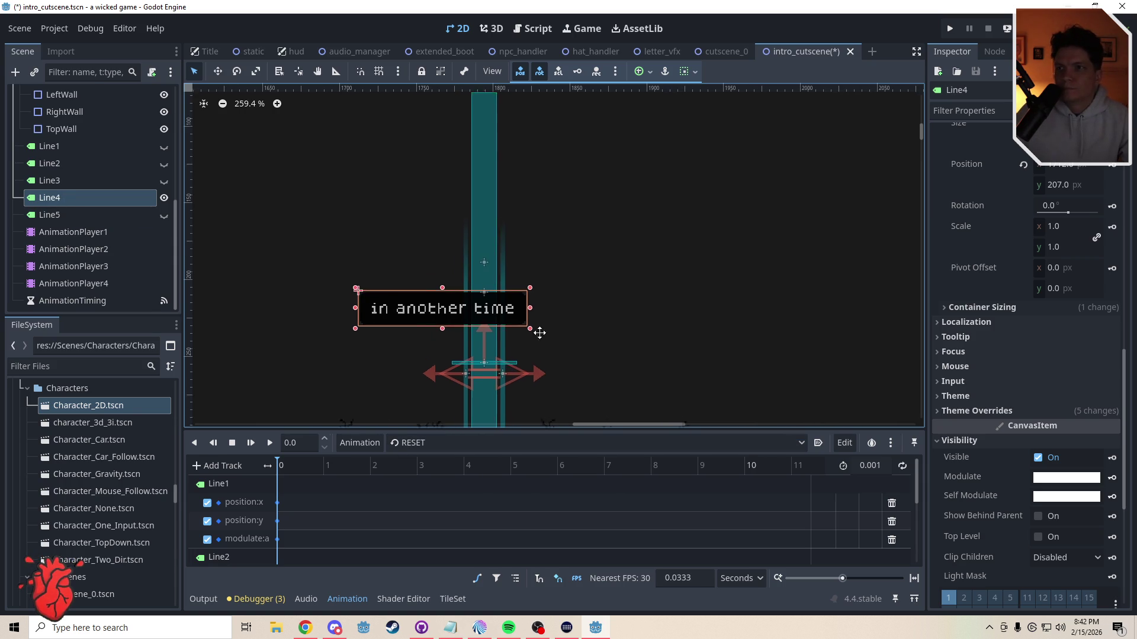
scroll(403, 322, "down", 2)
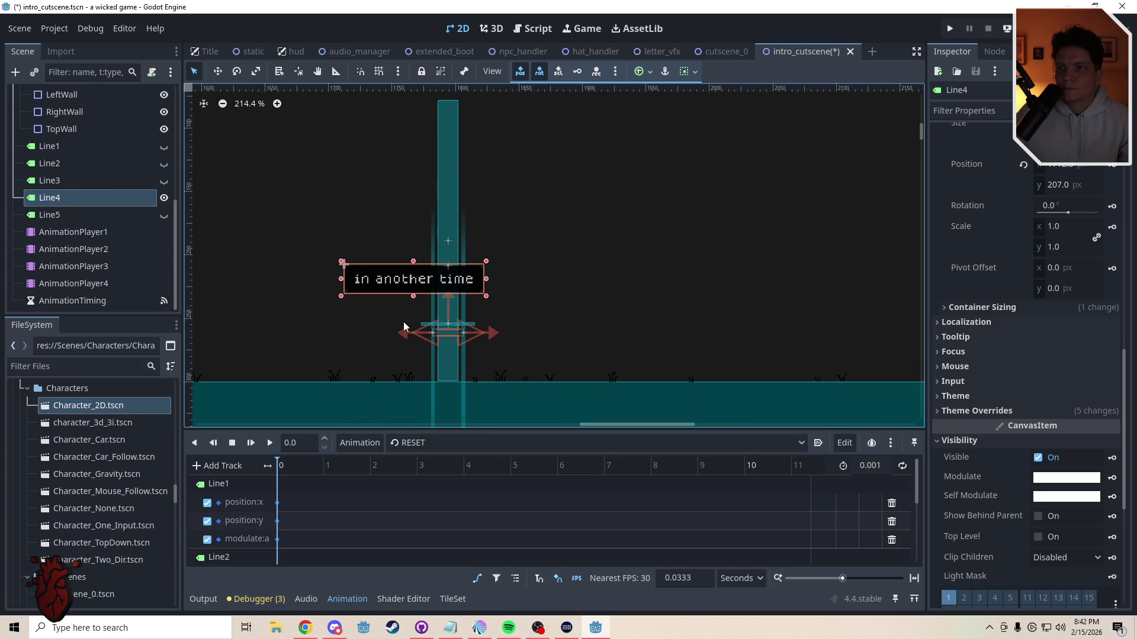
key("w")
left_click_drag(388, 316, 423, 317)
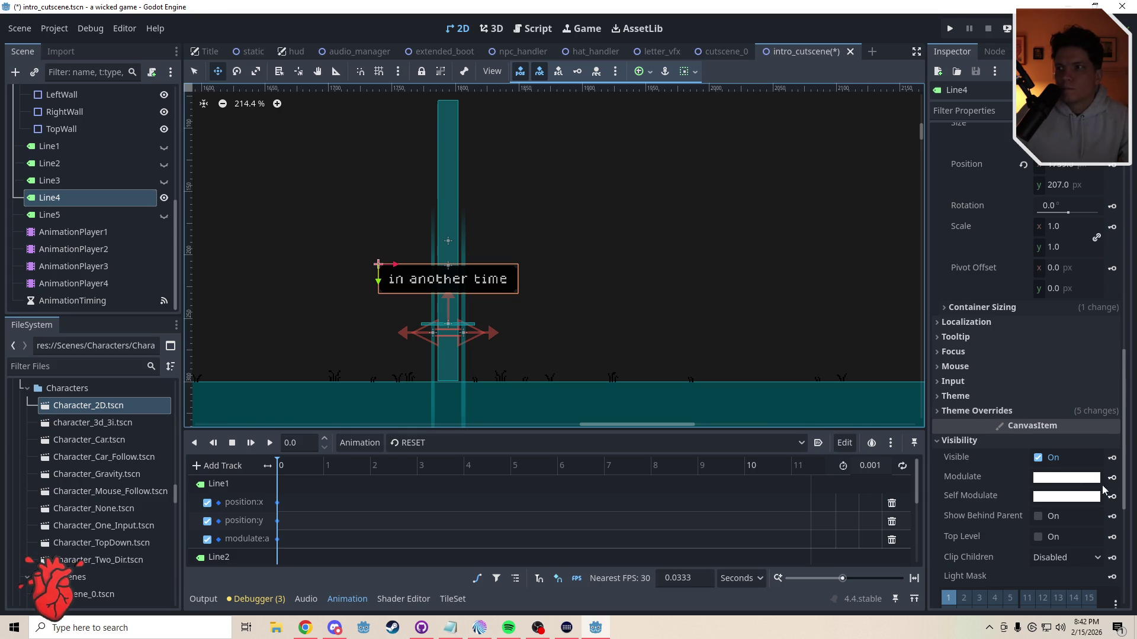
scroll(1078, 324, "up", 2)
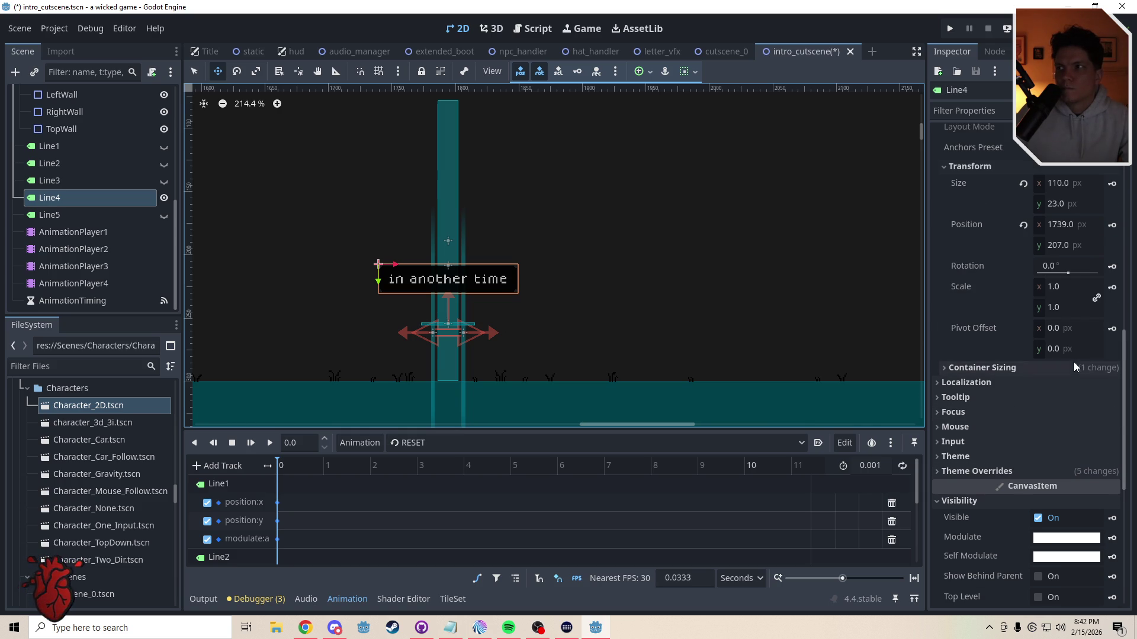
left_click(1111, 229)
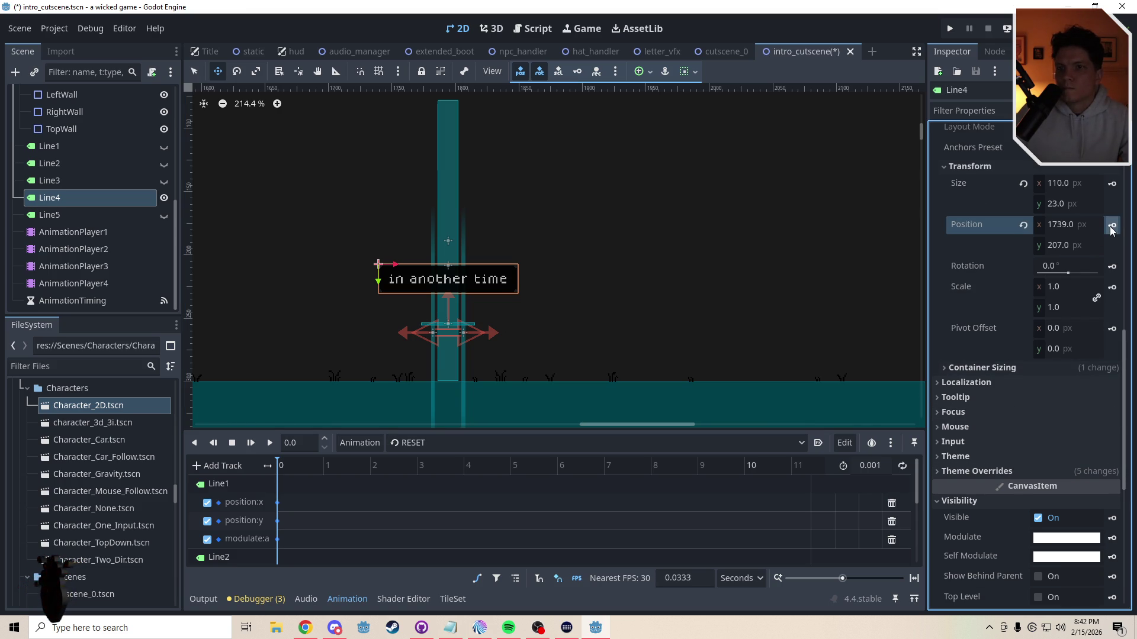
left_click(404, 445)
left_click(422, 513)
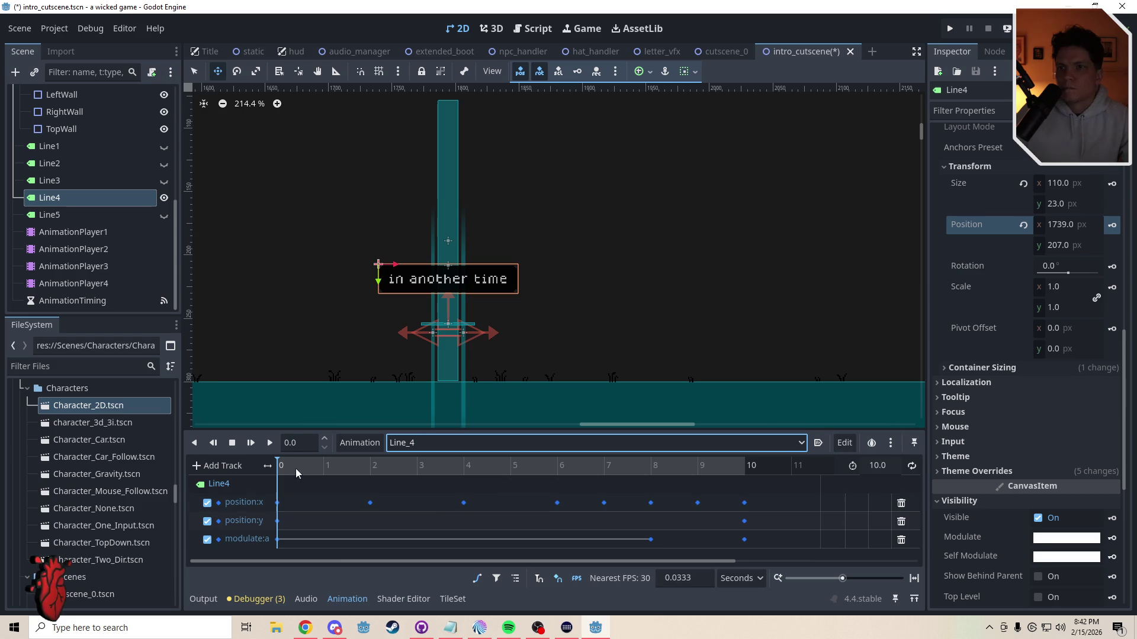
Step: Add 27 px to Line_4's position:x keyframes at 1.9, 4 and 6 seconds
left_click_drag(284, 474, 367, 481)
left_click(370, 503)
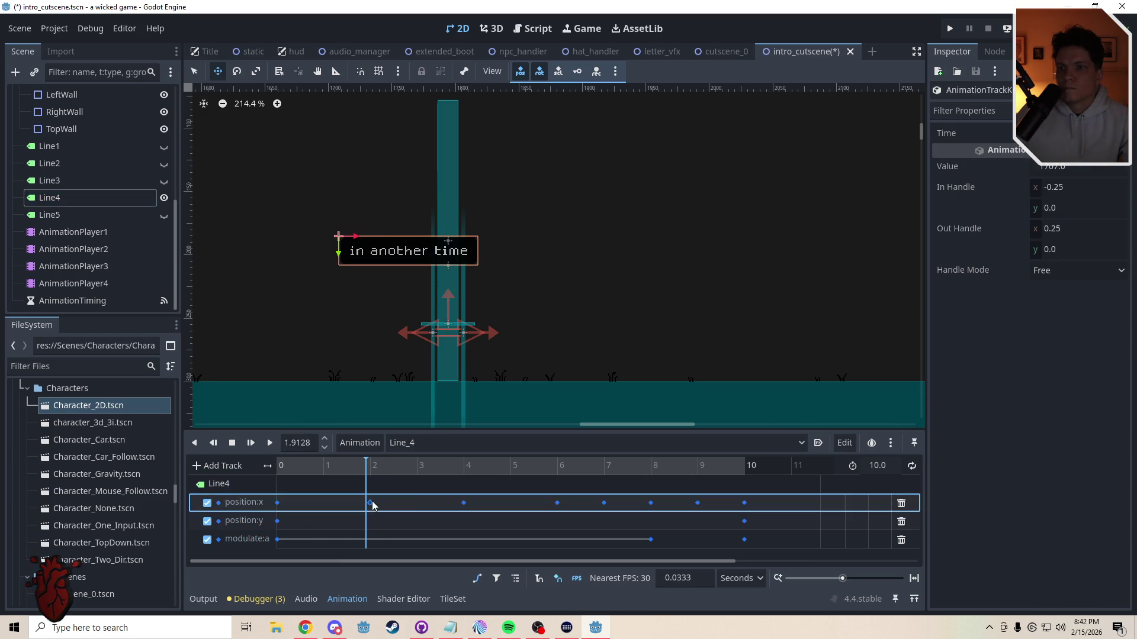
left_click(1097, 168)
type("+27")
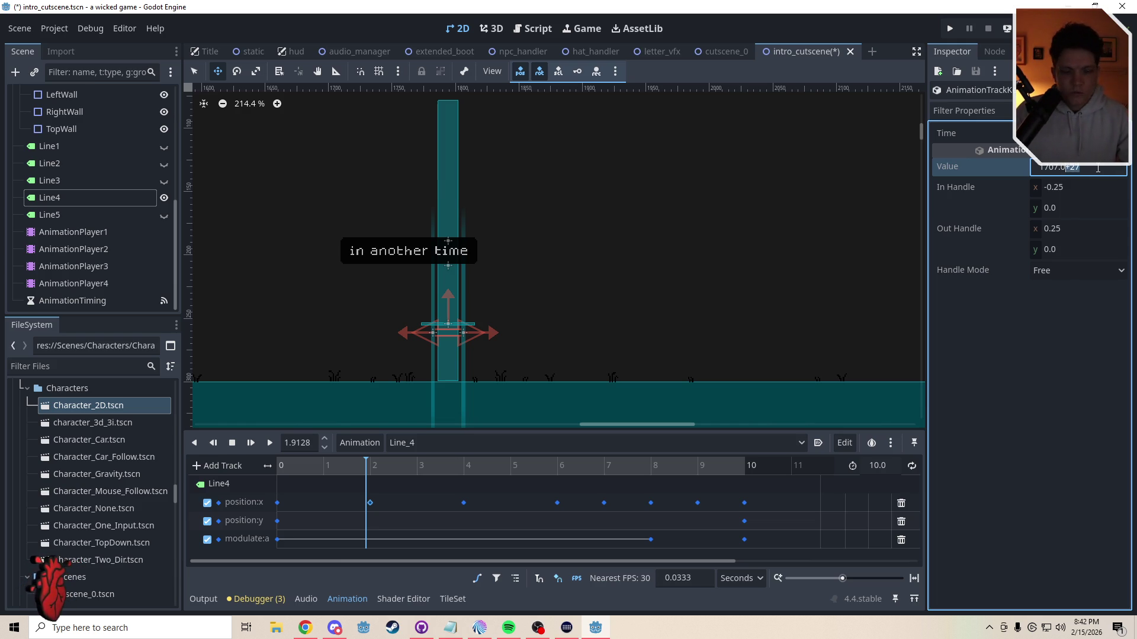
key("Return")
left_click(463, 503)
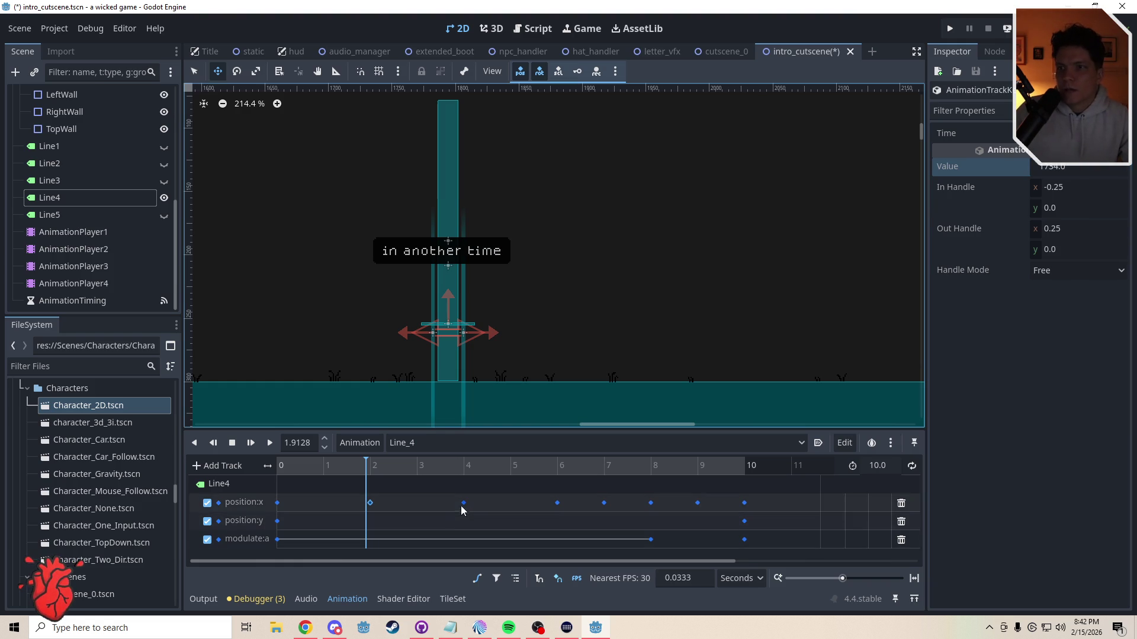
left_click(1112, 168)
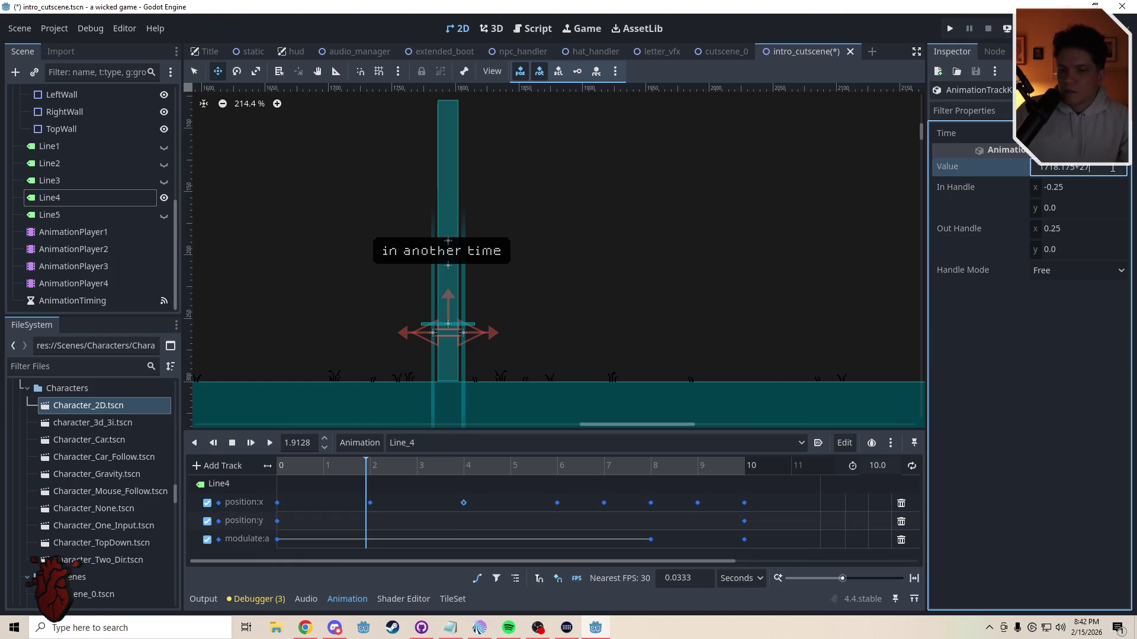
left_click(557, 503)
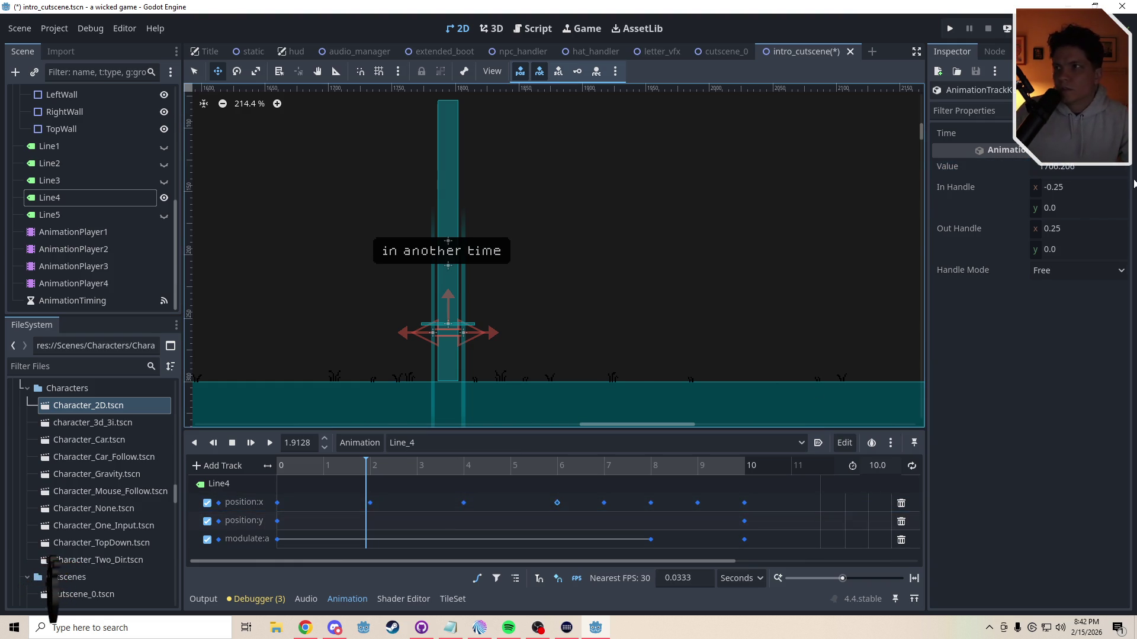
left_click(1096, 169)
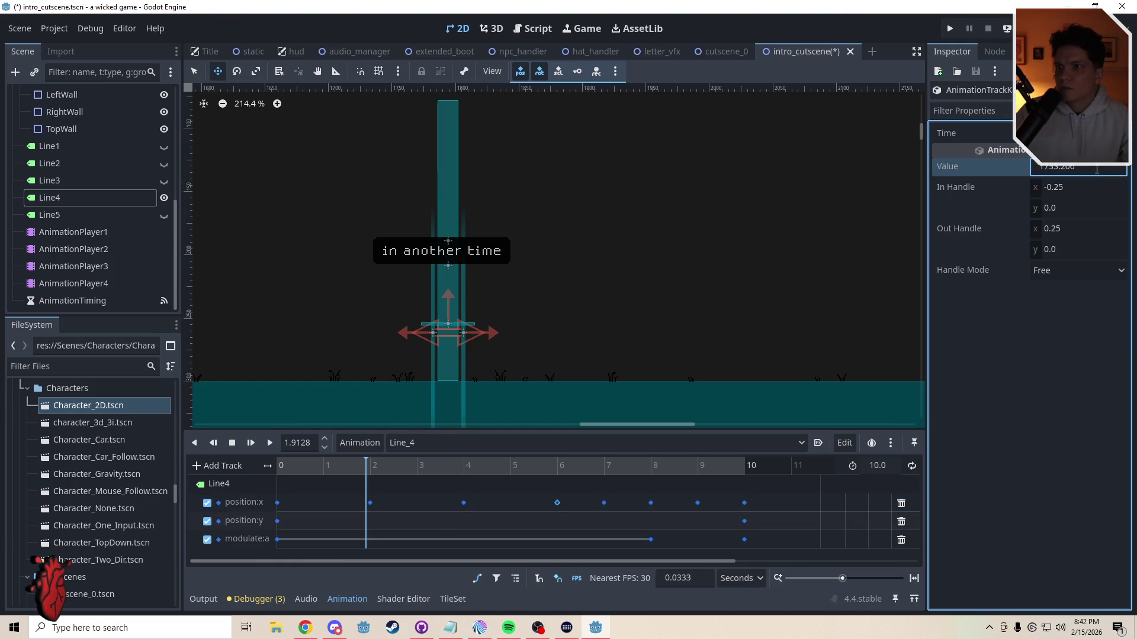
Step: Shift the 7, 8, 9 and 10 second keyframes by +27, raising the 8-second key to 1739
left_click(604, 503)
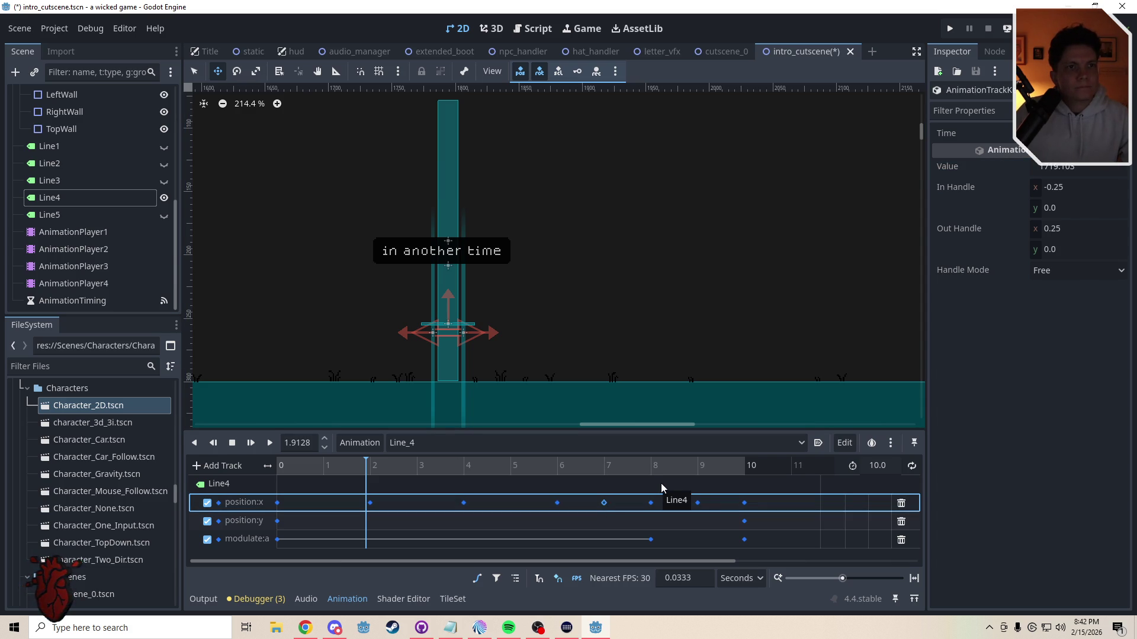
left_click(1094, 168)
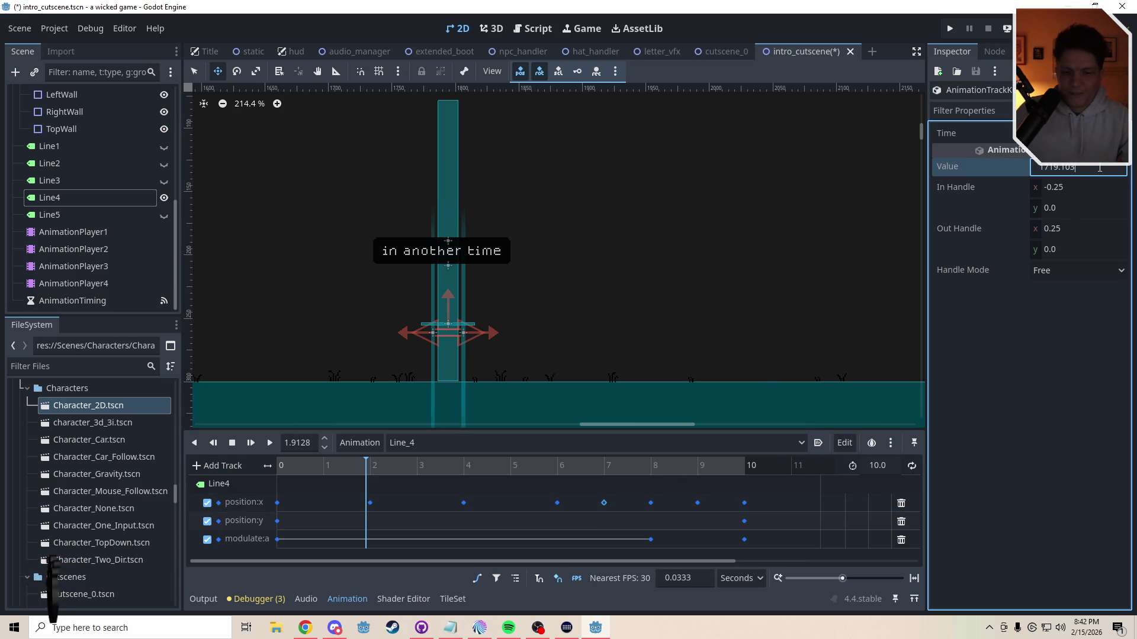
type("1740.103")
left_click(651, 502)
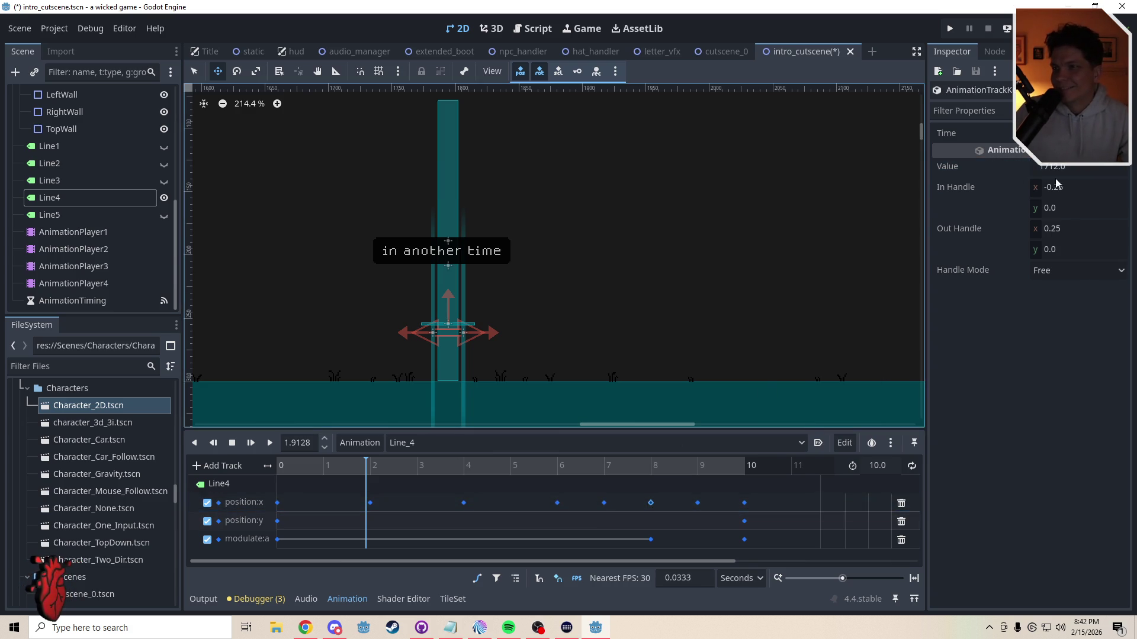
left_click_drag(1060, 167, 1083, 167)
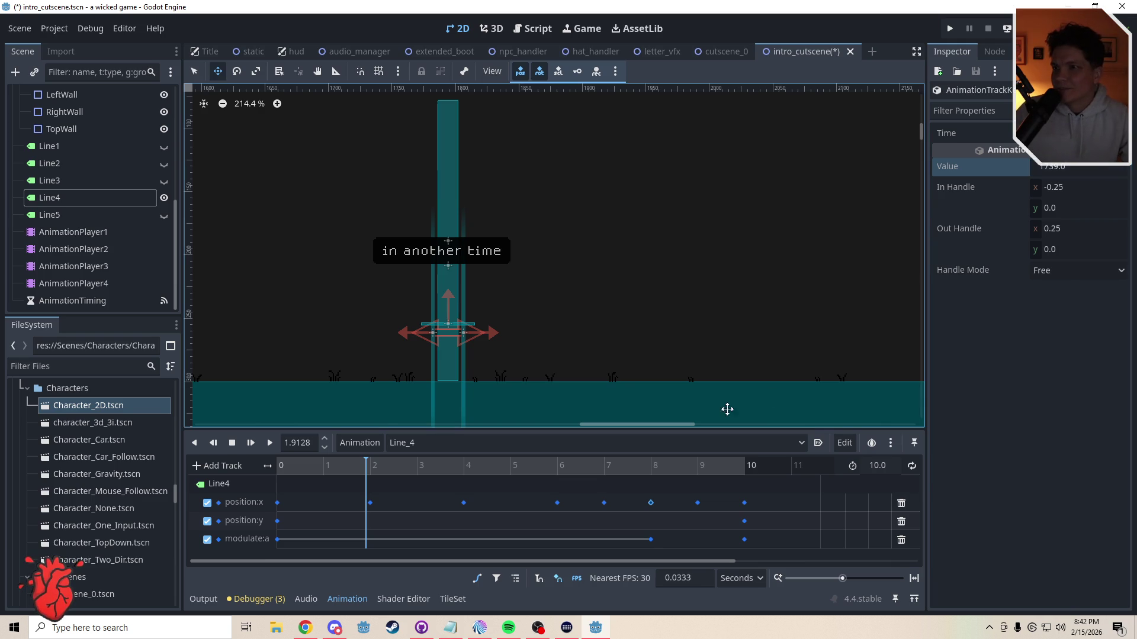
left_click(697, 503)
left_click(1107, 168)
type("+27")
key("Return")
left_click(744, 503)
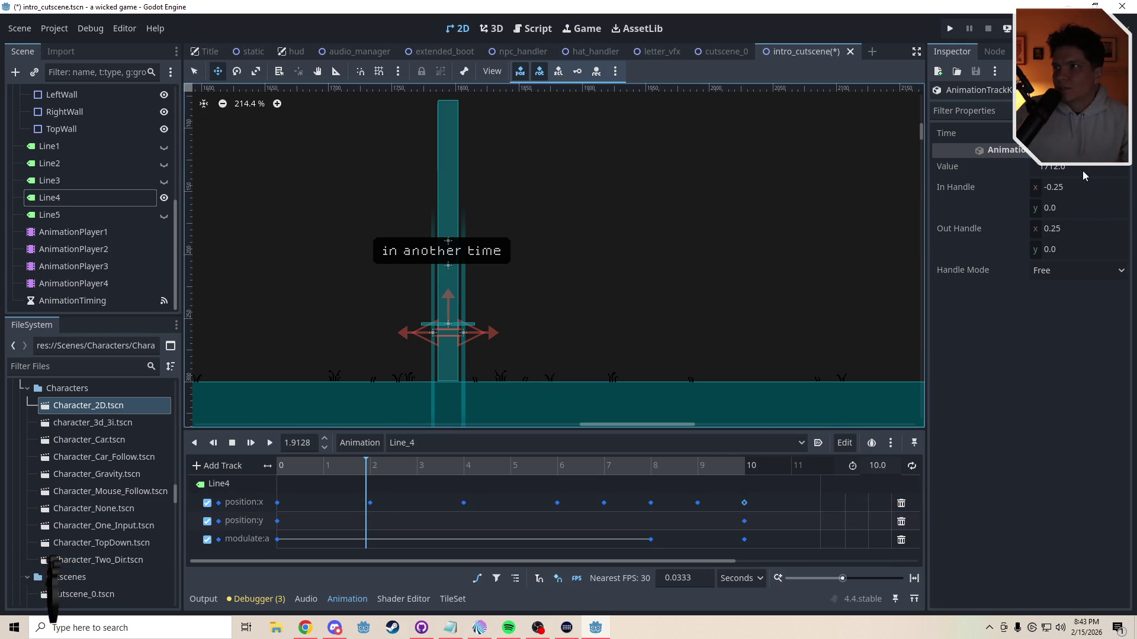
left_click(1105, 167)
type("1739")
key("Return")
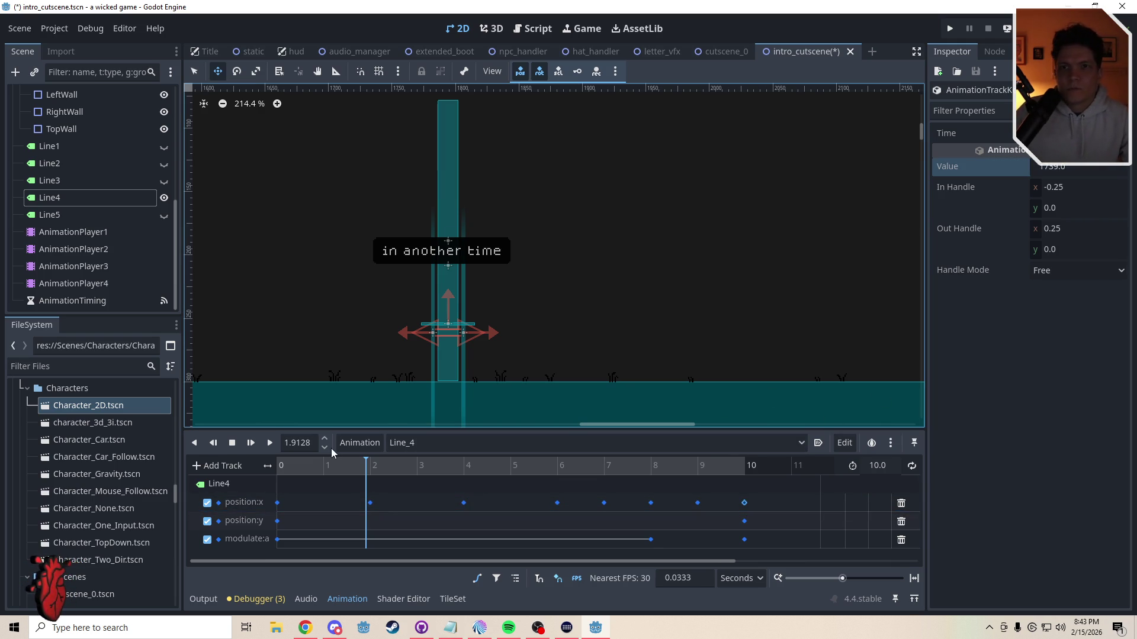
Step: Hide Line4 and Line5 on the canvas, rewind the animation, and save intro_cutscene
left_click(164, 198)
left_click(164, 214)
left_click(164, 215)
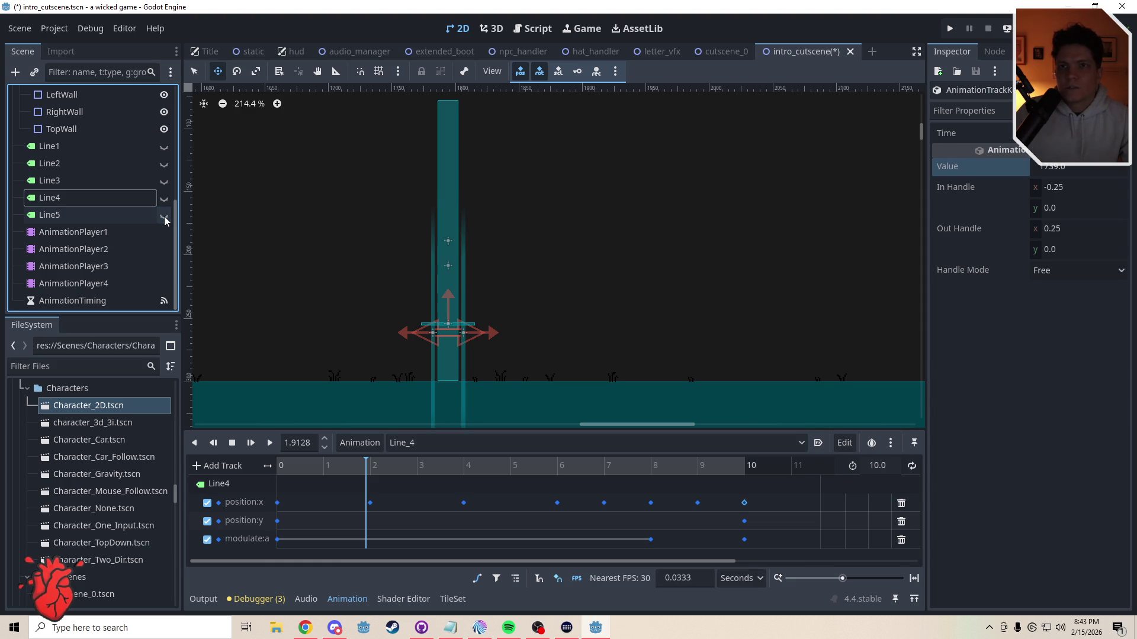
key("ctrl+s")
left_click(164, 197)
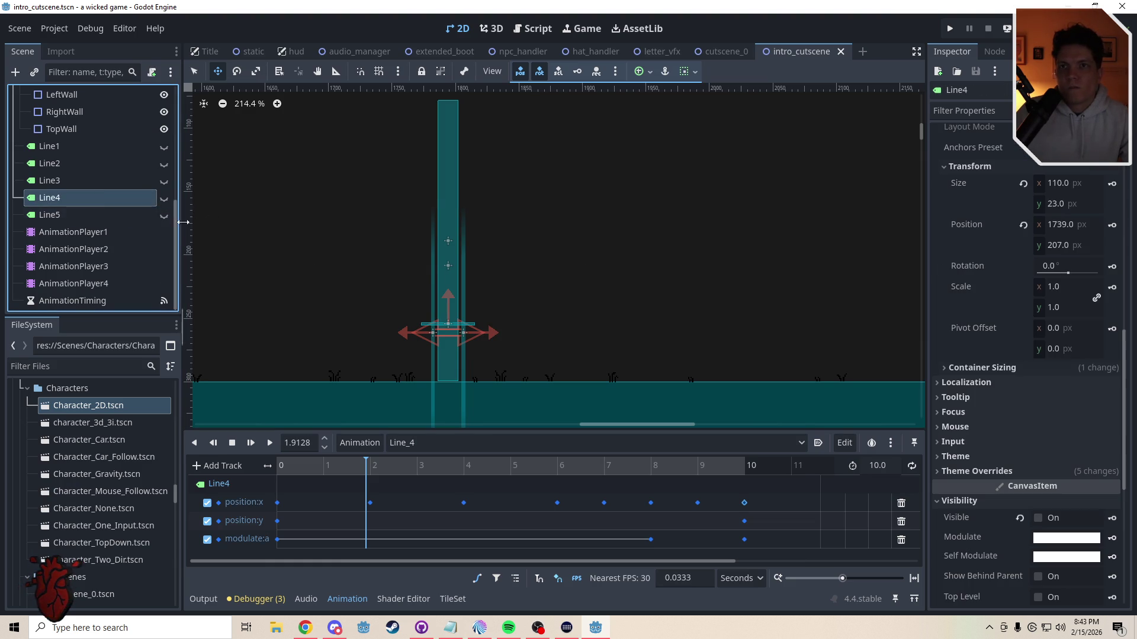
left_click_drag(310, 471, 276, 470)
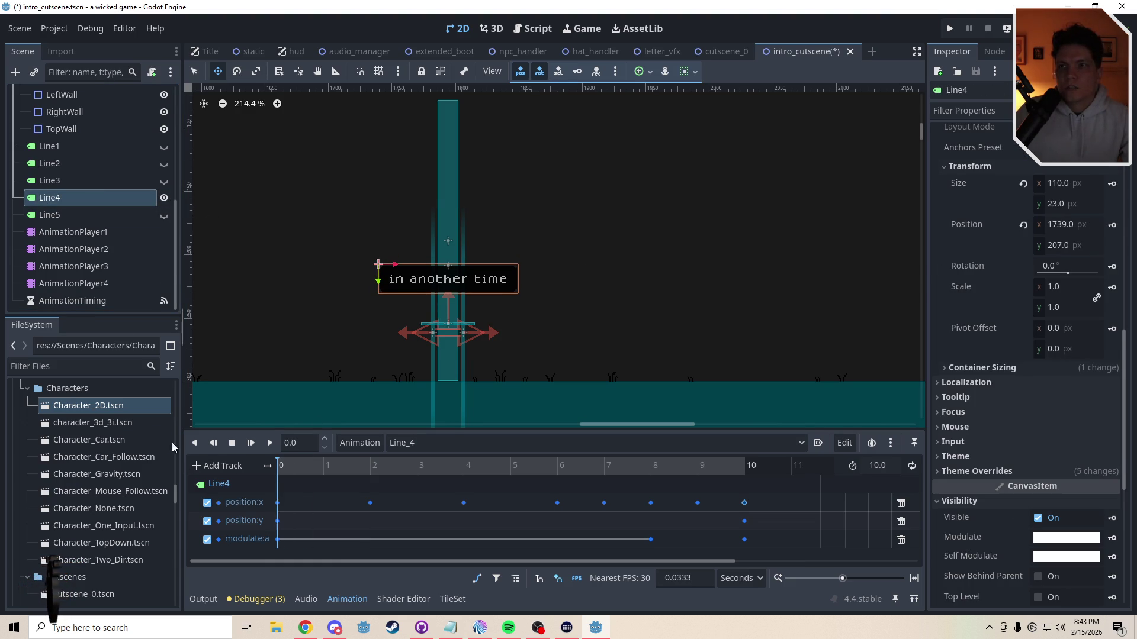
left_click(164, 198)
key("ctrl+s")
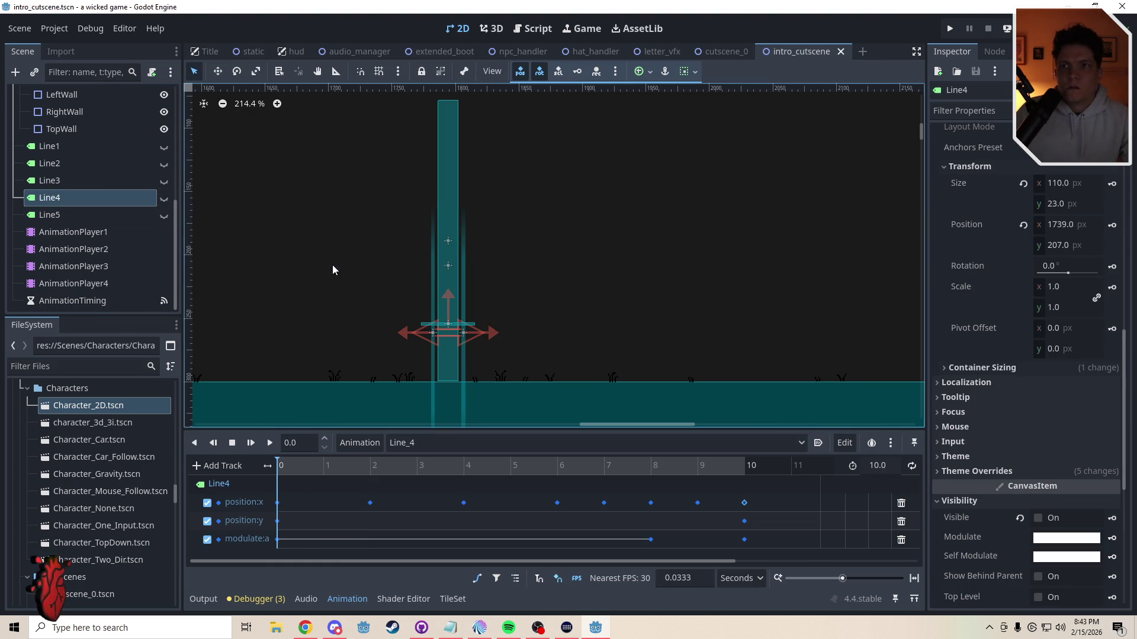
left_click(717, 170)
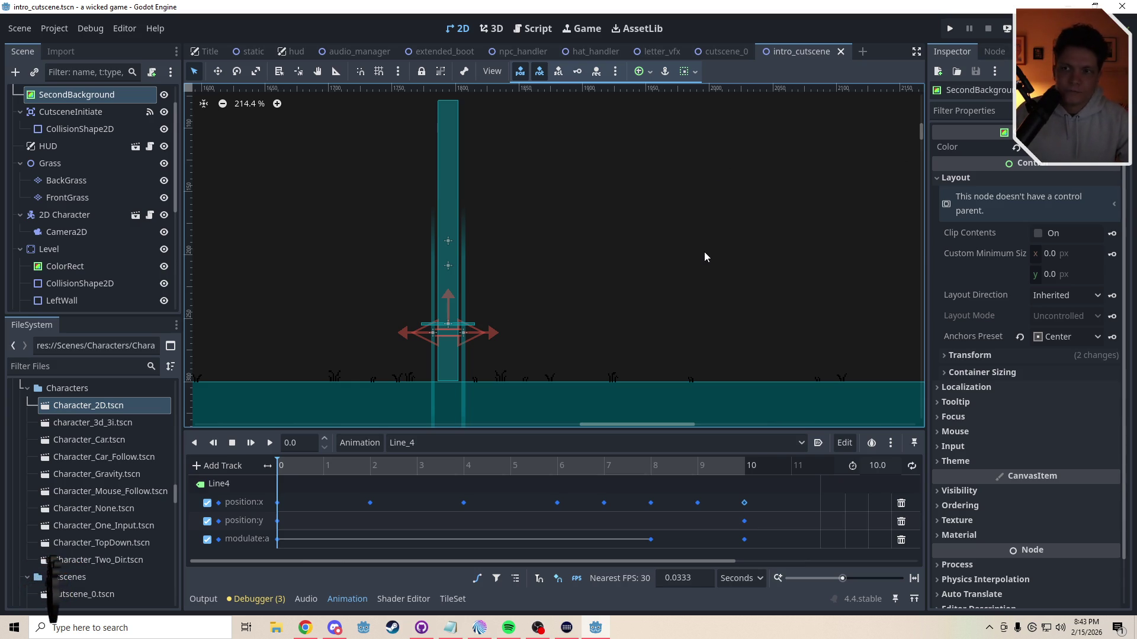
Step: Launch the game with F5, walk the player right into the cutscene trigger, and leave fullscreen
key("F5")
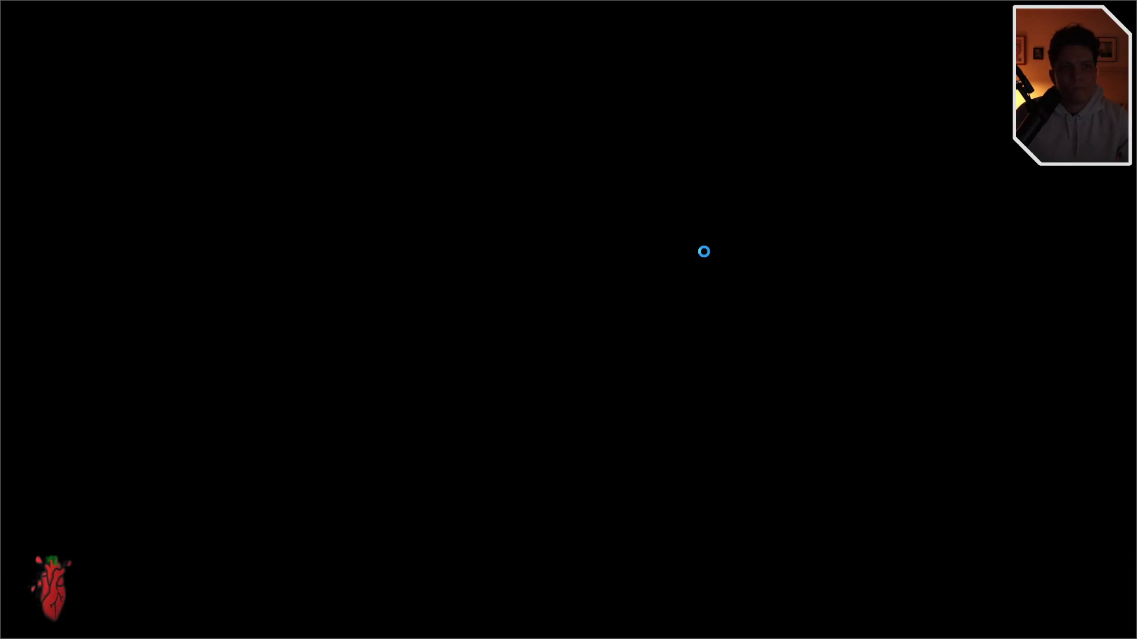
key("Right")
key("space")
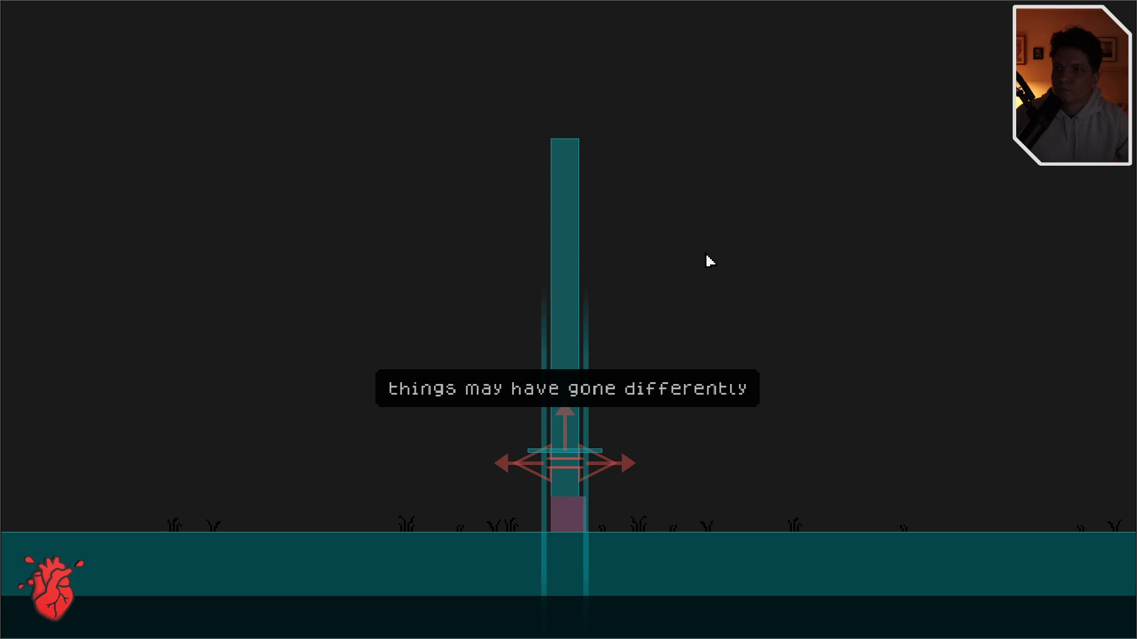
key("F11")
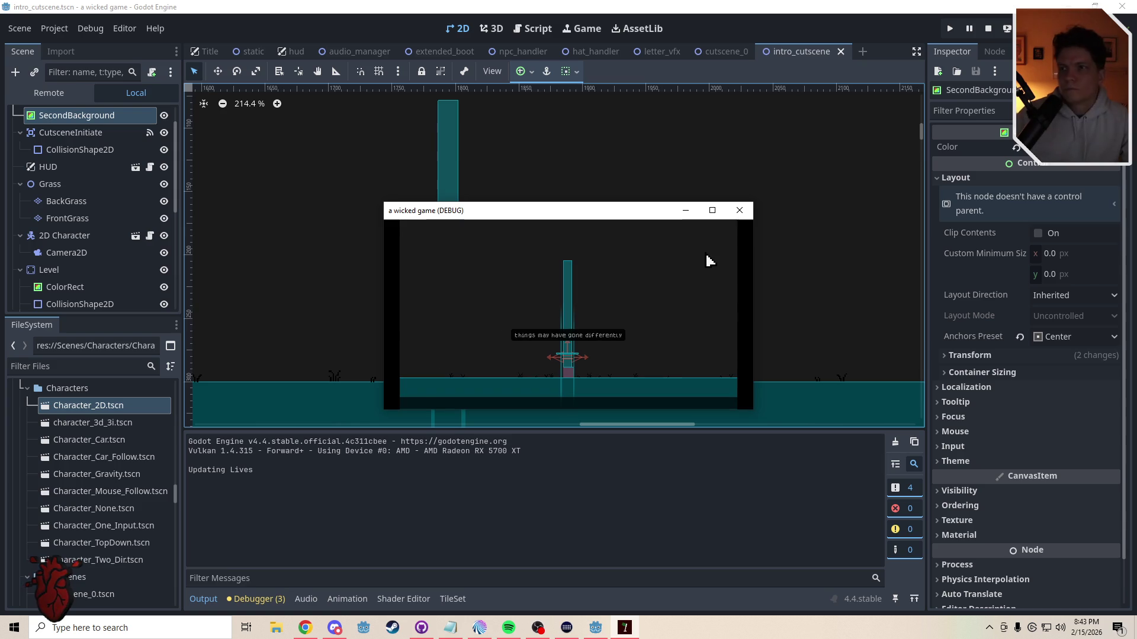
Step: Stop the game and change Line 4's wait_time from 5 to 6 in intro_cutscene.gd
left_click(739, 210)
left_click(536, 29)
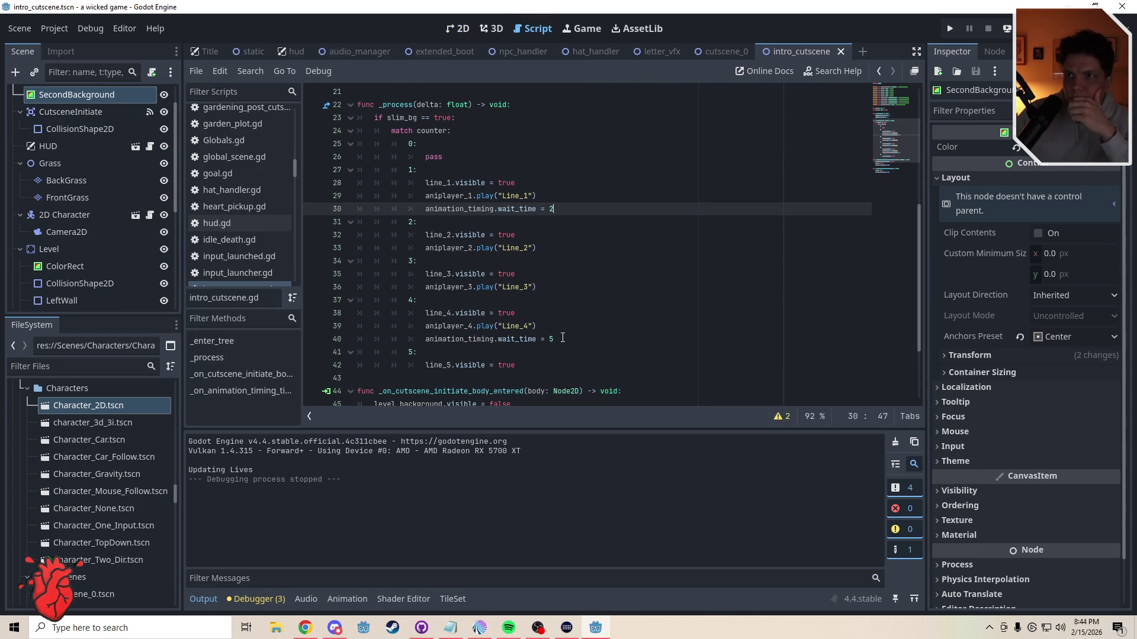
left_click_drag(555, 339, 550, 340)
type("6")
left_click(536, 300)
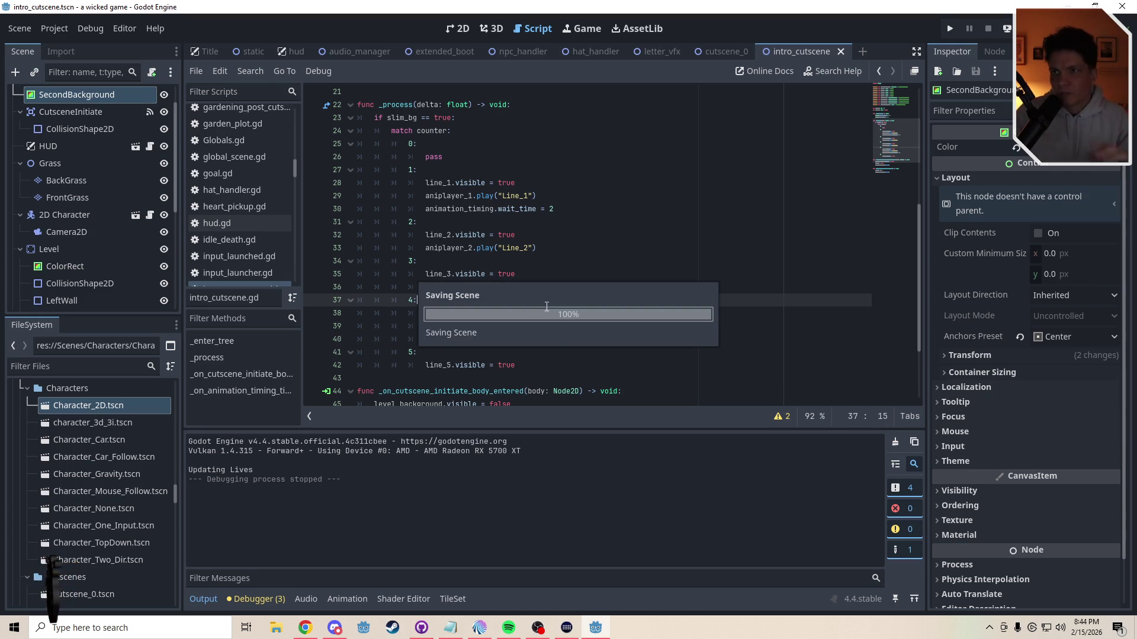
scroll(889, 143, "down", 3)
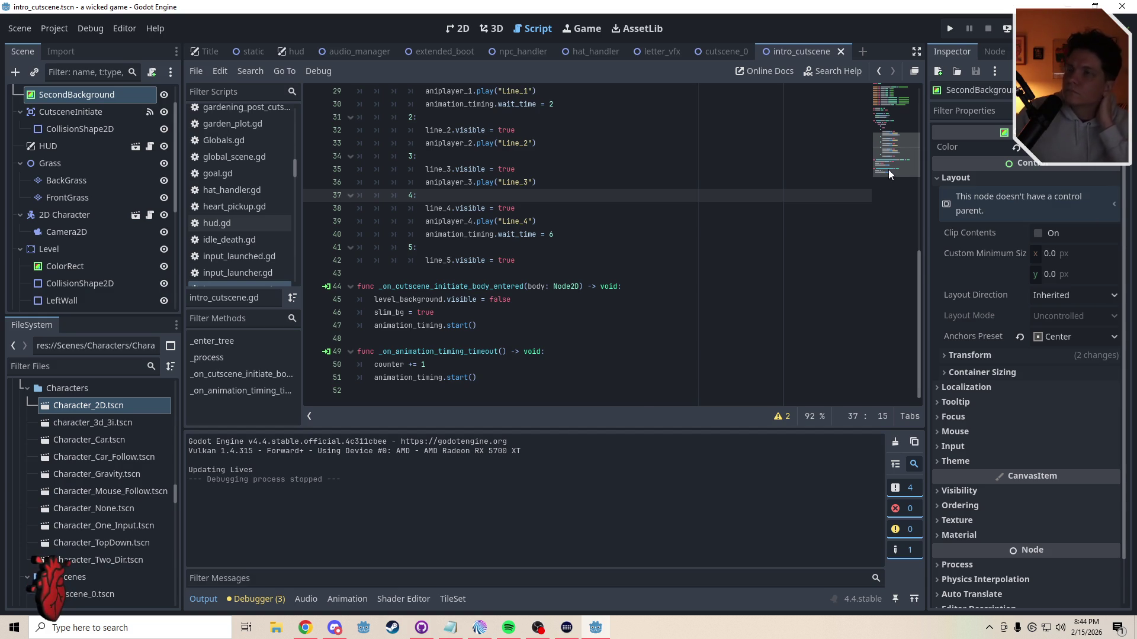
left_click_drag(888, 170, 888, 160)
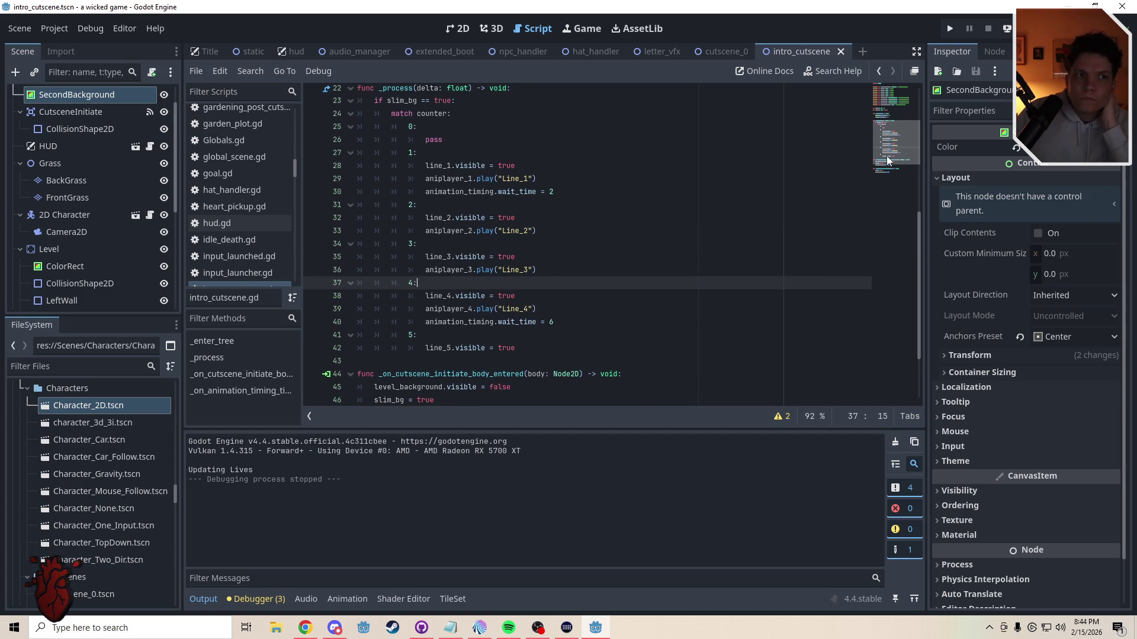
scroll(887, 160, "down", 1)
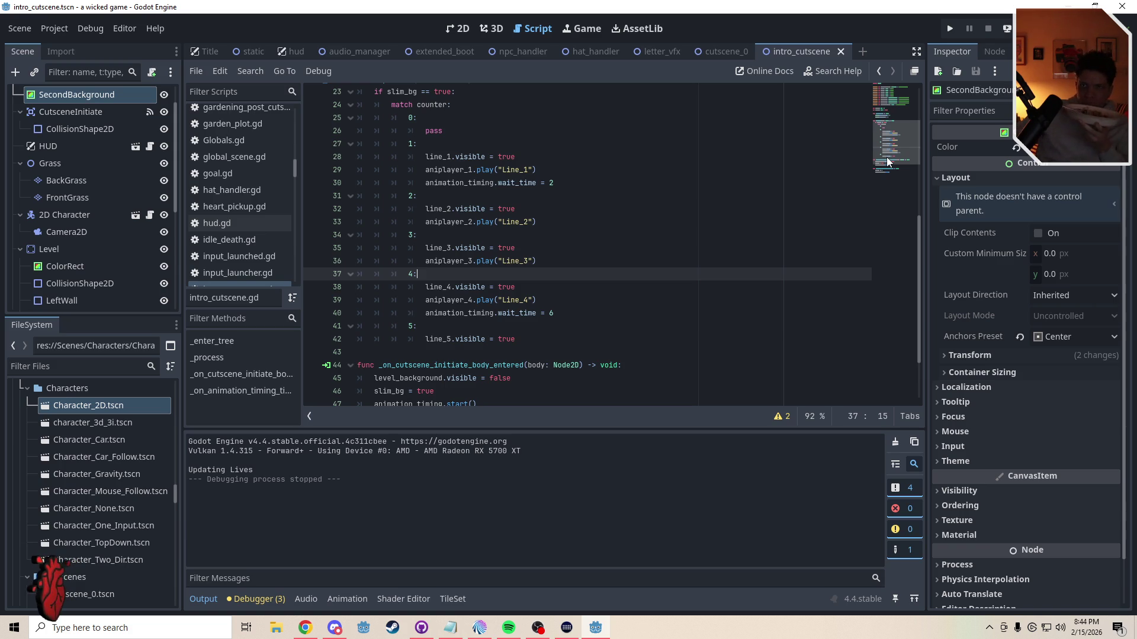
scroll(897, 145, "down", 2)
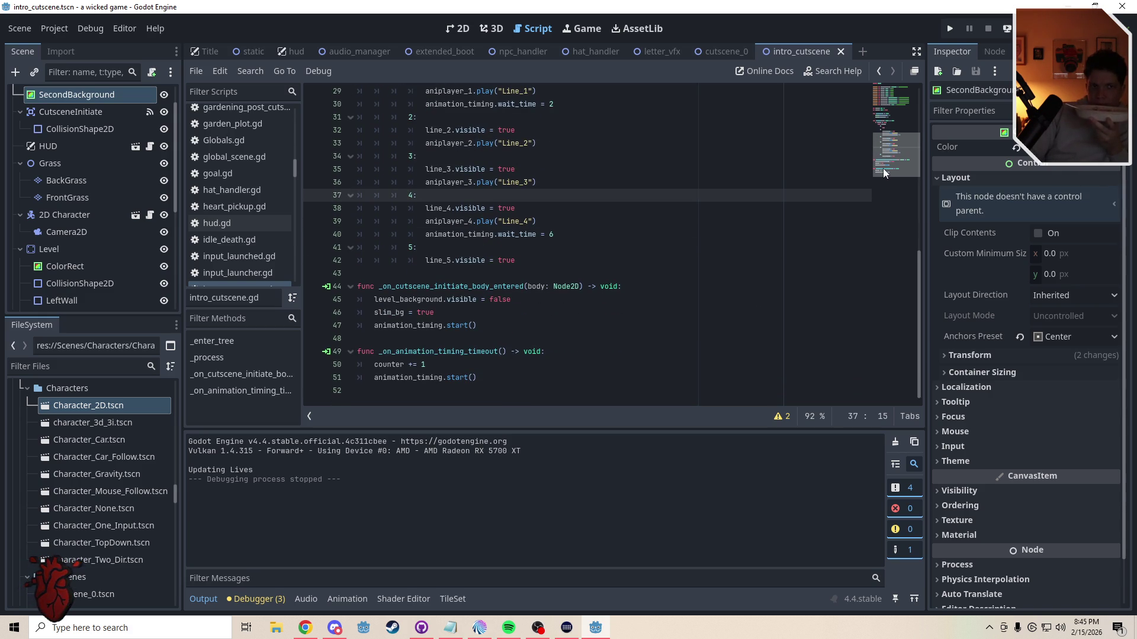
scroll(883, 168, "up", 2)
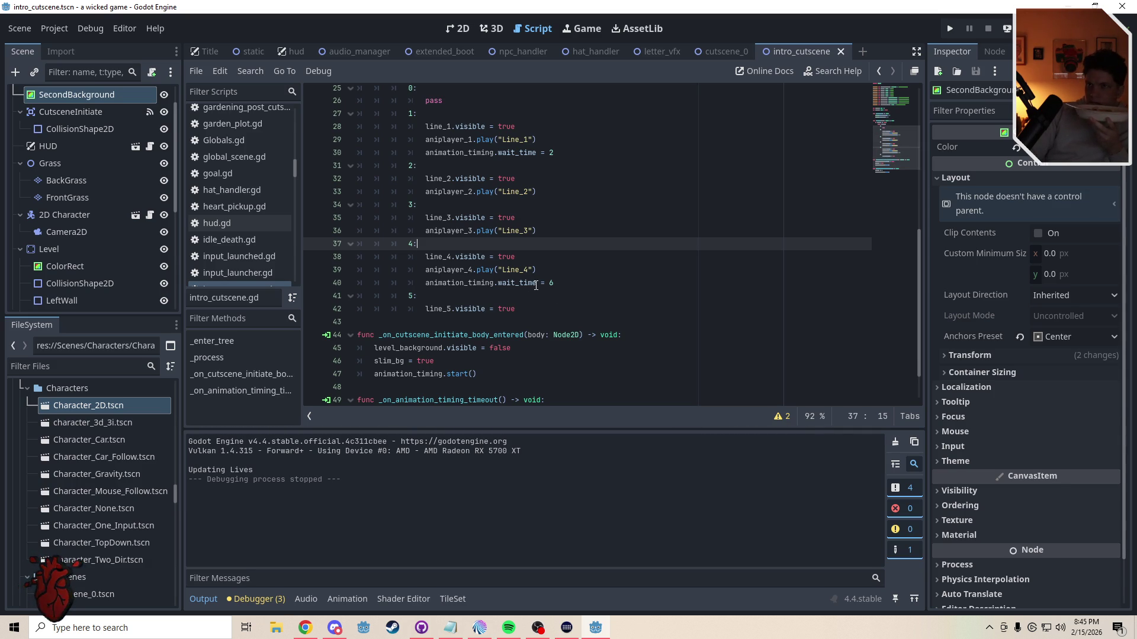
left_click(535, 283)
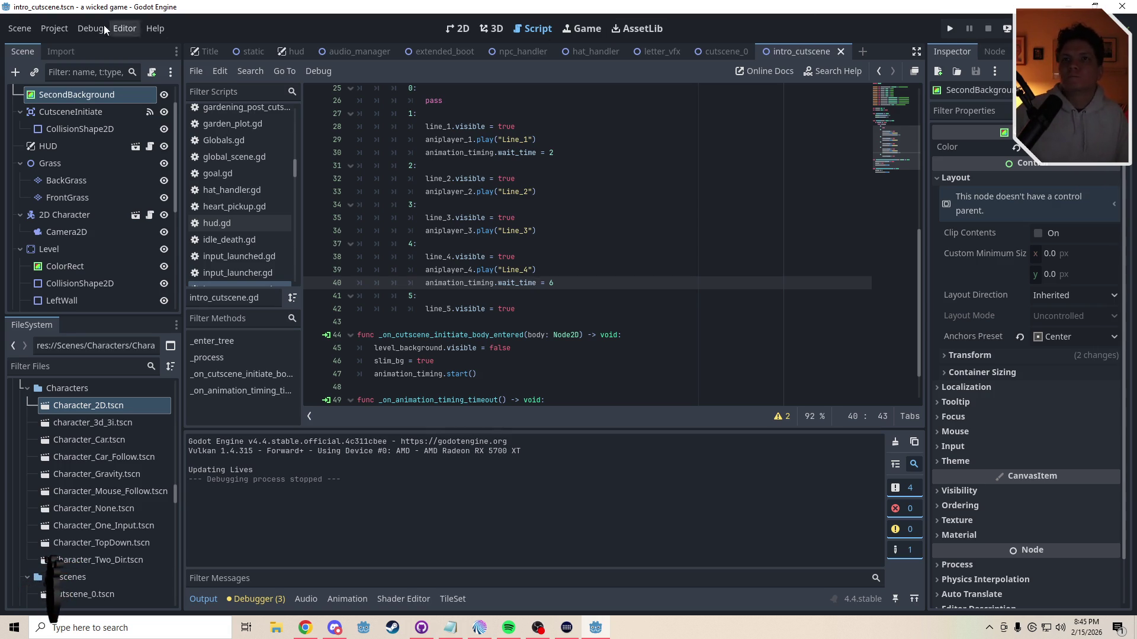
left_click(463, 28)
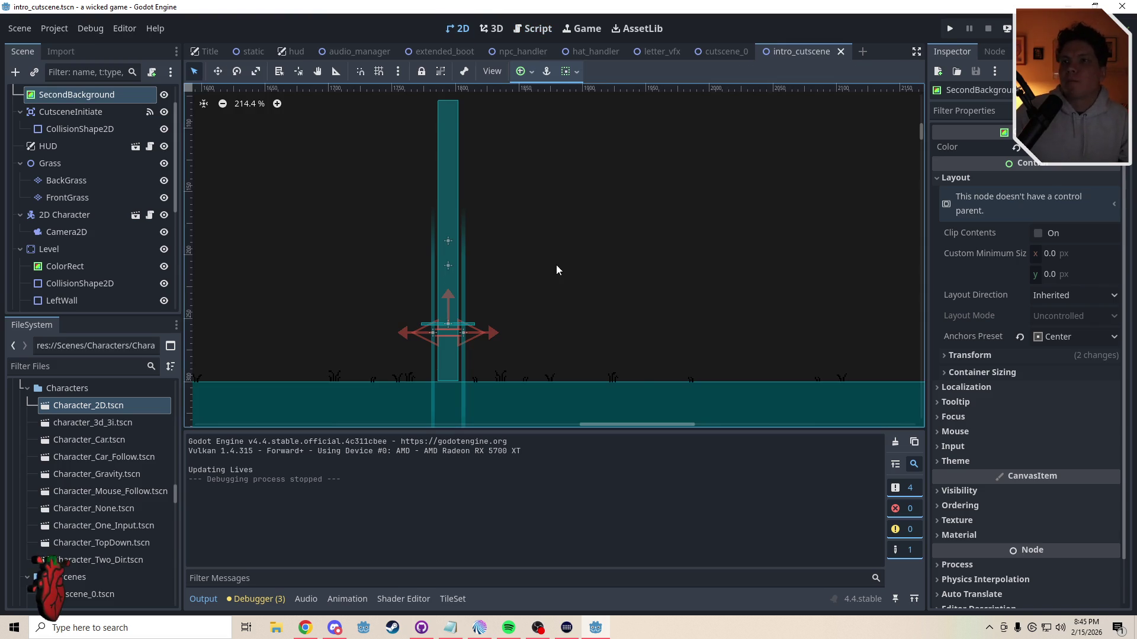
Step: Nudge RightWall and LeftWall one pixel left with the arrow keys
scroll(446, 357, "up", 3)
left_click(491, 346)
key("w")
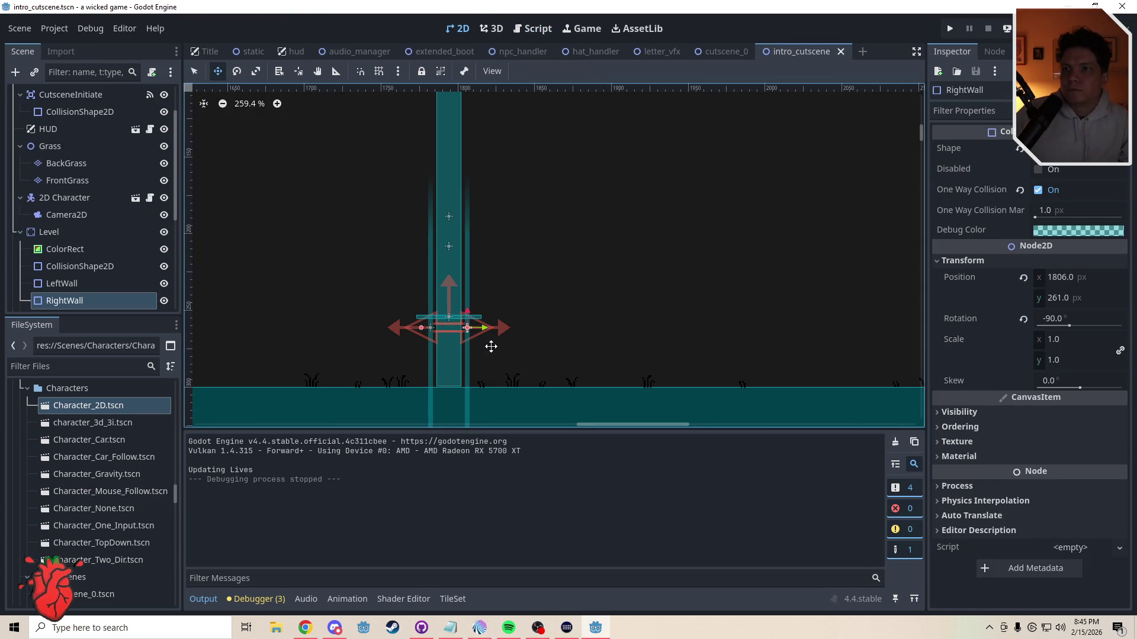
key("Left")
key("q")
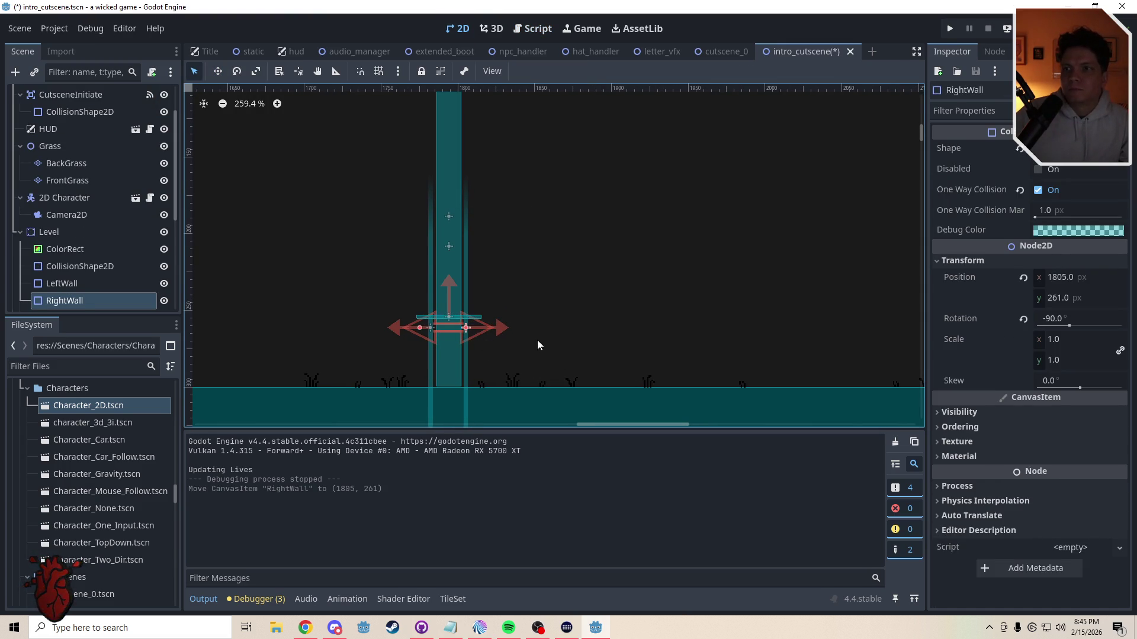
left_click(428, 370)
key("w")
key("Left")
key("q")
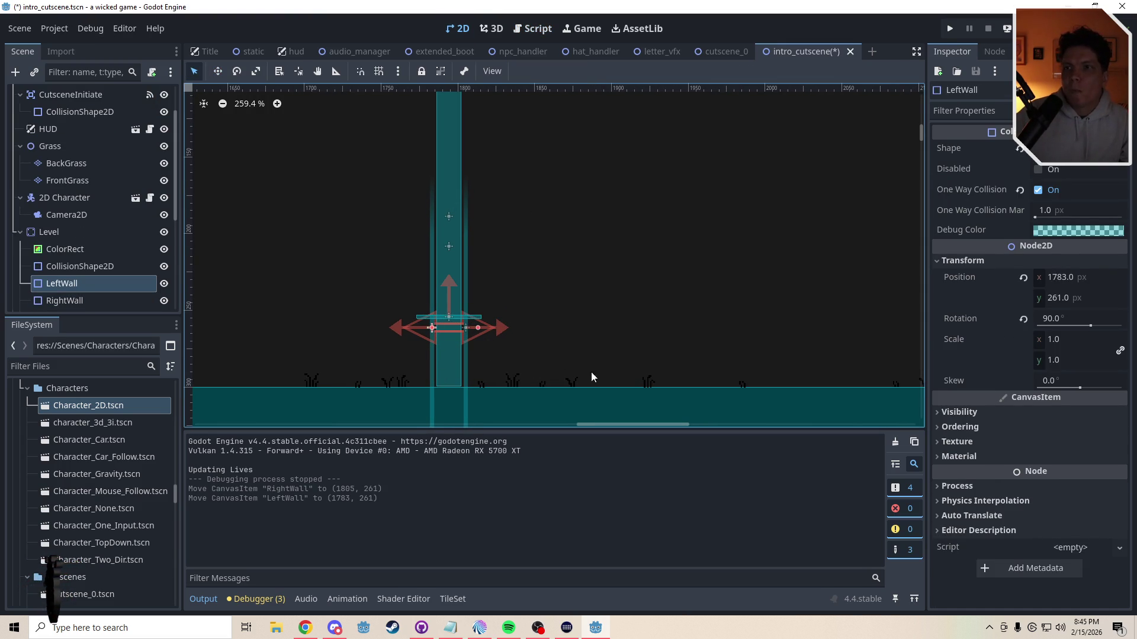
Step: Turn off Debug > Visible Collision Shapes, then save and run the scene
left_click(519, 315)
left_click(90, 29)
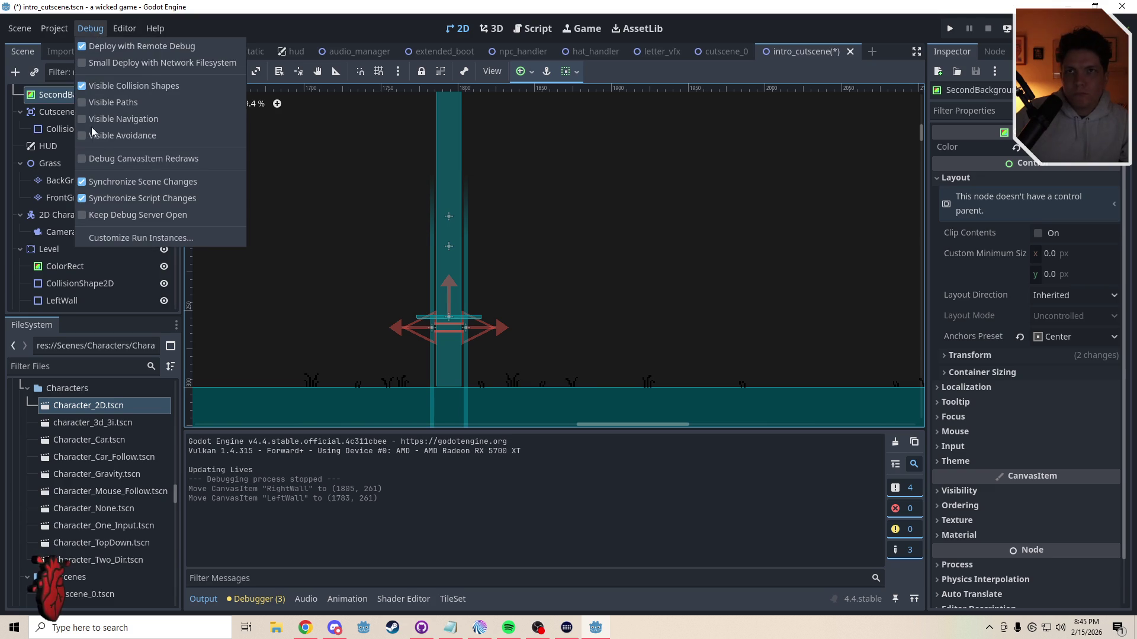
left_click(84, 89)
key("ctrl+s")
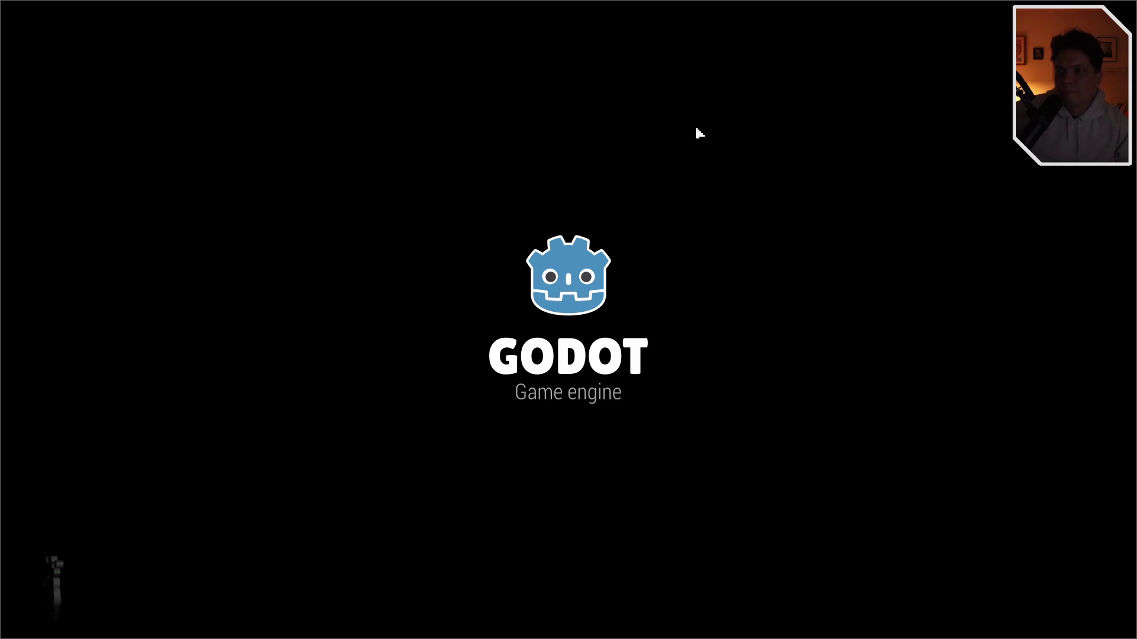
Step: Jump the player through the cutscene until all five captions appear, then exit fullscreen and close the game
key("d")
key("space")
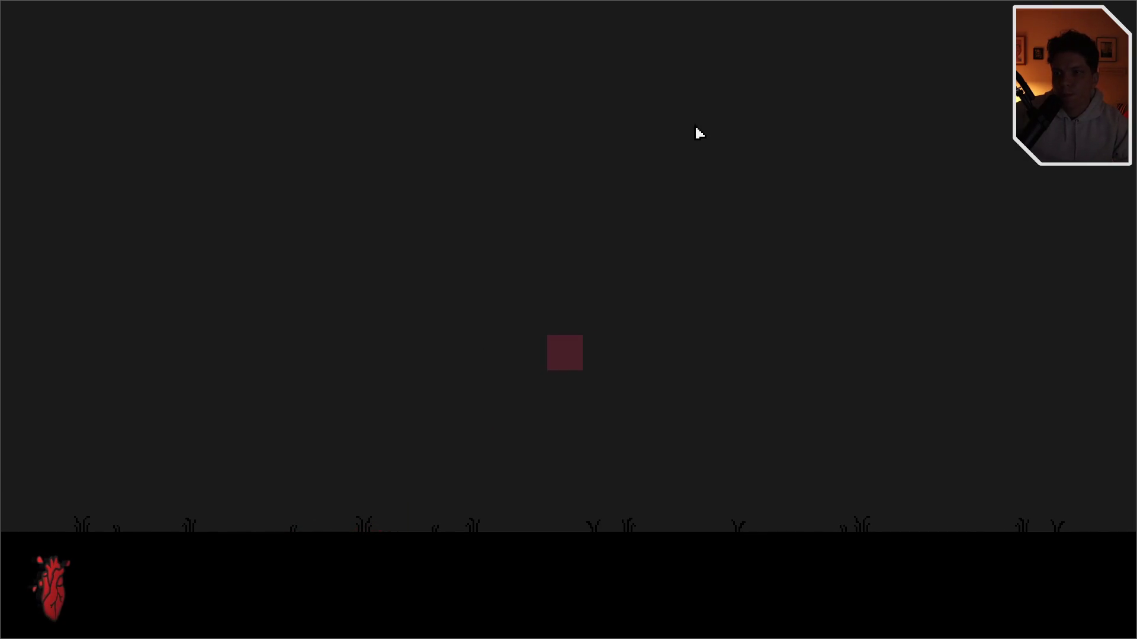
key("space")
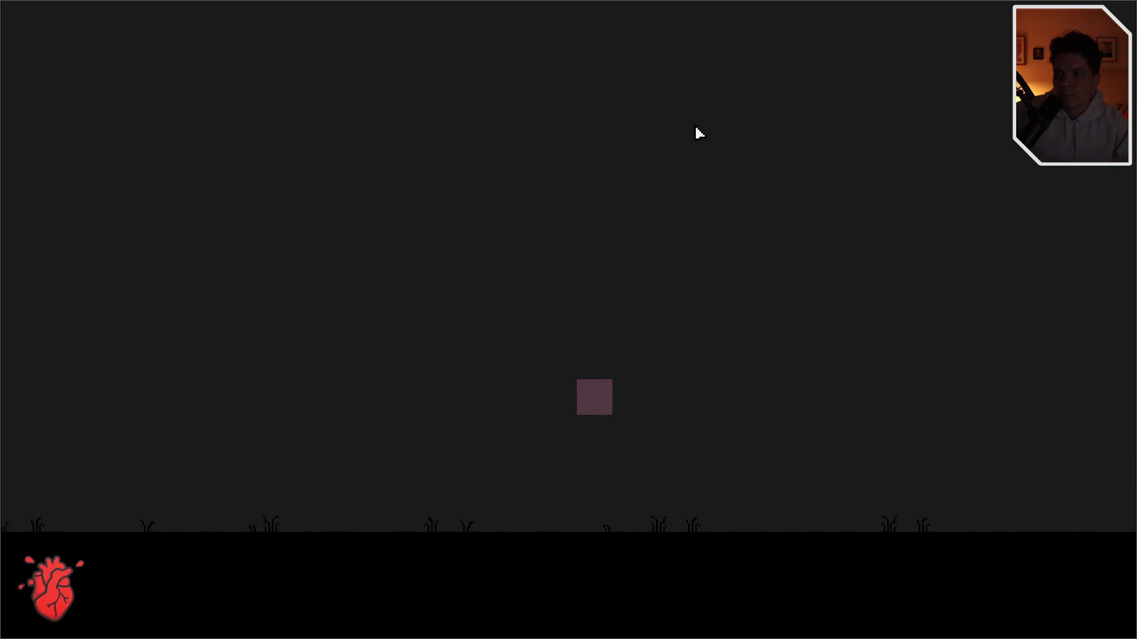
key("space")
key("space")
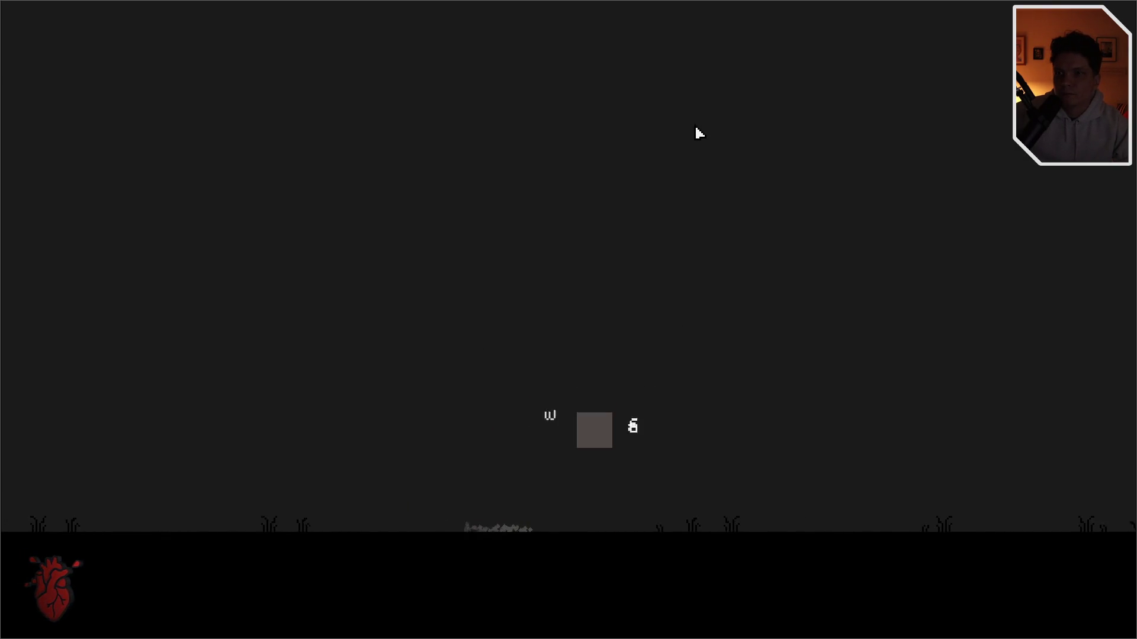
key("space")
key("space")
key("space")
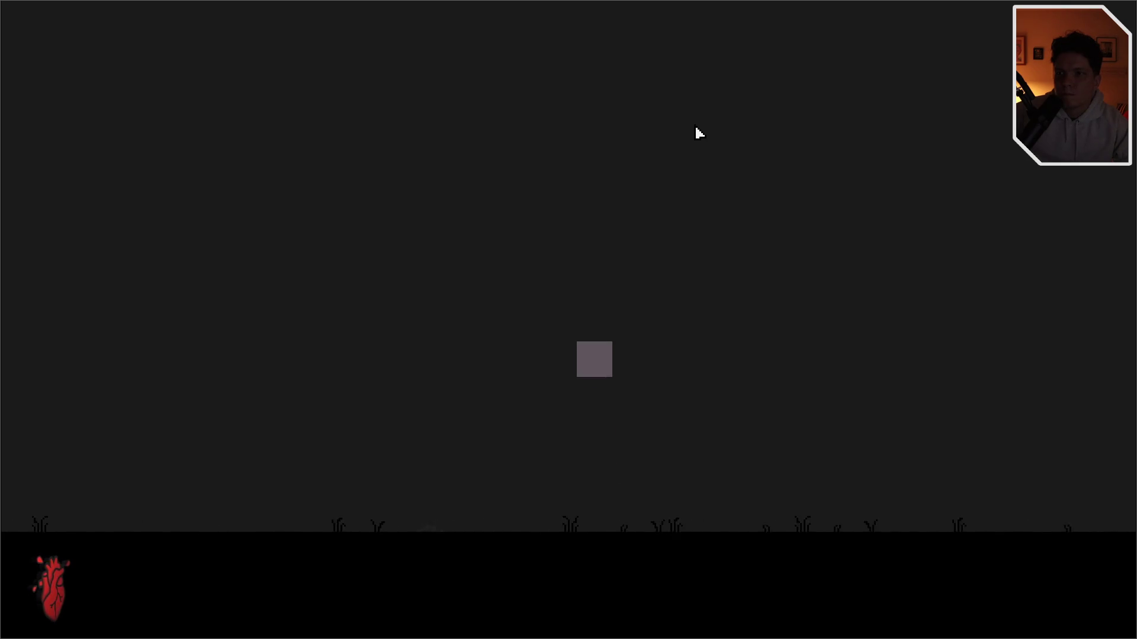
key("space")
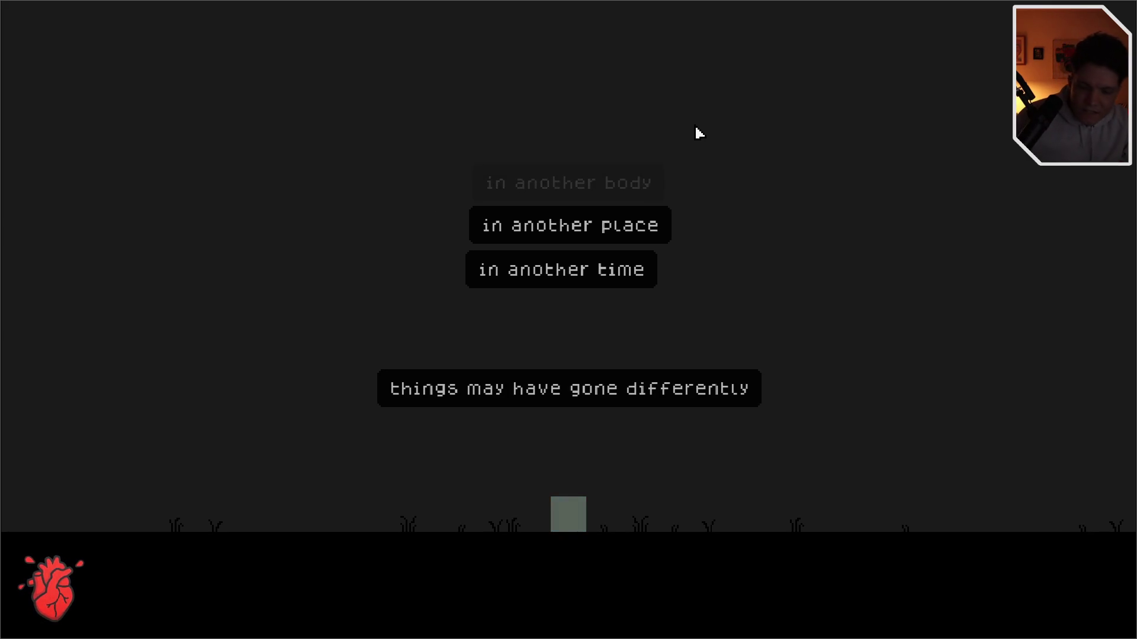
key("XF86AudioPlay")
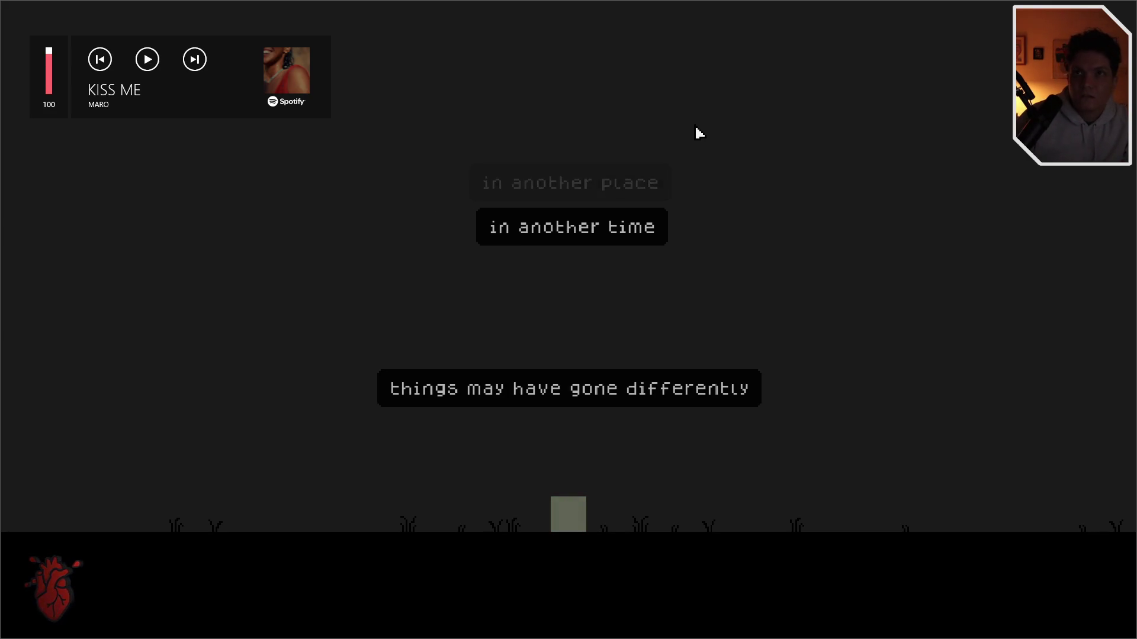
key("F11")
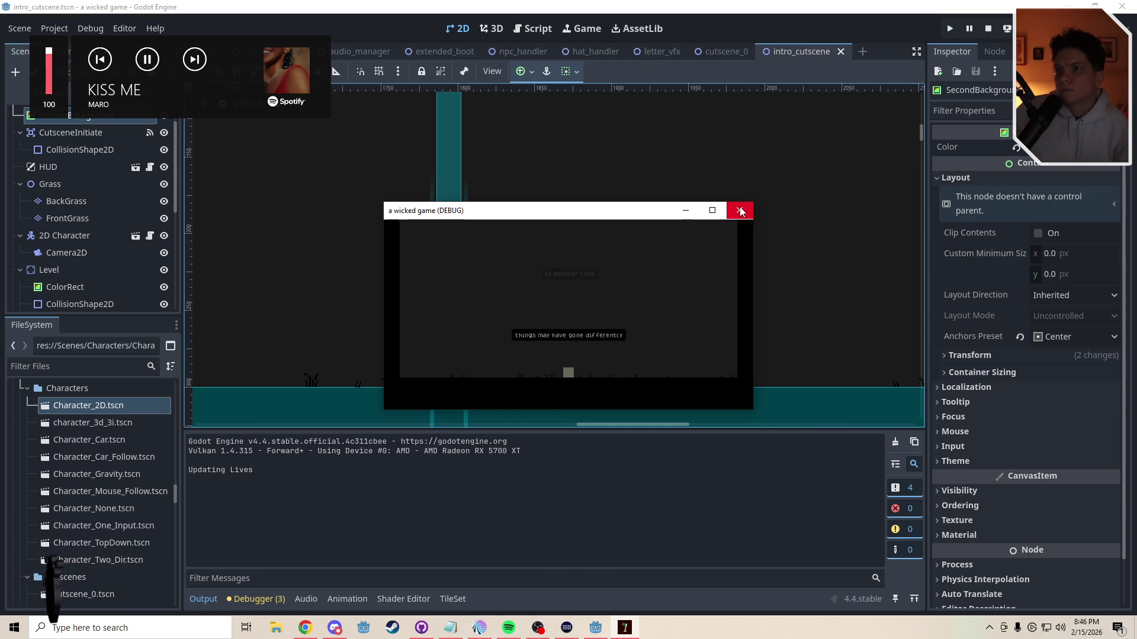
left_click(740, 211)
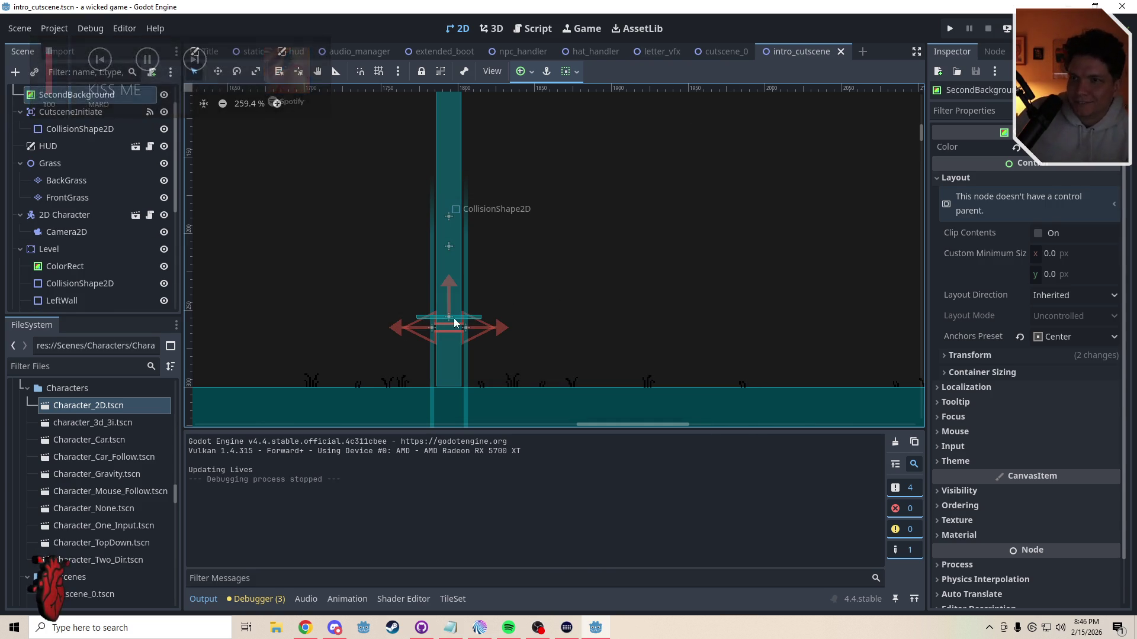
Step: Nudge TopWall down, RightWall one pixel left to x 1804, and LeftWall one pixel right to x 1784
left_click(492, 310)
key("Down")
key("Down")
key("Down")
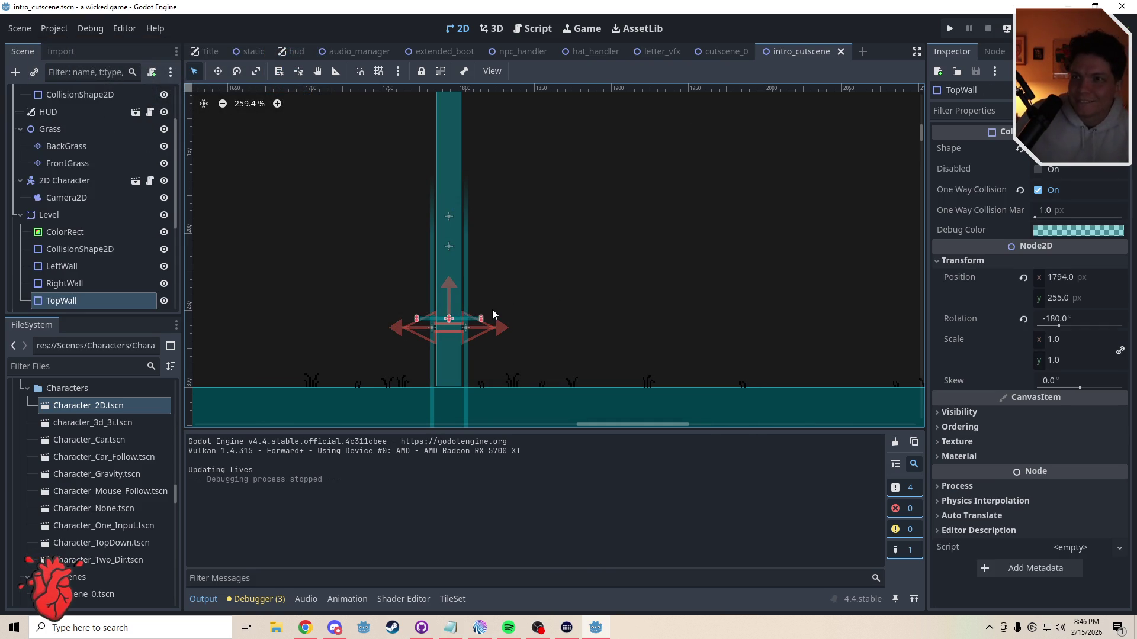
key("Down")
key("Down")
key("Down")
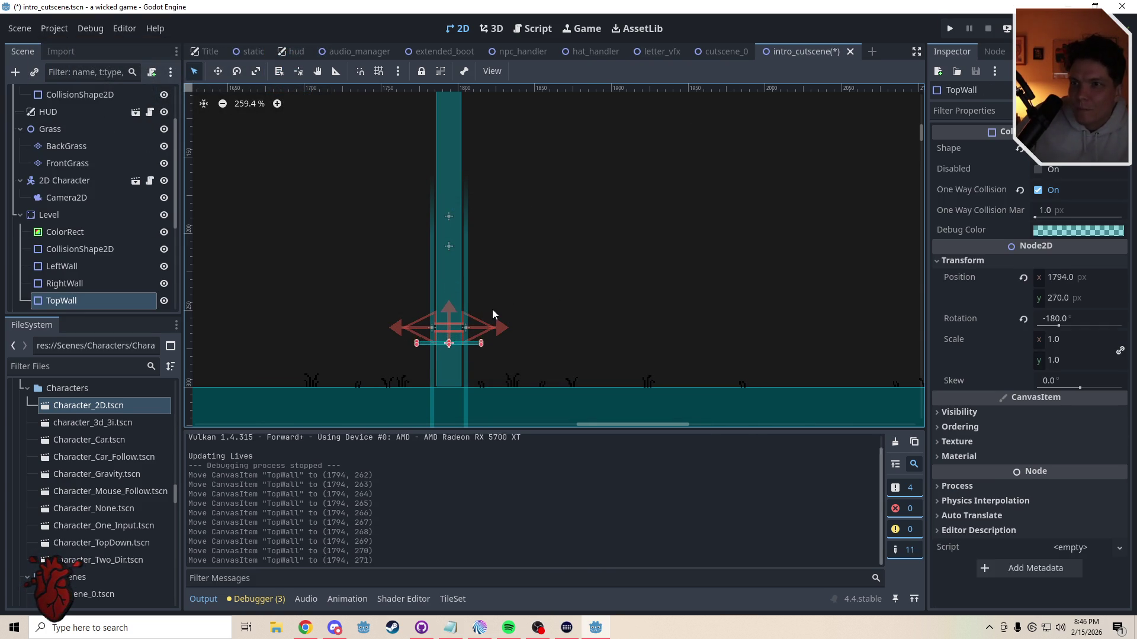
left_click(474, 340)
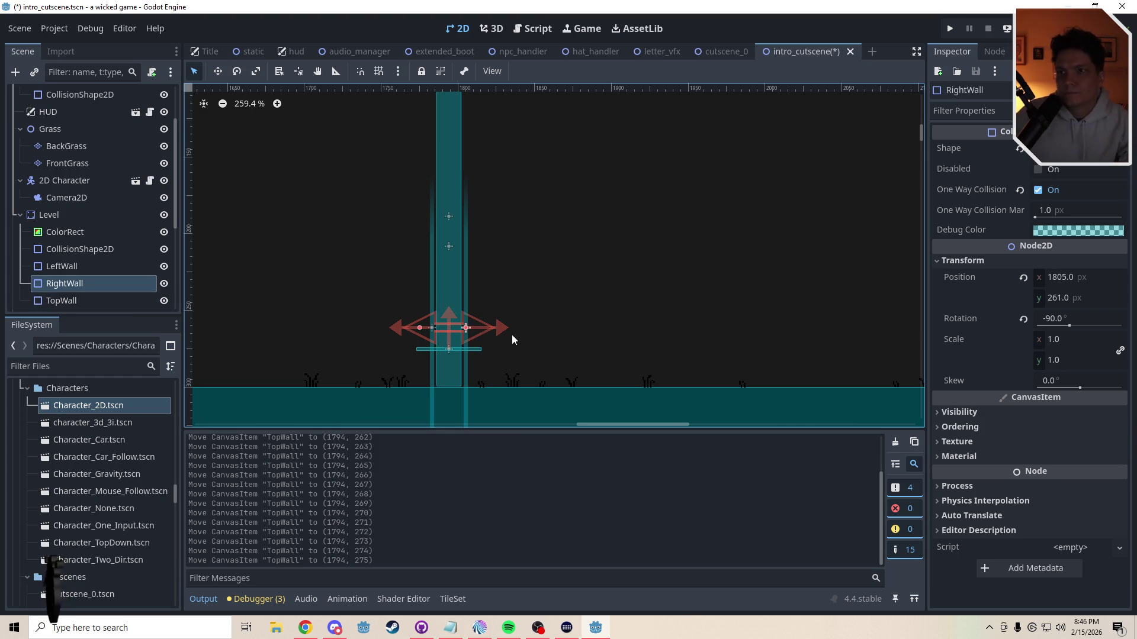
key("Left")
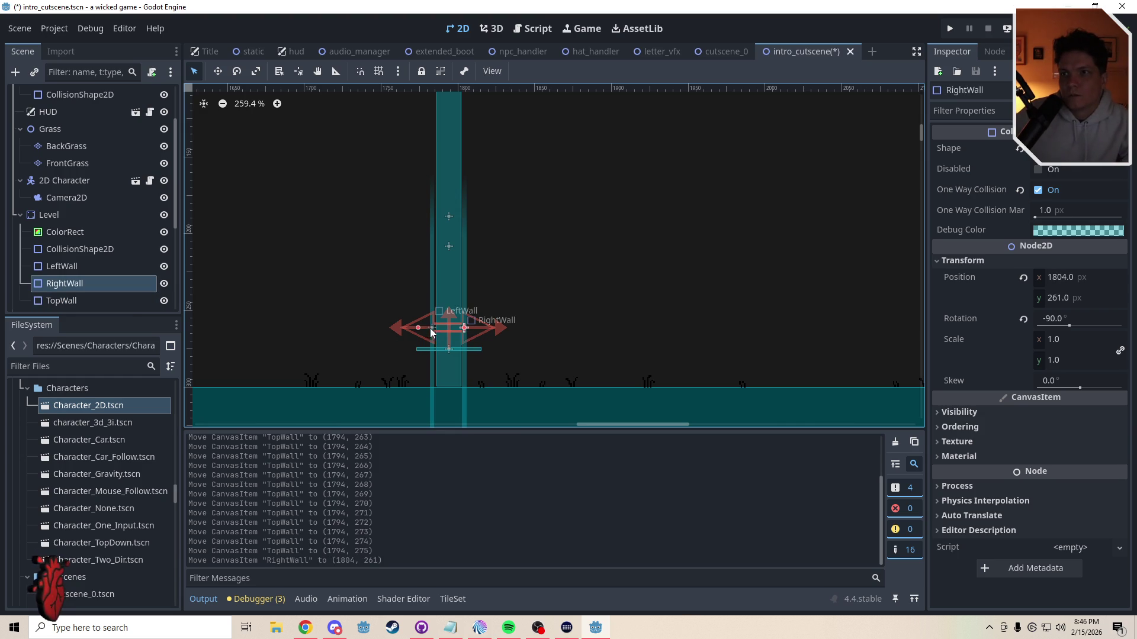
left_click(428, 377)
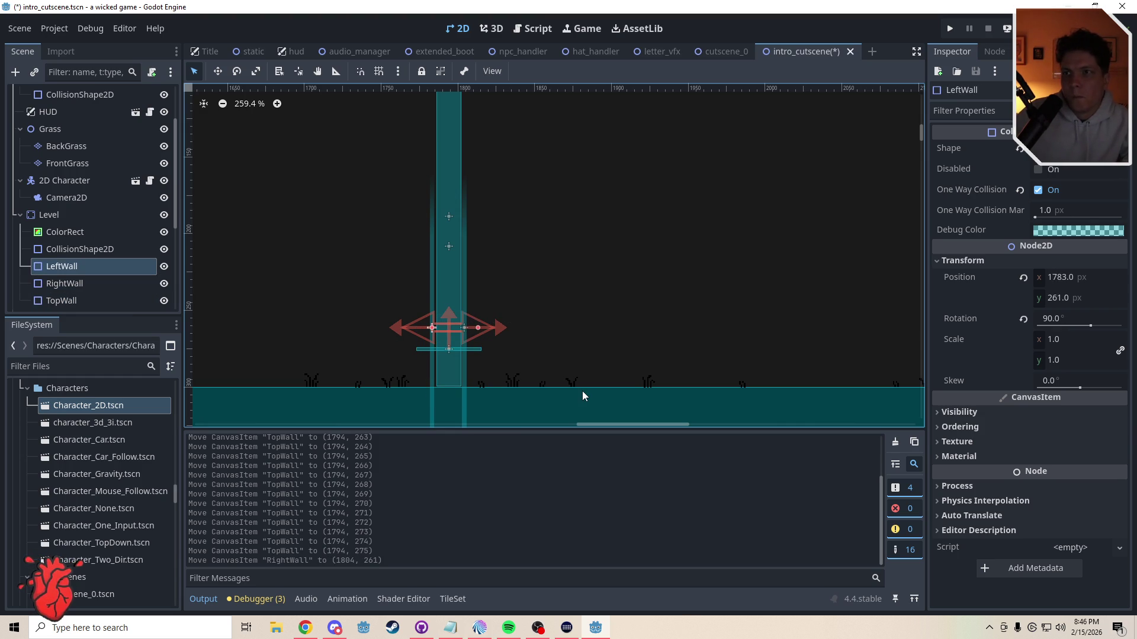
key("Right")
Step: Lower TopWall further to y 278, clear the selection, and save intro_cutscene
left_click(473, 357)
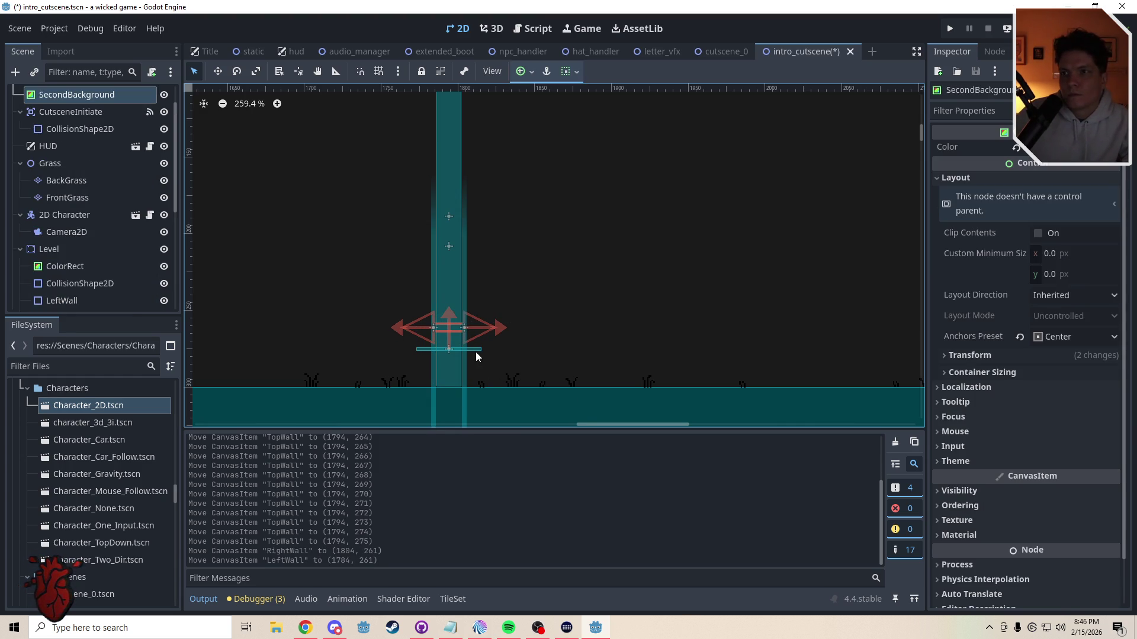
left_click(471, 350)
key("Down")
key("Down")
key("Down")
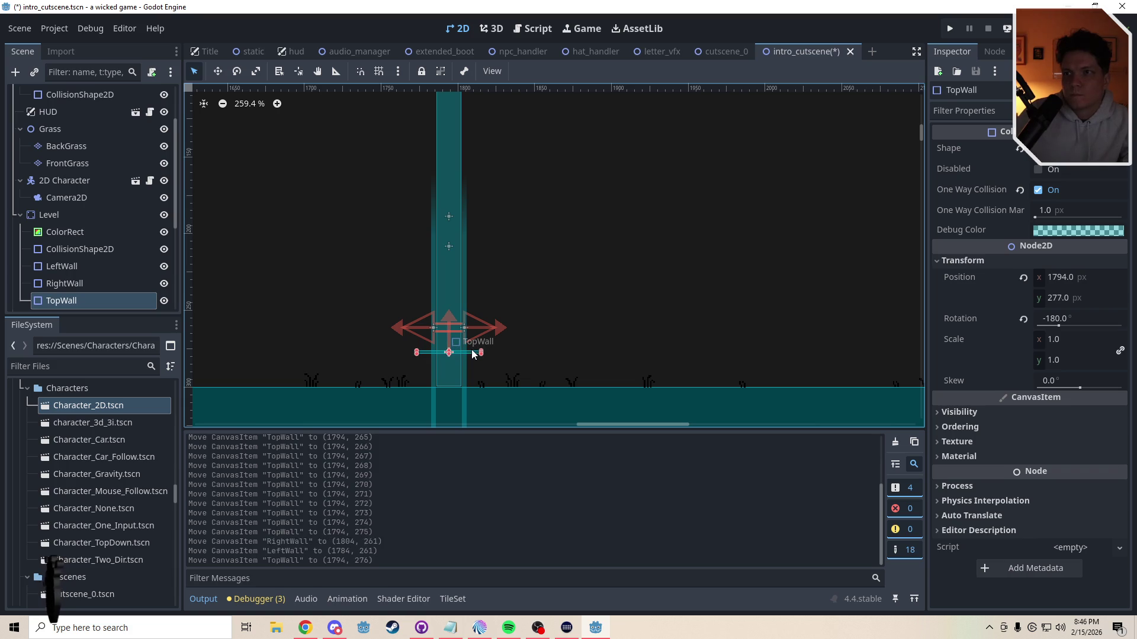
left_click(533, 336)
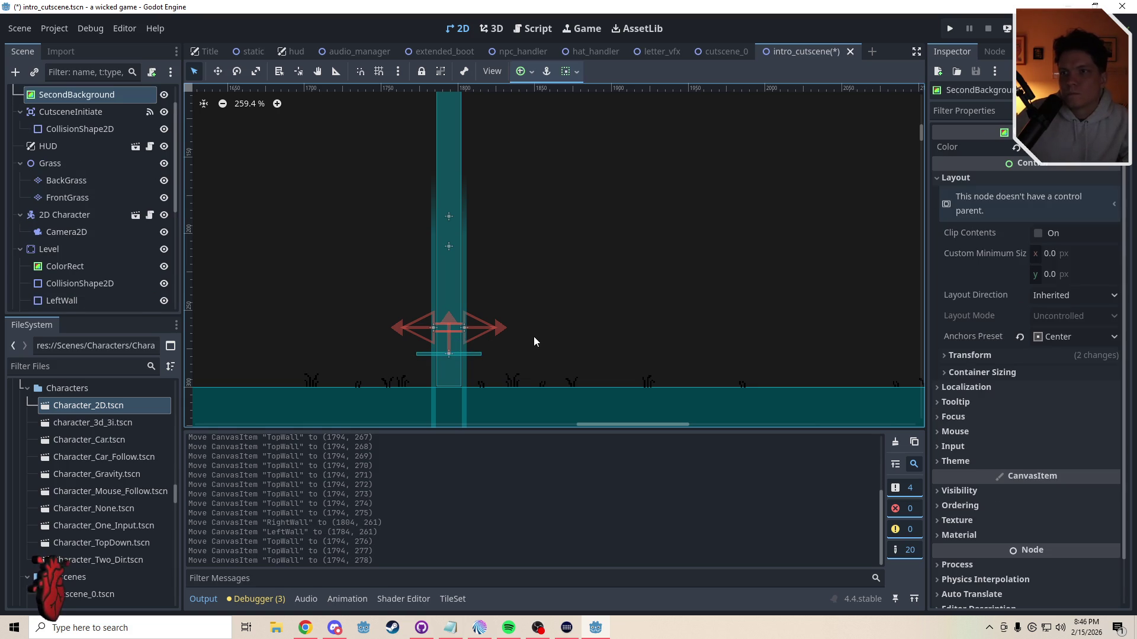
scroll(551, 314, "down", 2)
scroll(552, 333, "down", 3)
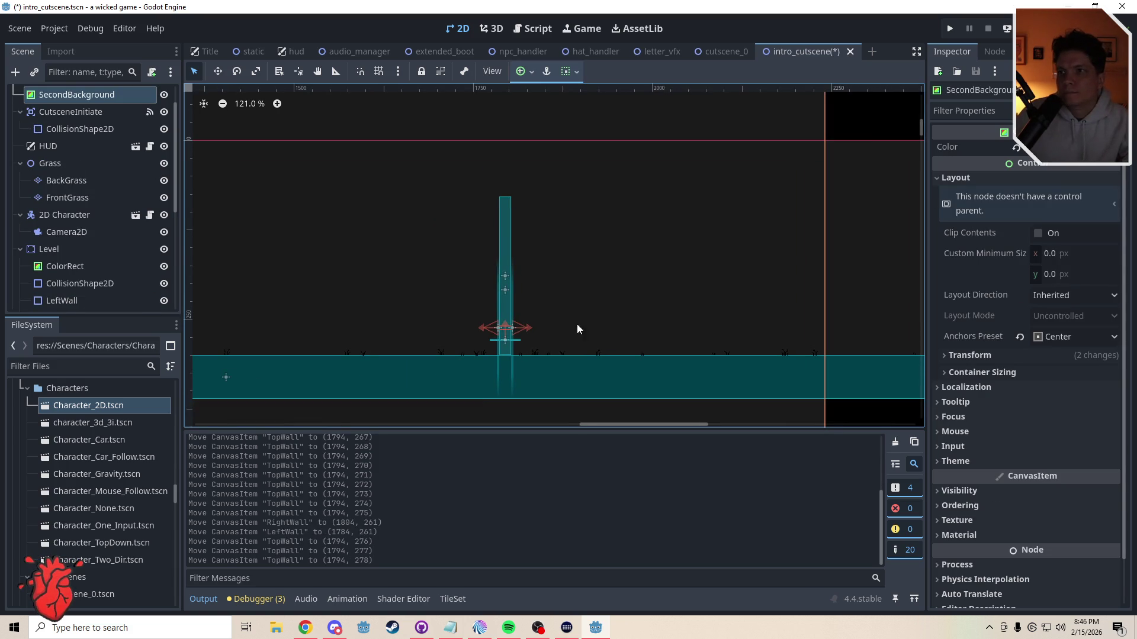
left_click(861, 119)
key("ctrl+s")
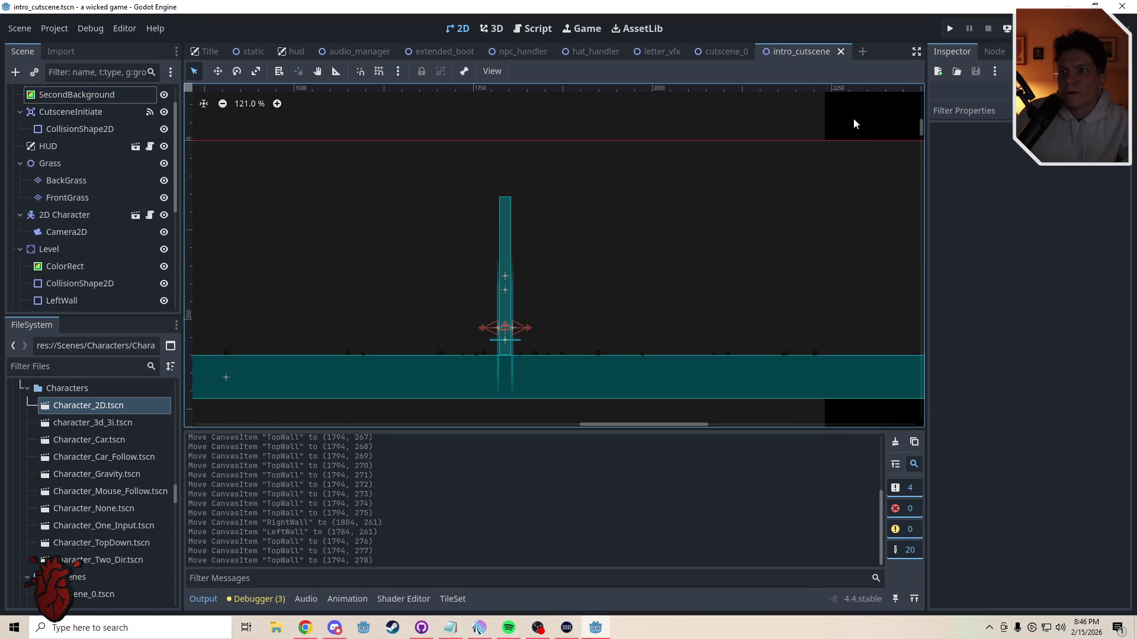
Step: In intro_cutscene.gd, add an 'if counter == 4' check after counter += 1
left_click(533, 34)
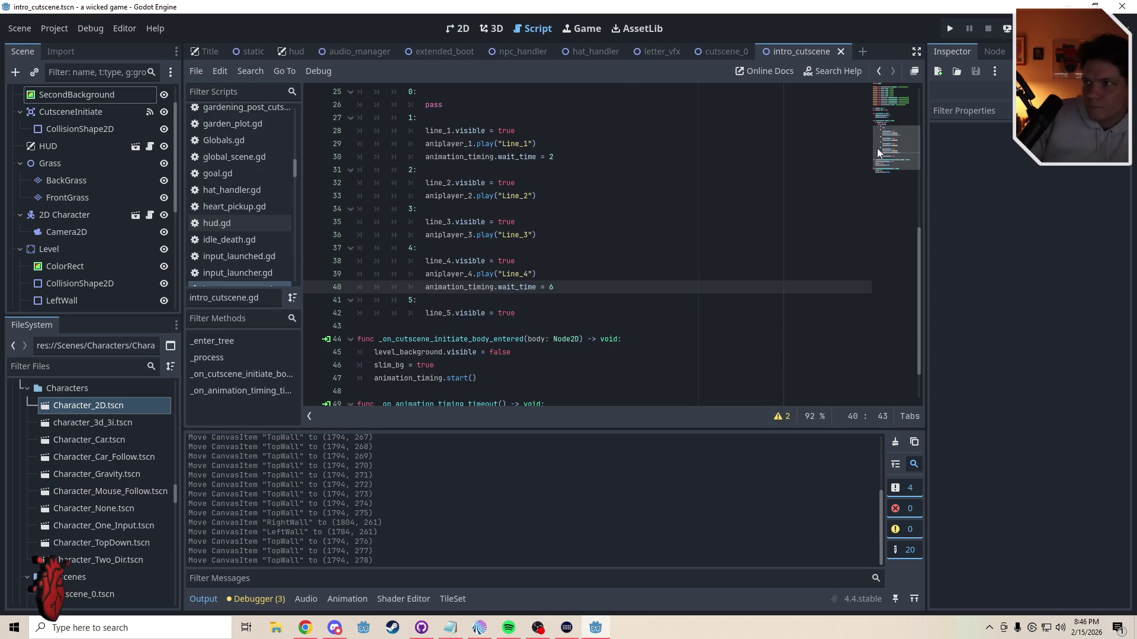
scroll(620, 204, "up", 3)
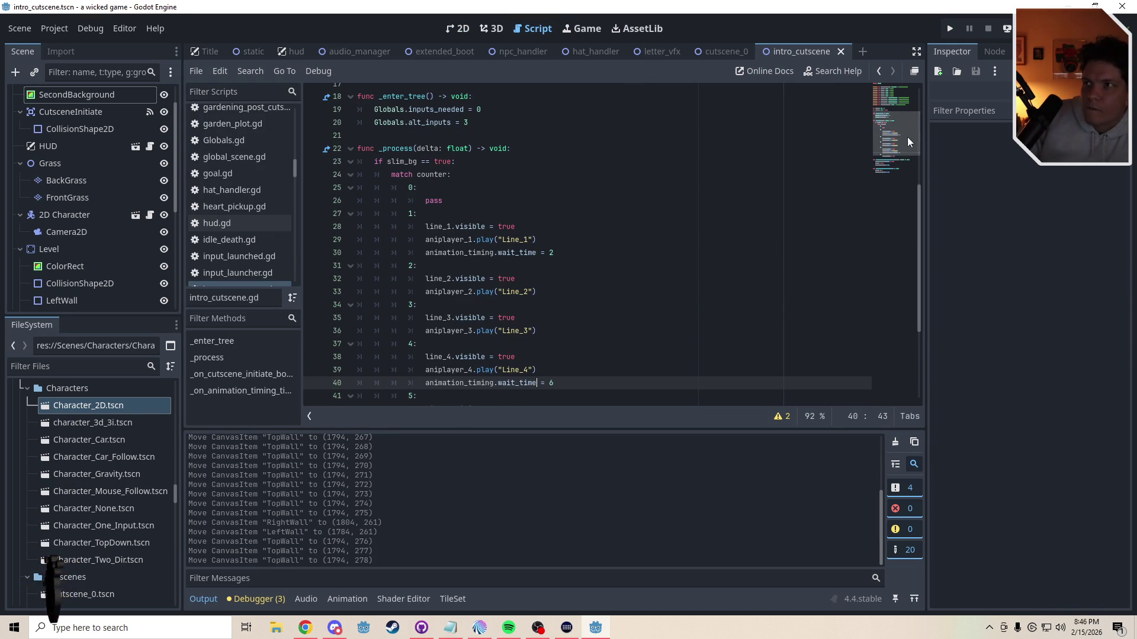
scroll(904, 190, "down", 5)
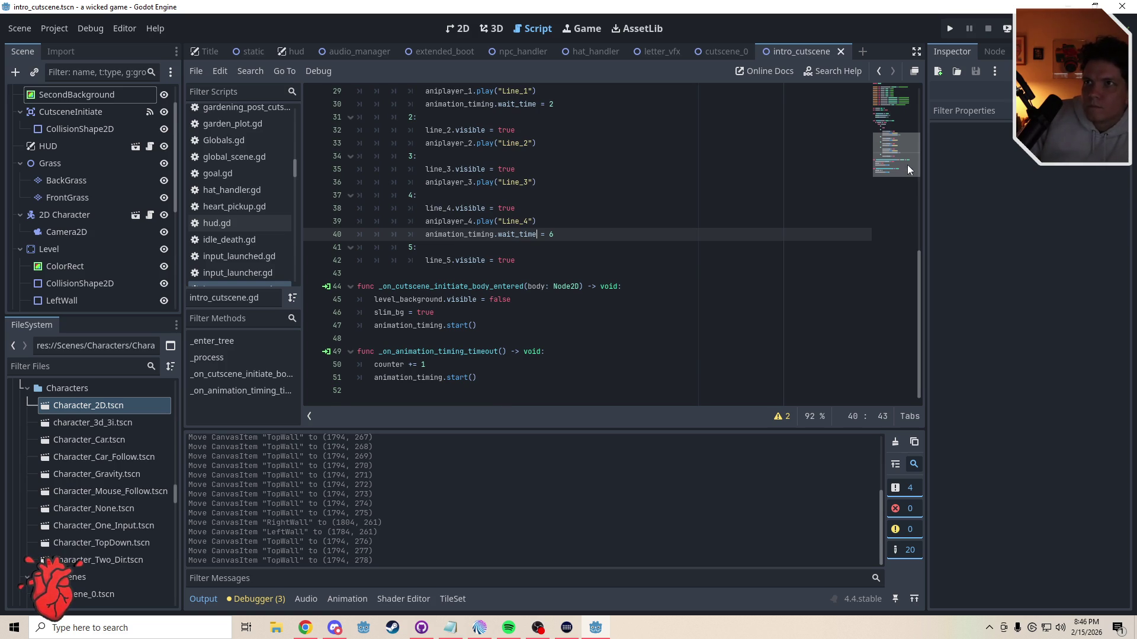
scroll(906, 166, "up", 4)
scroll(901, 154, "down", 4)
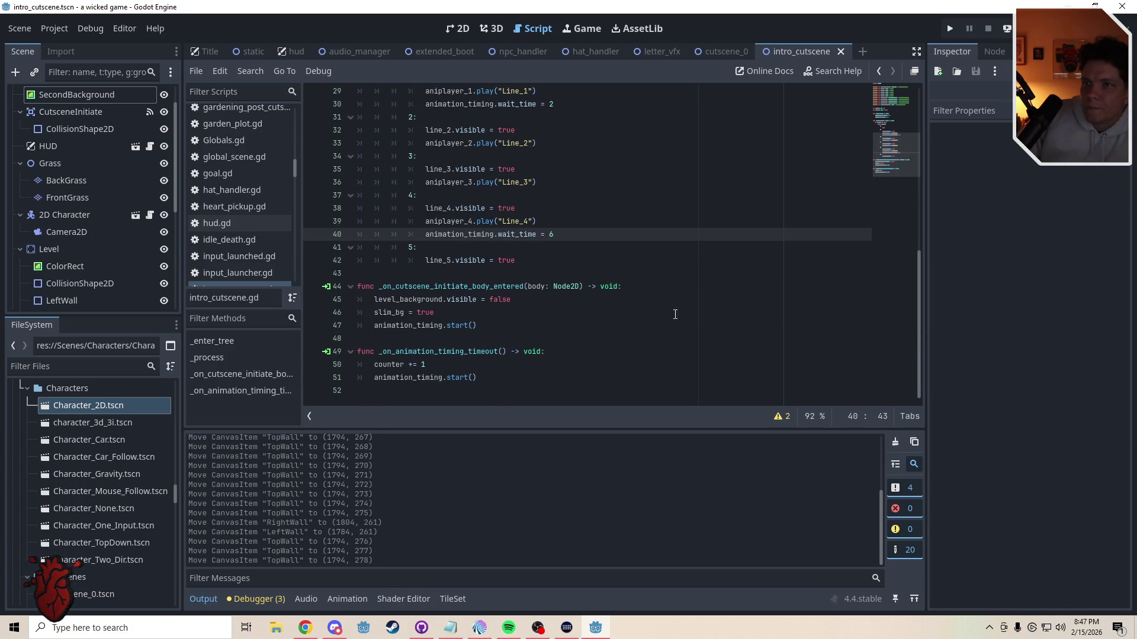
scroll(903, 126, "up", 8)
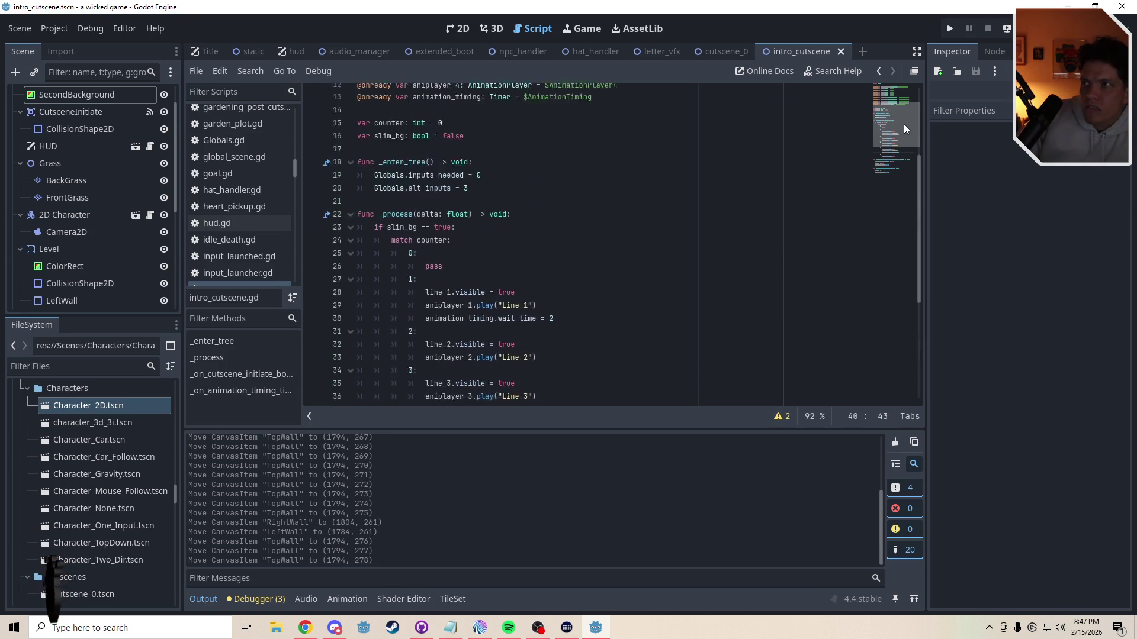
scroll(901, 127, "down", 8)
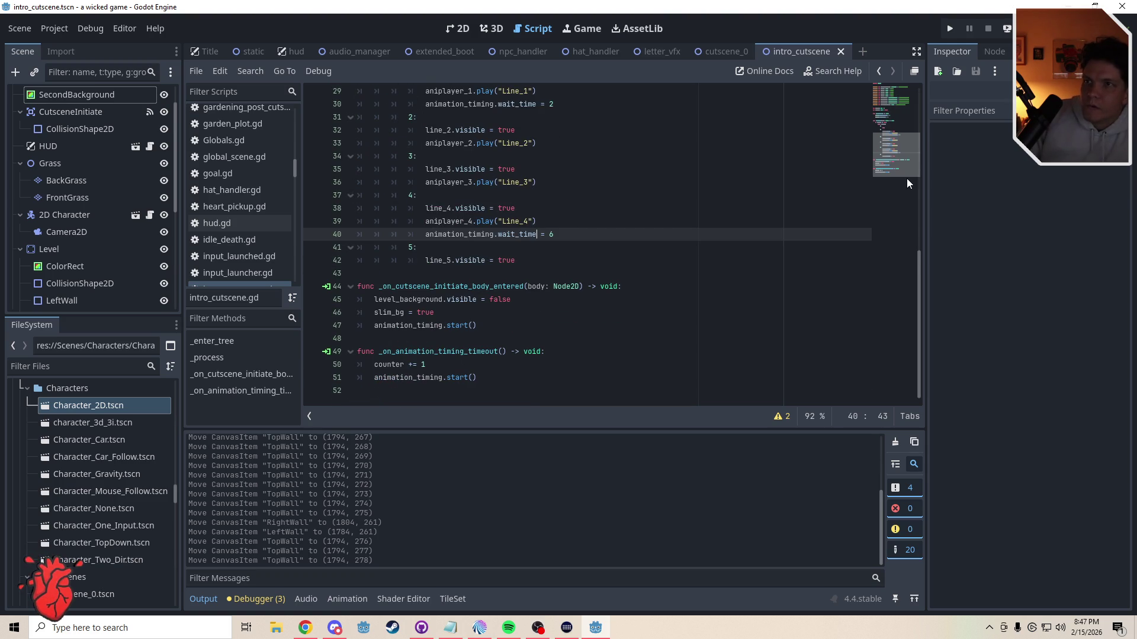
left_click(449, 366)
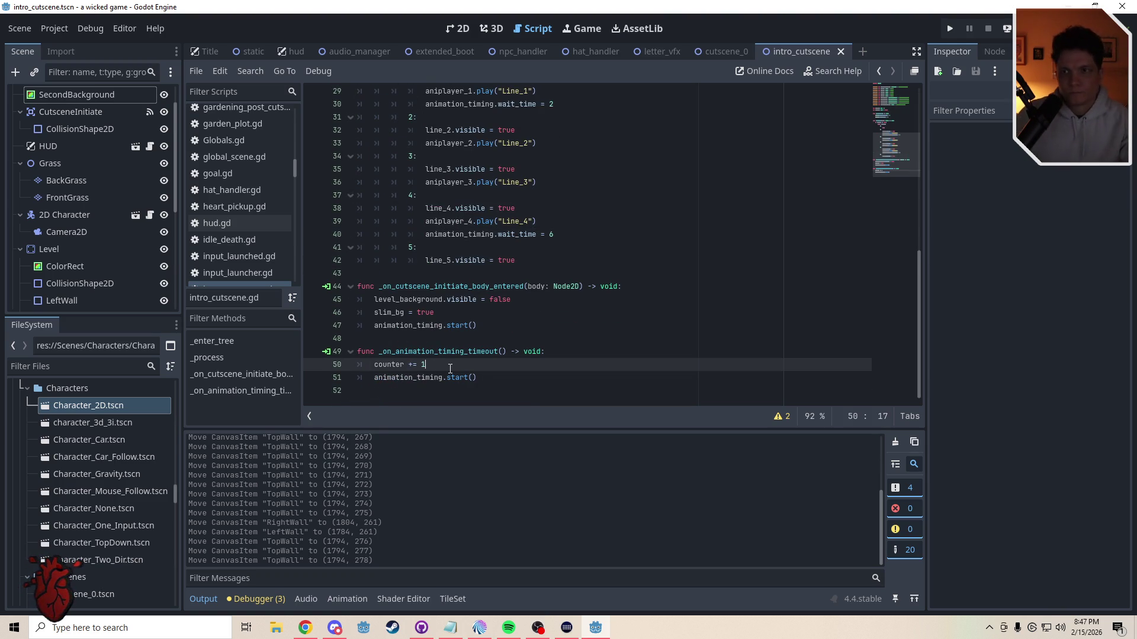
key("Return")
type("if counter")
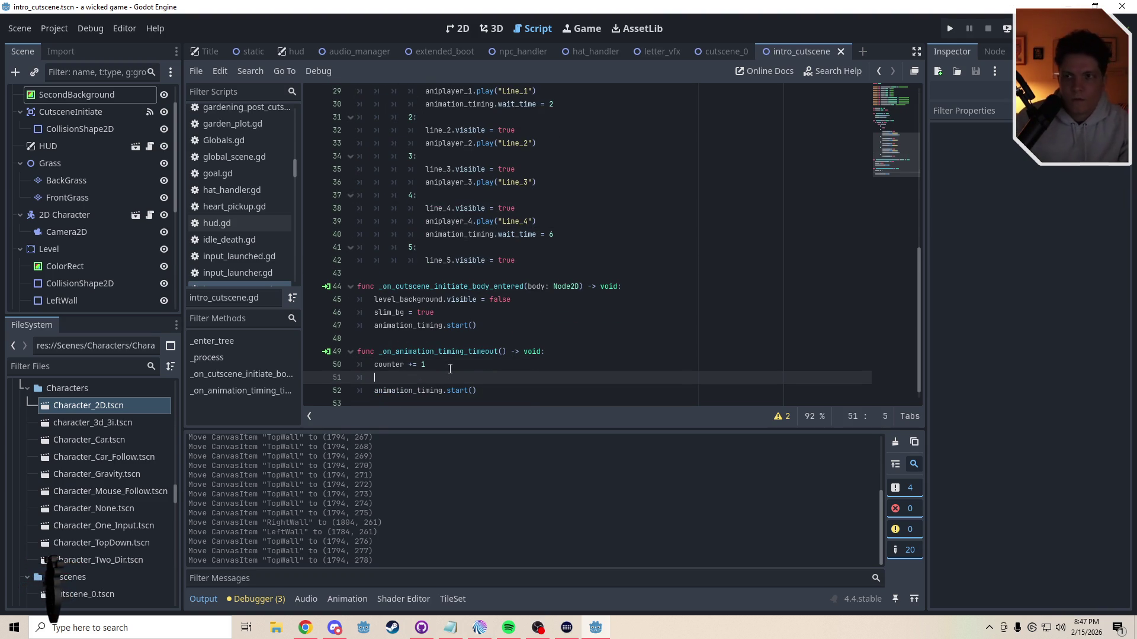
type(" =")
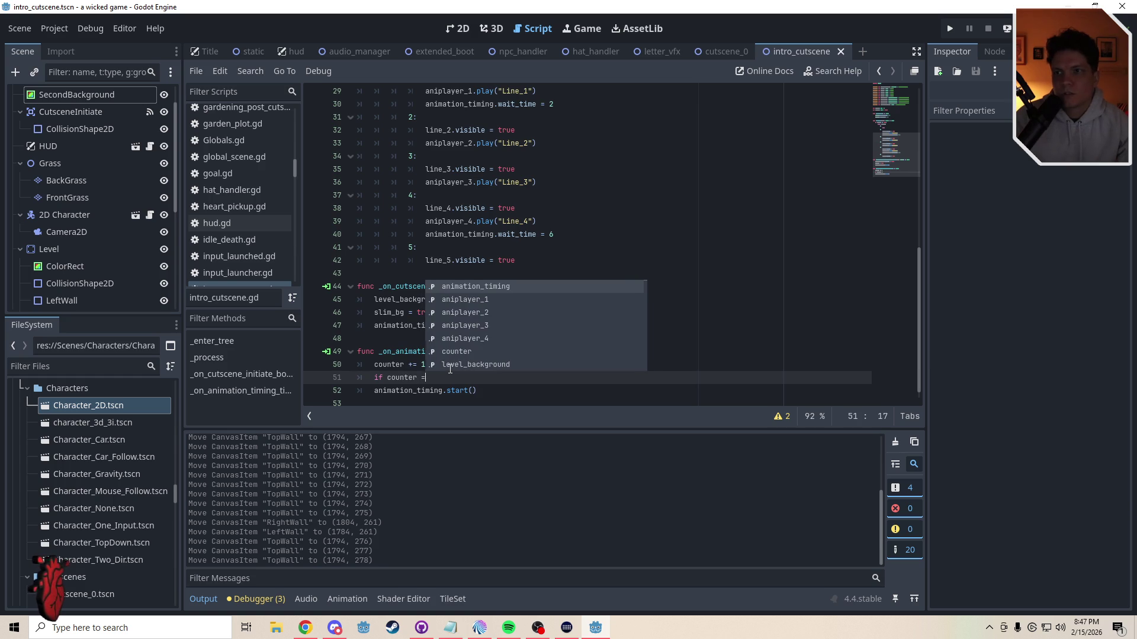
type("= 4:")
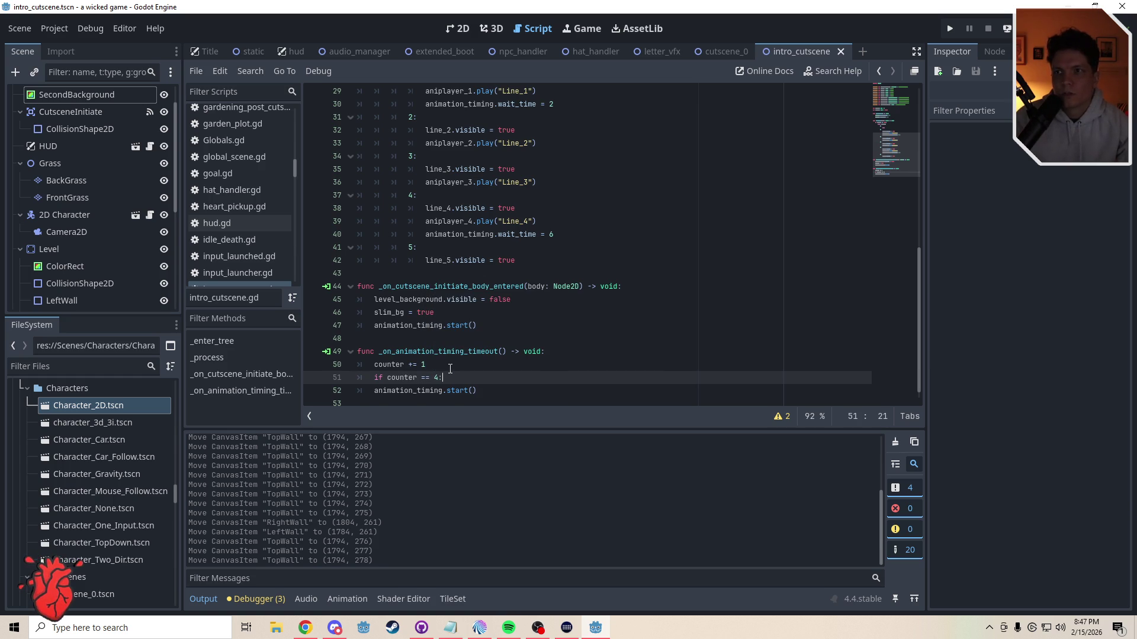
key("Return")
Step: Move the wait_time = 6 line from case 4 into the new if block, save, and run
left_click_drag(562, 238, 337, 240)
key("ctrl+x")
left_click(416, 390)
key("ctrl+v")
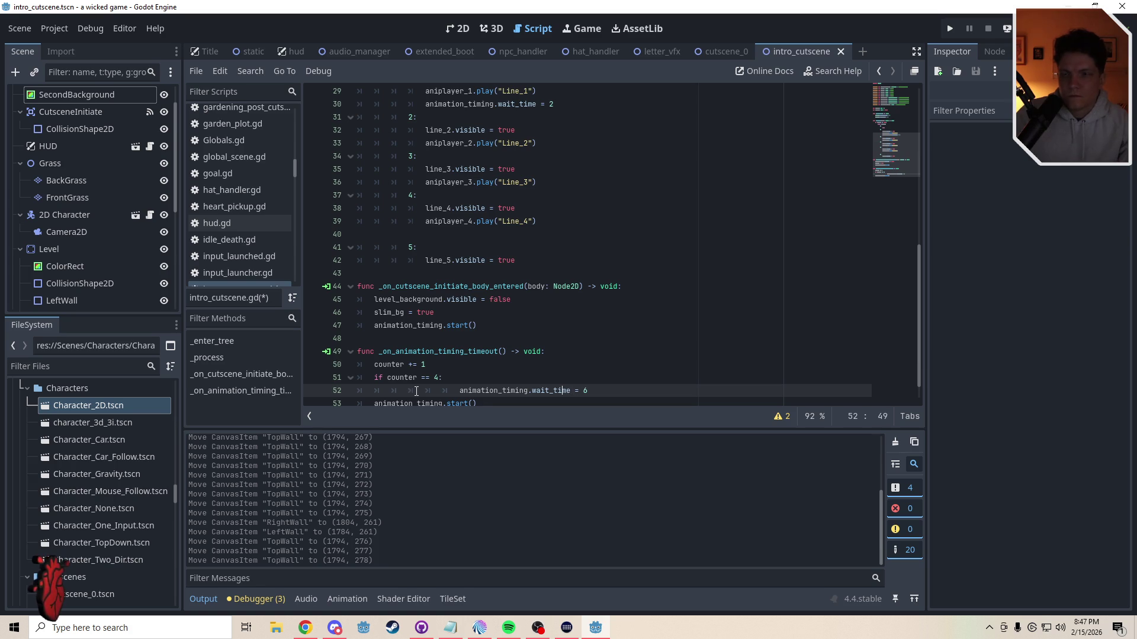
key("BackSpace")
key("BackSpace")
key("BackSpace")
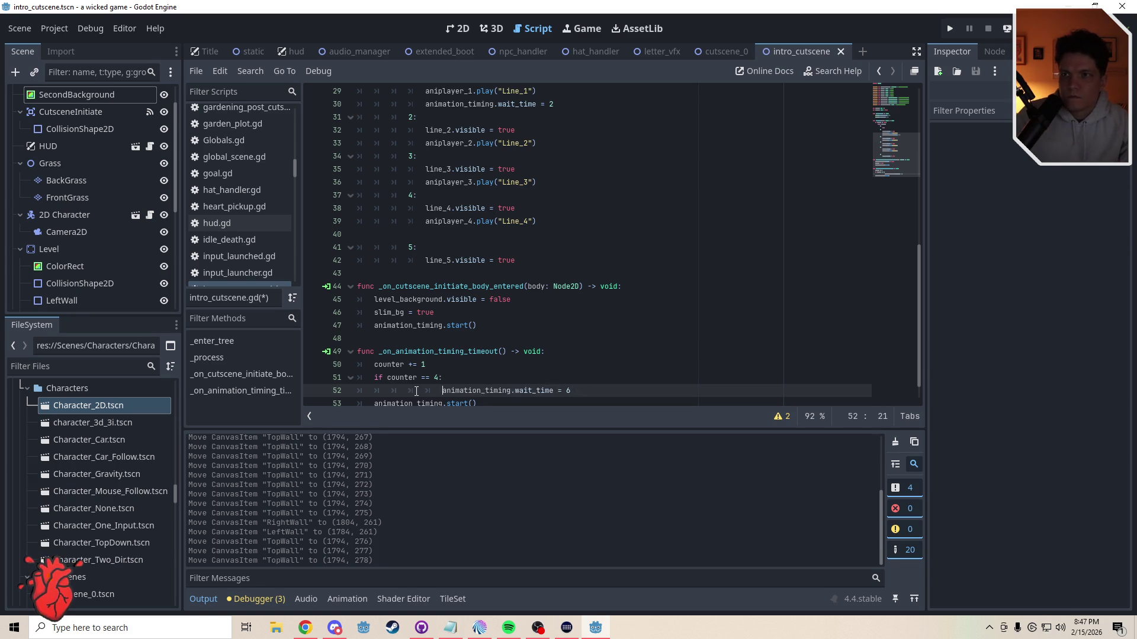
key("ctrl+s")
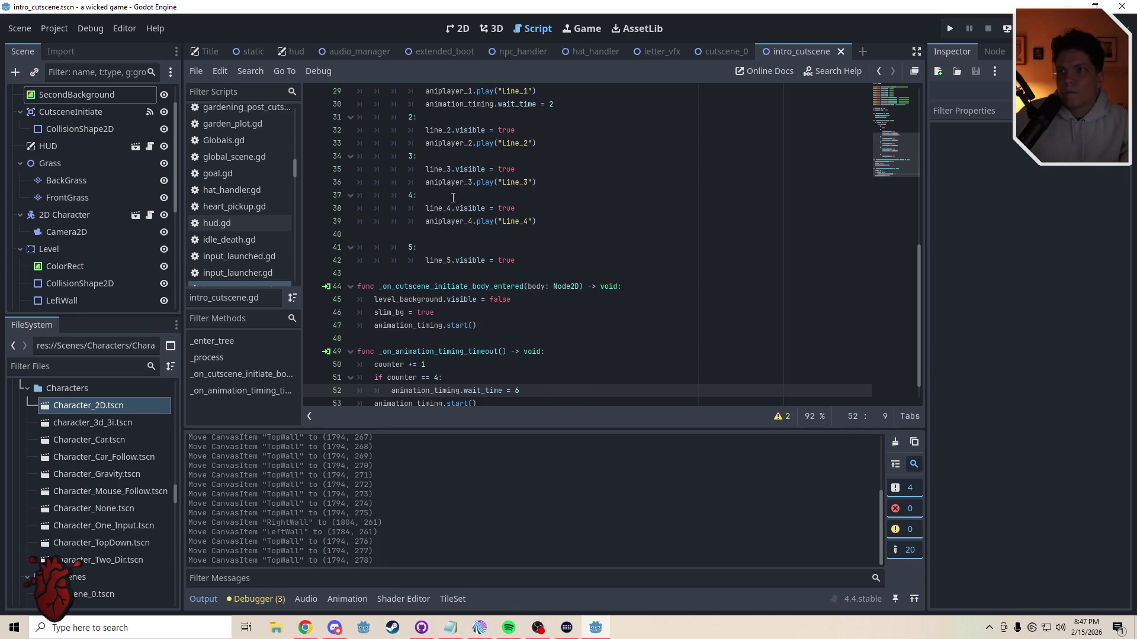
left_click(482, 232)
key("BackSpace")
key("ctrl+s")
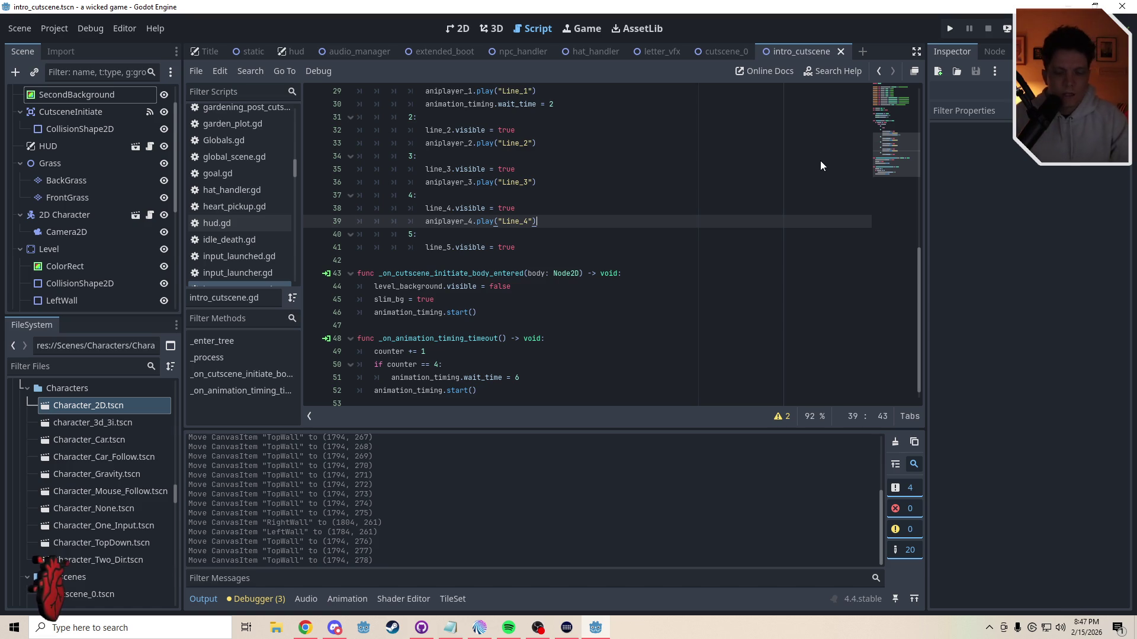
key("F5")
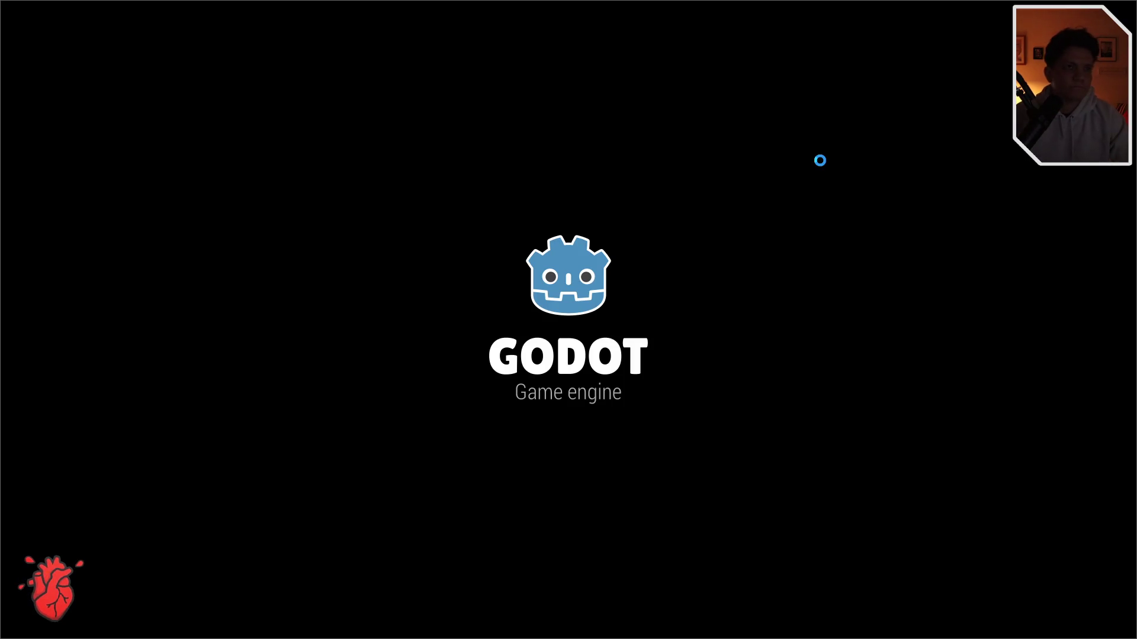
Step: Walk the player right to play the intro text lines, then stop and close the game
key("d")
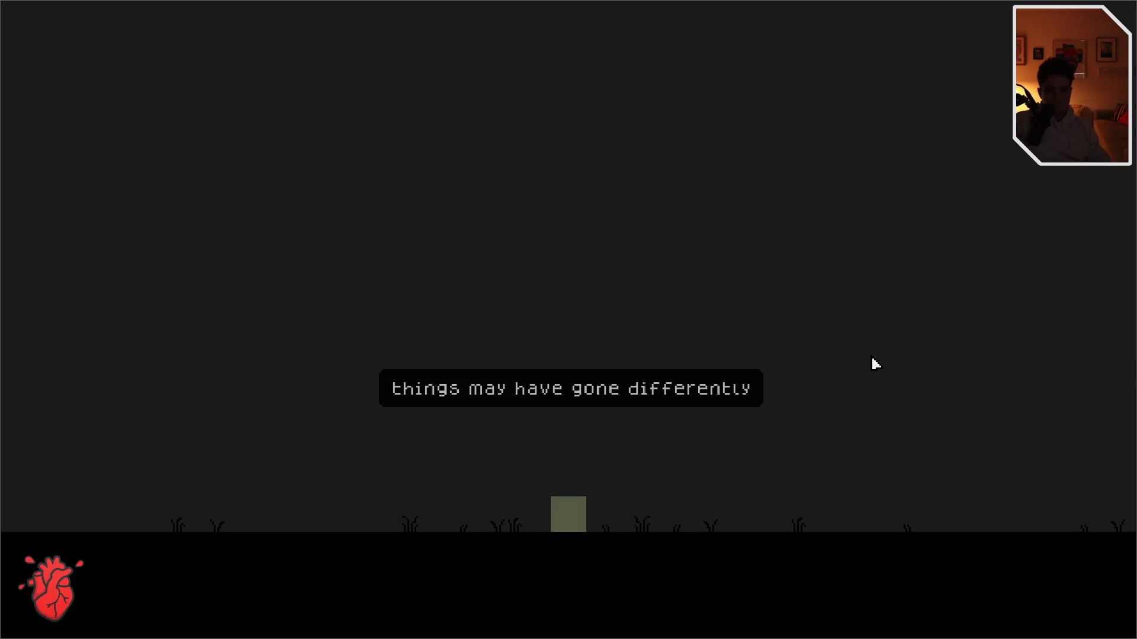
key("F11")
left_click(738, 208)
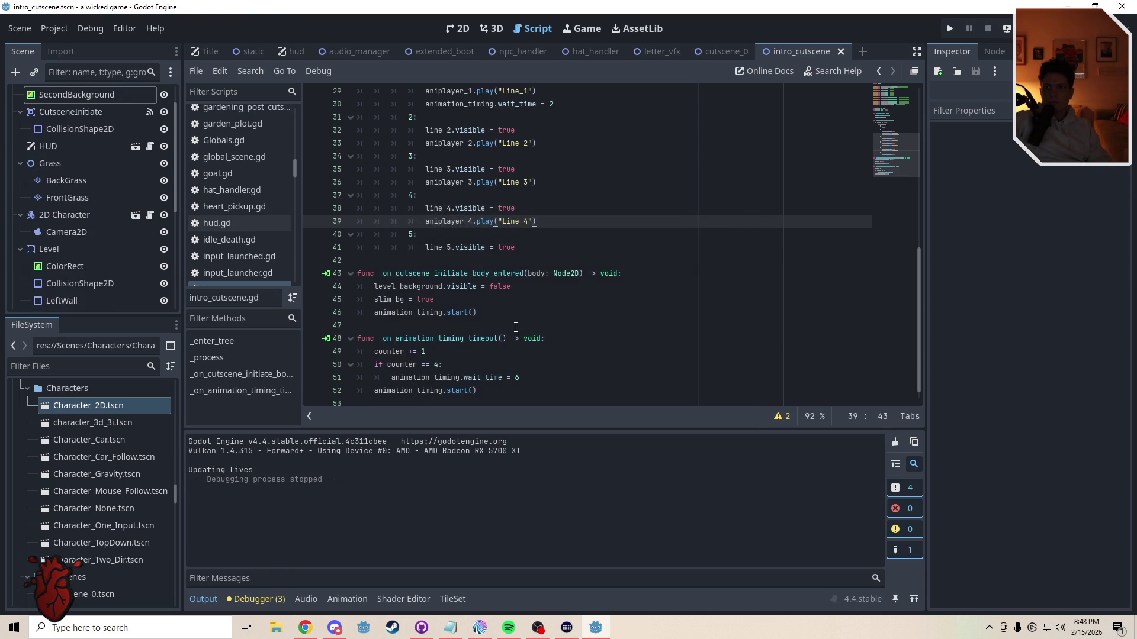
Step: Raise the counter == 4 wait_time from 6 to 8 seconds, save, and switch to Globals.gd
left_click(519, 377)
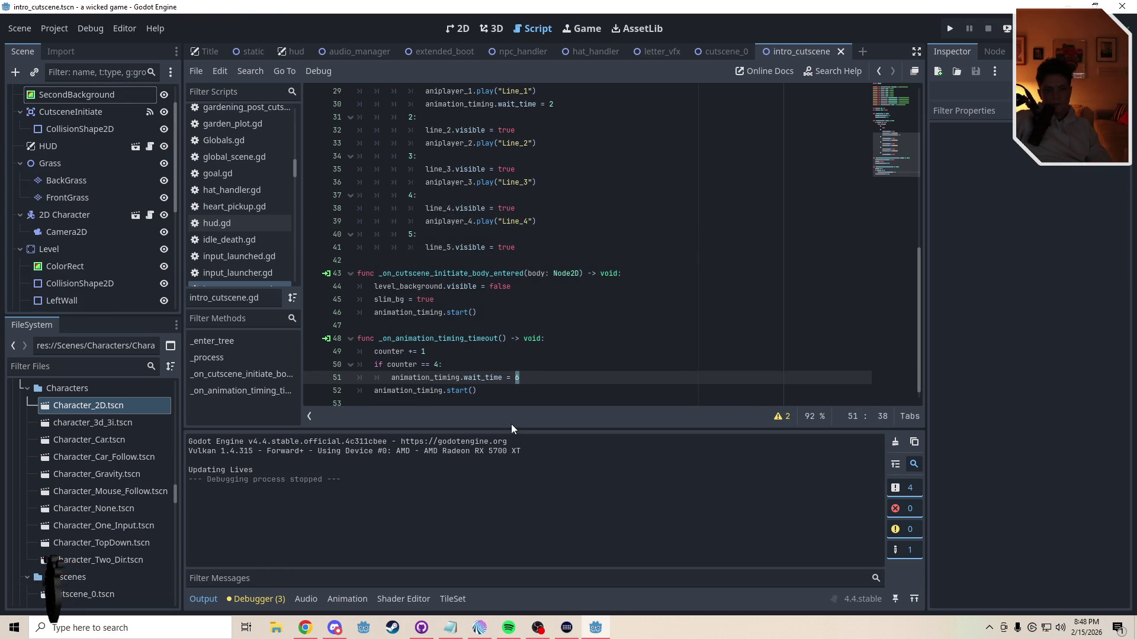
type("8")
left_click(469, 355)
key("ctrl+s")
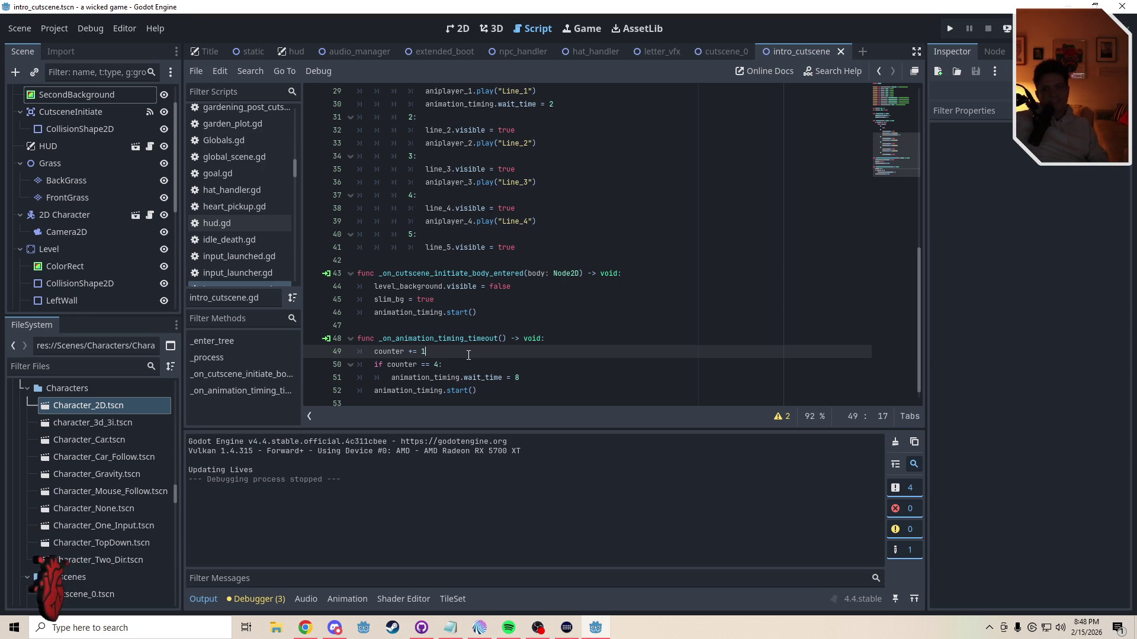
left_click(470, 364)
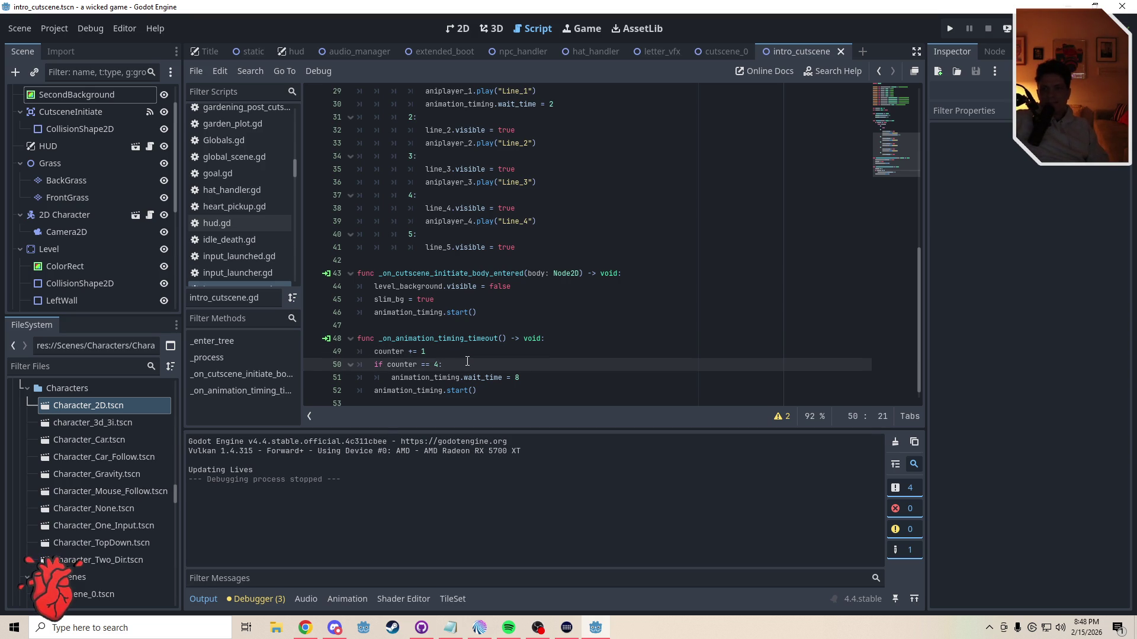
mouse_move(896, 165)
left_mouse_down()
mouse_move(893, 105)
mouse_move(896, 204)
mouse_move(901, 151)
left_mouse_up()
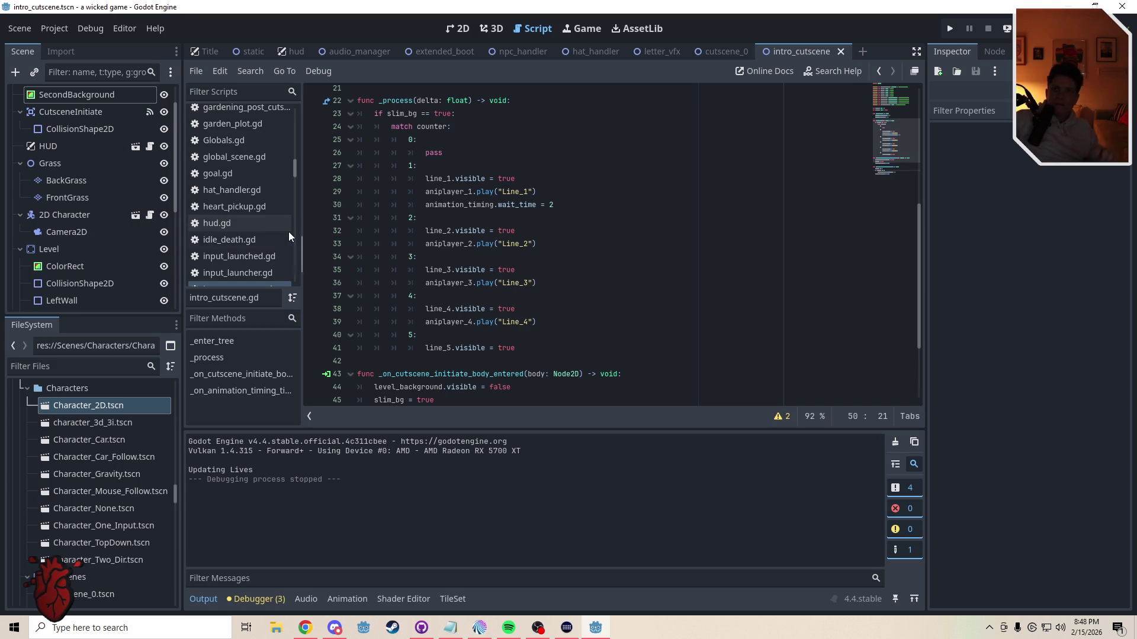
left_click(225, 144)
left_click_drag(896, 240, 900, 91)
Step: Declare var intro_timer: float = 1 in Globals.gd and save it
left_click(388, 315)
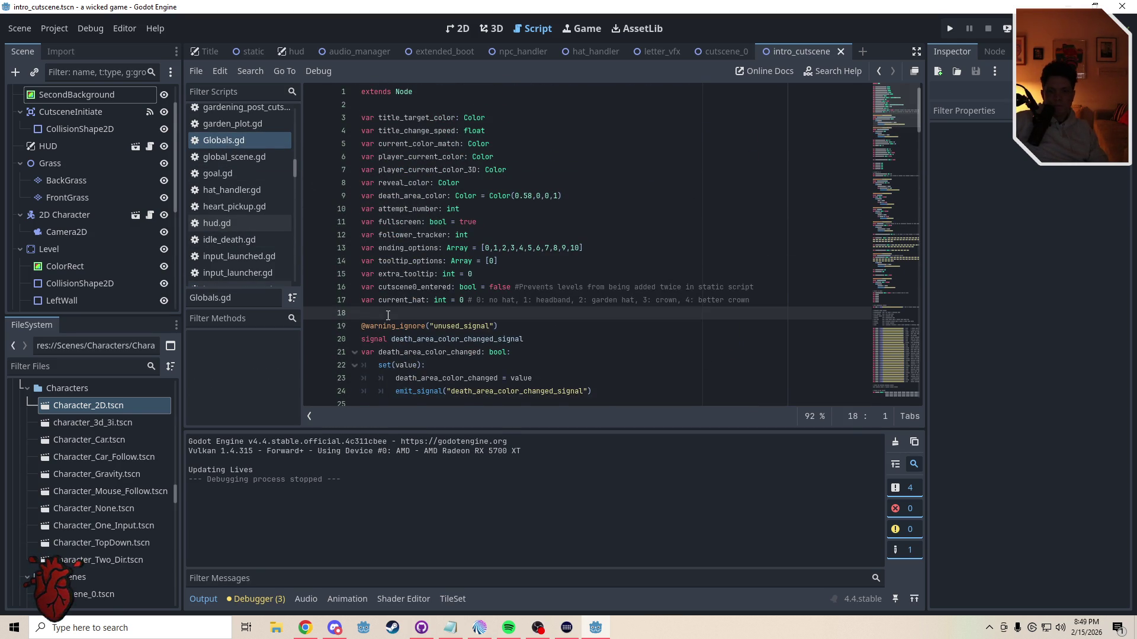
key("Return")
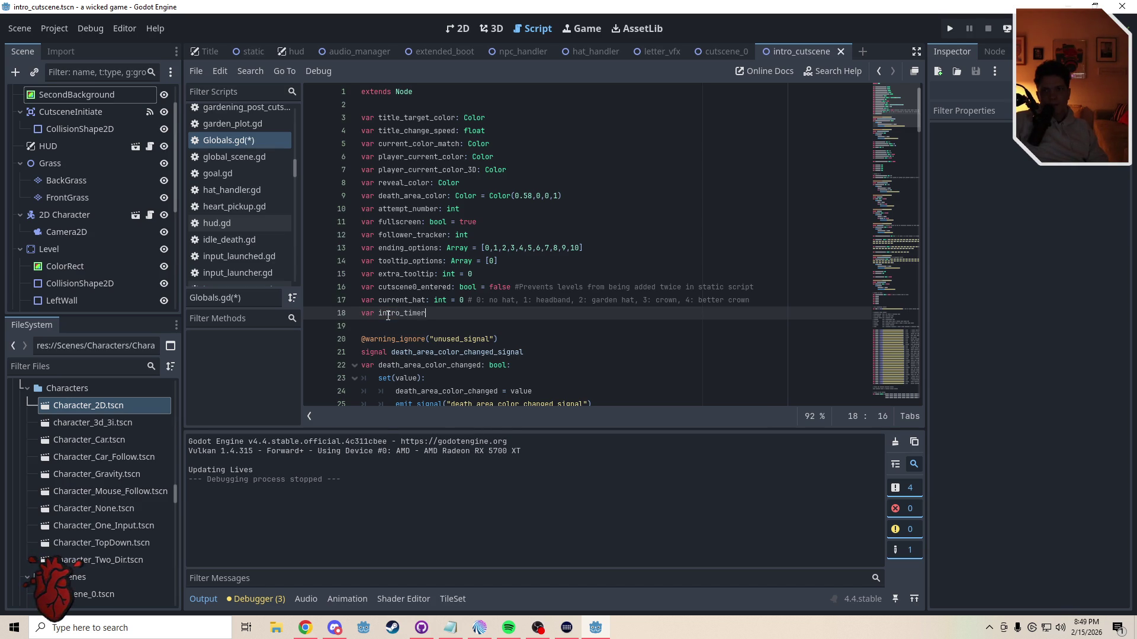
type("var intro_timer: float")
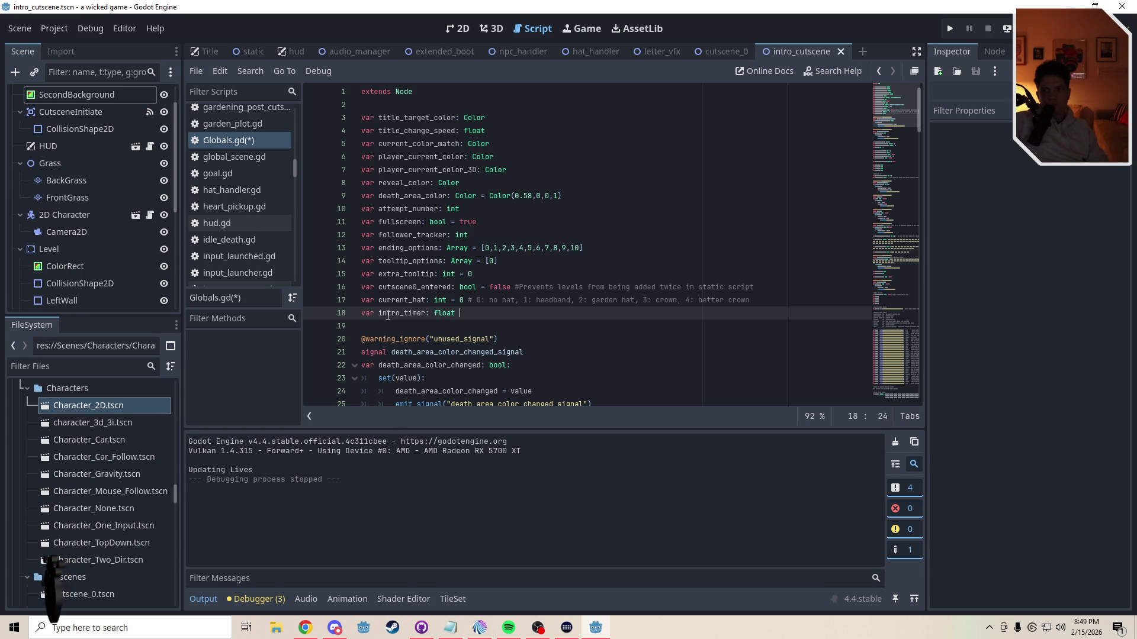
type("=")
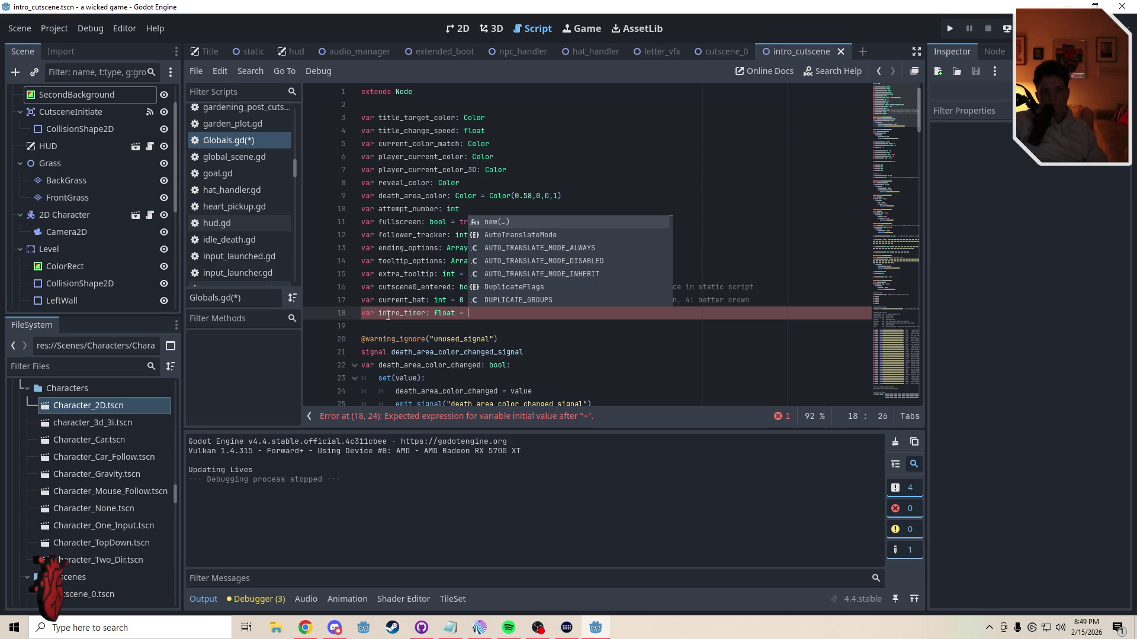
type("1")
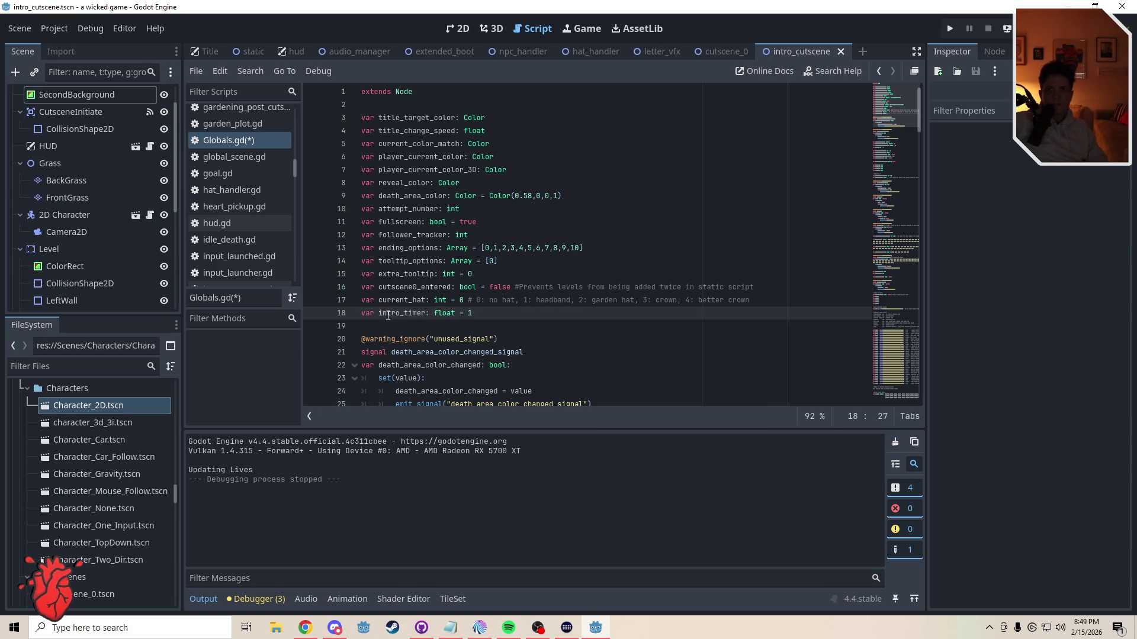
left_click(377, 327)
key("ctrl+s")
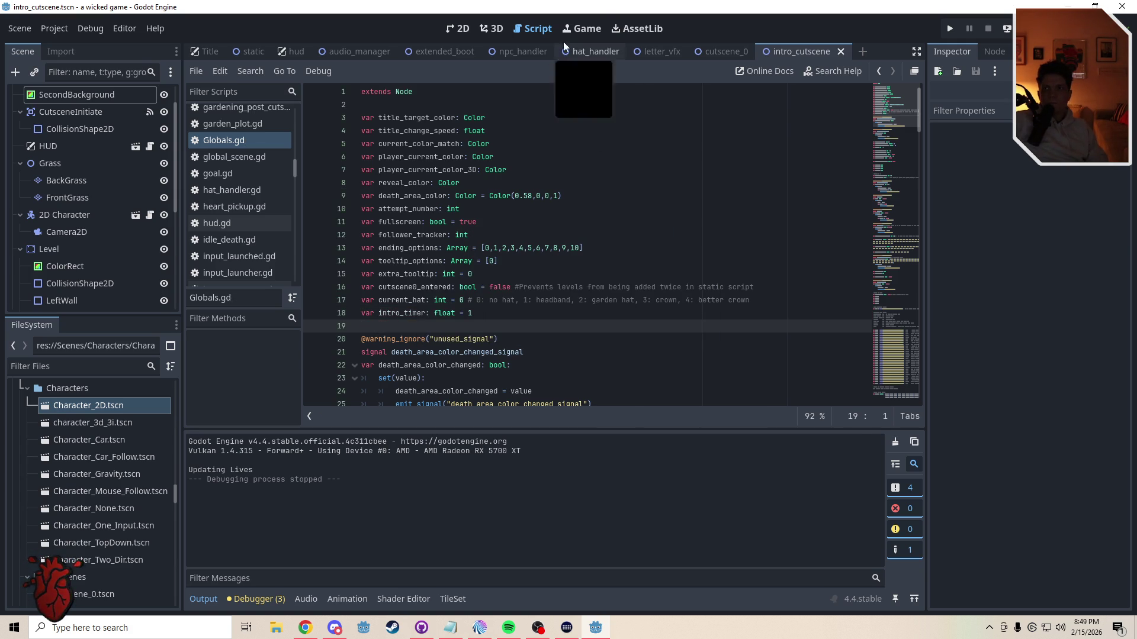
left_click(637, 46)
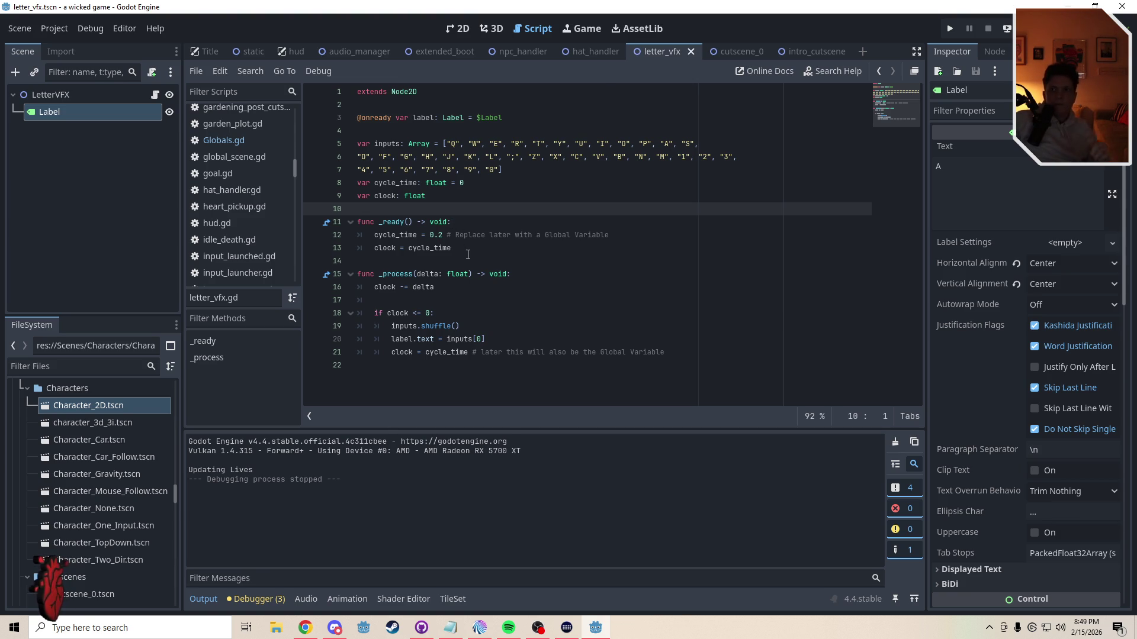
Step: Replace the hard-coded 0.2 cycle time on line 12 with Globals.intro_timer
mouse_move(430, 235)
left_mouse_down()
mouse_move(469, 248)
mouse_move(627, 235)
left_mouse_up()
key("BackSpace")
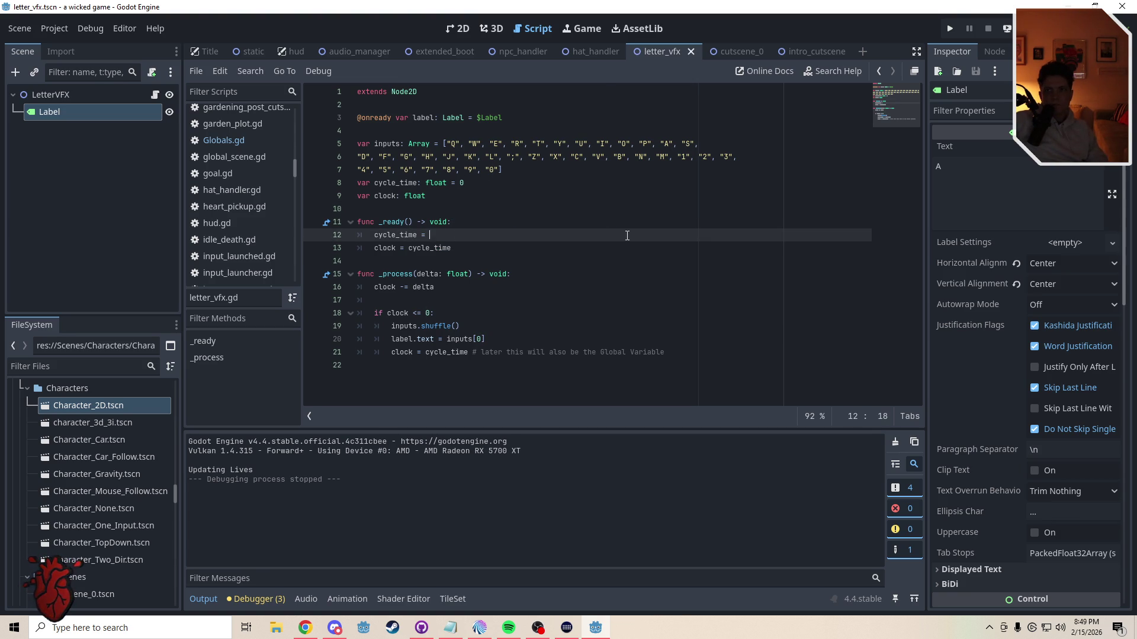
type("Globals.")
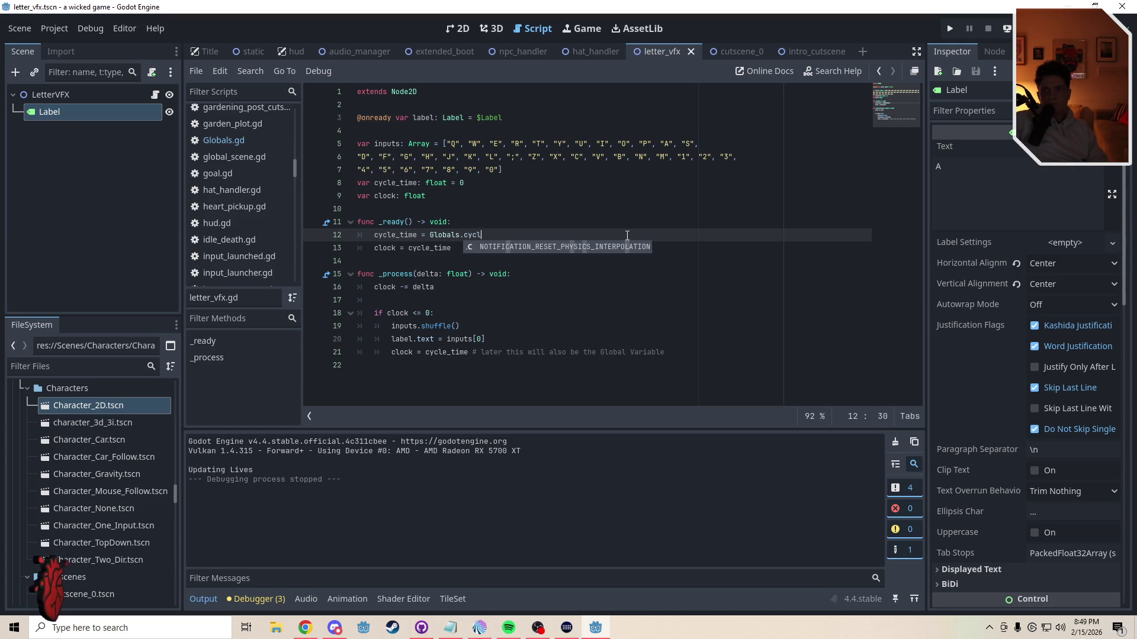
type("intro")
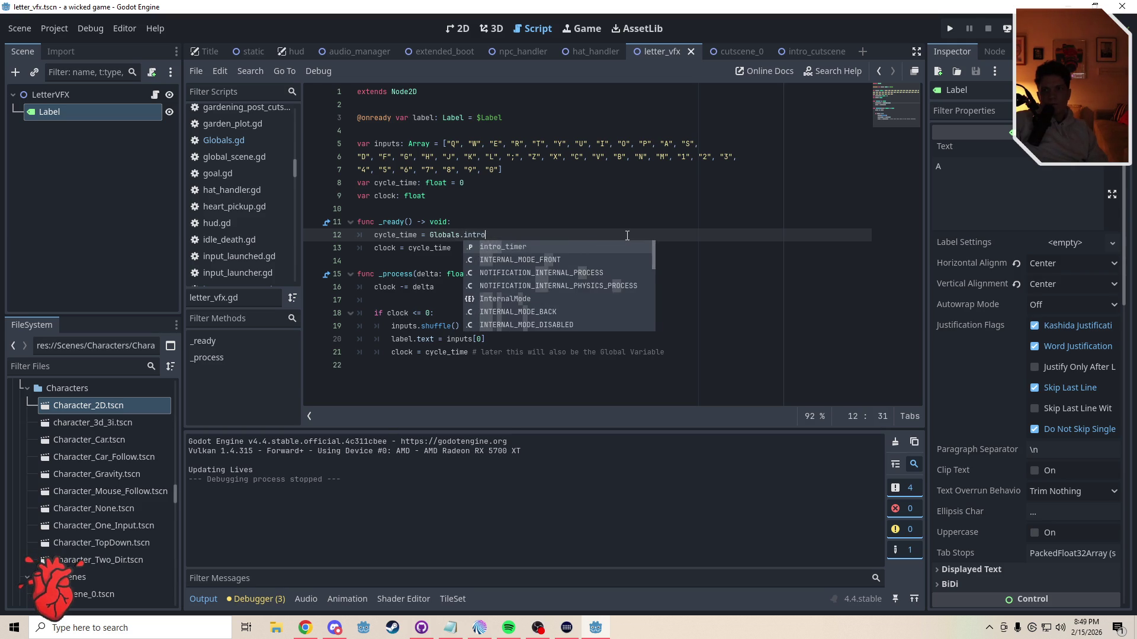
key("Return")
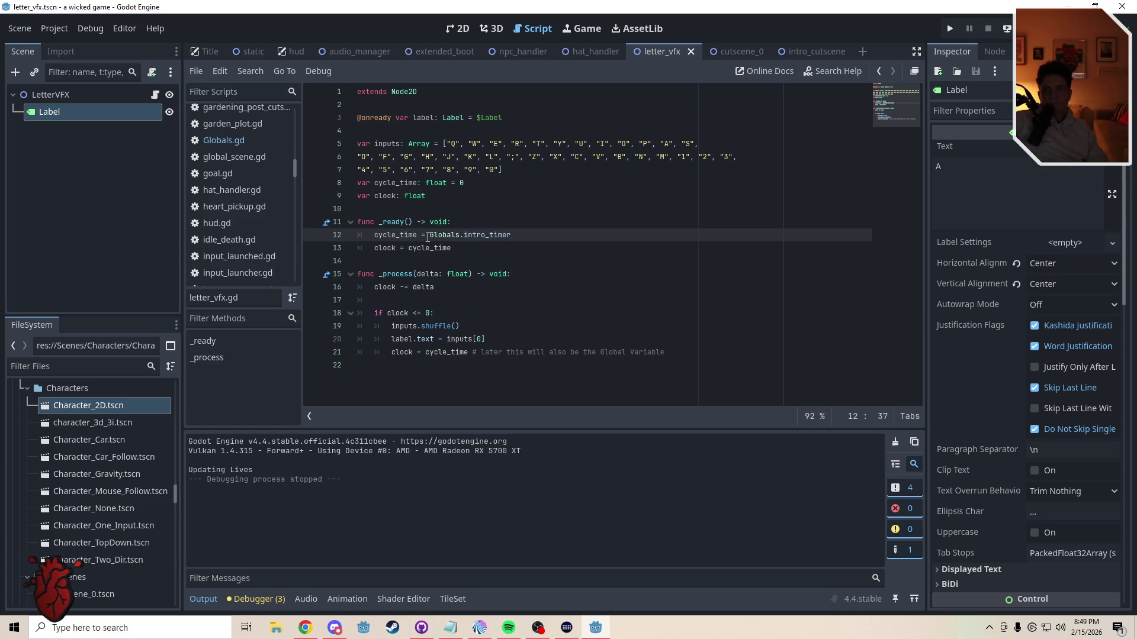
Step: Use Globals.intro_timer for the clock reset on line 21 and save letter_vfx.gd
left_click_drag(511, 235, 429, 235)
key("ctrl+c")
left_click_drag(665, 352, 428, 356)
key("ctrl+v")
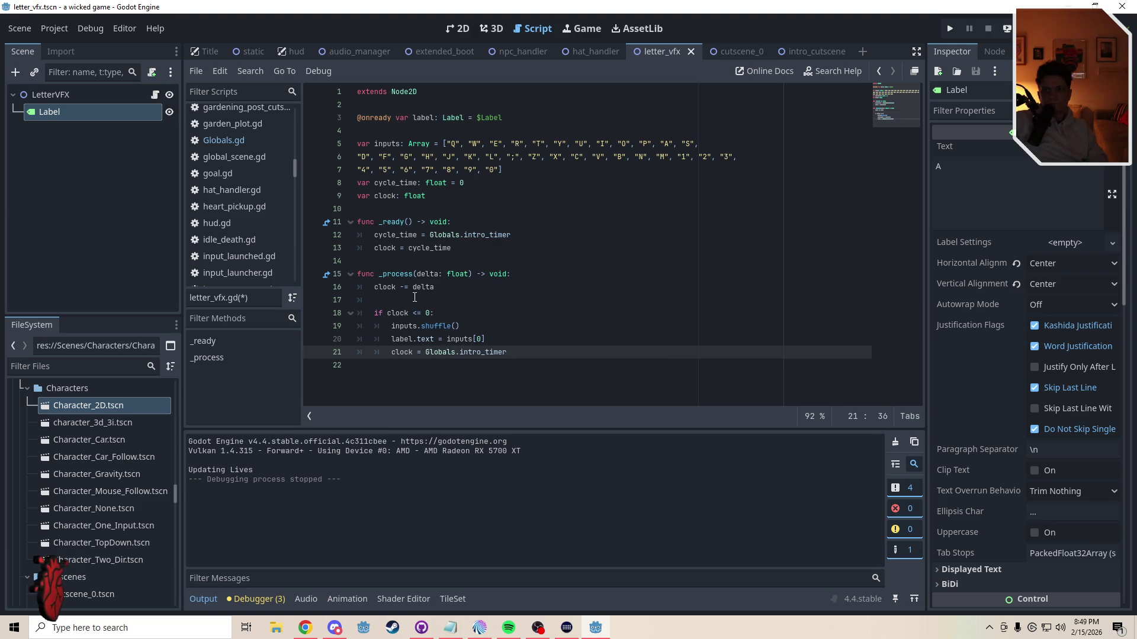
left_click(450, 300)
key("ctrl+s")
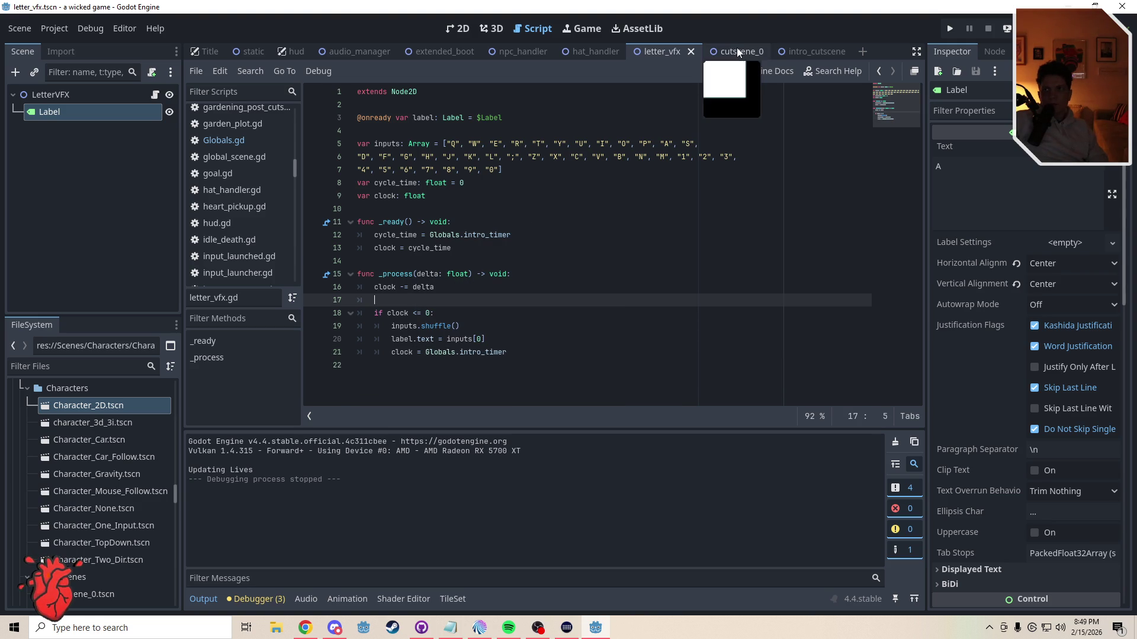
left_click(738, 51)
key("Up")
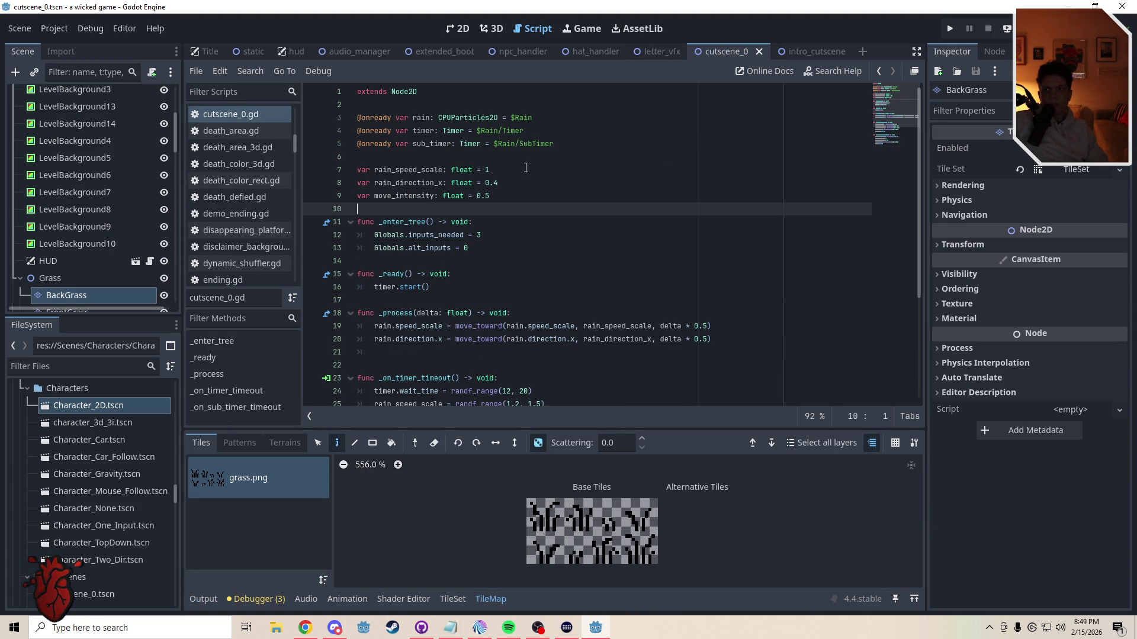
Step: Close the cutscene_0 script and view the intro_cutscene scene on the 2D canvas
left_click(818, 51)
left_click(730, 53)
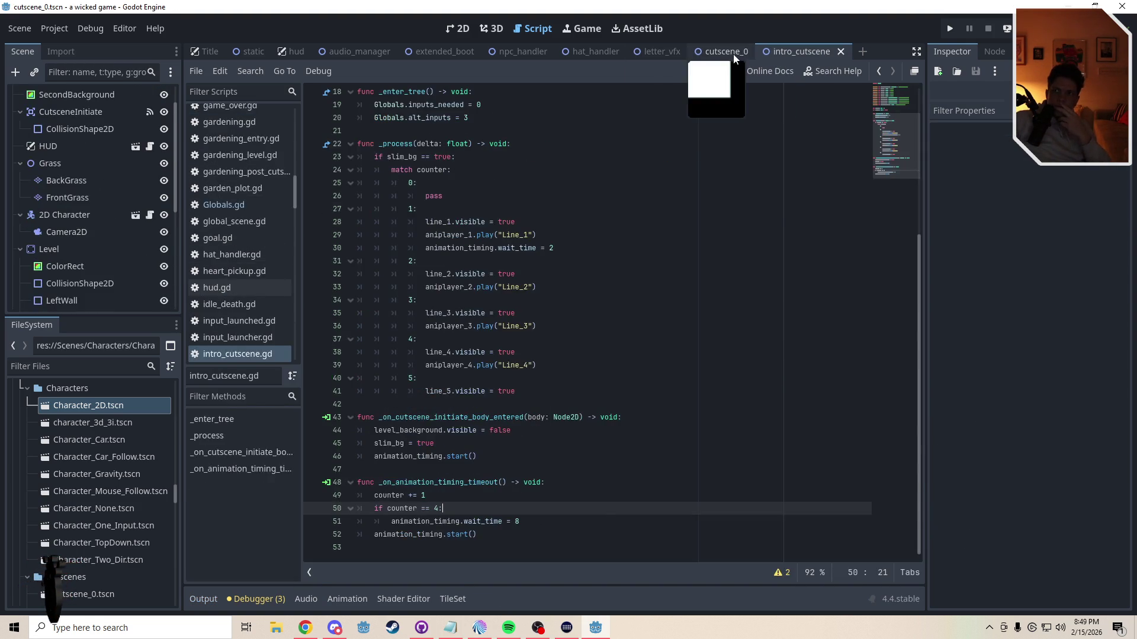
left_click(757, 51)
left_click(755, 51)
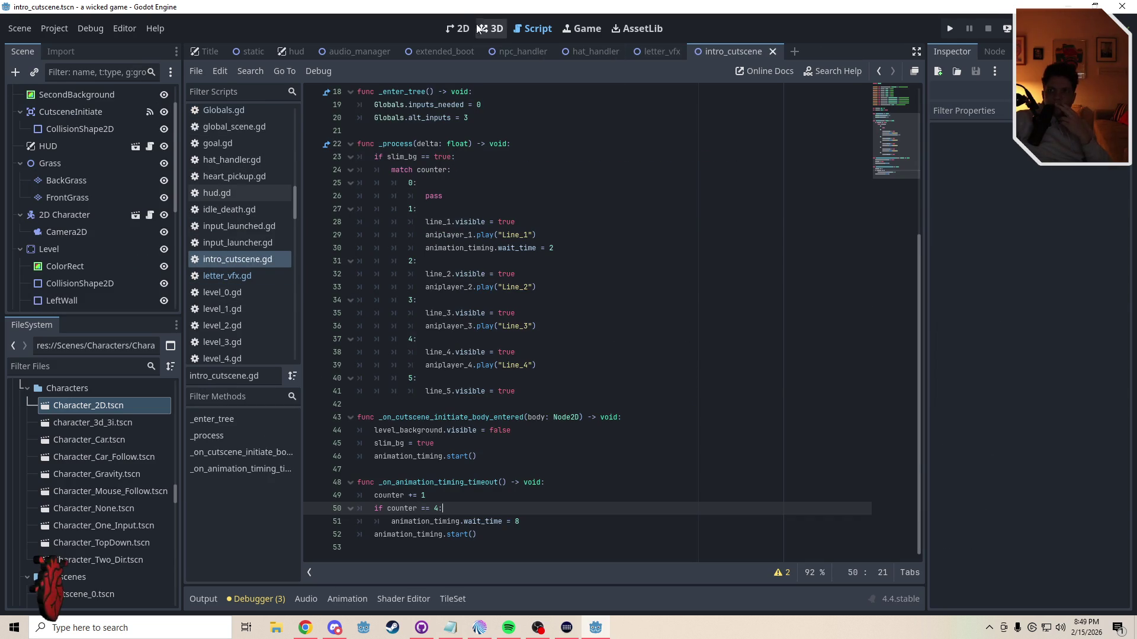
left_click(455, 31)
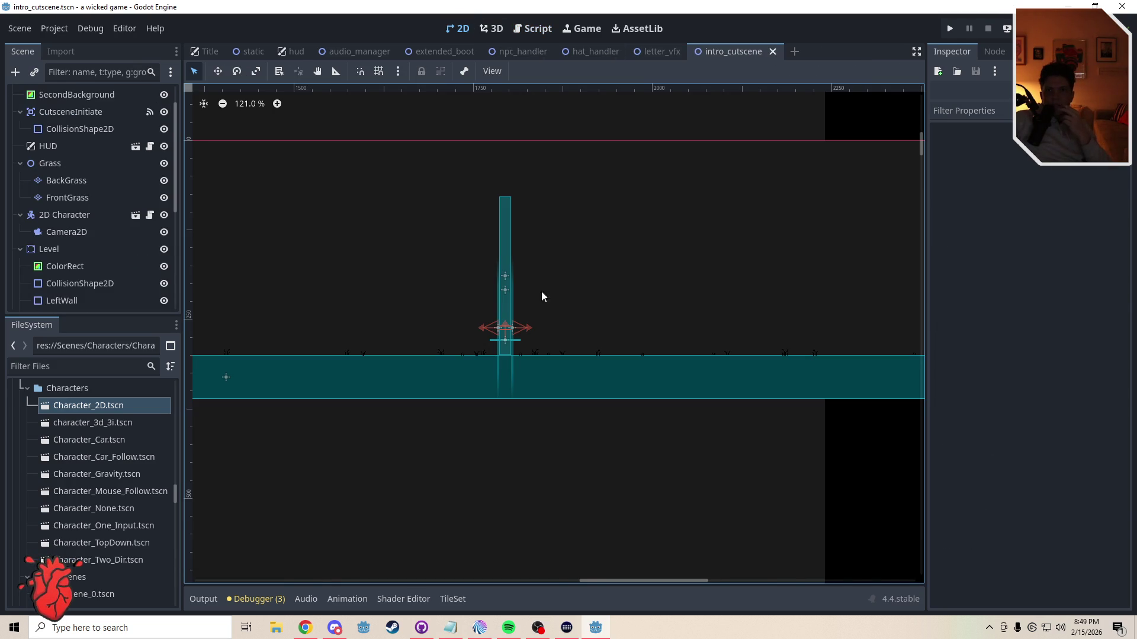
Step: Make the Line5 label visible over the pillar, then select Line5 and AnimationPlayer4
scroll(547, 286, "up", 2)
scroll(178, 189, "down", 5)
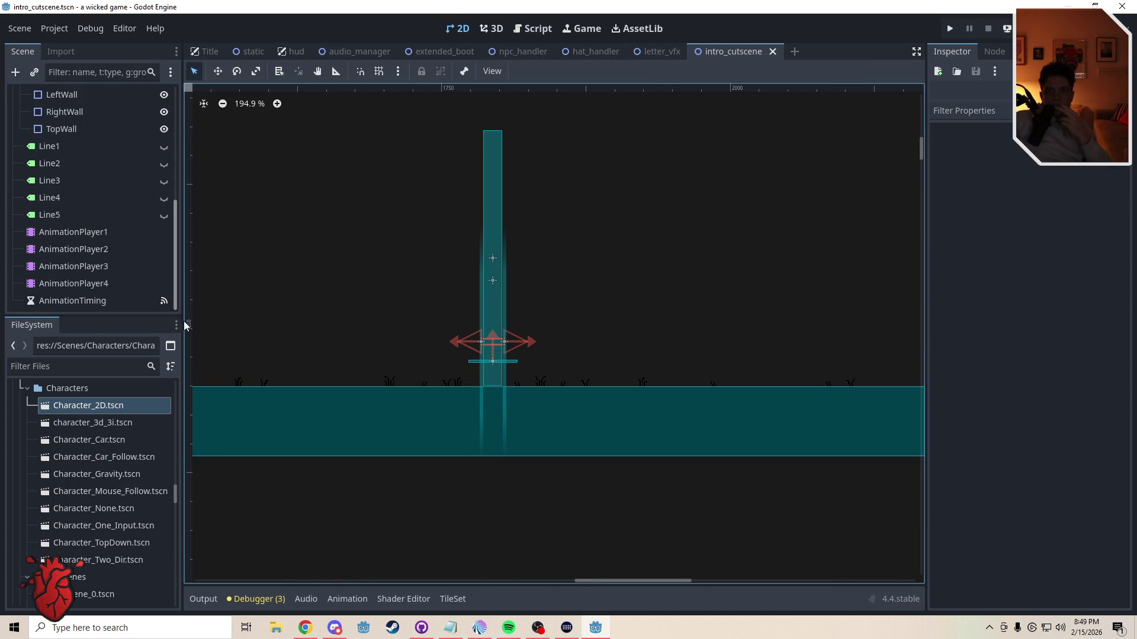
left_click(164, 214)
scroll(382, 336, "up", 3)
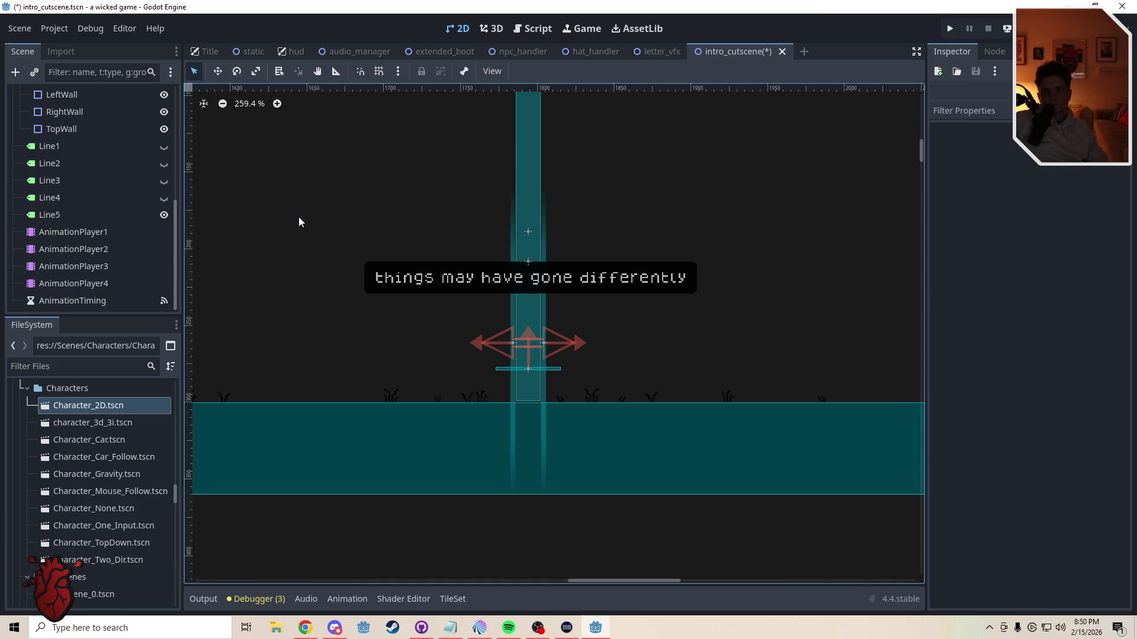
left_click(59, 215)
scroll(98, 261, "down", 1)
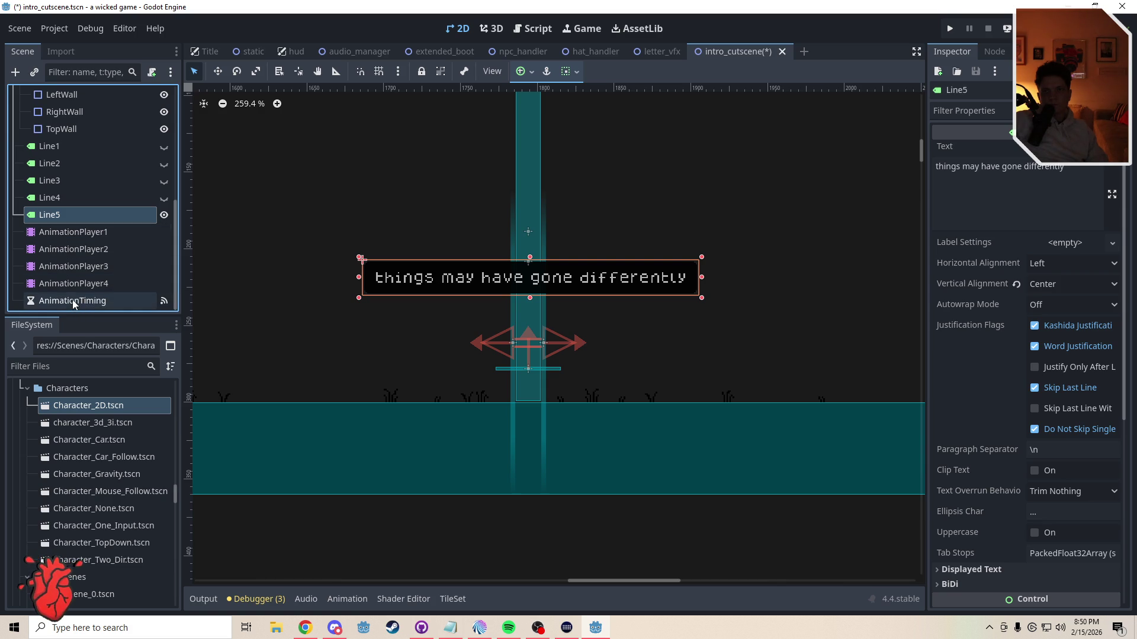
left_click(72, 280)
Step: Add an AnimationPlayer node named AnimationPlayer5 and place it directly after AnimationPlayer4
left_click(15, 72)
type("anim")
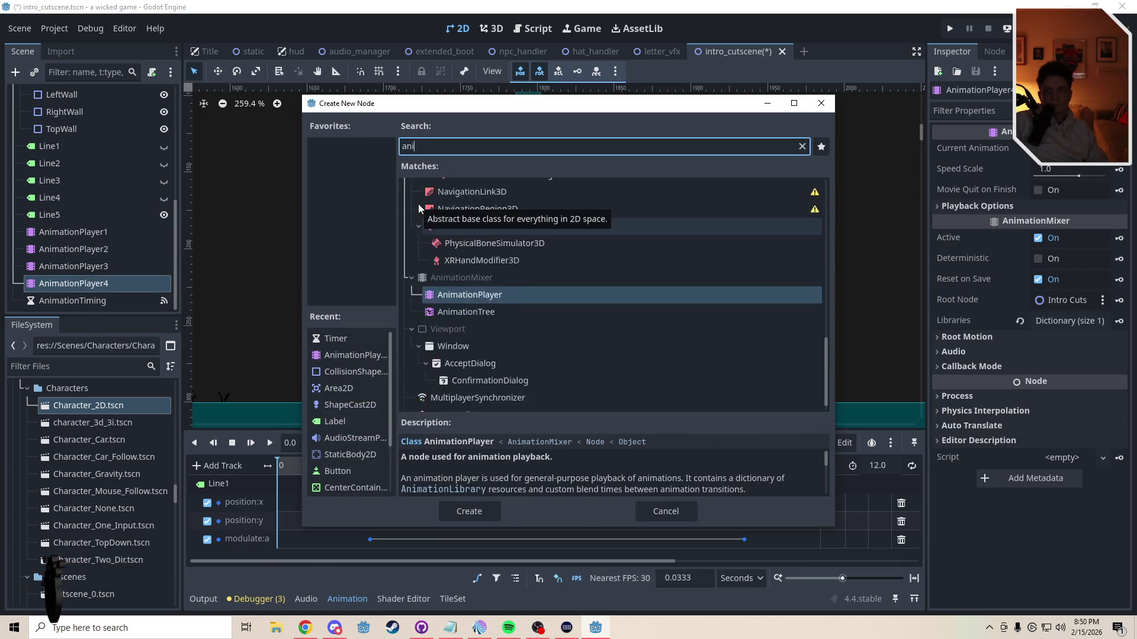
key("Return")
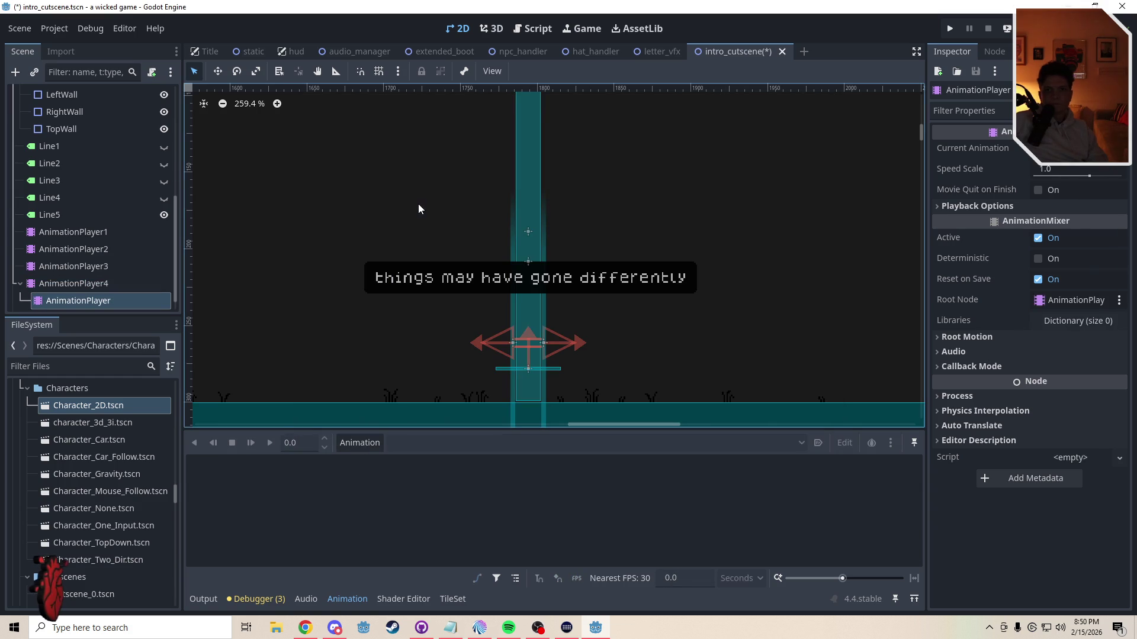
mouse_move(77, 300)
left_mouse_down()
mouse_move(63, 271)
mouse_move(65, 227)
left_mouse_up()
double_click(119, 233)
key("Escape")
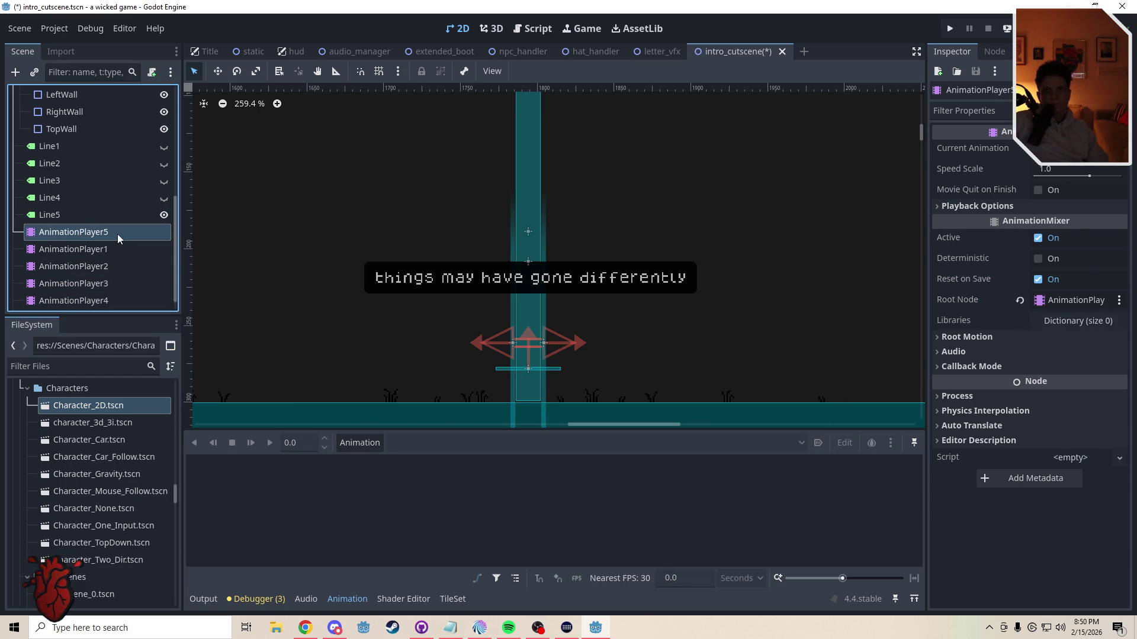
mouse_move(89, 229)
left_mouse_down()
mouse_move(83, 308)
mouse_move(84, 290)
left_mouse_up()
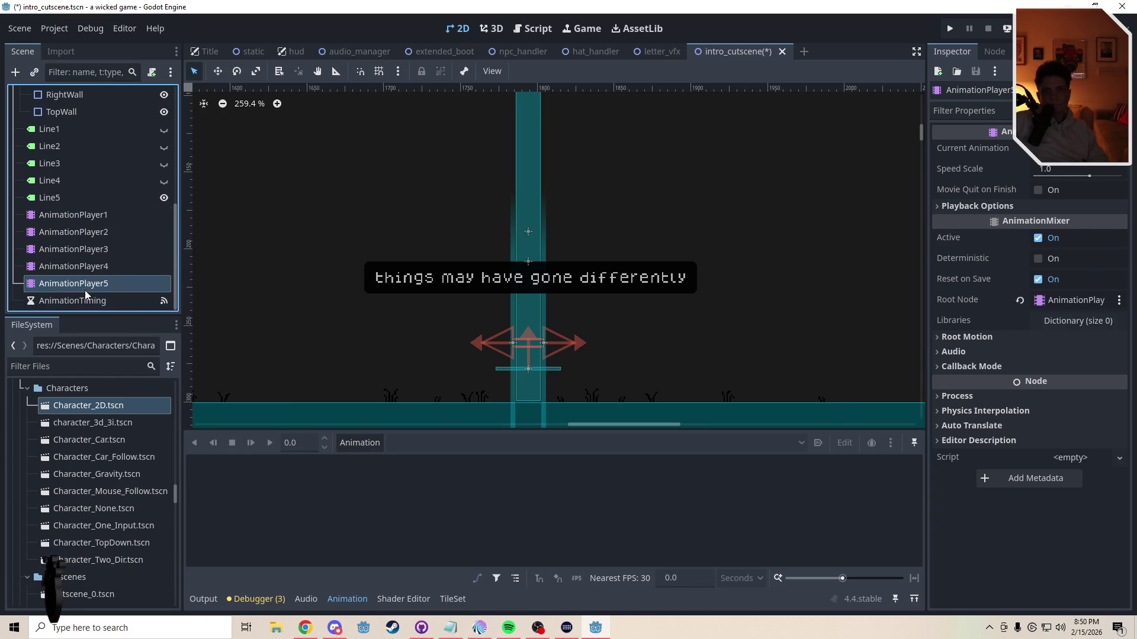
left_click(535, 29)
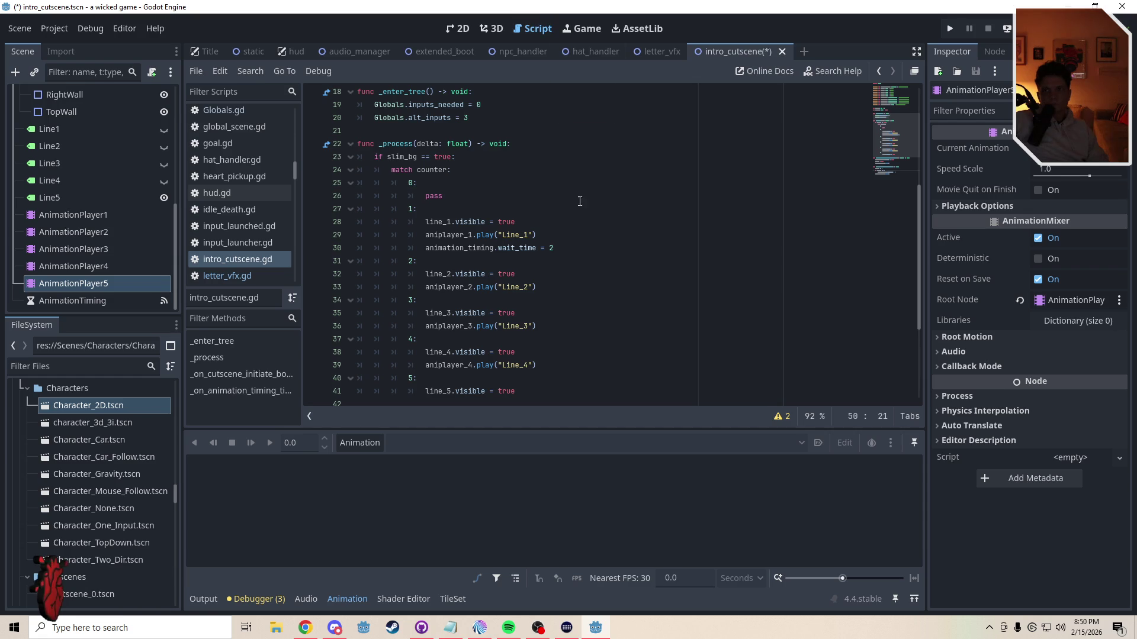
Step: Add an onready aniplayer_5 reference to $AnimationPlayer5 in intro_cutscene.gd and save
left_click_drag(83, 288, 351, 247)
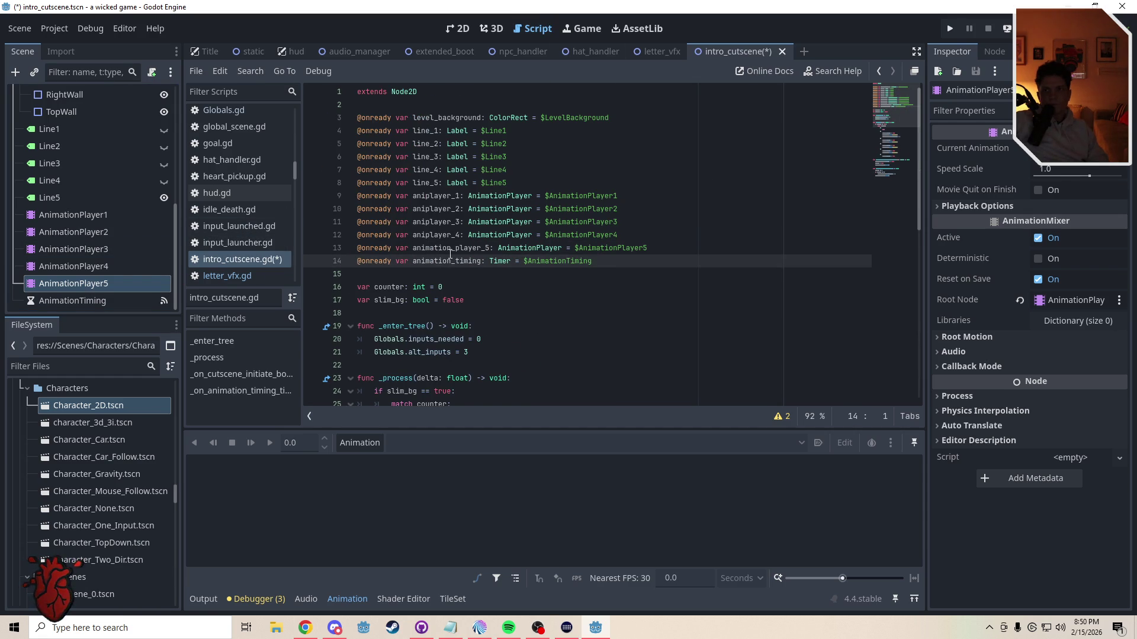
left_click_drag(425, 248, 459, 248)
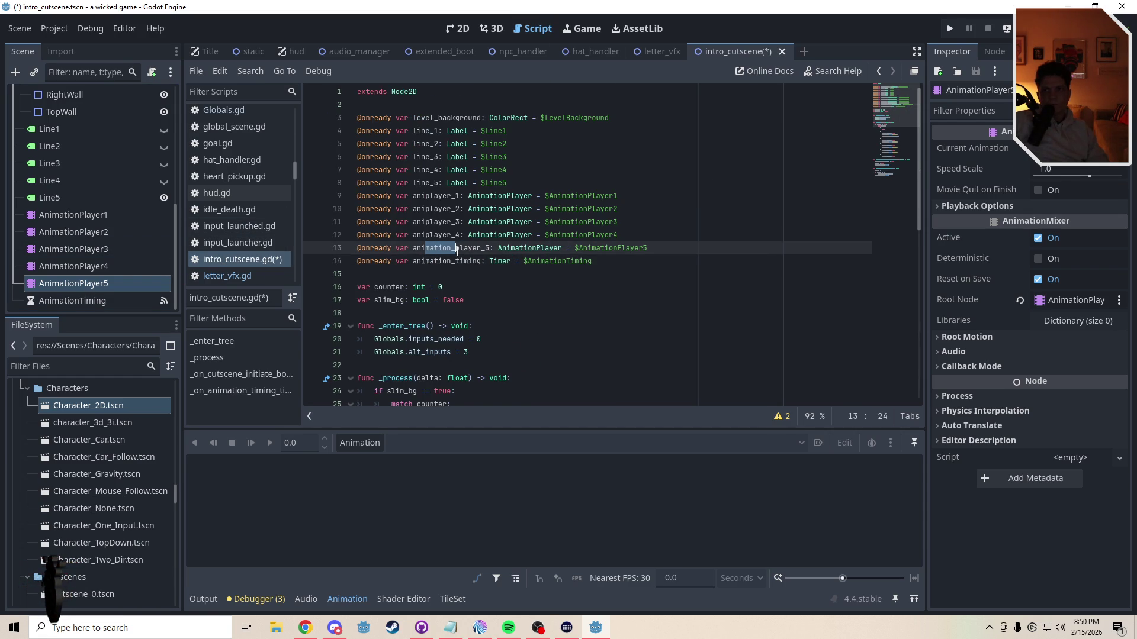
key("BackSpace")
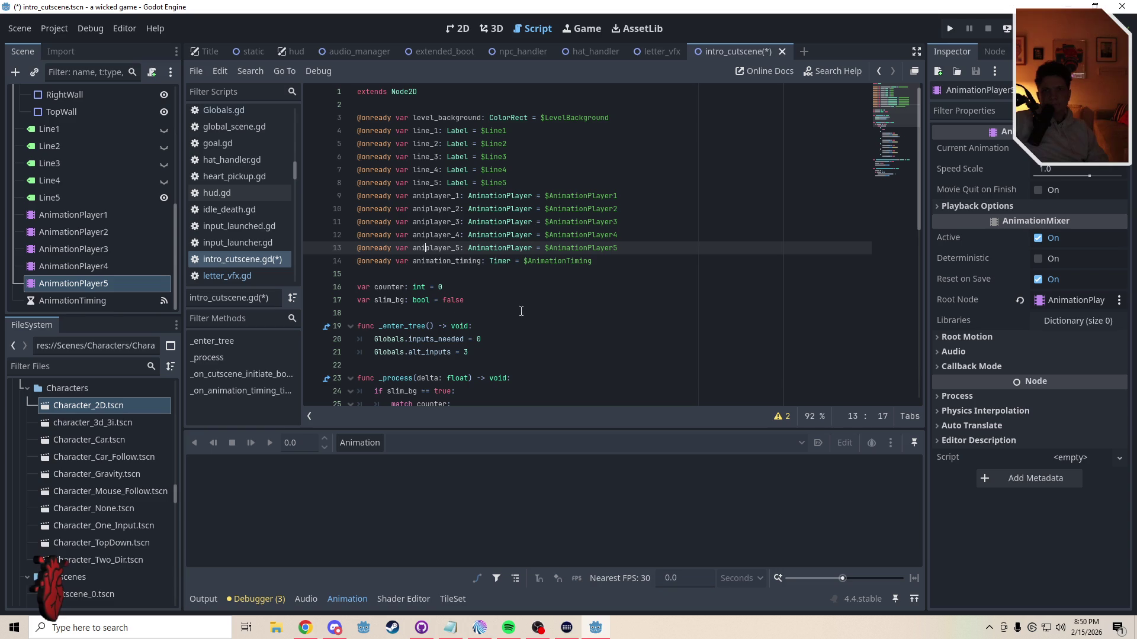
left_click(489, 271)
key("ctrl+s")
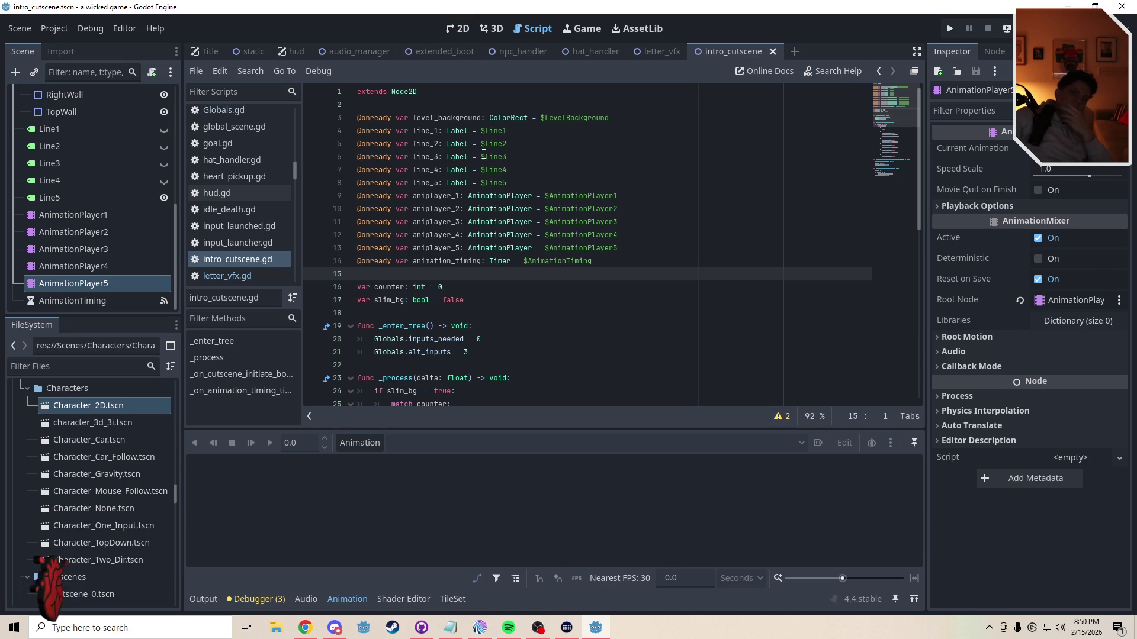
left_click(454, 32)
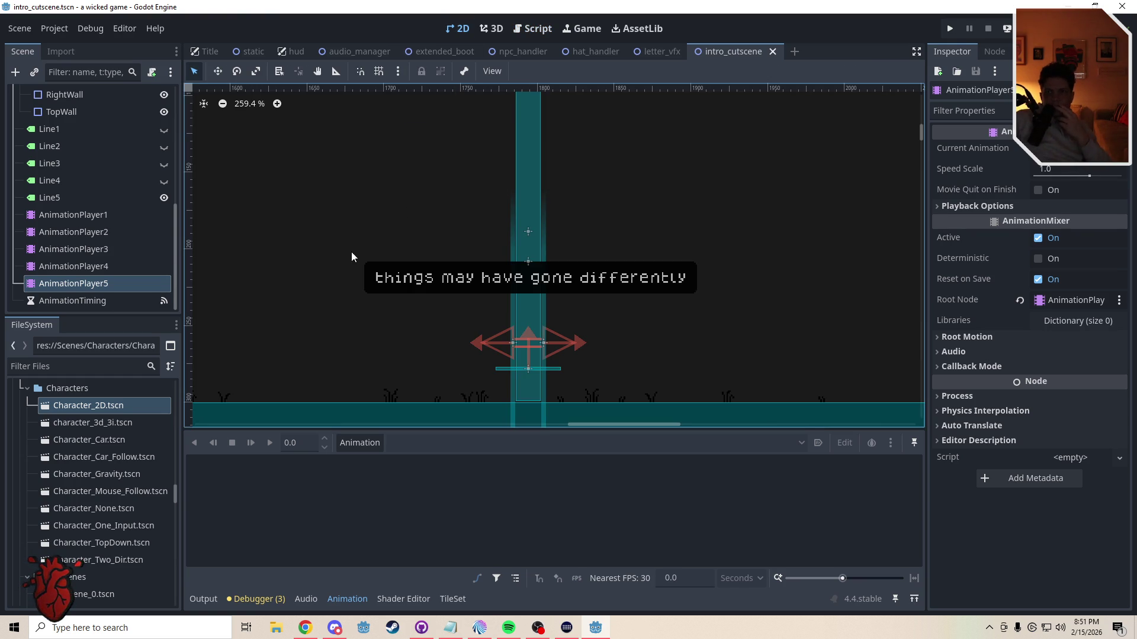
Step: Delete the AnimationPlayer5 node and the aniplayer_5 variable line, then save the scene
left_click(82, 287)
key("Delete")
key("Return")
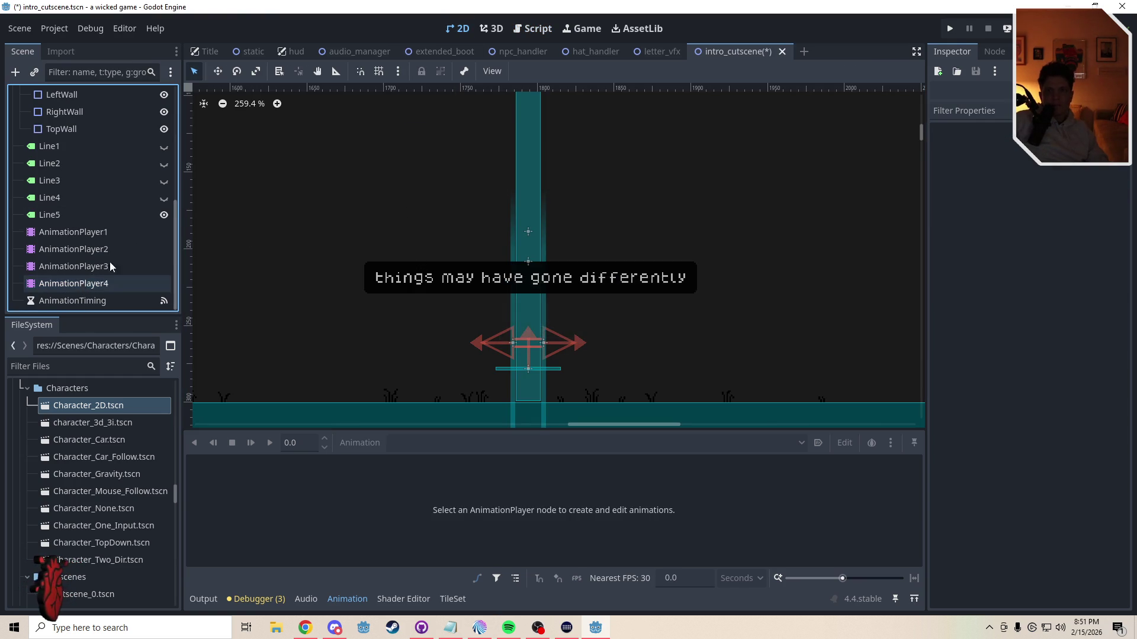
left_click(533, 29)
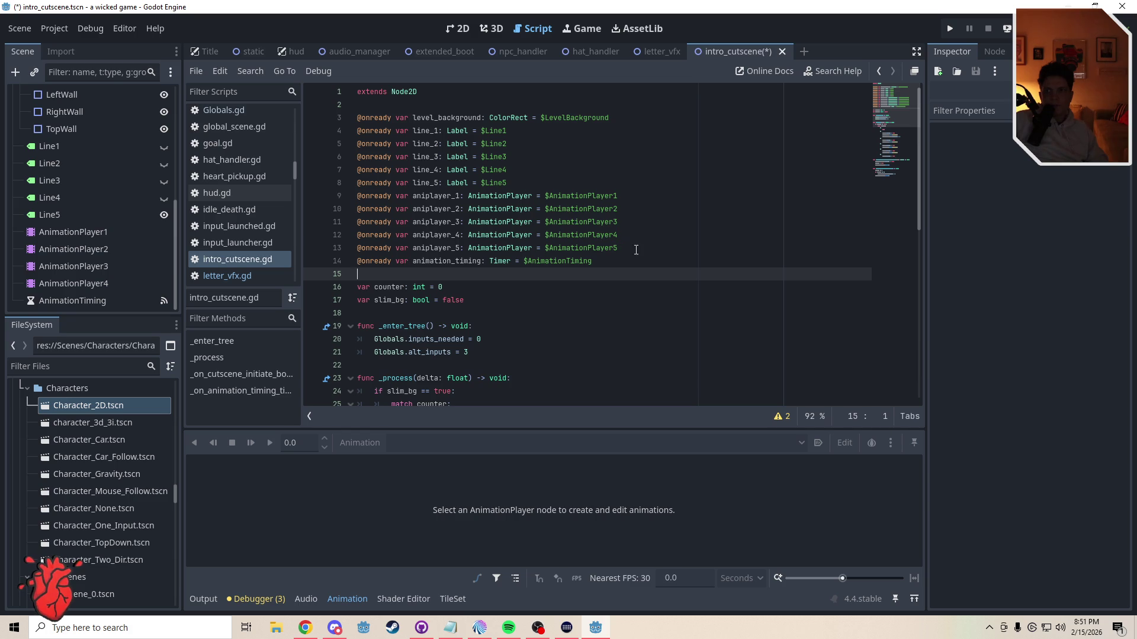
left_click_drag(636, 250, 321, 248)
key("BackSpace")
key("BackSpace")
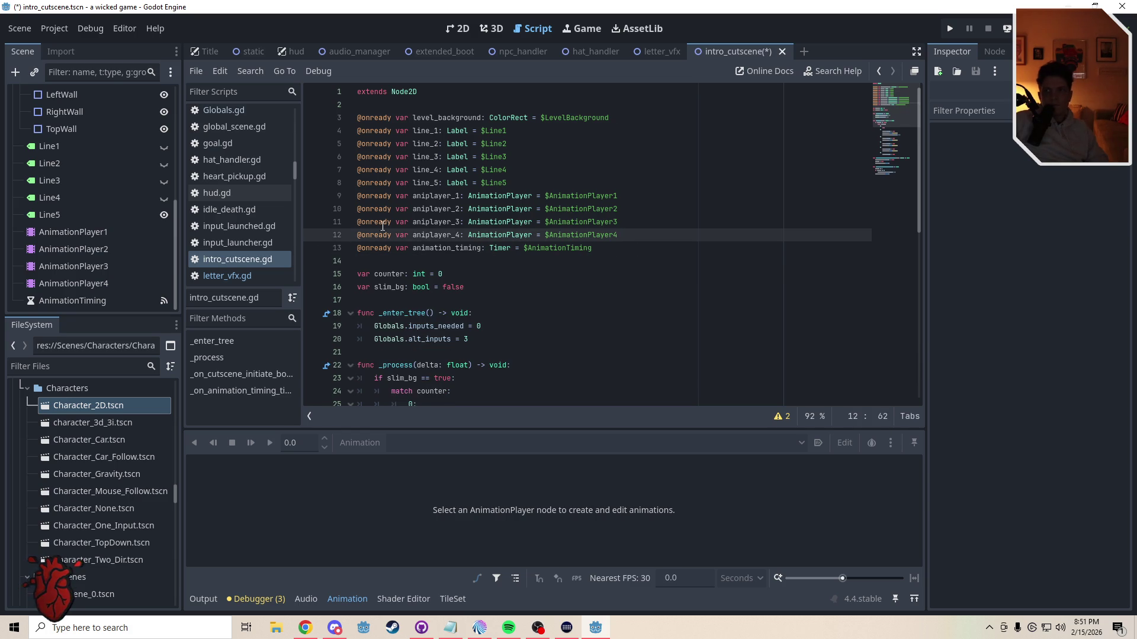
left_click(459, 28)
scroll(603, 201, "up", 3)
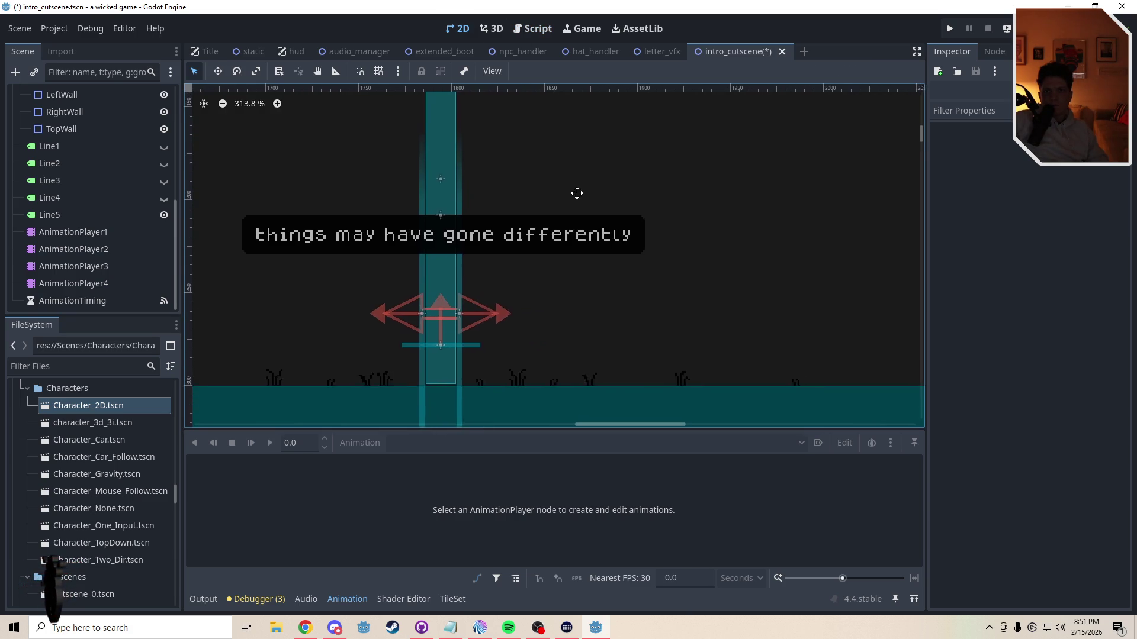
key("ctrl+s")
Step: Select the Line5 label and review its properties before returning to intro_cutscene.gd
scroll(525, 272, "down", 1)
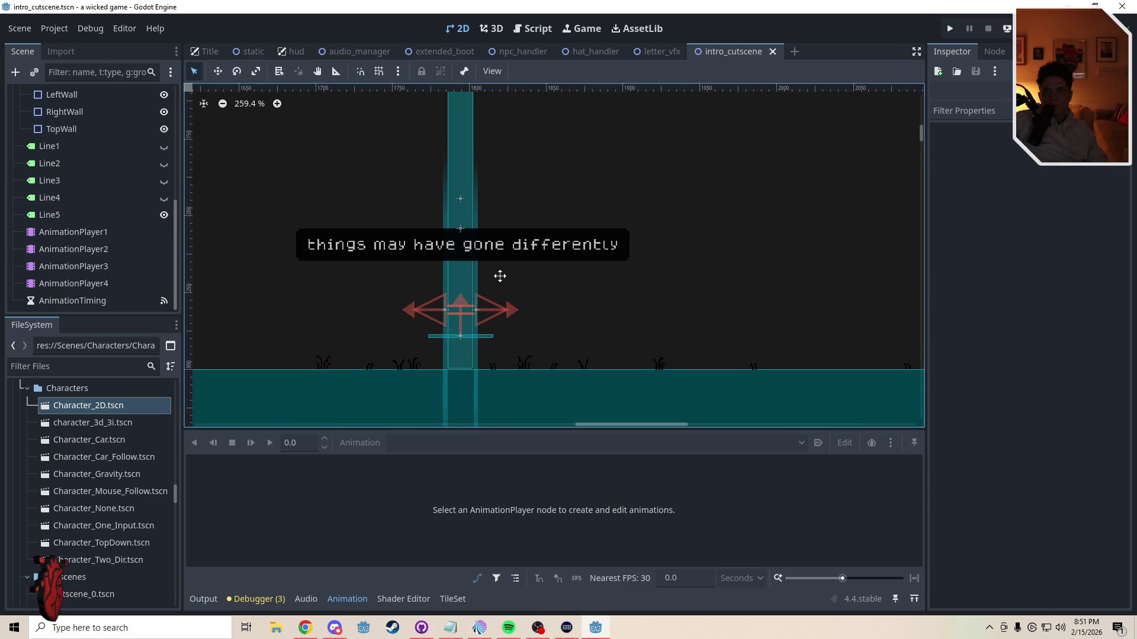
left_click(48, 219)
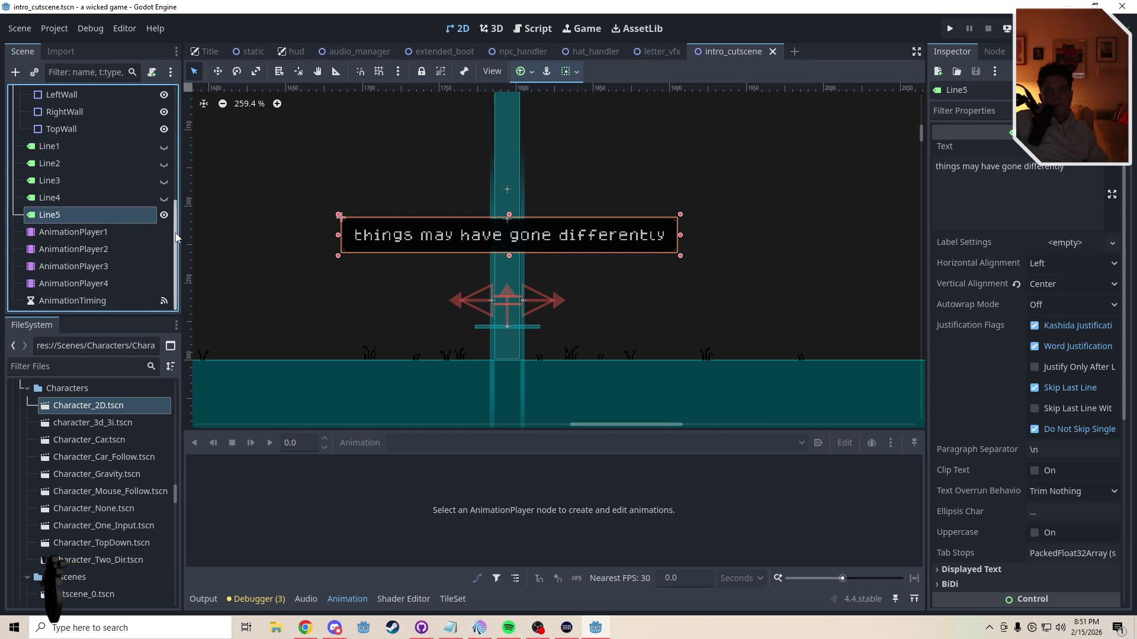
left_click_drag(176, 233, 175, 178)
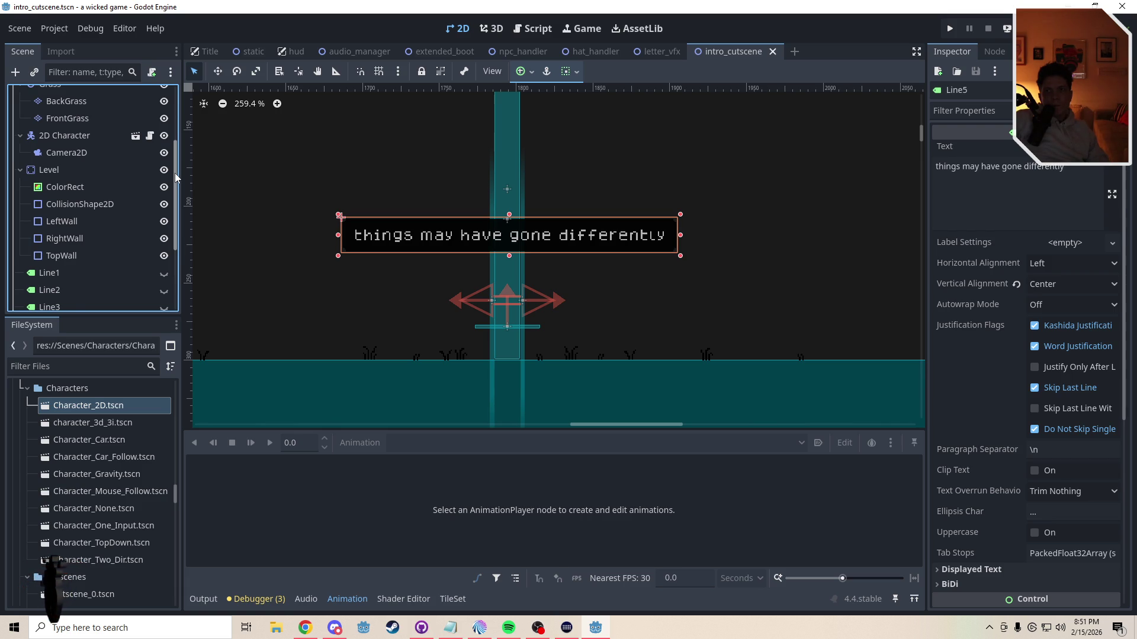
left_click_drag(176, 178, 175, 199)
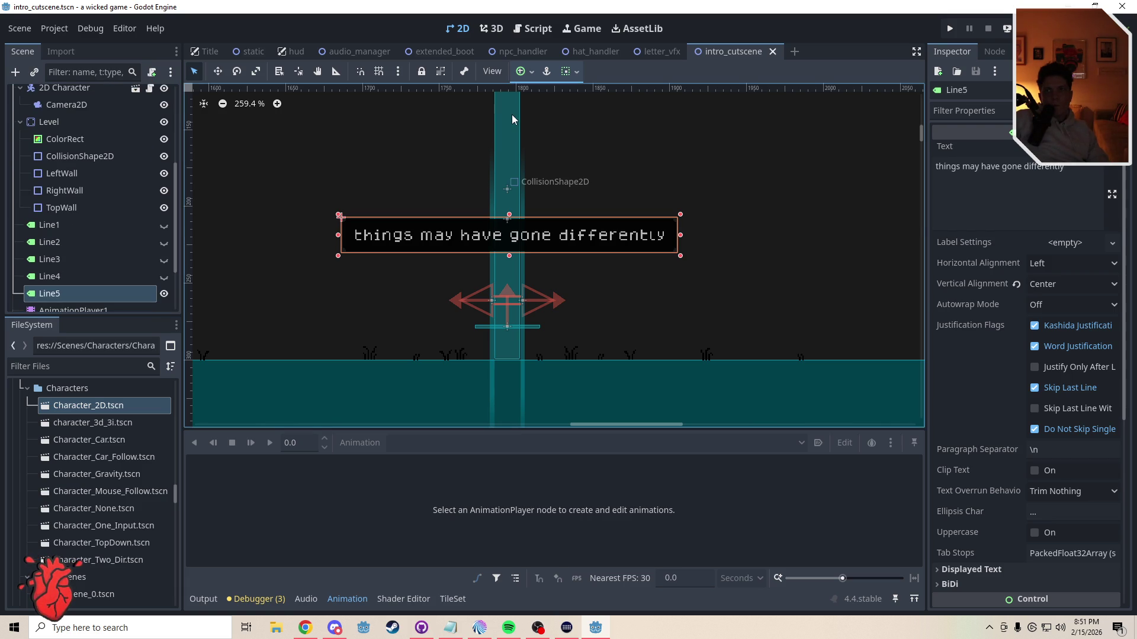
left_click(527, 28)
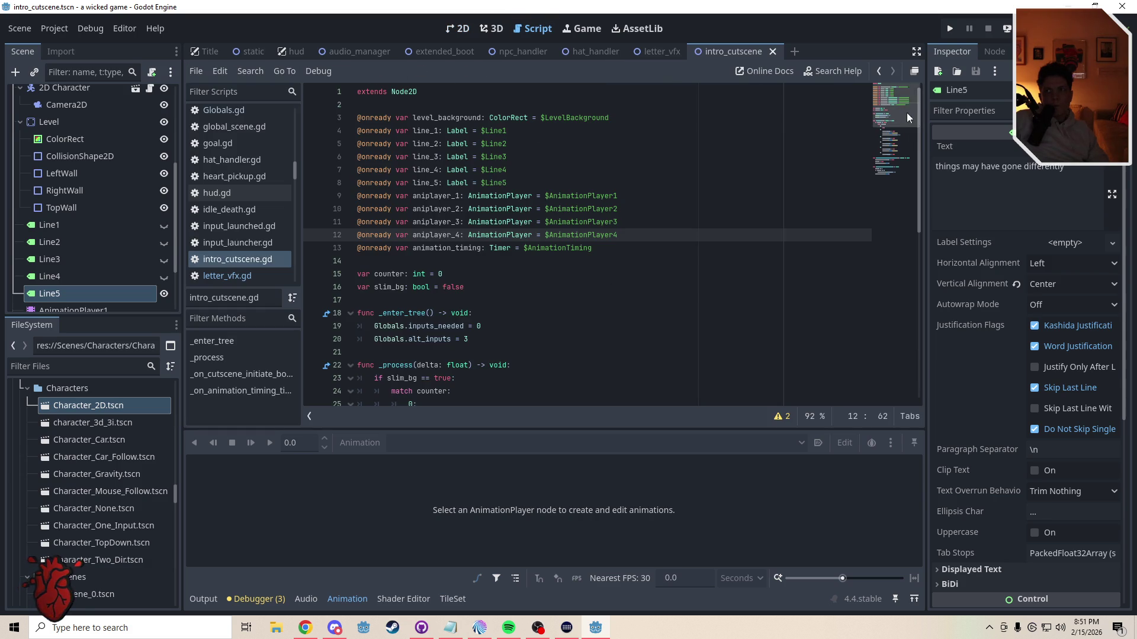
Step: Scroll to the end of intro_cutscene.gd, then return to the 2D scene showing Line5
scroll(516, 307, "down", 10)
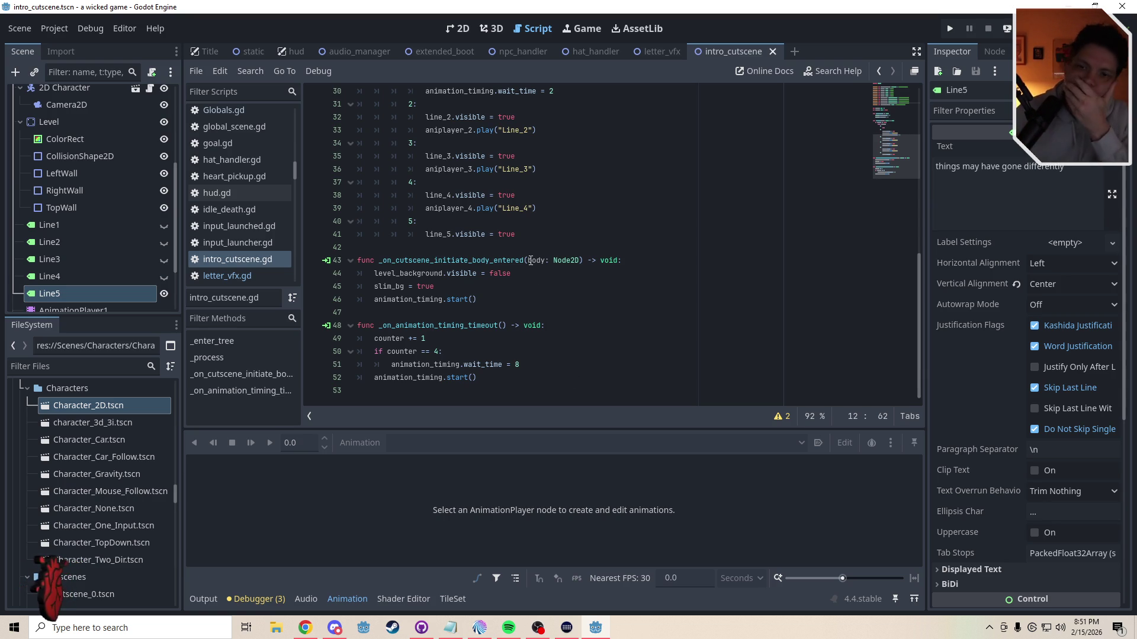
left_click(457, 28)
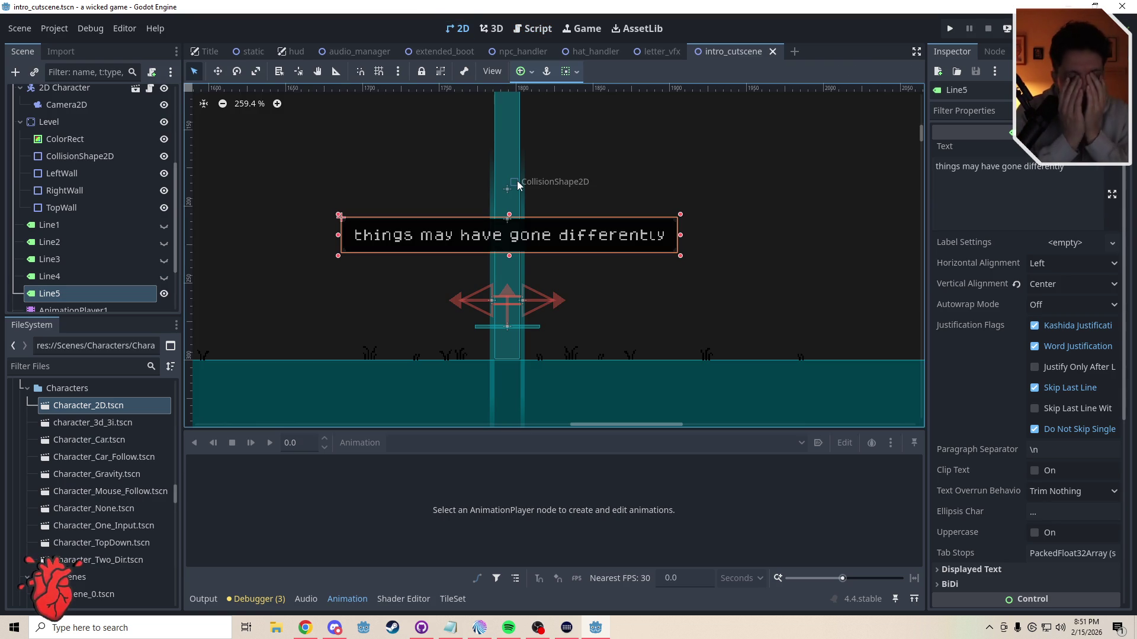
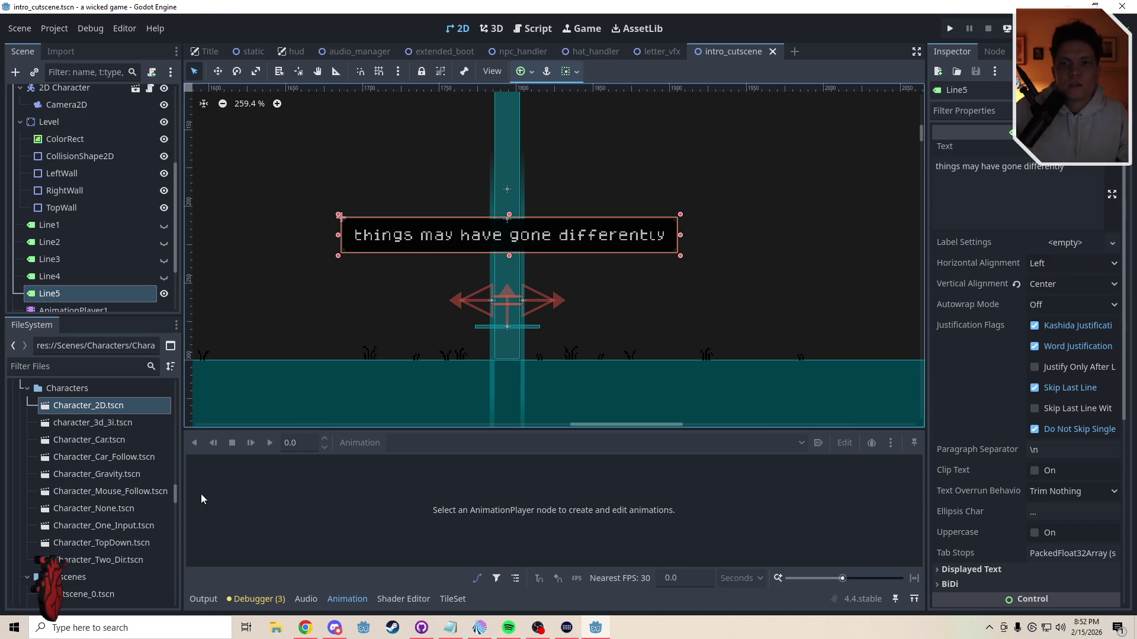
Step: Open Ending.tscn and view its ending.gd script with the typed text arrays and _ready/_process functions
left_click_drag(176, 493, 182, 555)
double_click(54, 514)
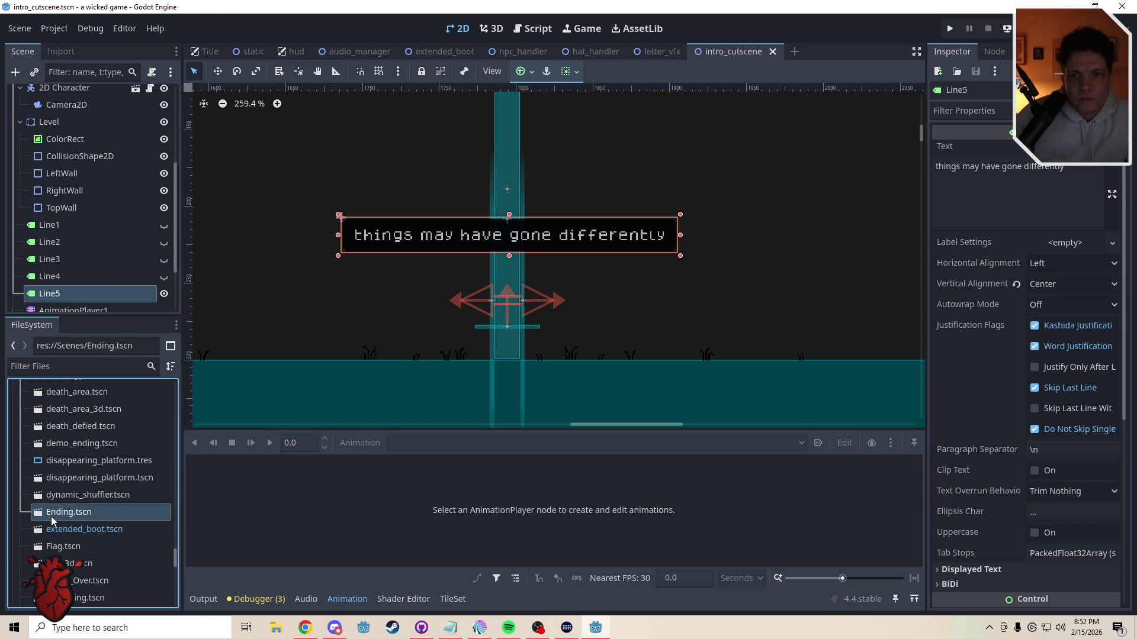
left_click(535, 29)
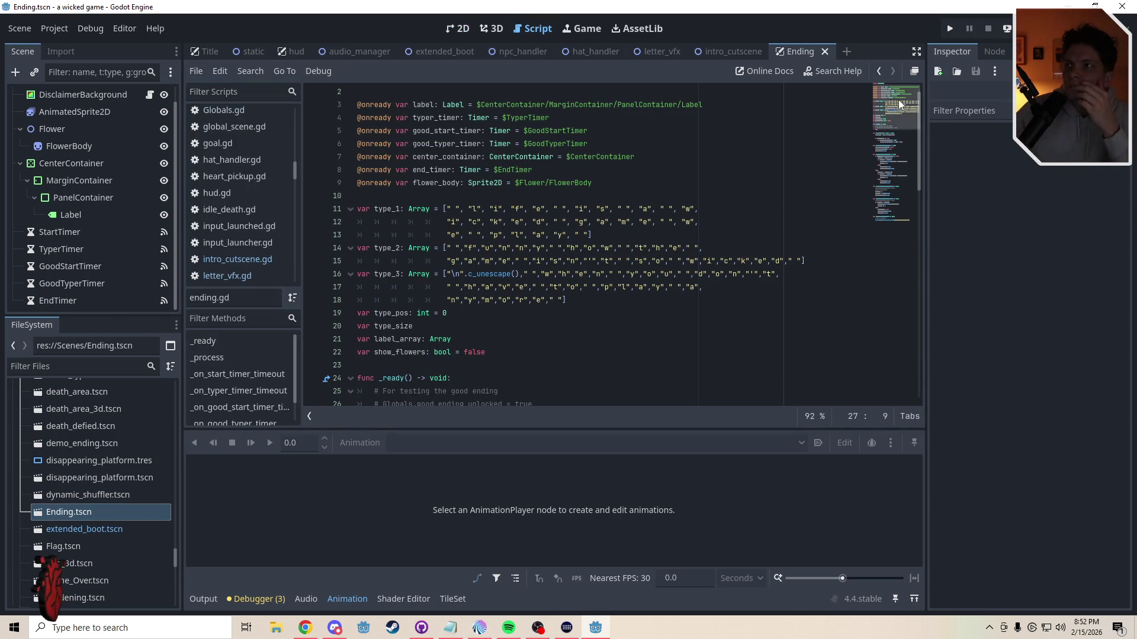
scroll(898, 126, "down", 5)
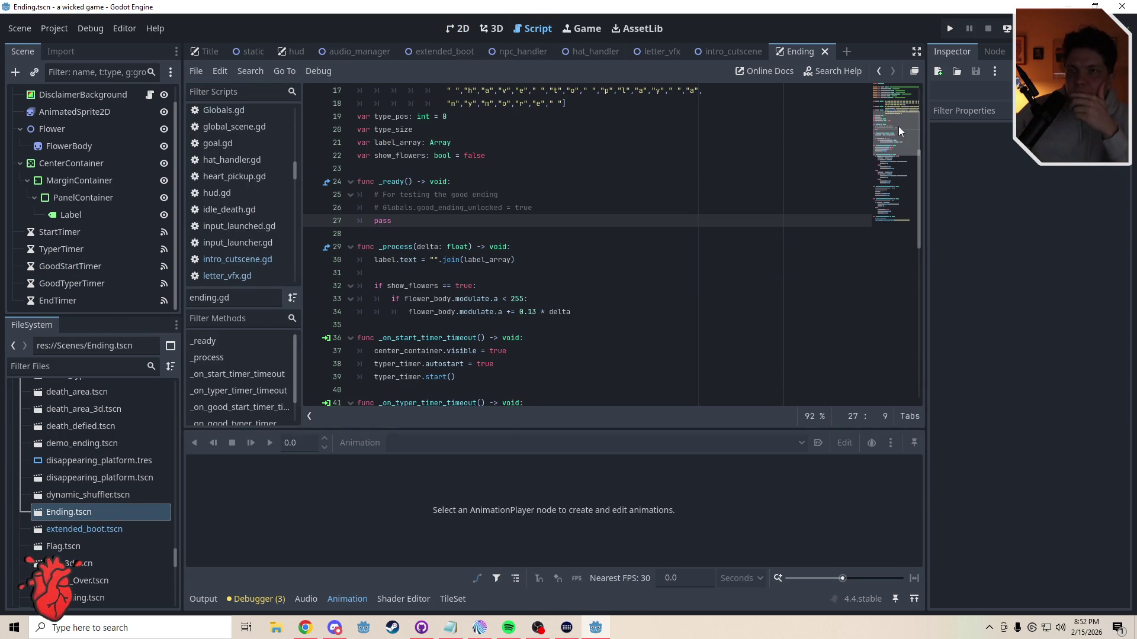
left_click_drag(897, 126, 897, 118)
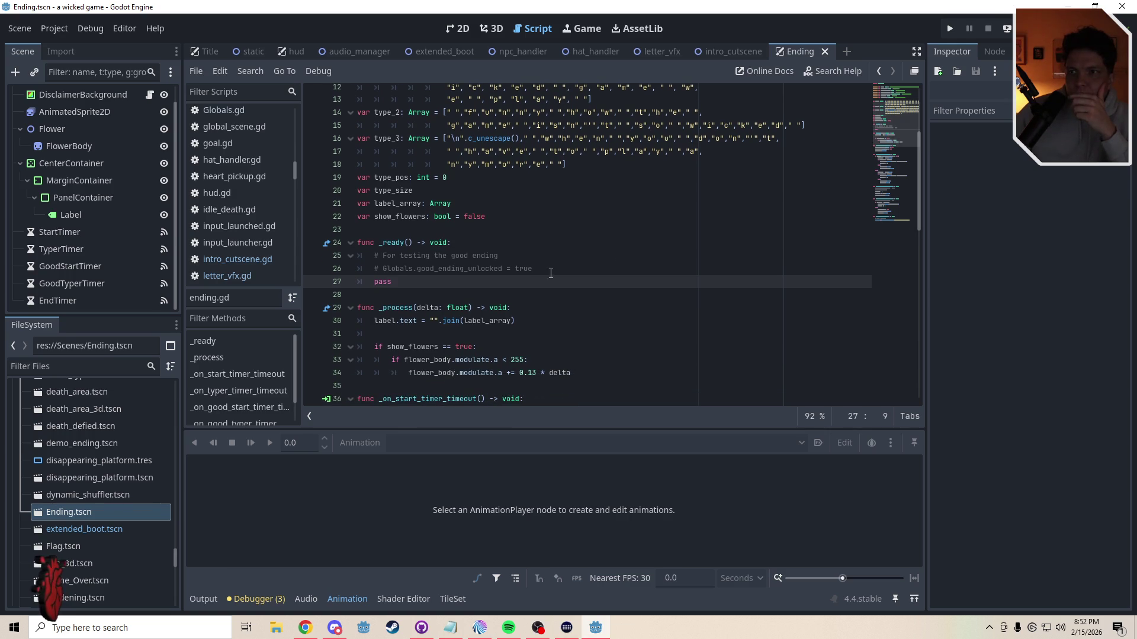
left_click_drag(516, 320, 426, 320)
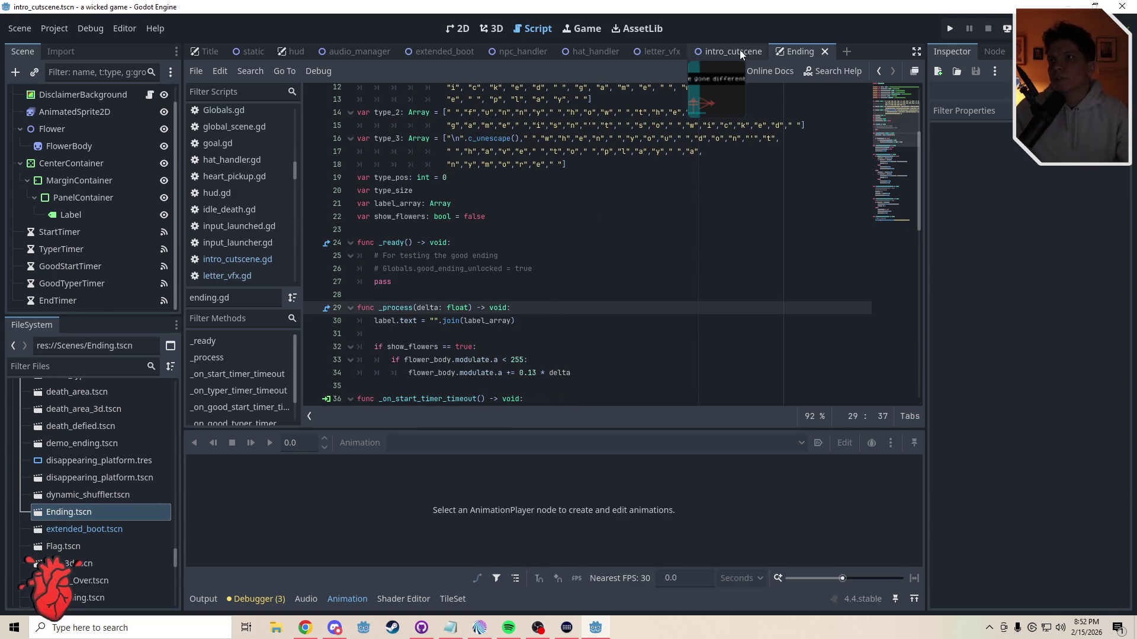
Step: In intro_cutscene.gd, add a blank line below the onready variables for the new declaration
left_click(740, 50)
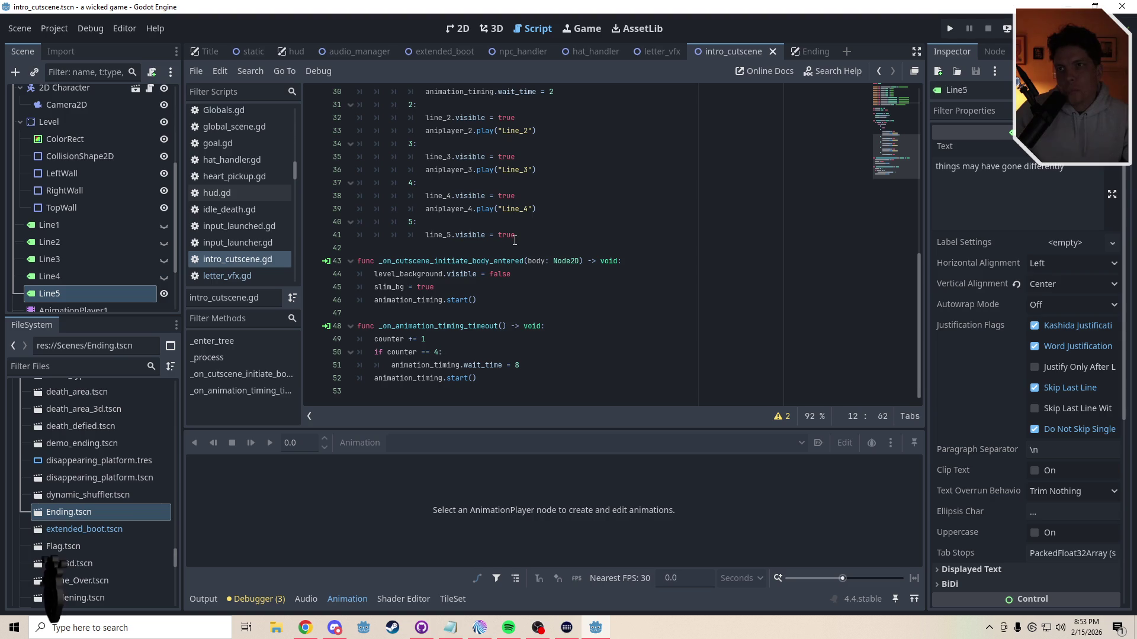
scroll(884, 169, "up", 4)
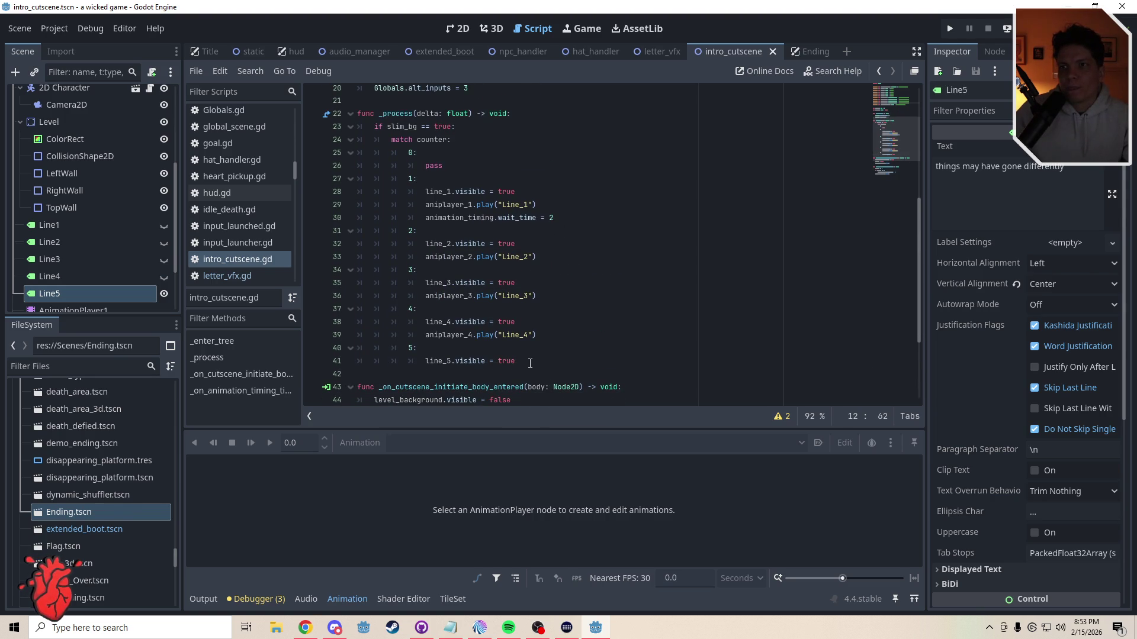
left_click(530, 364)
scroll(901, 132, "up", 2)
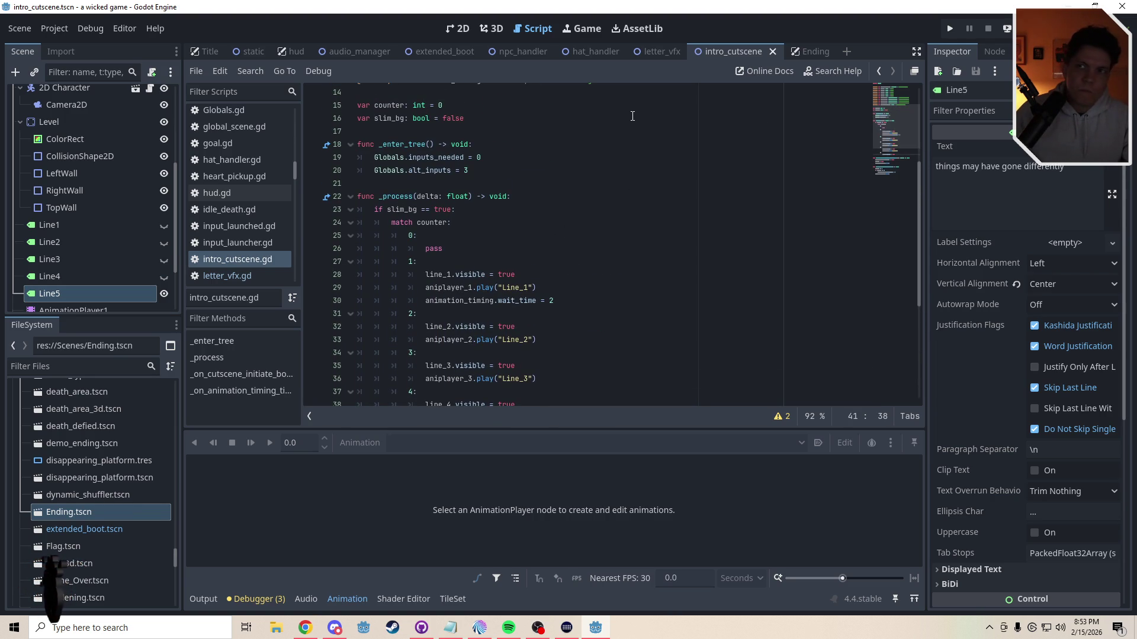
left_click(472, 119)
key("Return")
type("var")
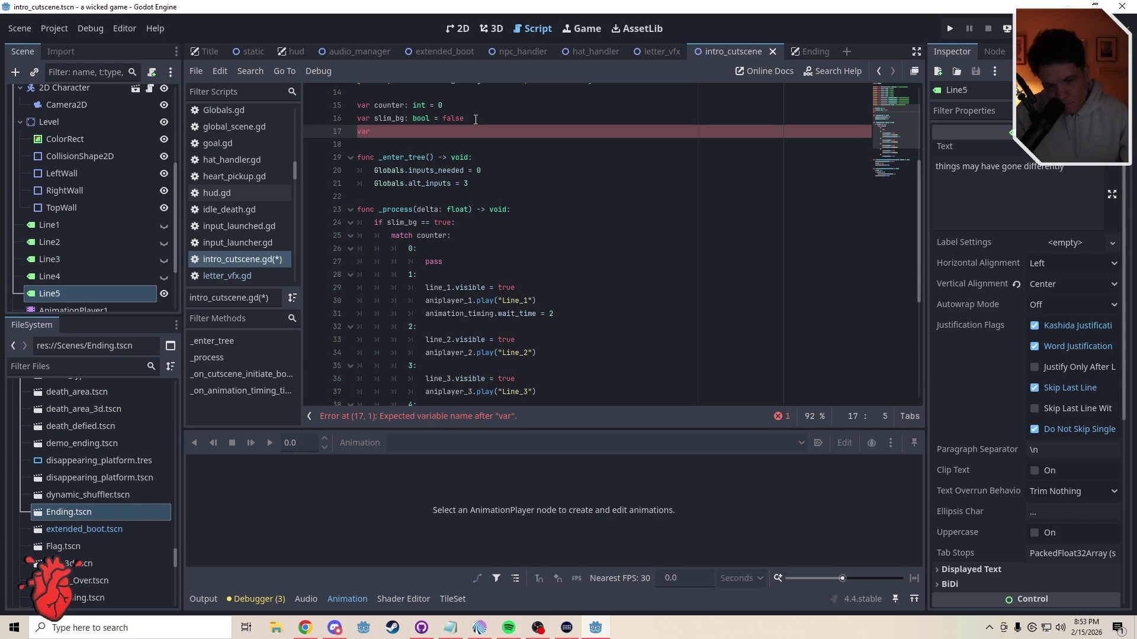
key("BackSpace")
key("BackSpace")
key("BackSpace")
key("BackSpace")
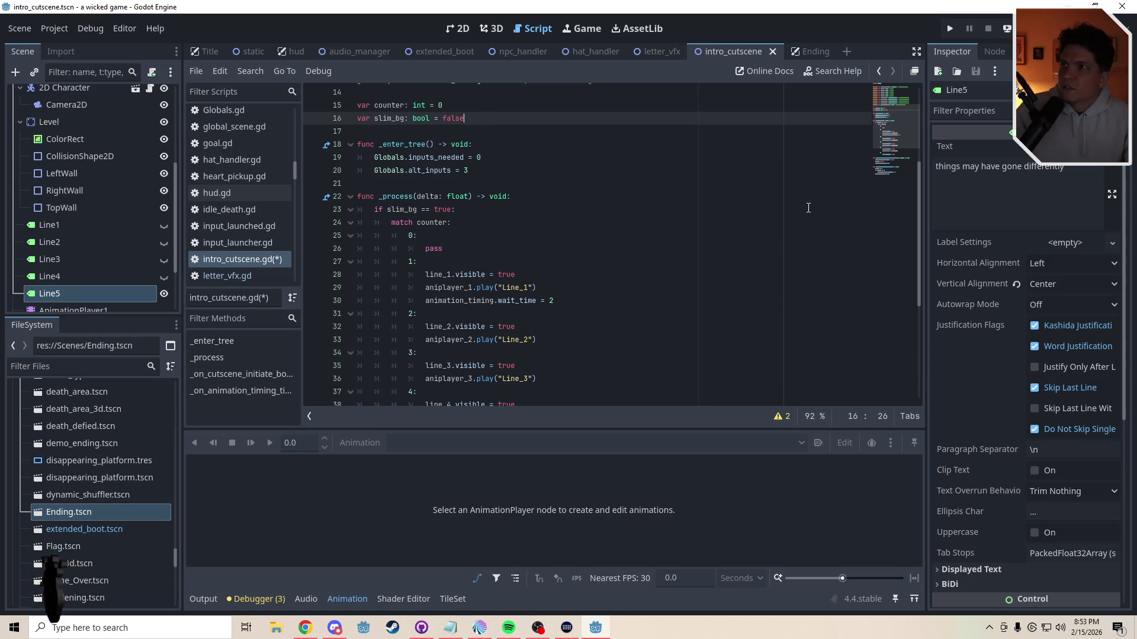
left_click_drag(897, 127, 893, 109)
left_click(415, 254)
key("Return")
key("Return")
key("Up")
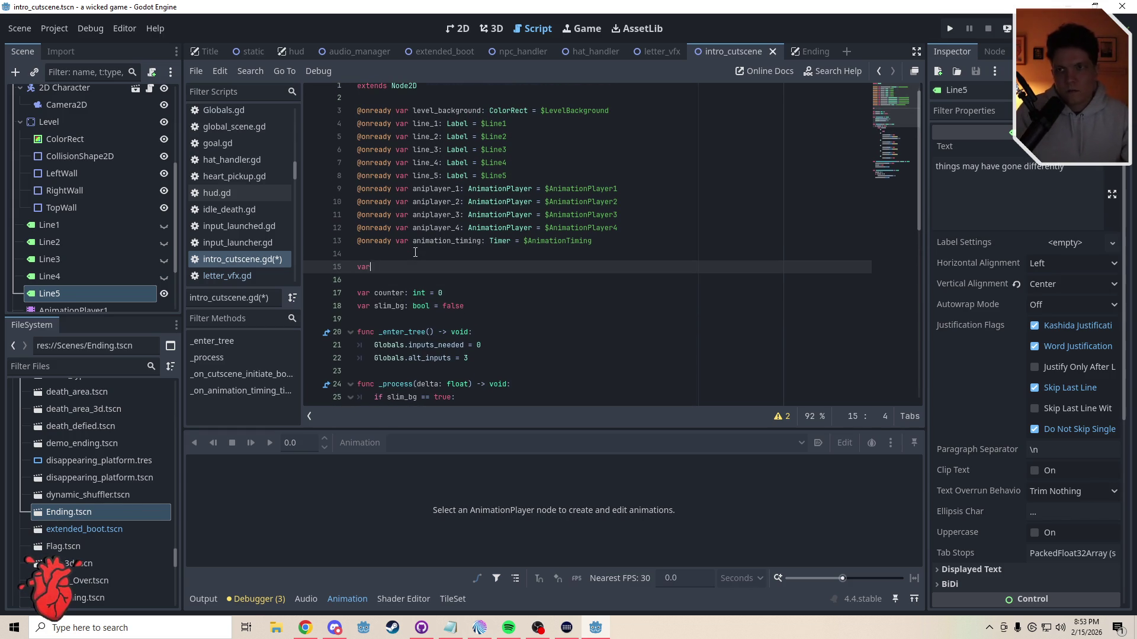
Step: Check ending.gd for reference, then start the line_5_text Array declaration with an opening bracket
left_click(811, 53)
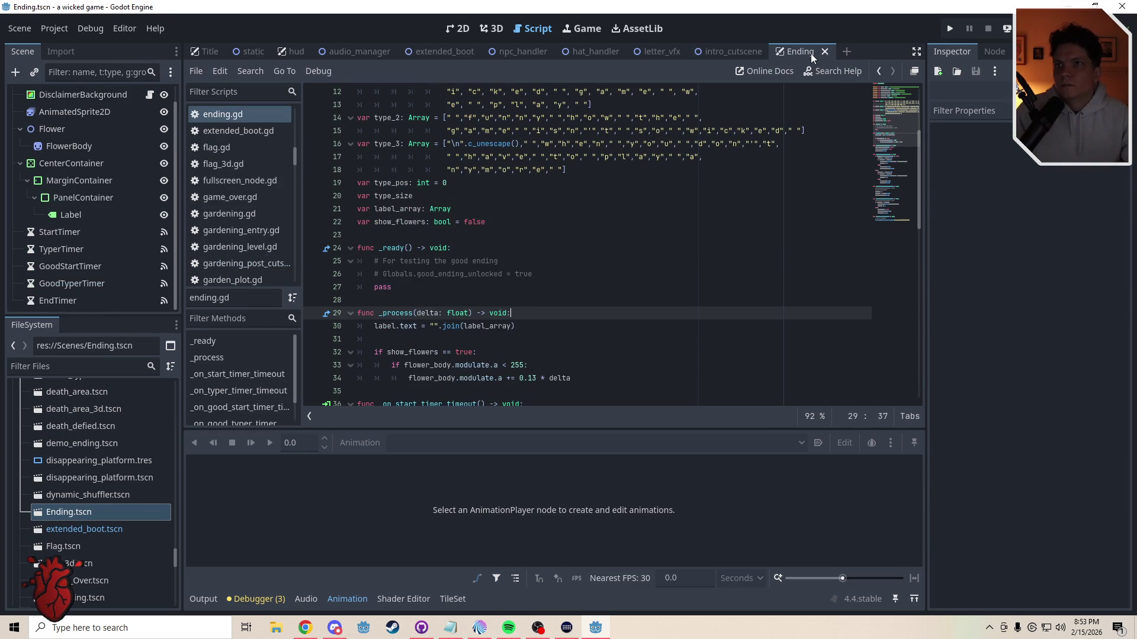
scroll(891, 114, "up", 4)
left_click(721, 54)
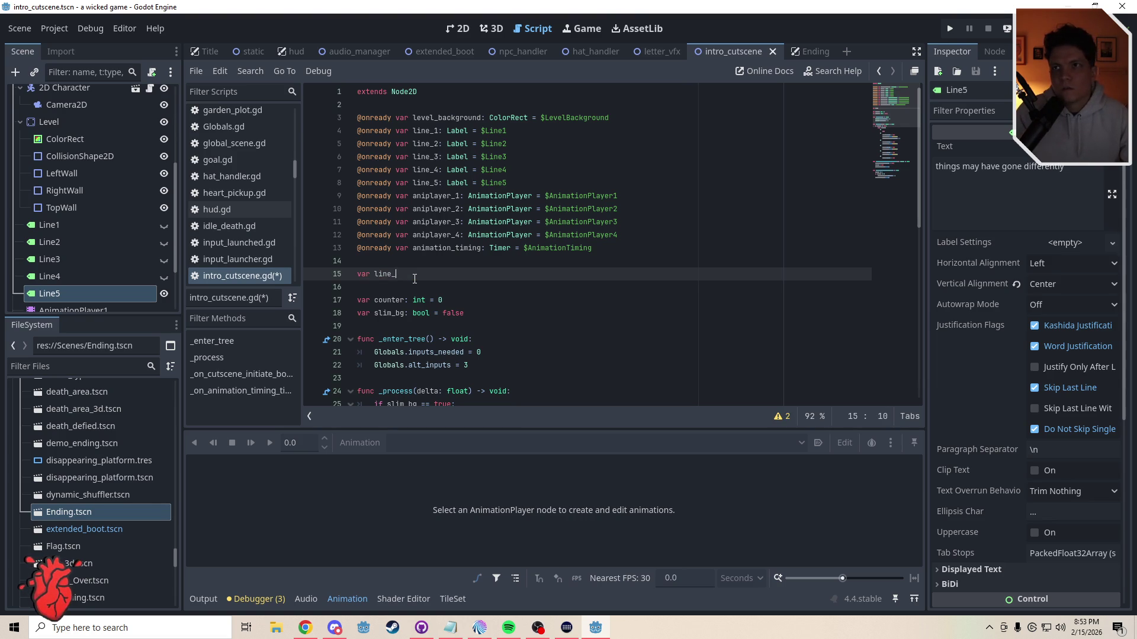
type("5_text: A")
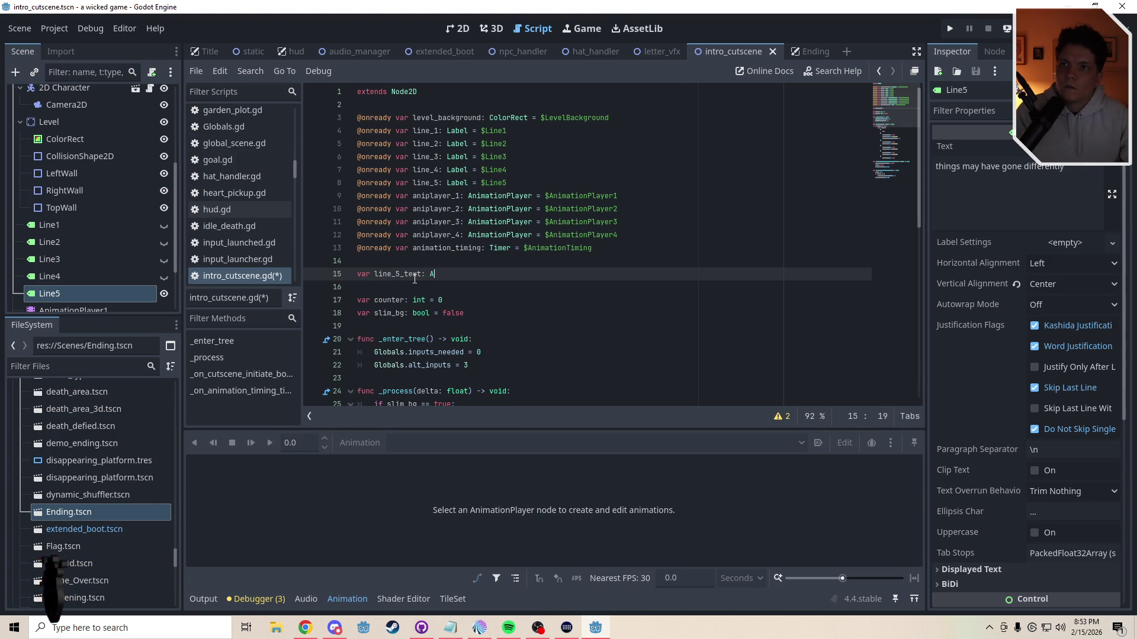
type("rray = [")
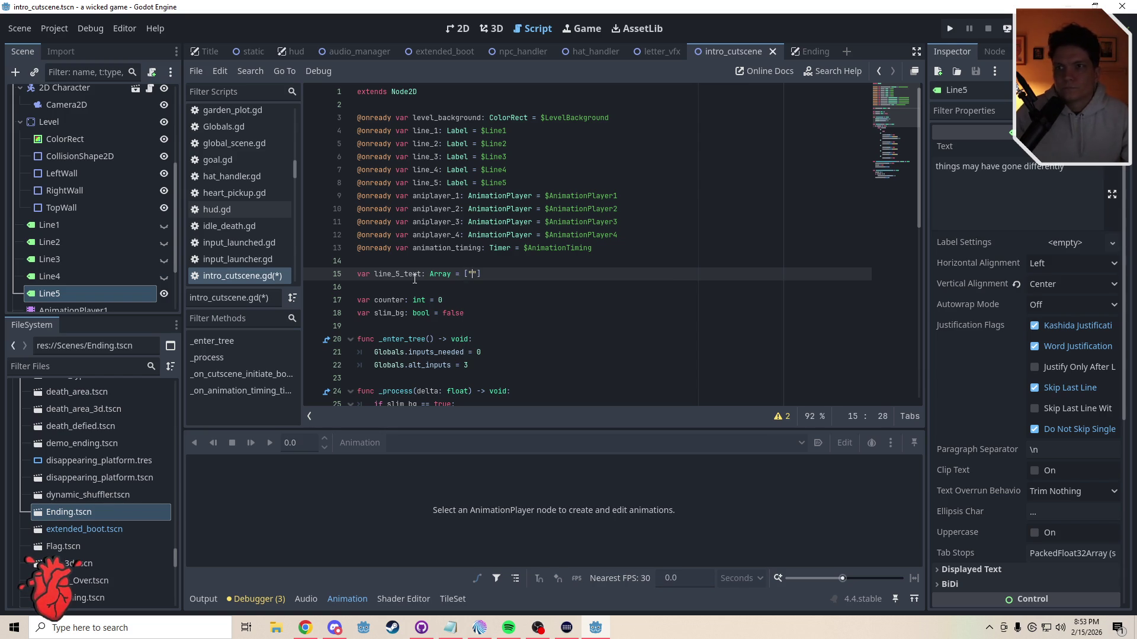
left_click_drag(882, 107, 882, 162)
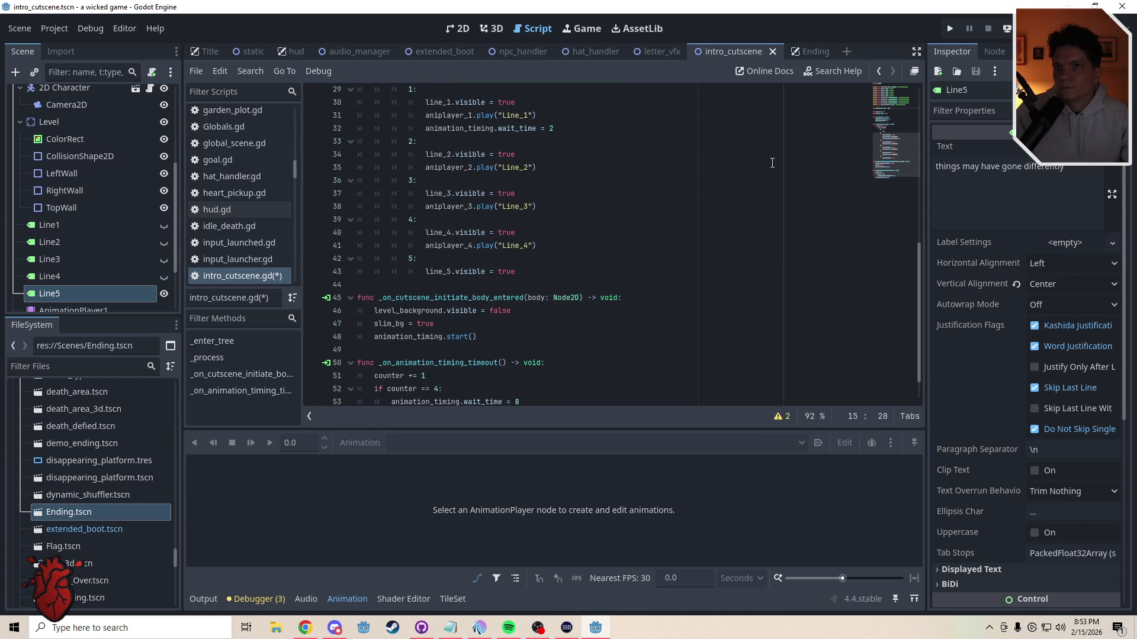
Step: Copy the Line5 sentence from the Inspector and paste it into the line_5_text array
triple_click(1061, 179)
key("ctrl+c")
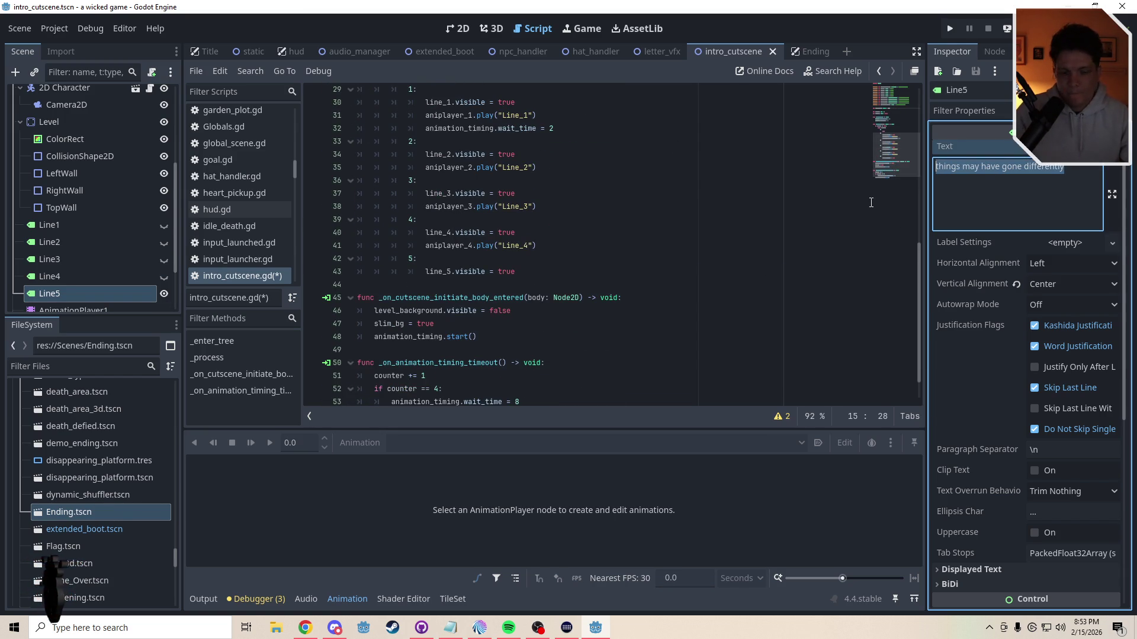
left_click_drag(901, 172, 894, 119)
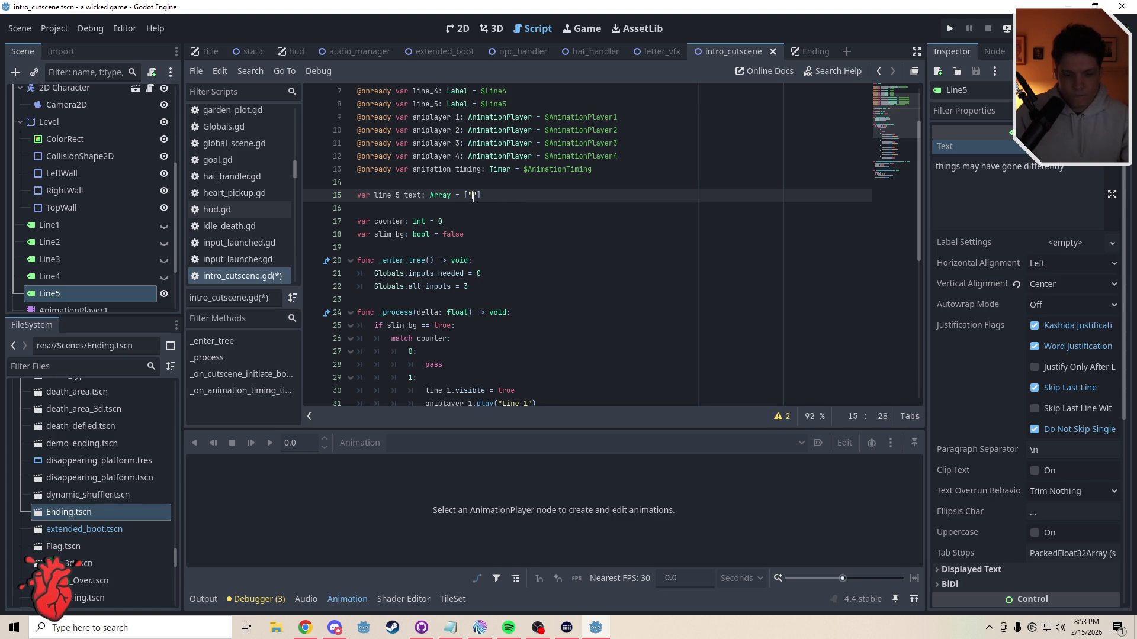
key("ctrl+v")
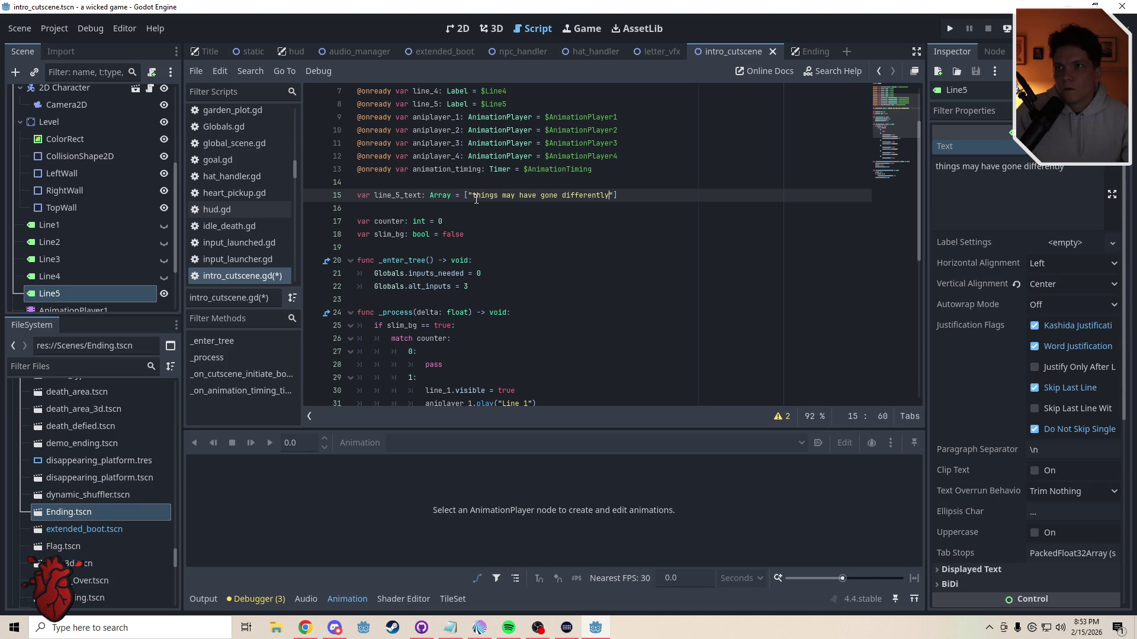
type("\"")
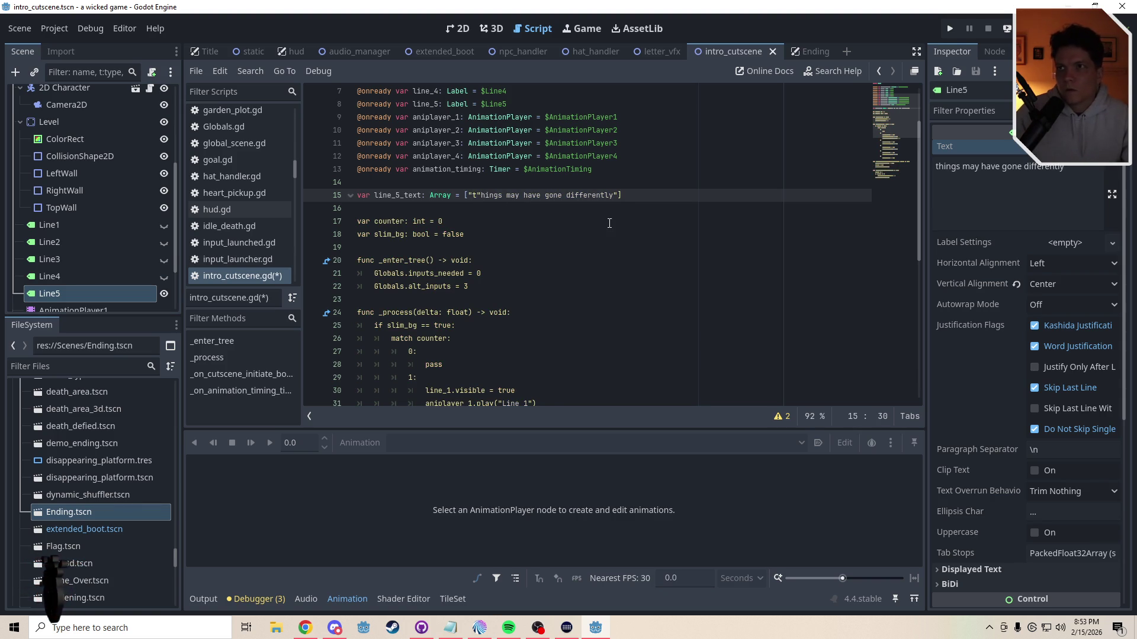
left_click(618, 196)
key("BackSpace")
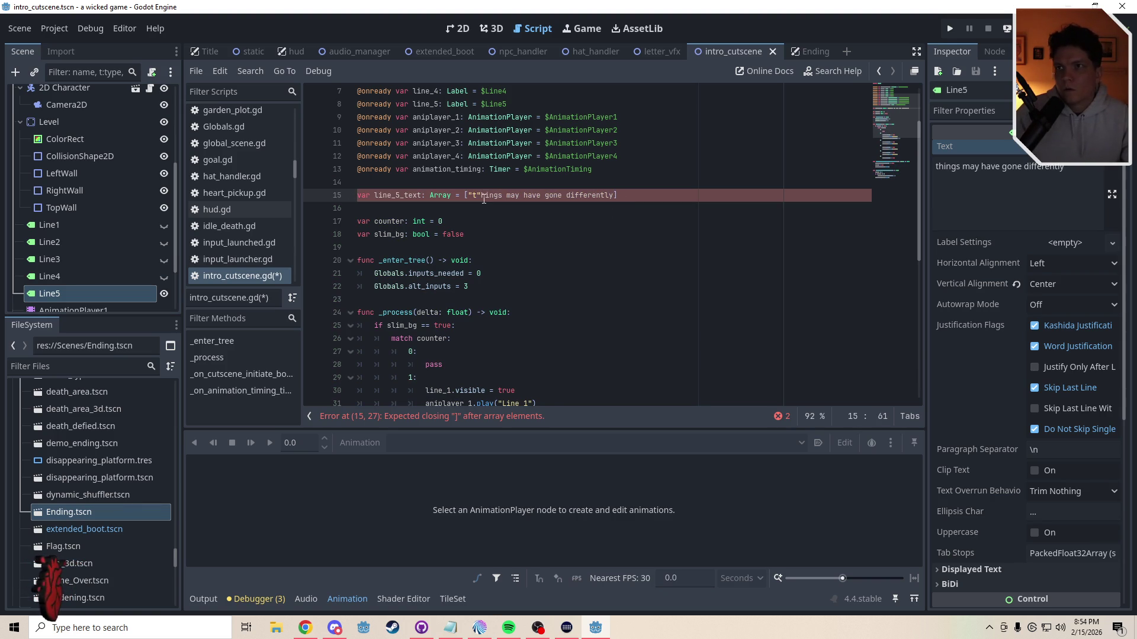
type(", ")
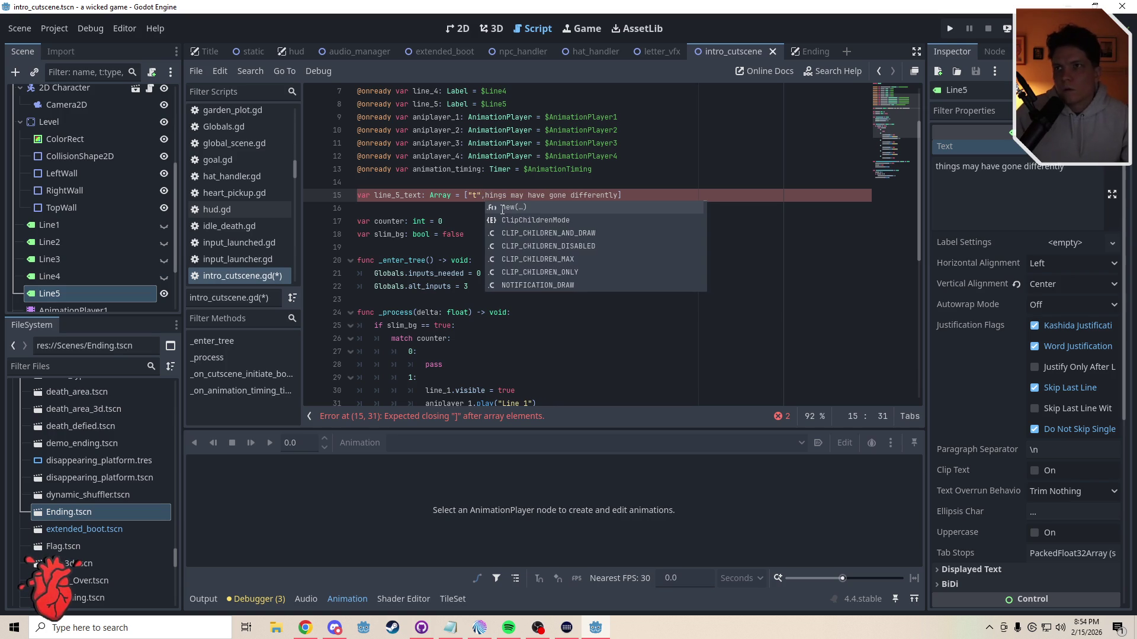
type("\"")
Step: Wrap each character of 'things may have' in quotes as separate array elements
key("Right")
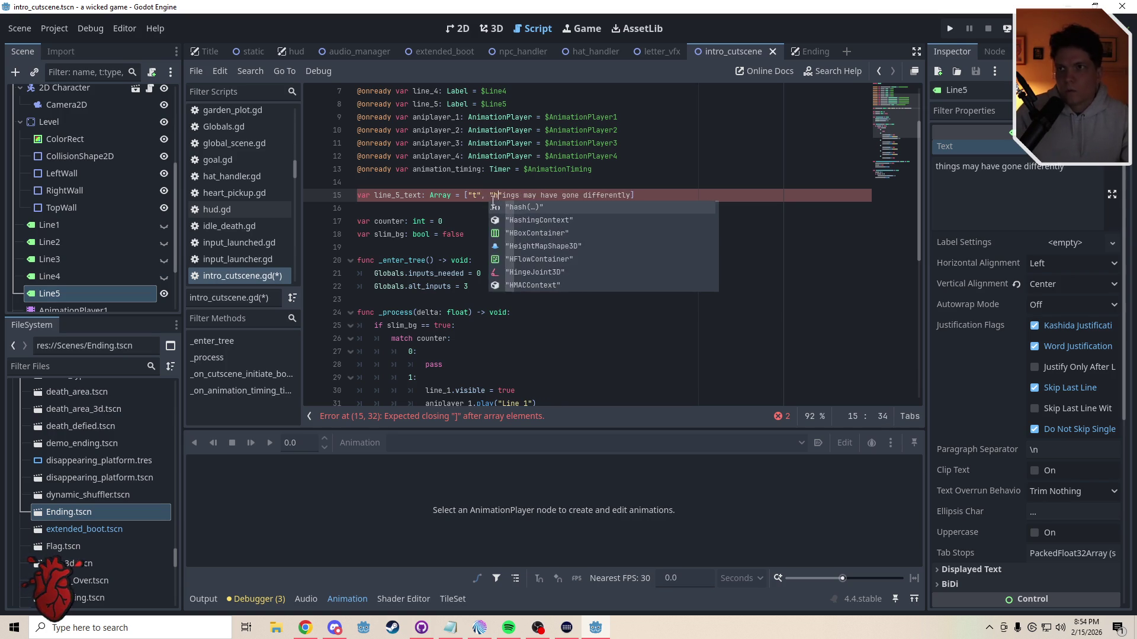
type("\"\"i\"")
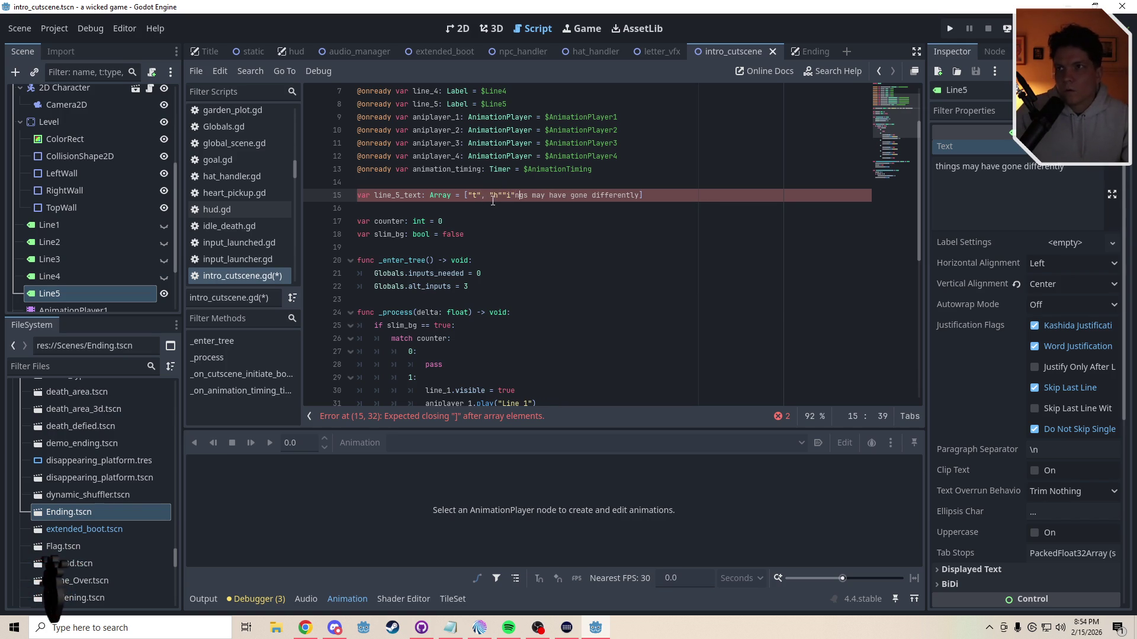
key("Left")
type("\"")
key("Right")
type("\"")
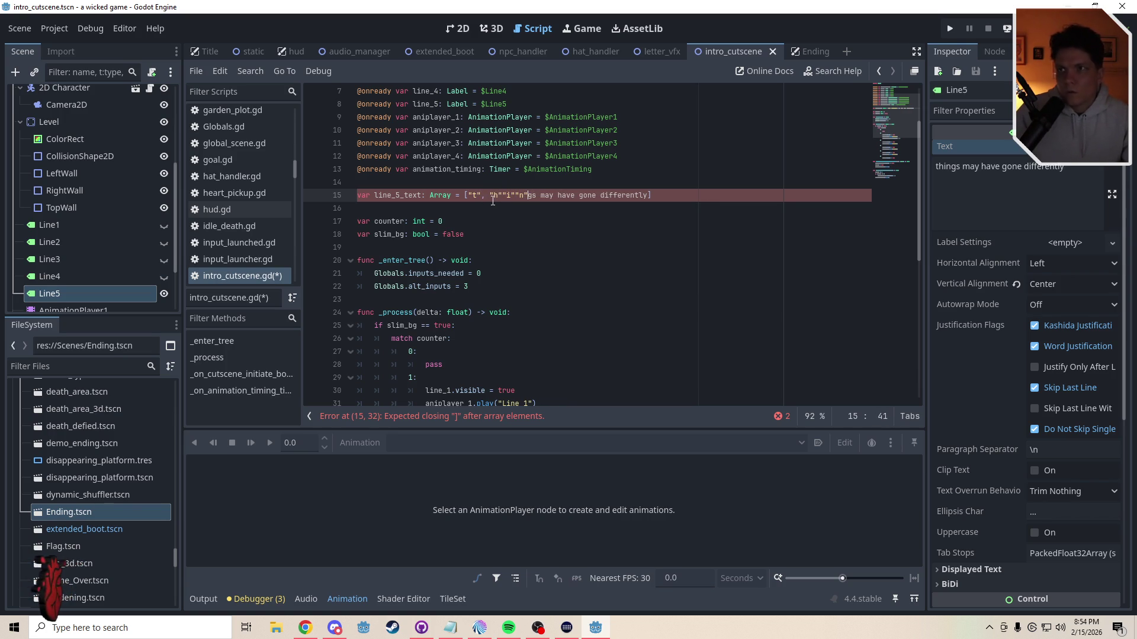
type("\"")
key("Right")
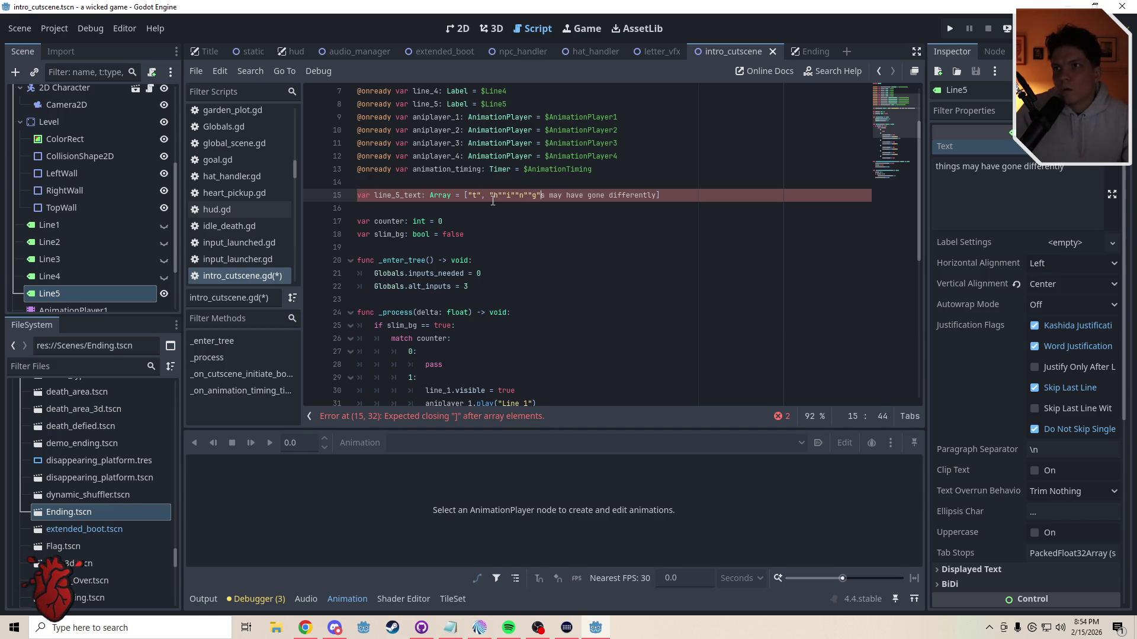
type("\"s")
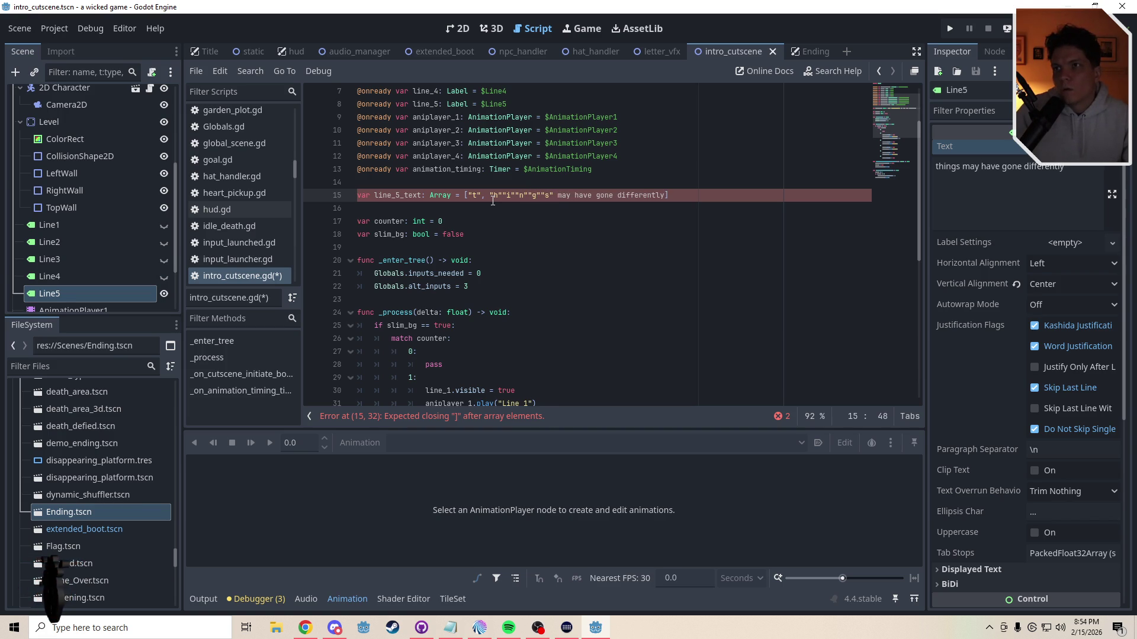
type("\" ")
type("\"\"m\"")
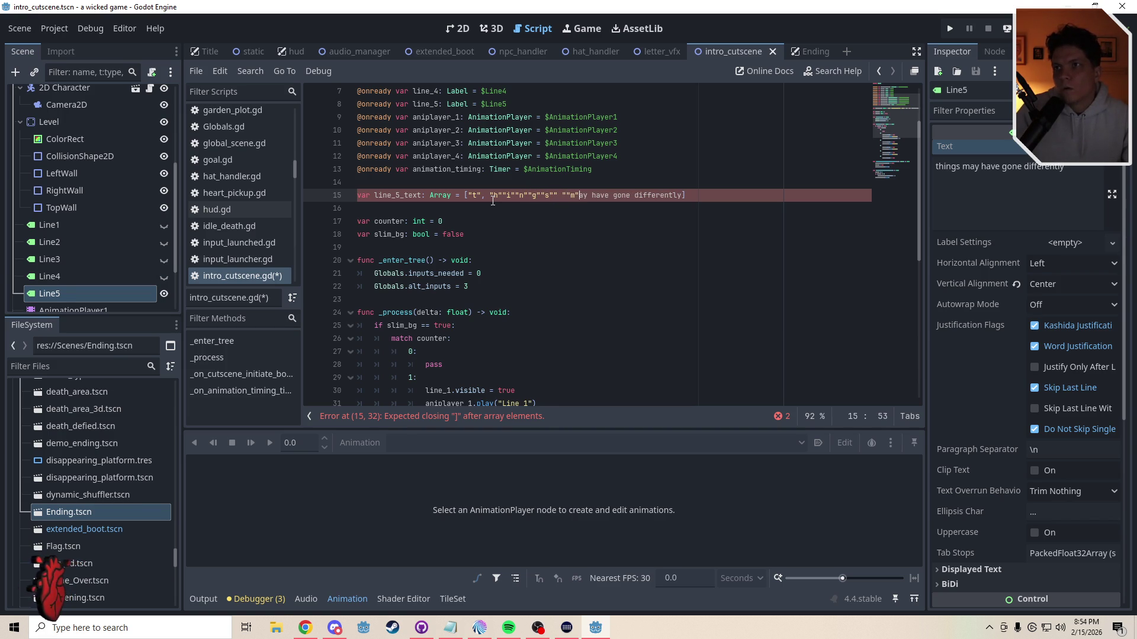
key("shift+Right")
type("\"")
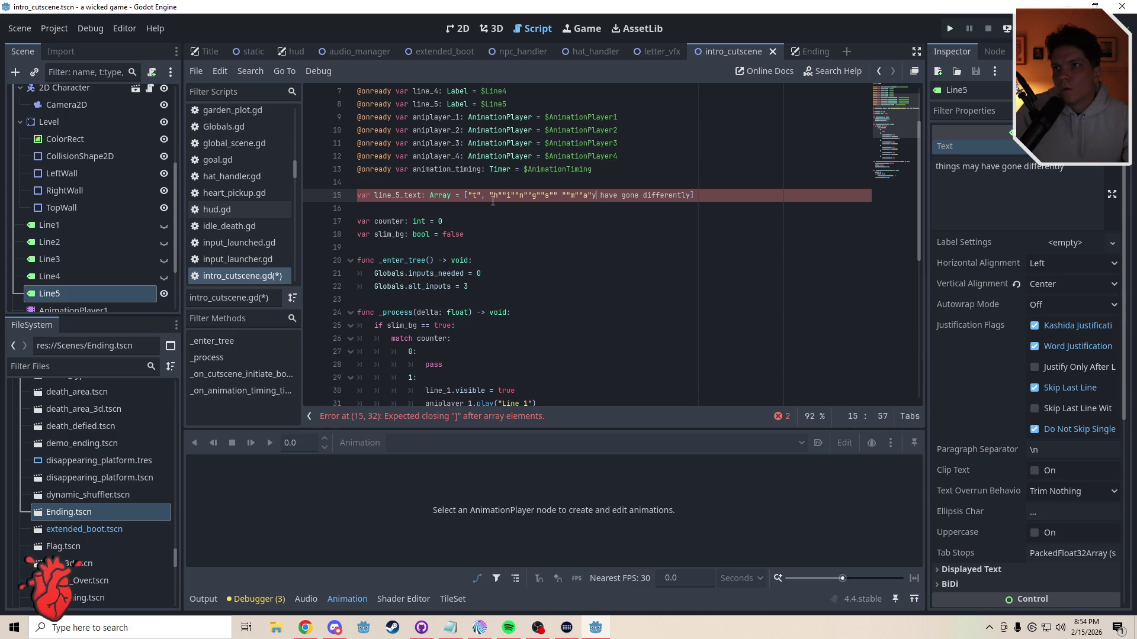
type("\"")
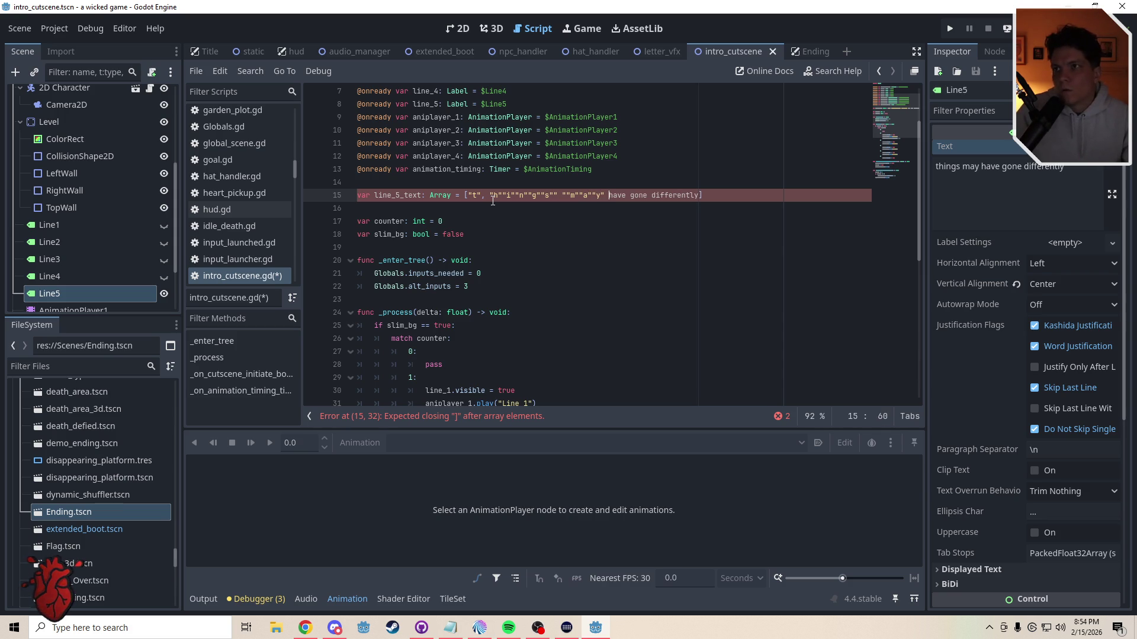
key("shift+Right")
type("\"h\"\"i\"\"")
key("shift+Right")
type("\"")
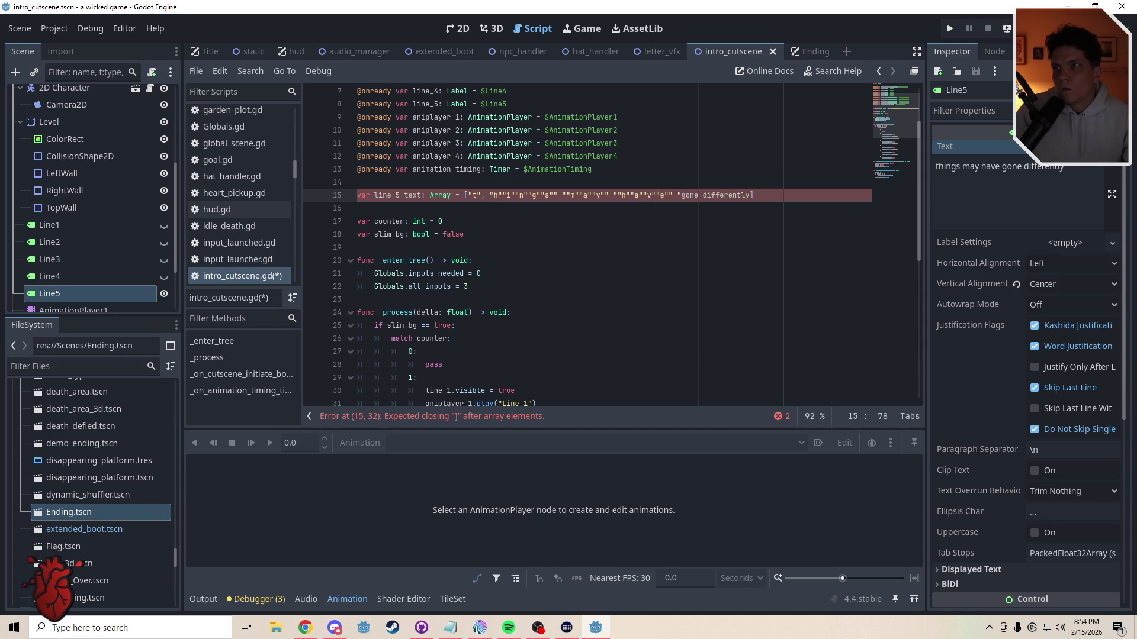
type("\"g\"")
Step: Quote each character of 'gone differently' separately, fix the commas, and close the array
key("shift+Right")
type("\"")
key("shift+Right")
type("\"")
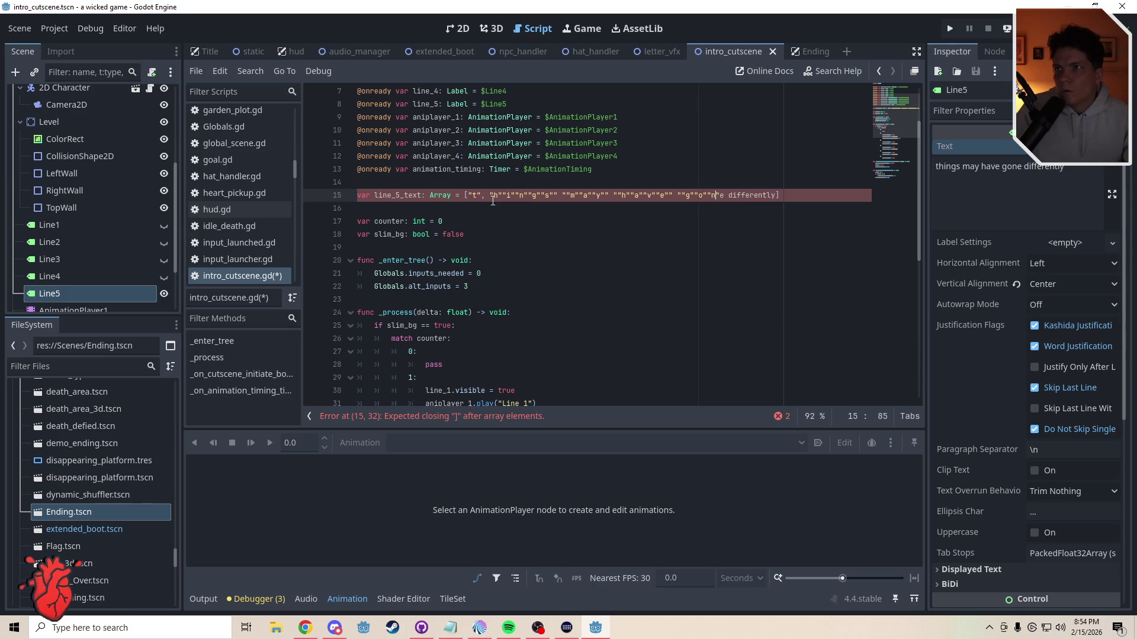
key("shift+Right")
type("\"")
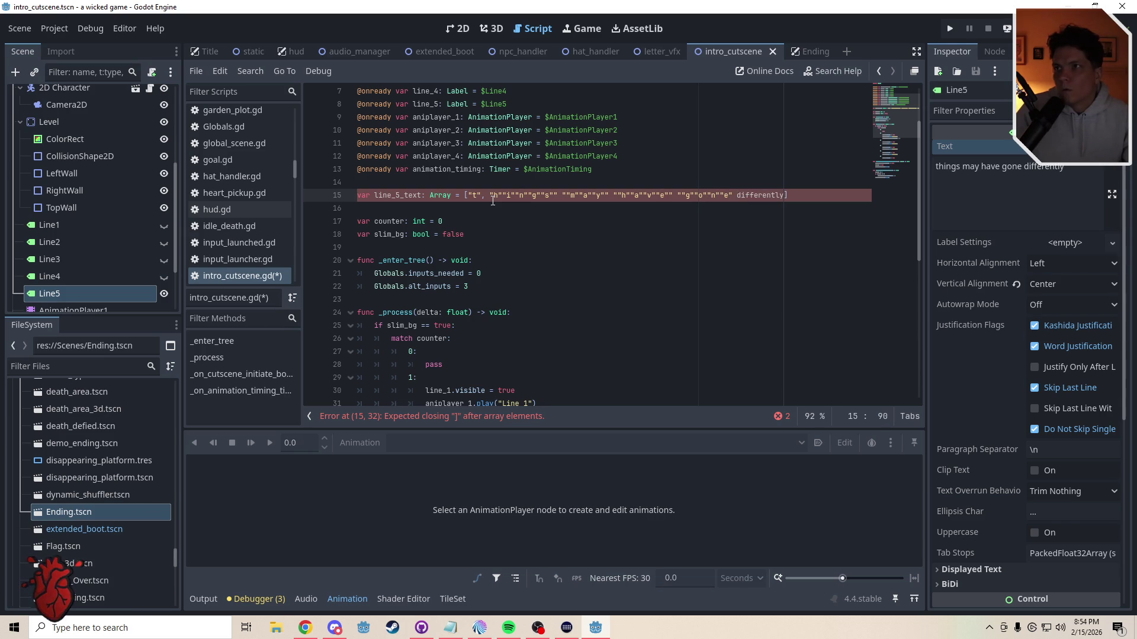
key("shift+Right")
type("\"")
key("Right")
key("shift+Right")
type("\"")
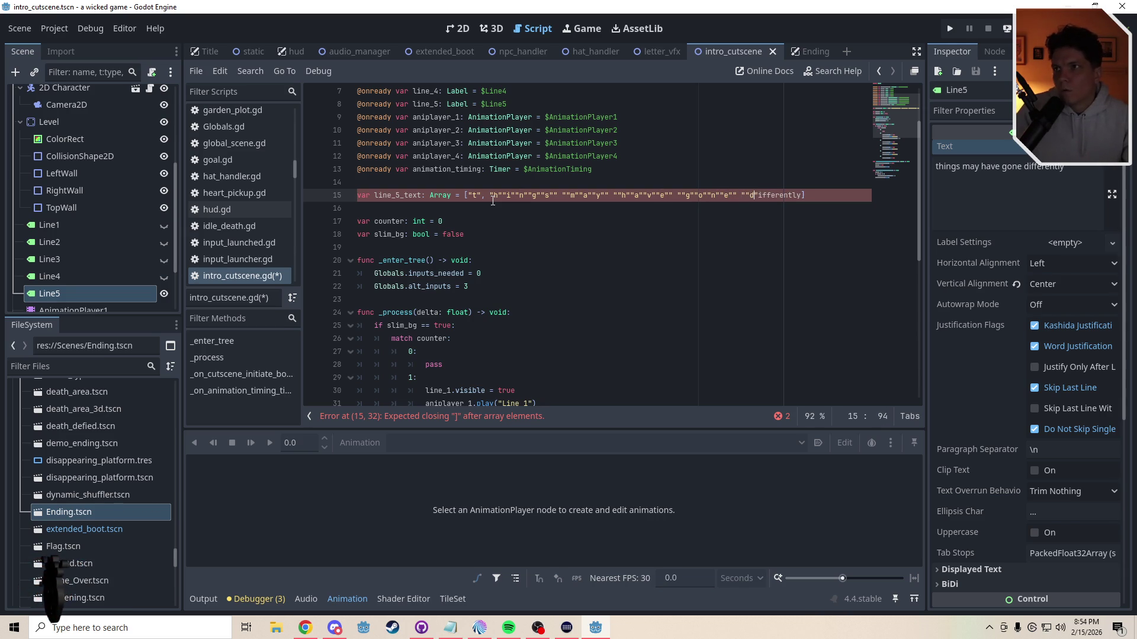
key("shift+Right")
type("\"")
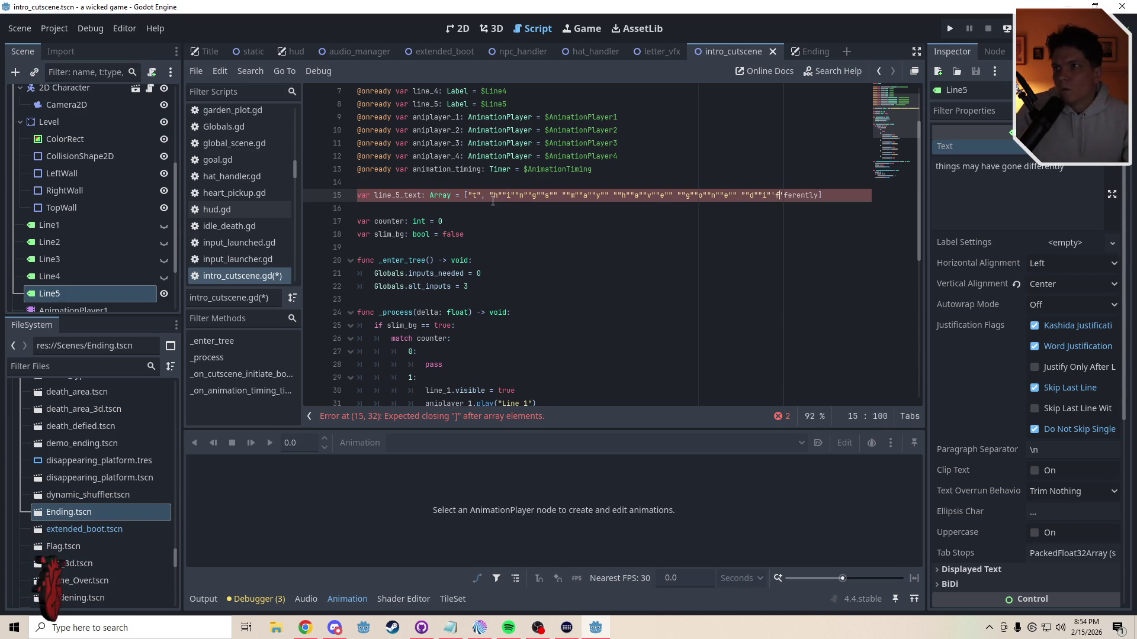
key("shift+Right")
type("\"")
key("Right")
key("shift+Right")
type("\"h")
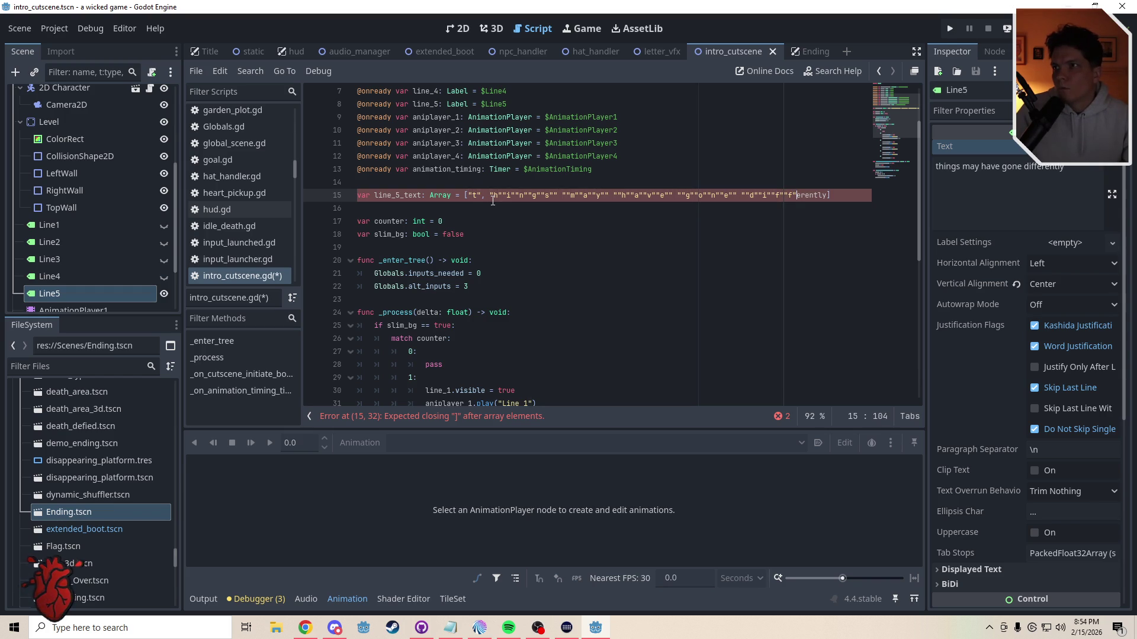
type("\"e")
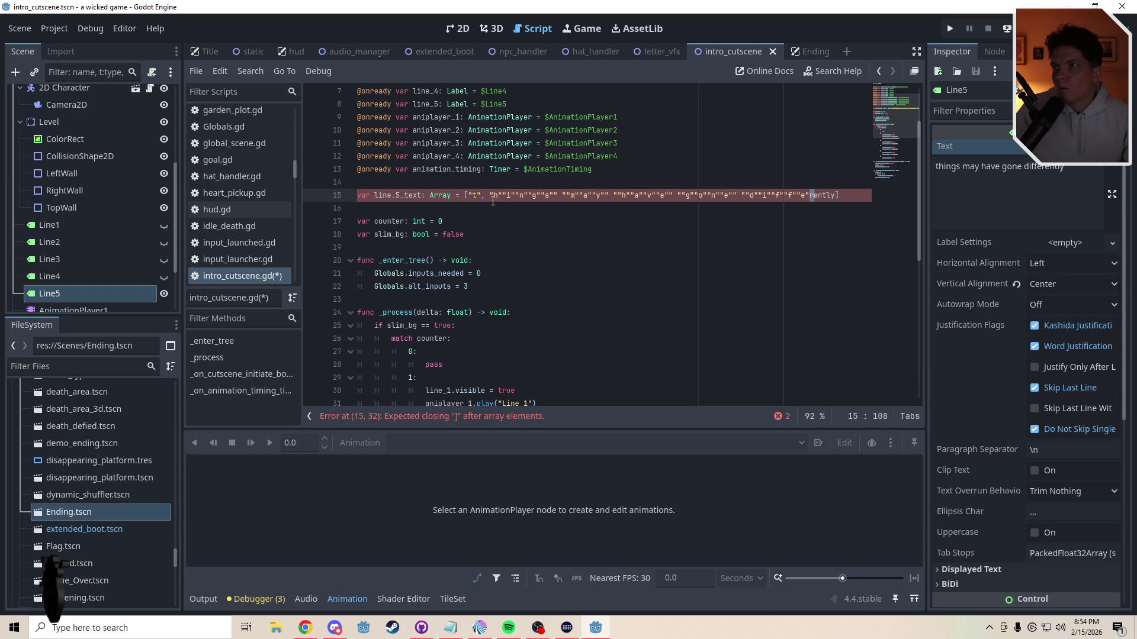
type("\"r")
key("shift+Right")
type("\"")
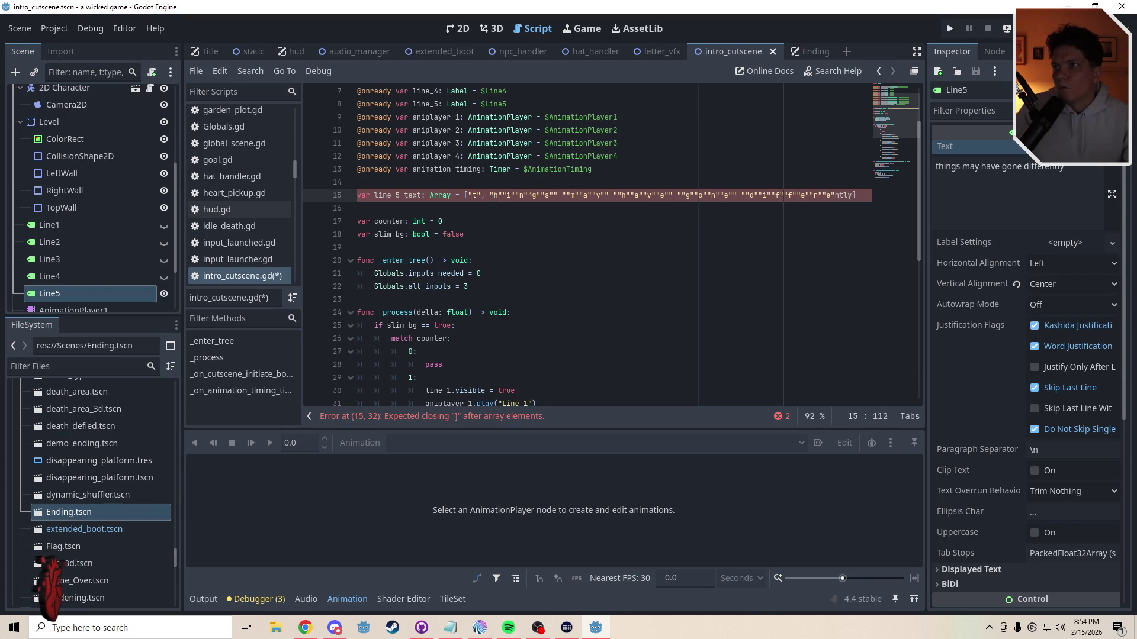
key("shift+Right")
type("\"")
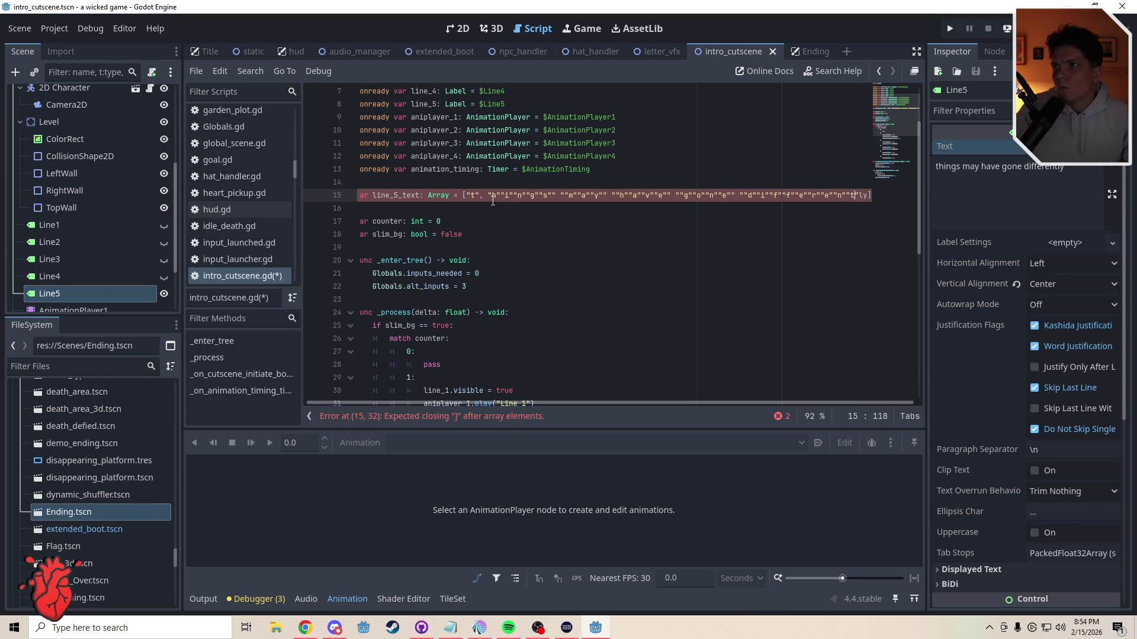
type("\"\"")
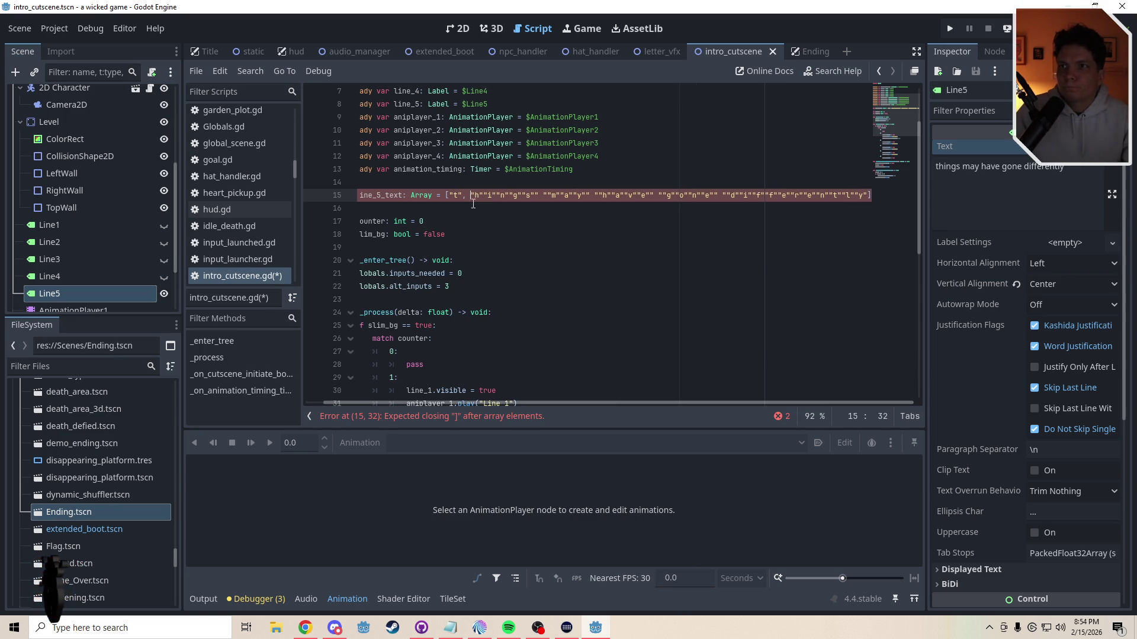
type("\"")
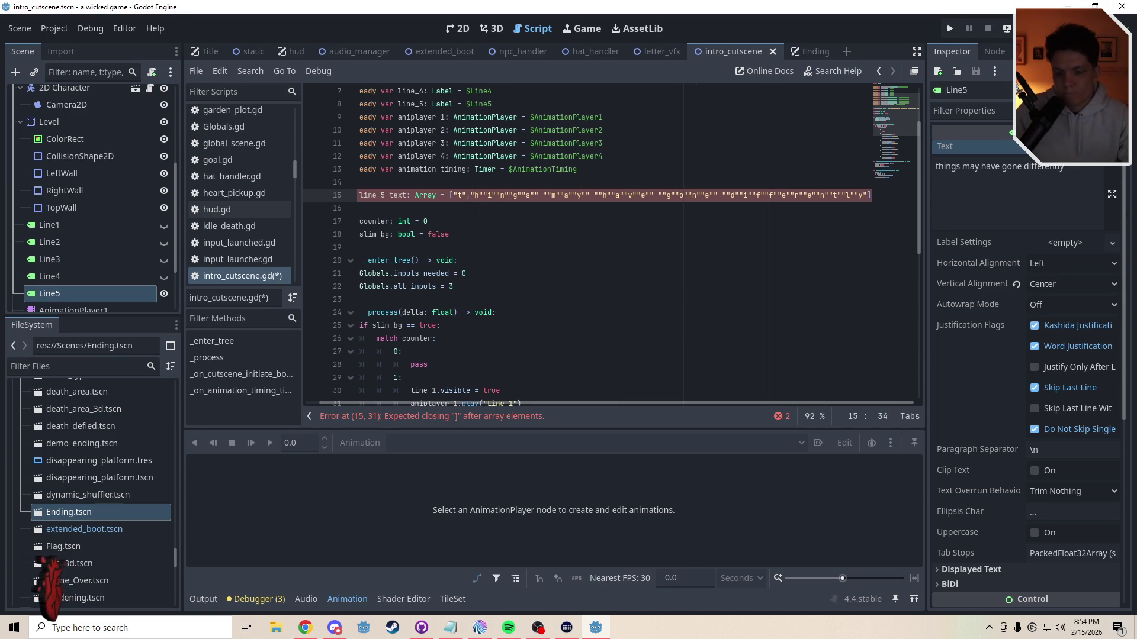
type(",\"")
type(",\"n\",")
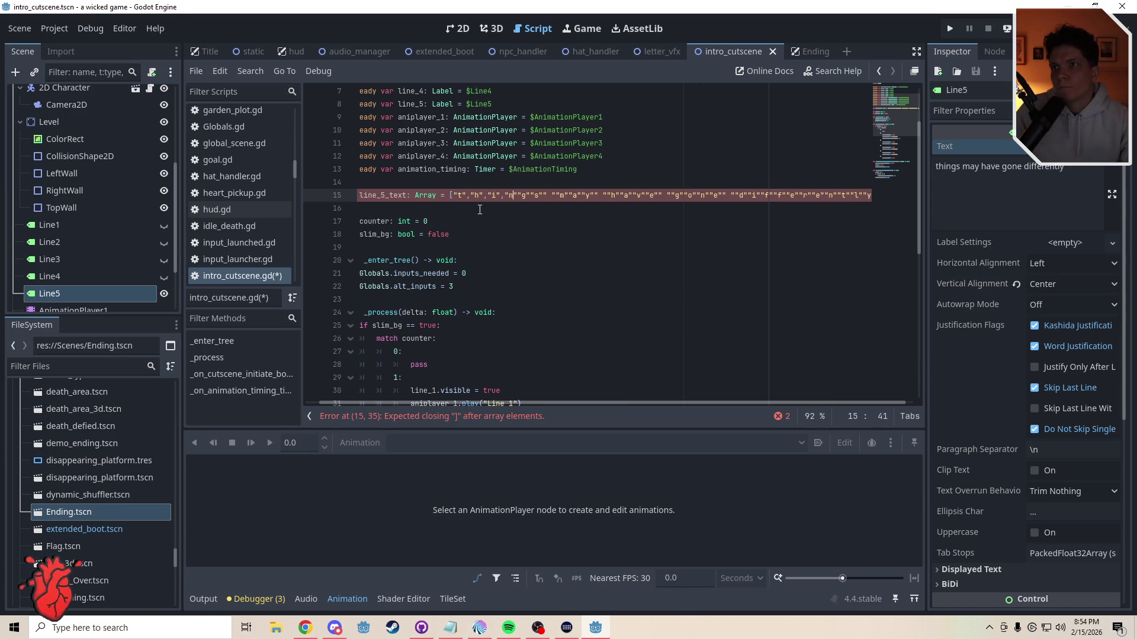
type(",\"s\",")
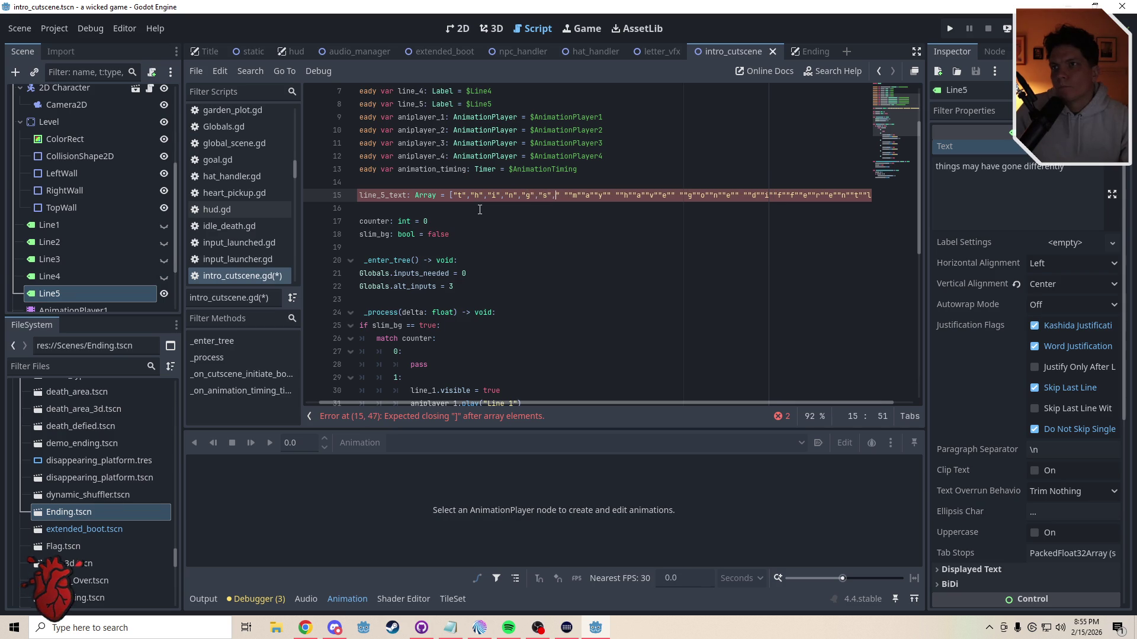
type(",\"m\",")
type(",\"y\",\" \",")
type(",\"a\",\"v\",\"e\",")
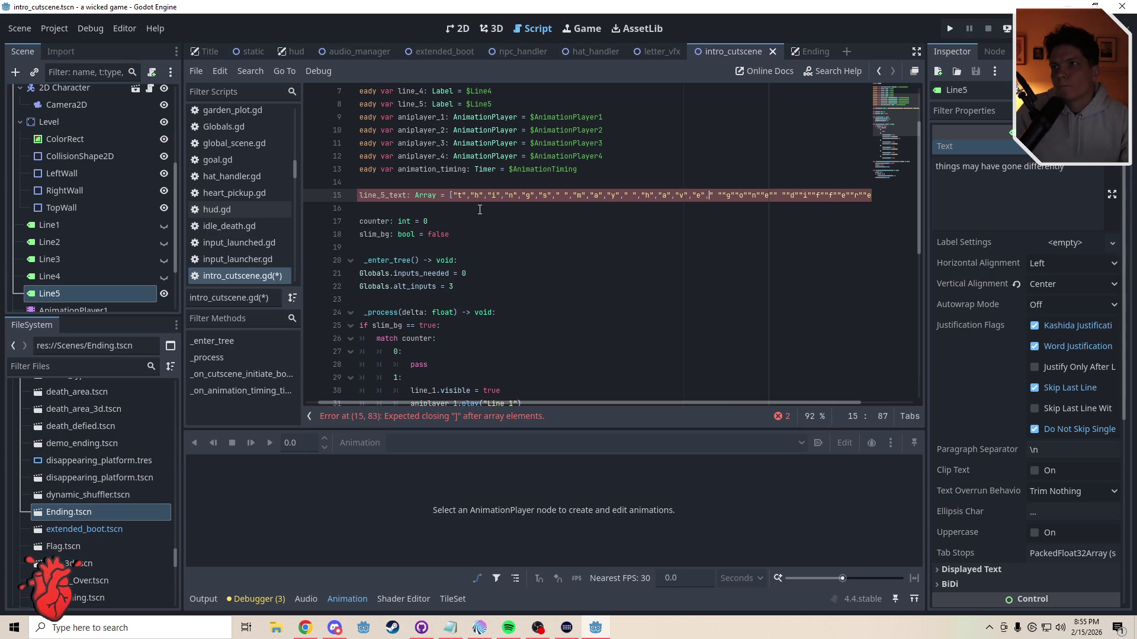
type(",\"g\",\"o\",")
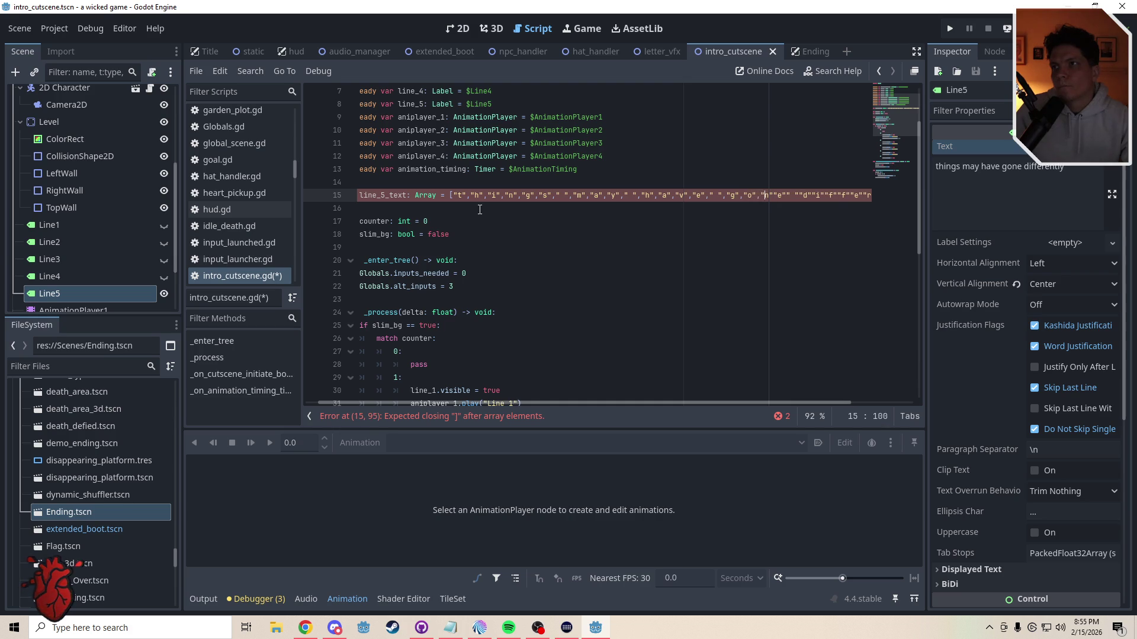
type(",\"e\",\"")
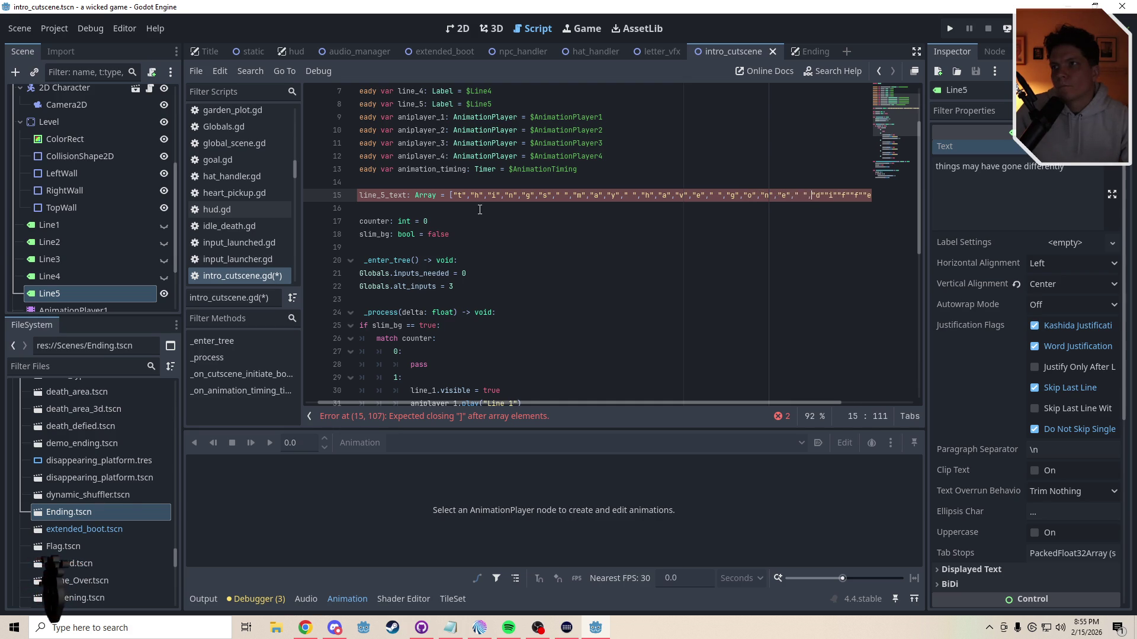
type("\"")
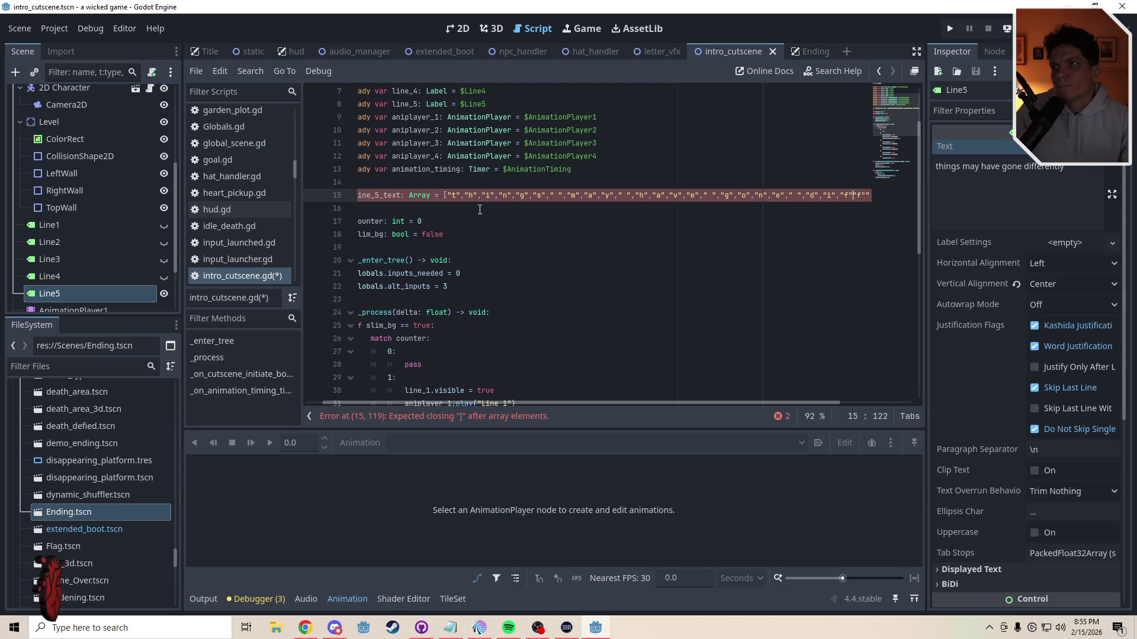
type("f\",\"f\",\"e\",\"r\",\"e")
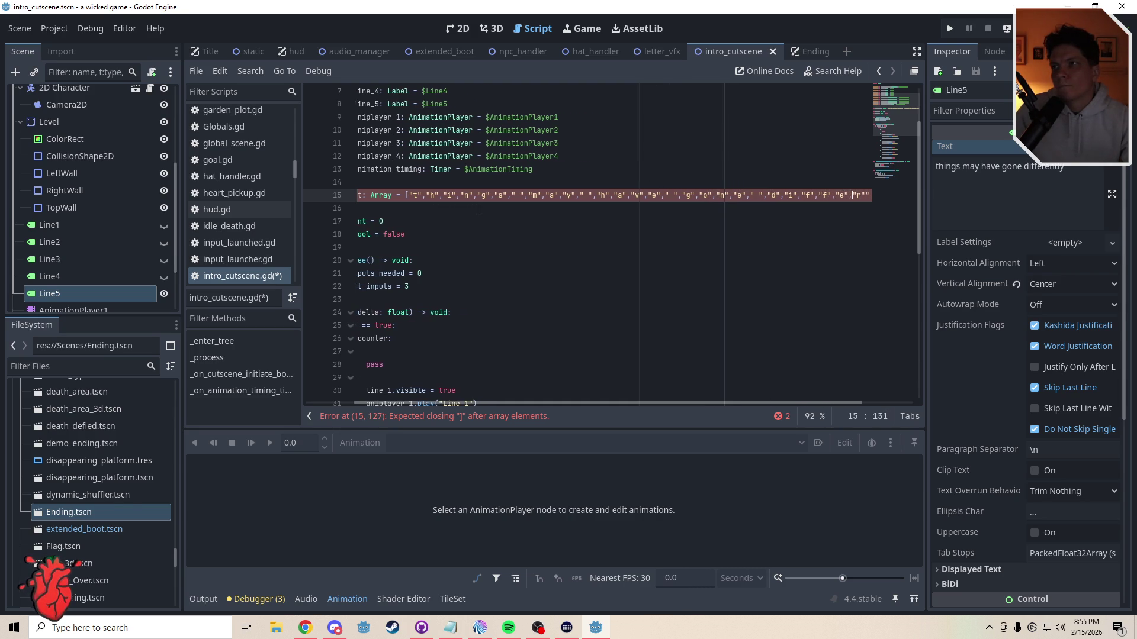
type("\",\"n\",\"t")
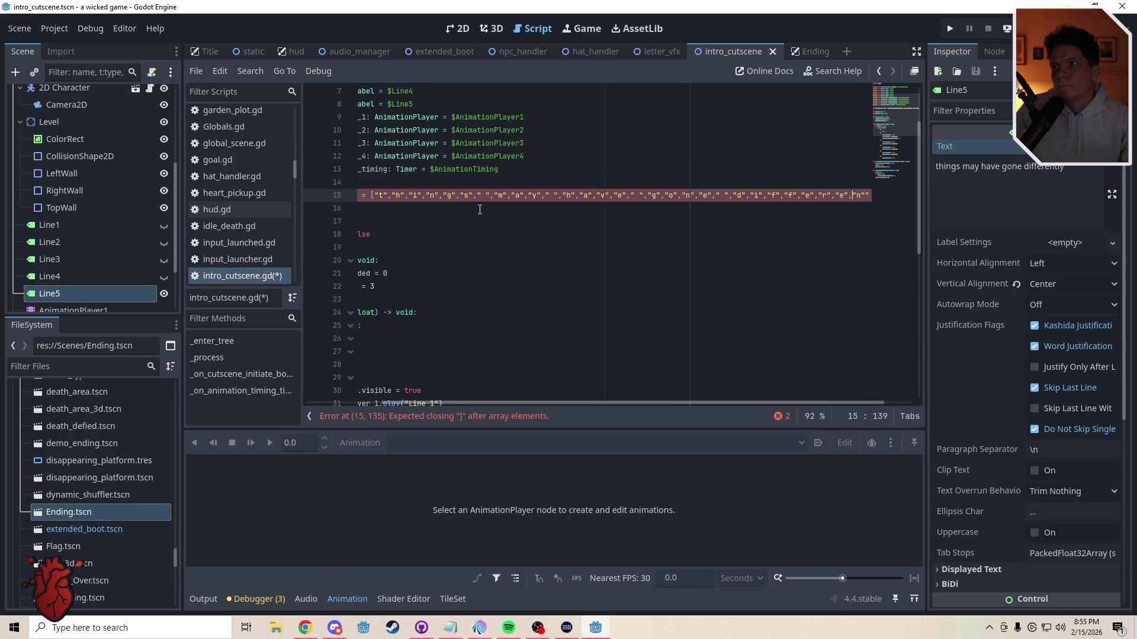
type("\",\"l\",\"y\"]")
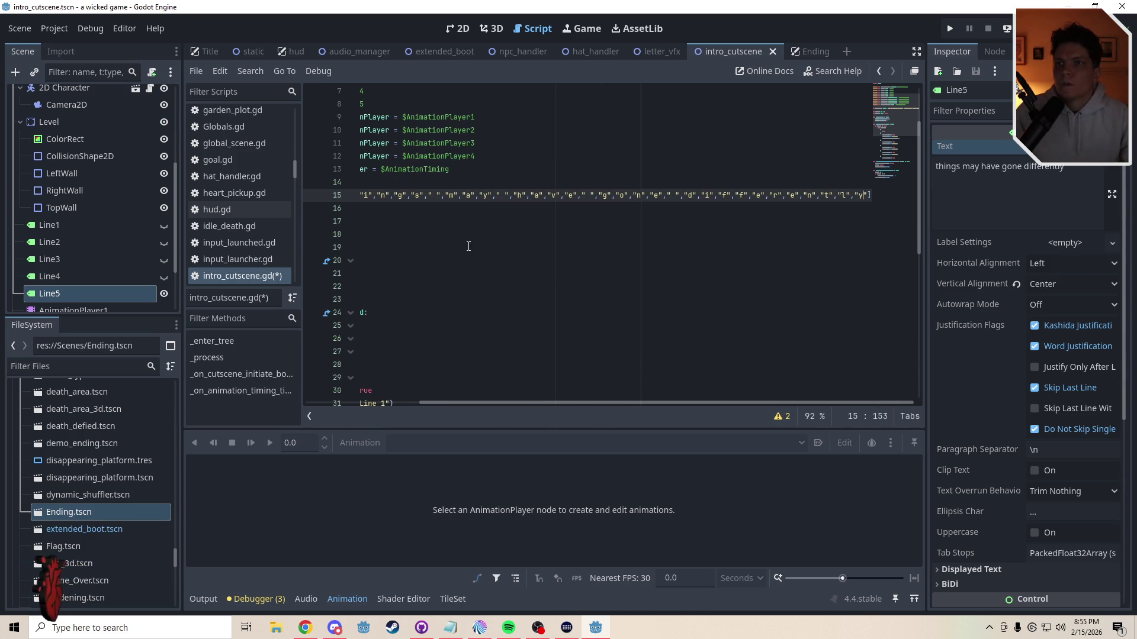
left_click_drag(585, 406, 385, 405)
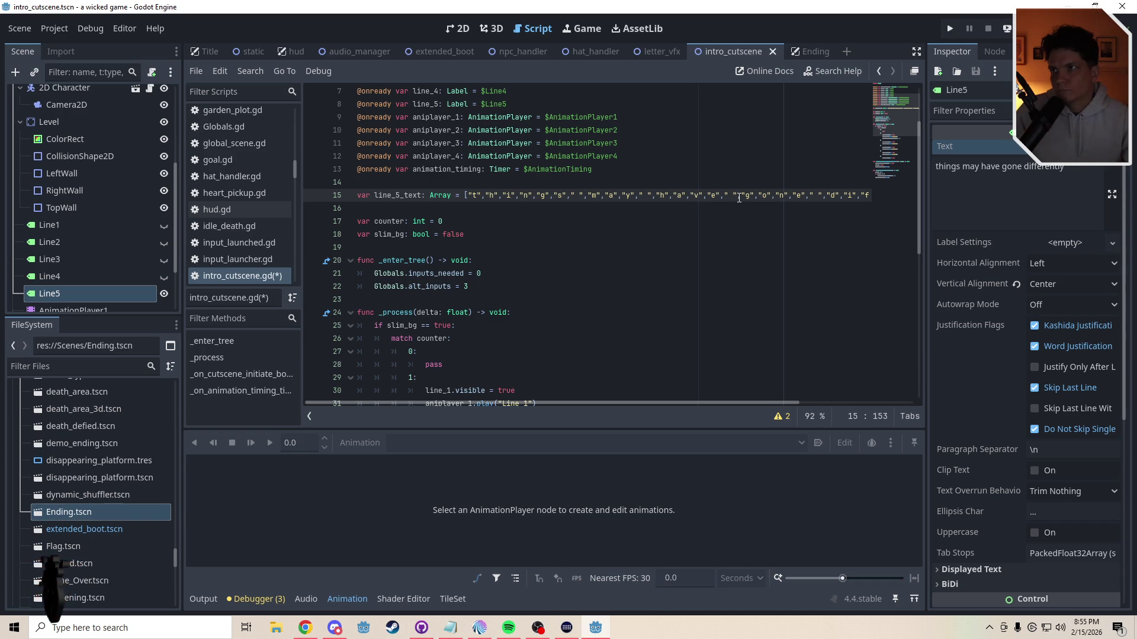
Step: Clear the Line5 label's Text in the Inspector
left_click(1063, 180)
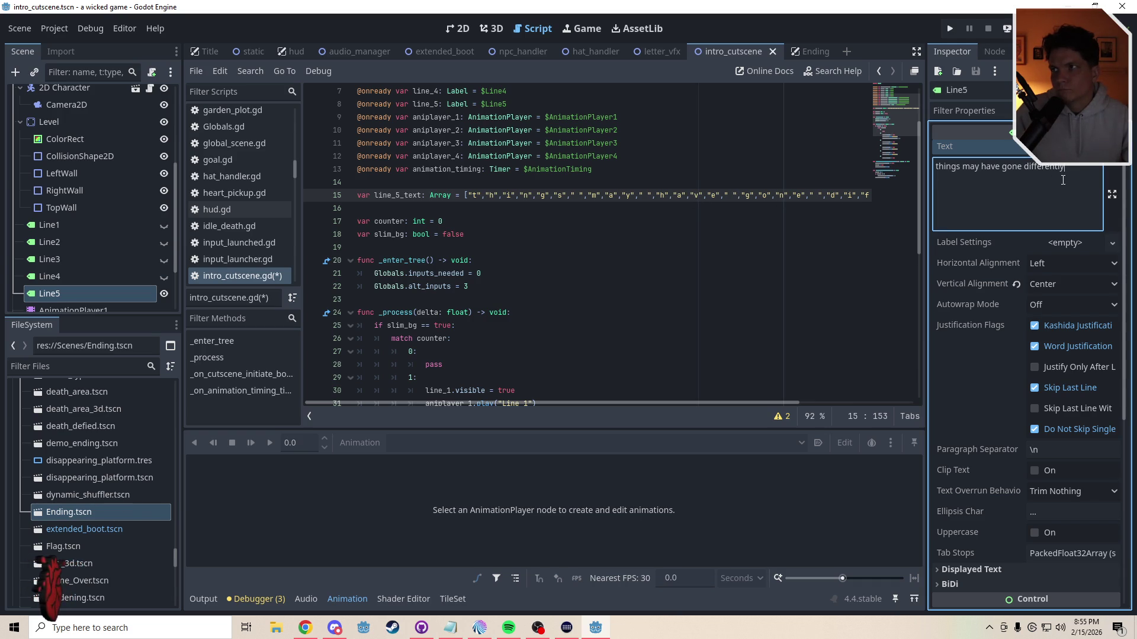
key("ctrl+a")
key("BackSpace")
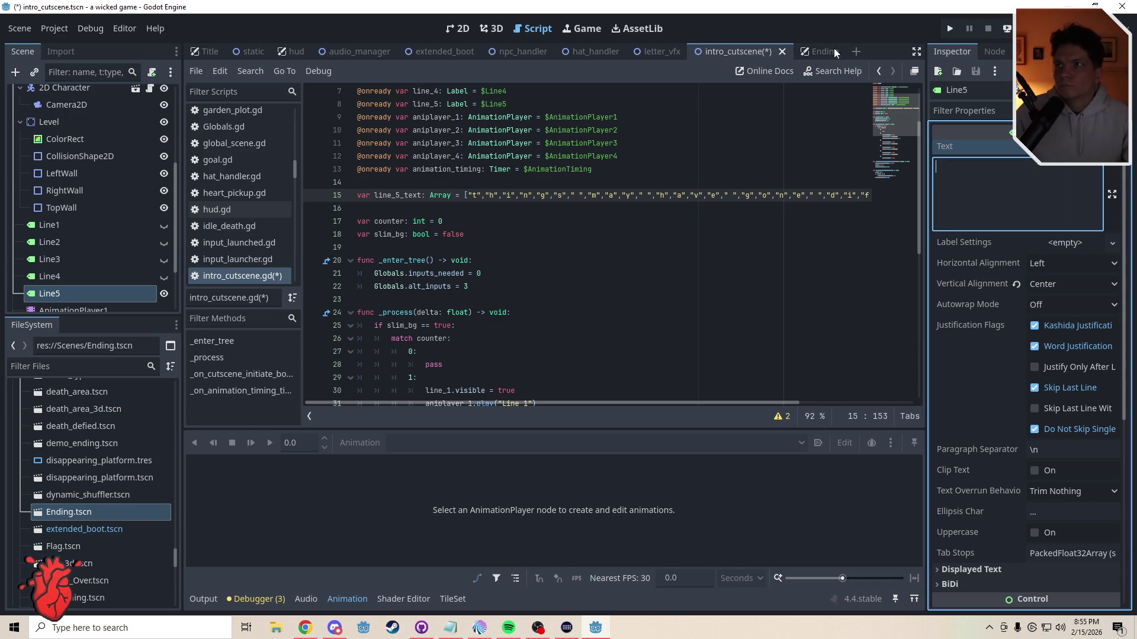
Step: In the 2D view, add a CenterContainer as a child of 2D Character
left_click(460, 28)
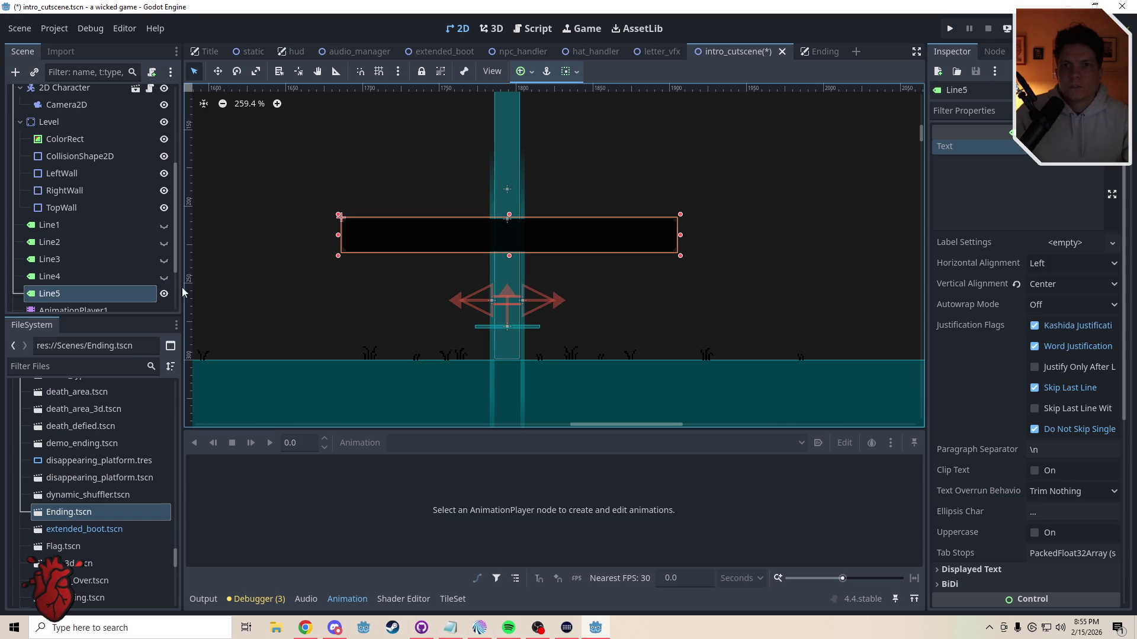
left_click_drag(176, 266, 176, 178)
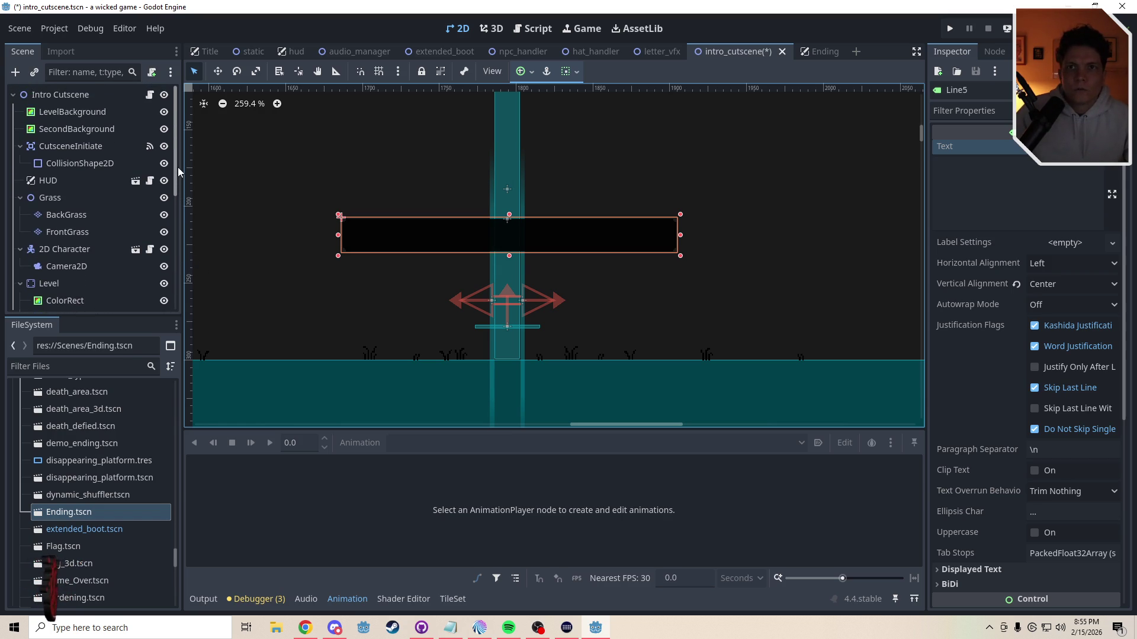
left_click(66, 250)
left_click(15, 71)
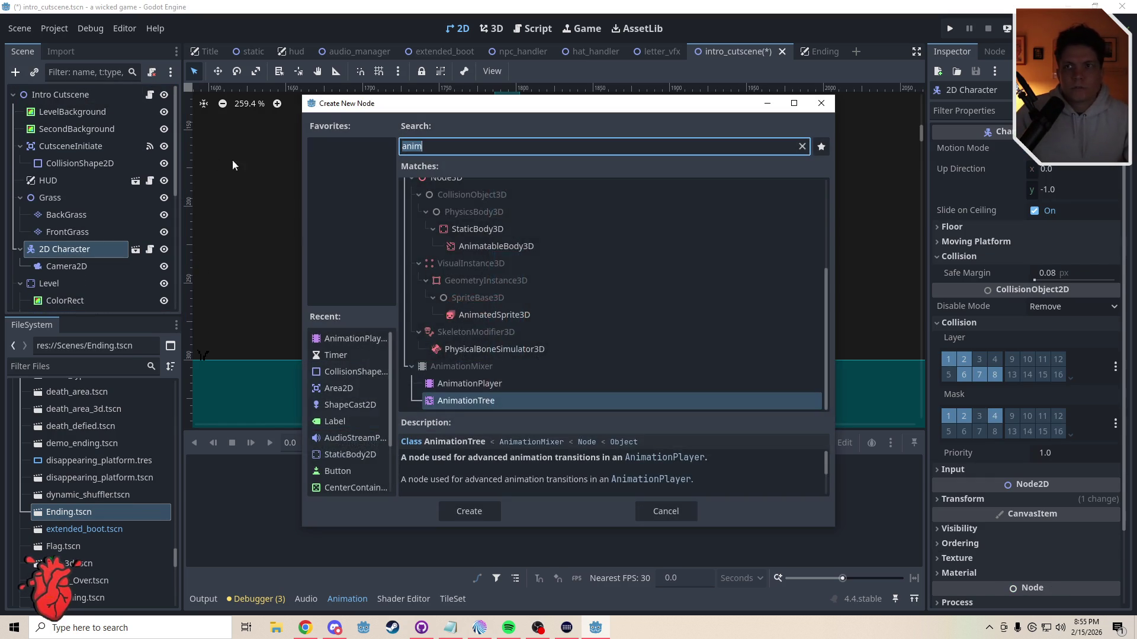
type("center")
key("Return")
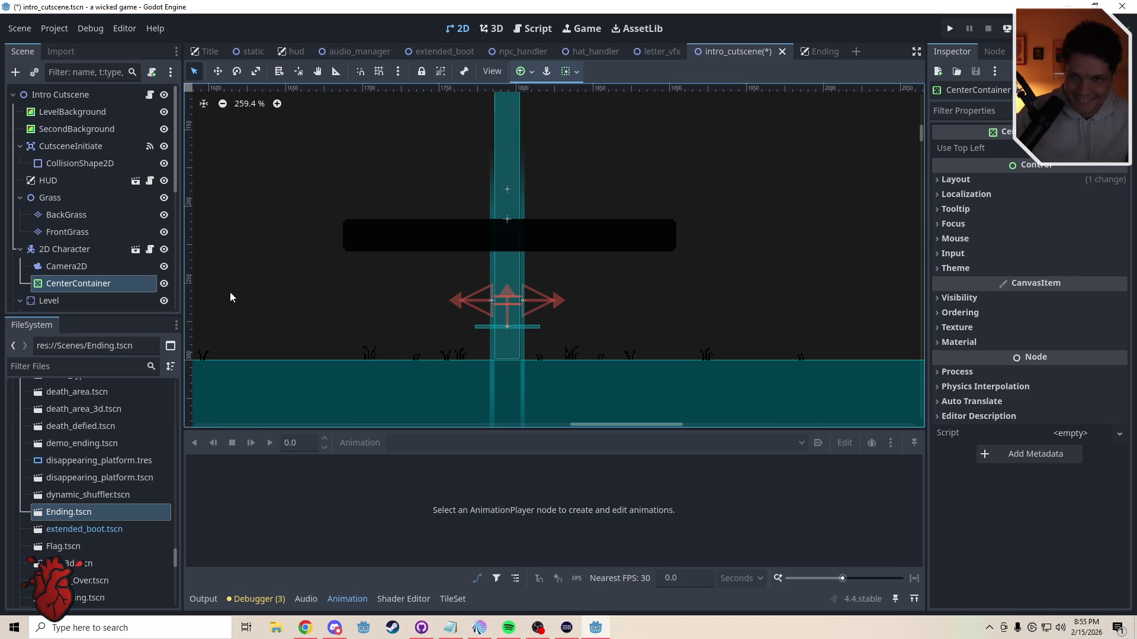
Step: Place the text box above 2D Character and make it taller and slightly narrower
scroll(127, 243, "down", 8)
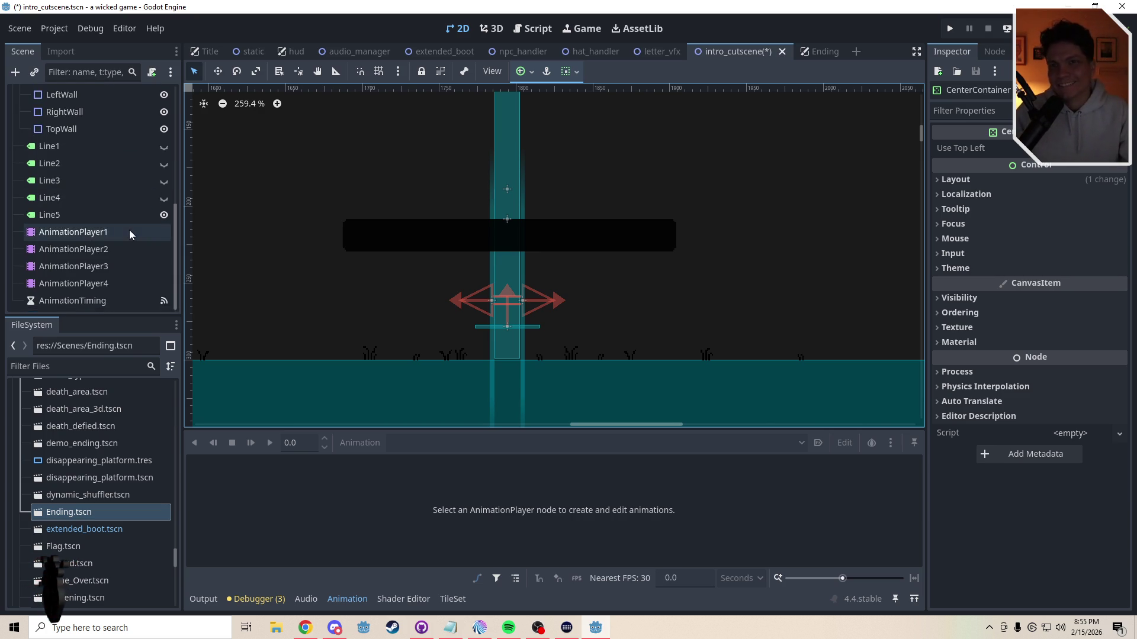
scroll(113, 228, "up", 2)
scroll(512, 283, "down", 1)
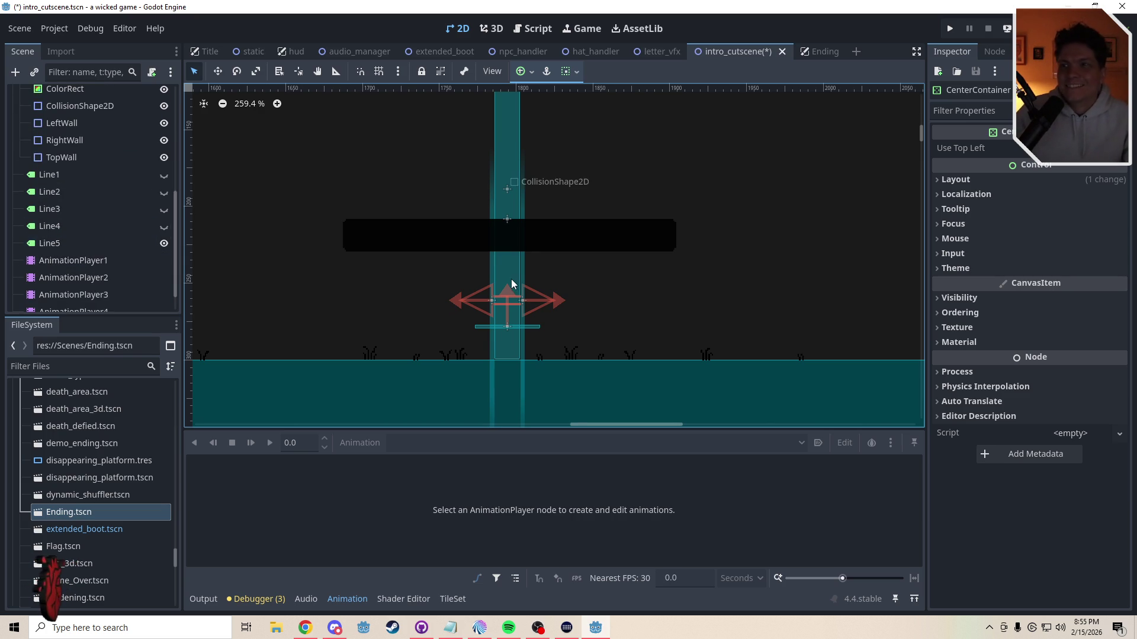
scroll(489, 281, "down", 6)
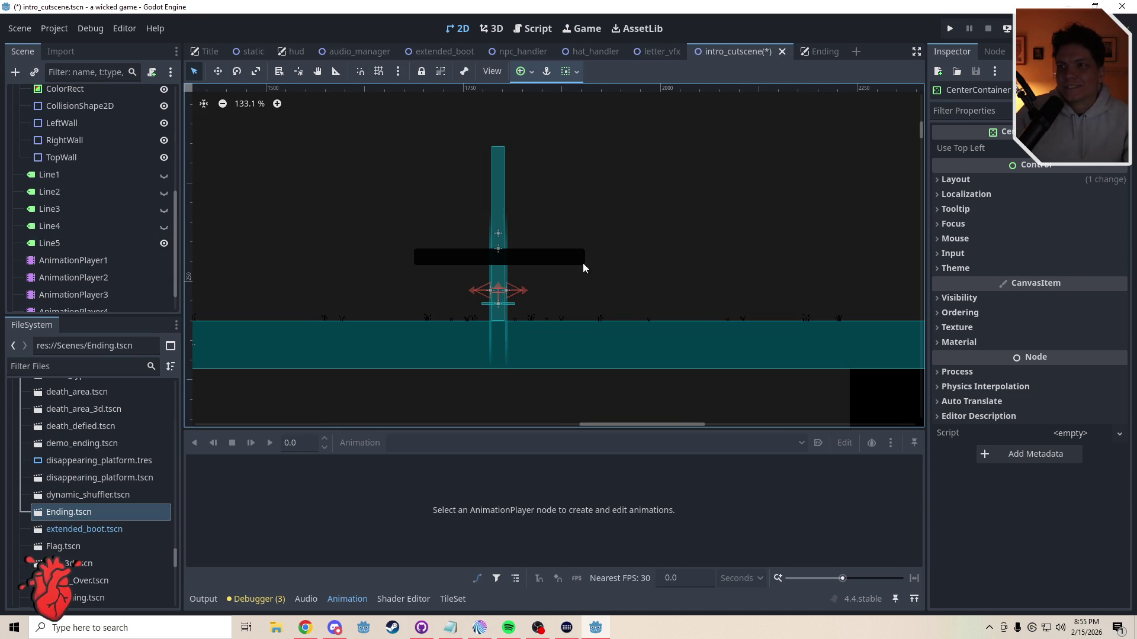
scroll(390, 266, "left", 10)
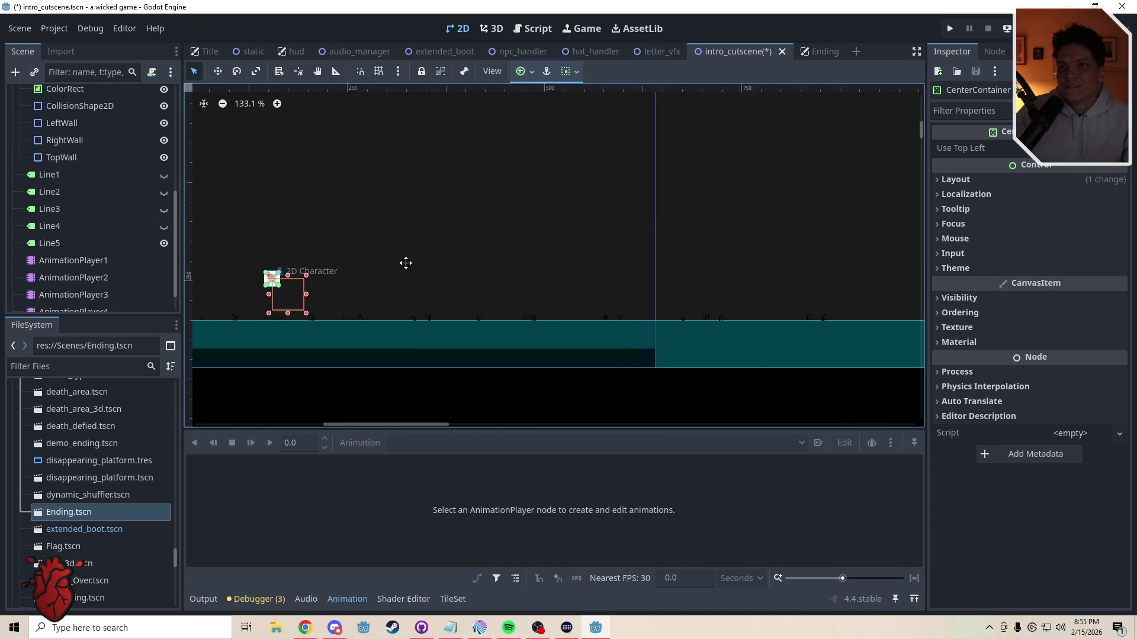
scroll(350, 264, "left", 3)
mouse_move(365, 278)
left_mouse_down()
mouse_move(349, 204)
mouse_move(454, 199)
left_mouse_up()
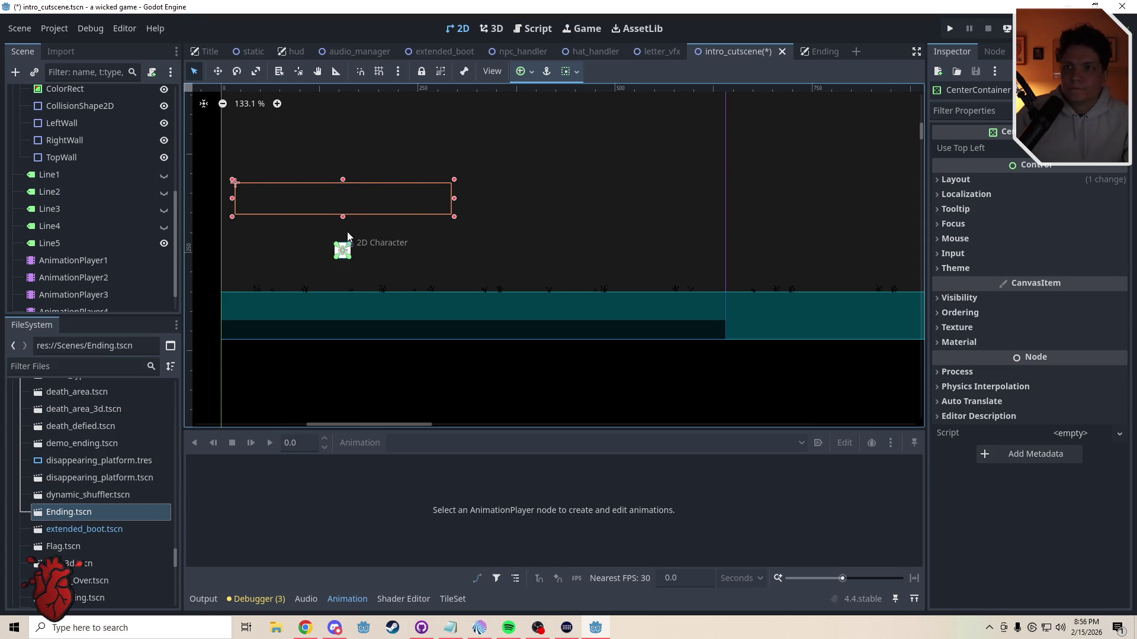
scroll(347, 236, "up", 3)
left_click_drag(348, 210, 353, 255)
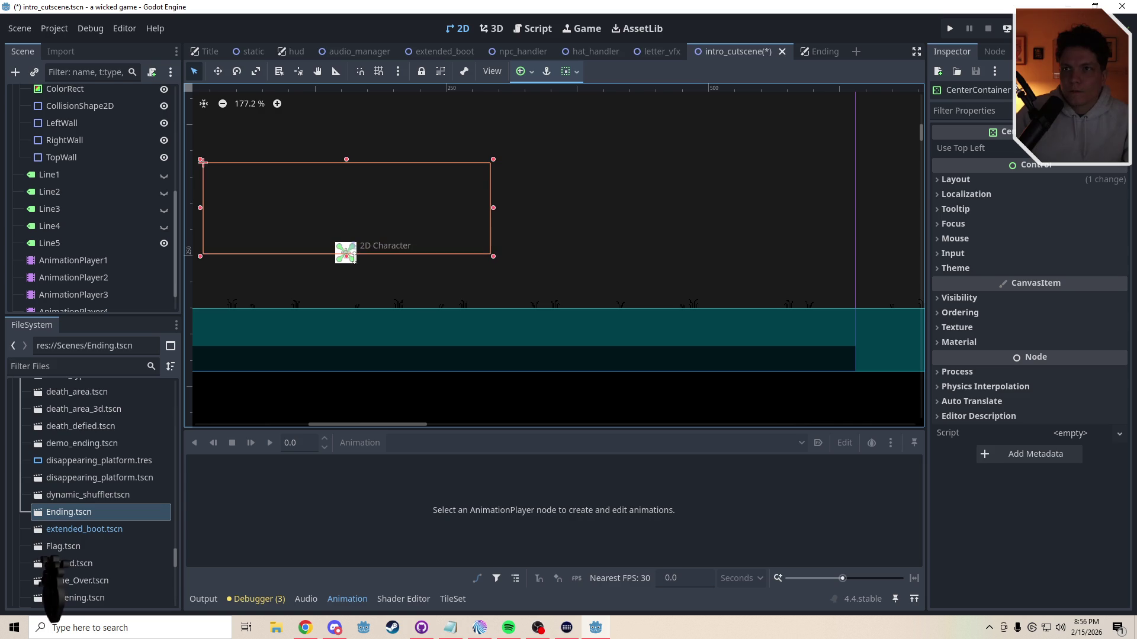
scroll(344, 259, "up", 13)
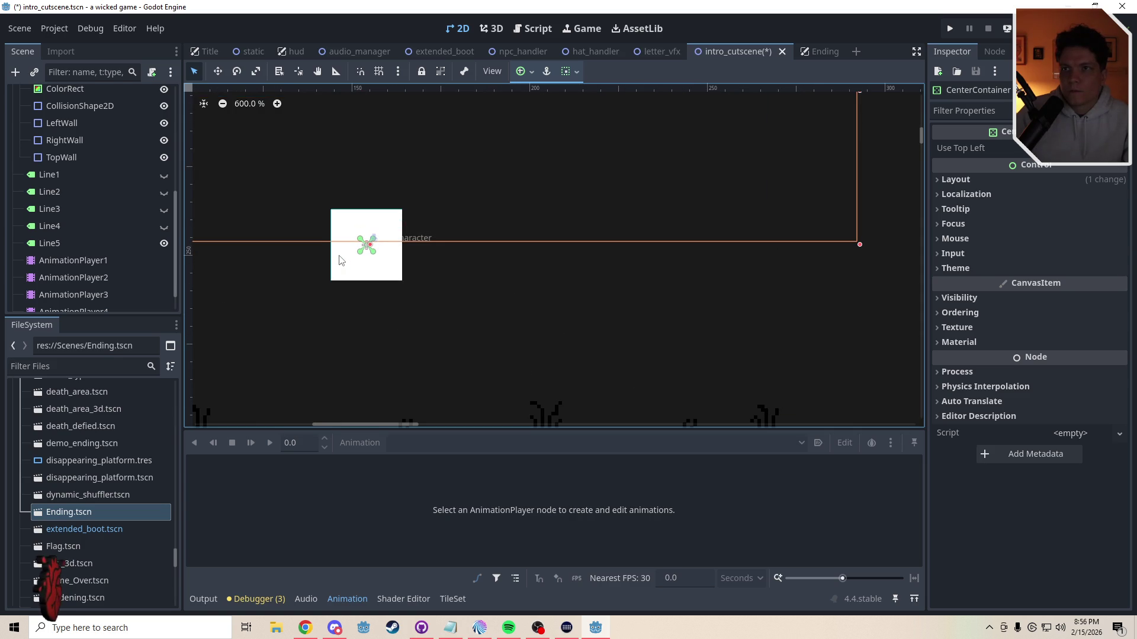
left_click_drag(861, 244, 853, 243)
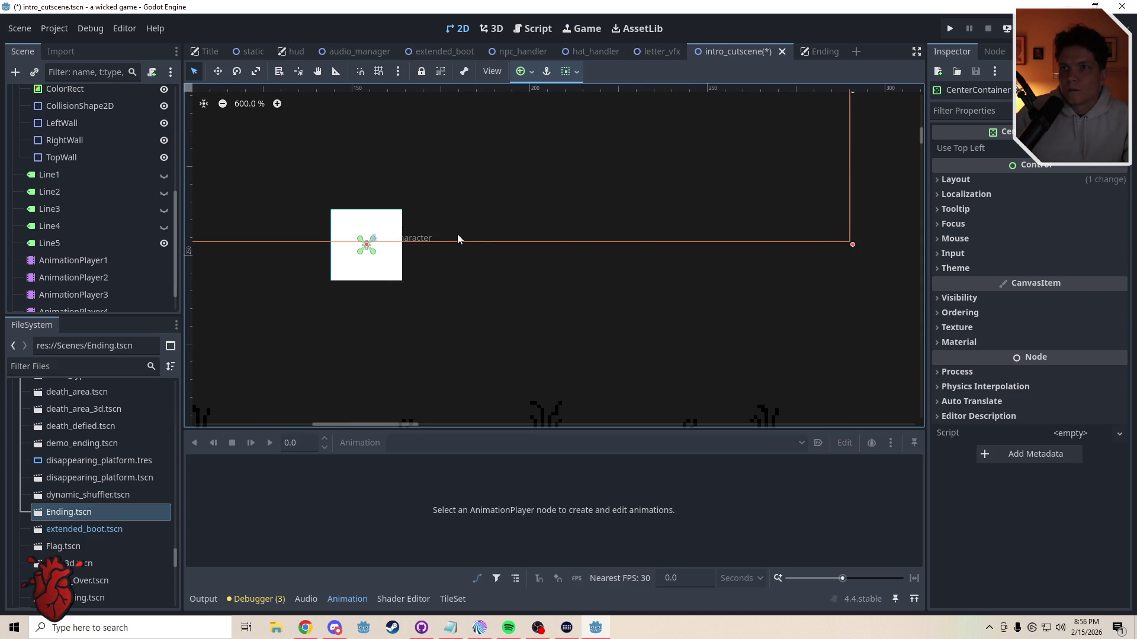
scroll(458, 238, "down", 18)
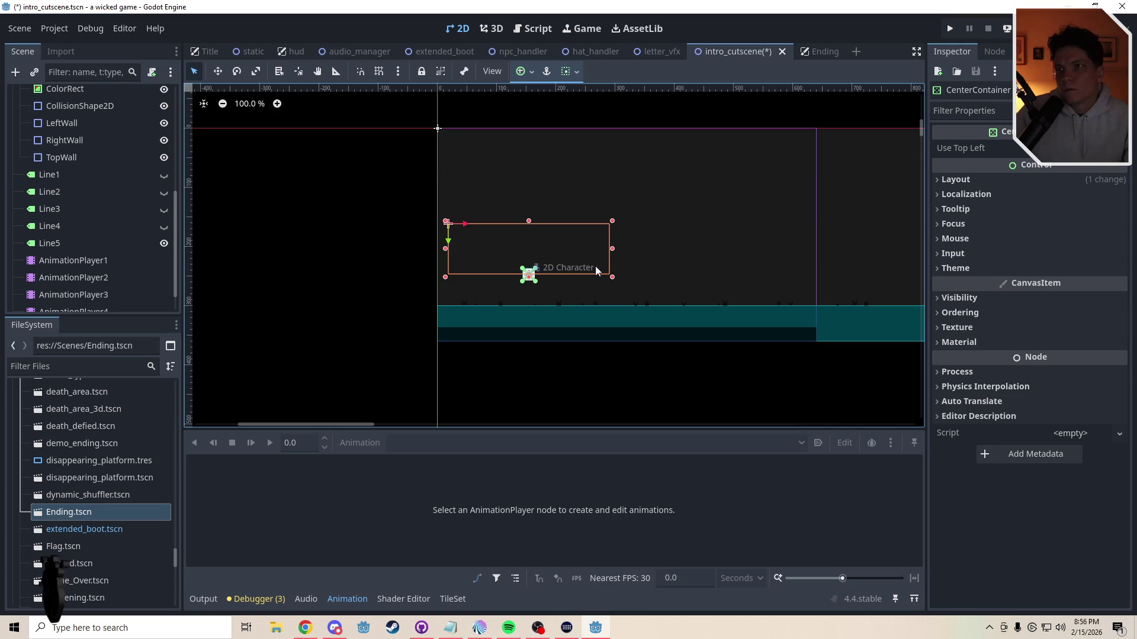
Step: Select the Line5 label and drag it about 69 px down toward the ground
left_click(413, 271)
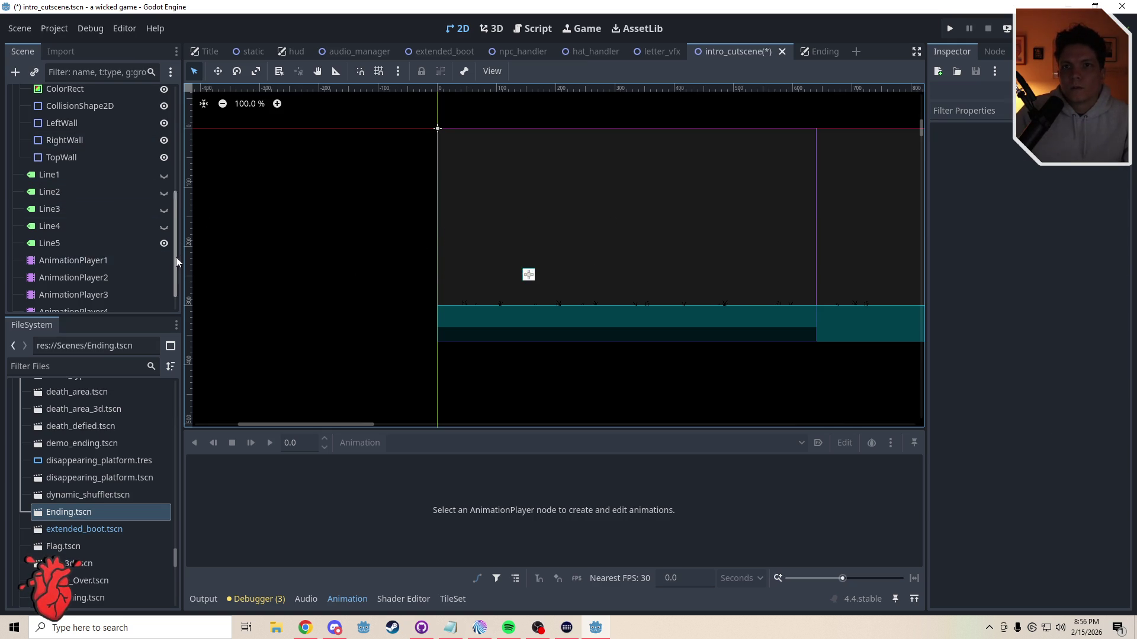
left_click_drag(176, 260, 175, 169)
left_click(77, 243)
mouse_move(529, 295)
left_mouse_down()
mouse_move(321, 265)
mouse_move(299, 218)
left_mouse_up()
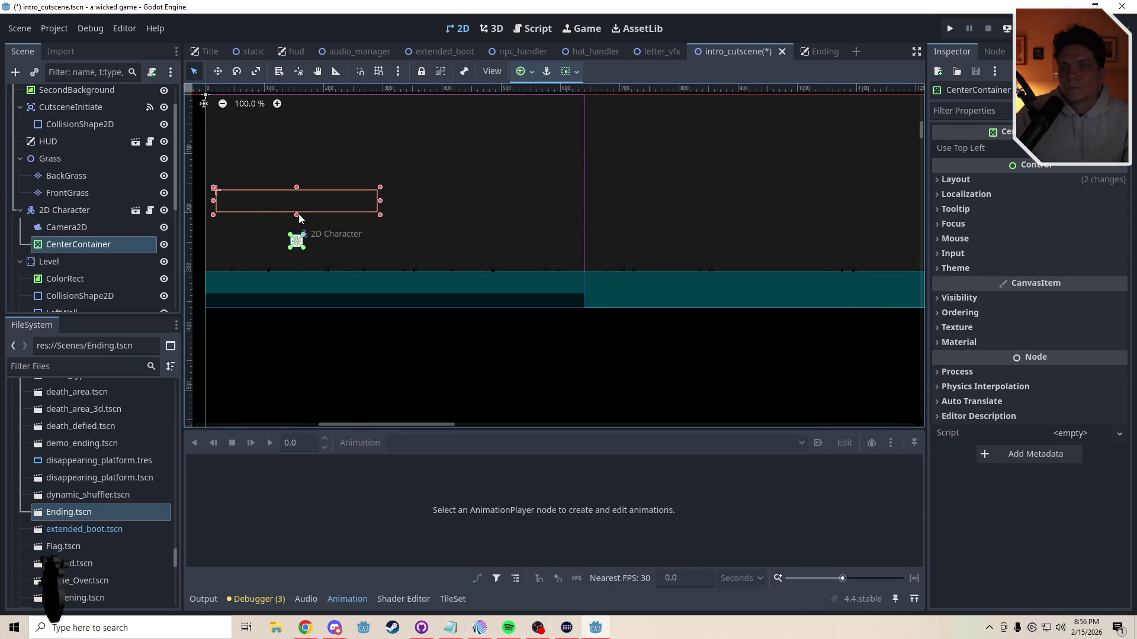
scroll(330, 269, "right", 10)
scroll(462, 291, "up", 3)
scroll(604, 272, "right", 5)
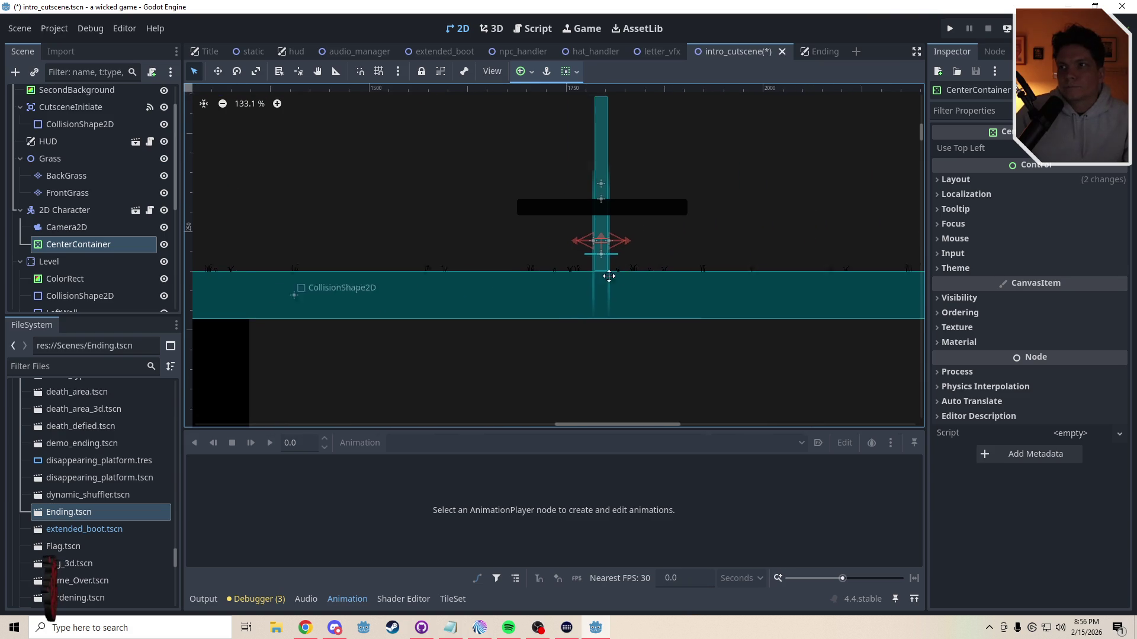
left_click(598, 213)
key("w")
left_click_drag(482, 231, 481, 287)
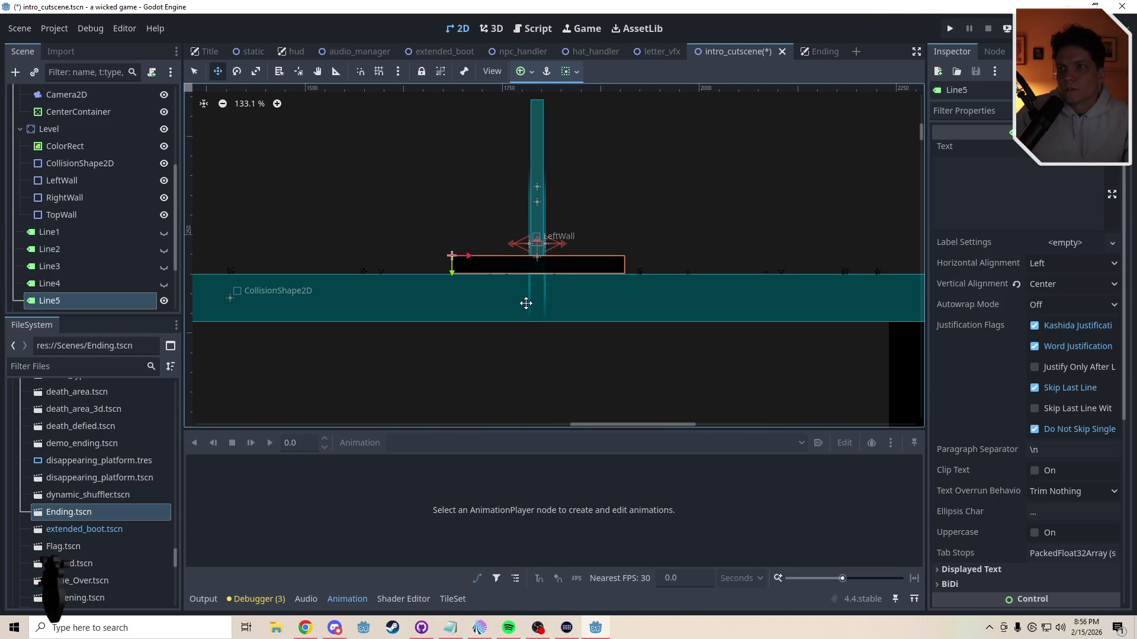
Step: Undo the Line5 move and pan back to the character and text box
key("ctrl+z")
key("q")
scroll(470, 321, "down", 4)
left_click(245, 374)
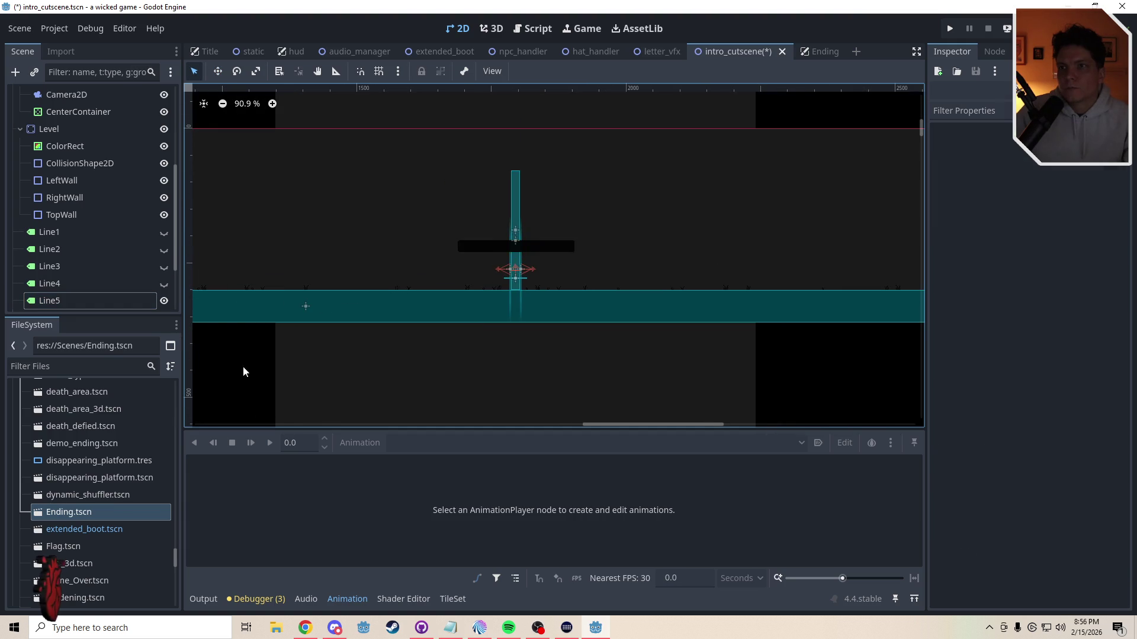
left_click_drag(245, 375, 629, 285)
left_click_drag(492, 292, 637, 287)
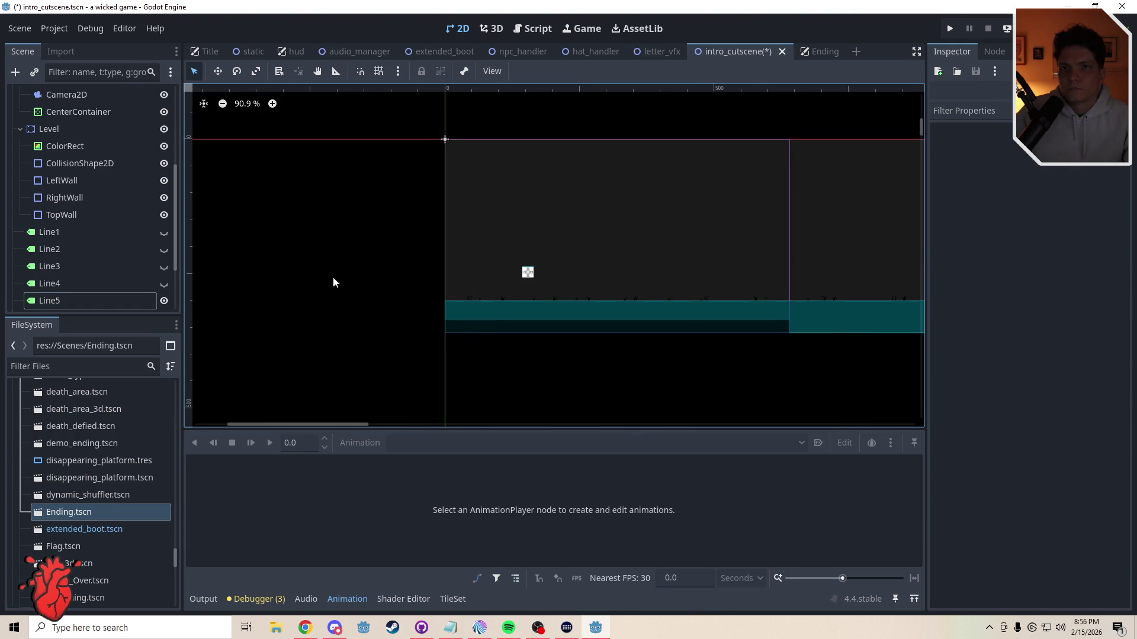
left_click(527, 272)
Step: Set the CenterContainer's Layout > Transform size to 300 × 40 px
left_click(82, 113)
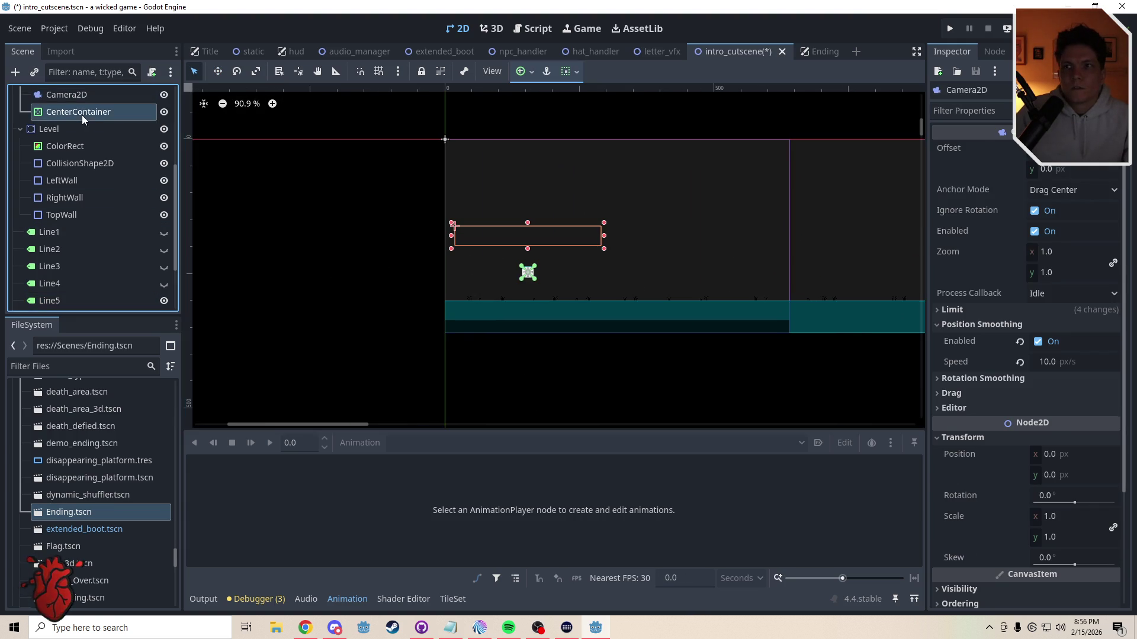
left_click(961, 184)
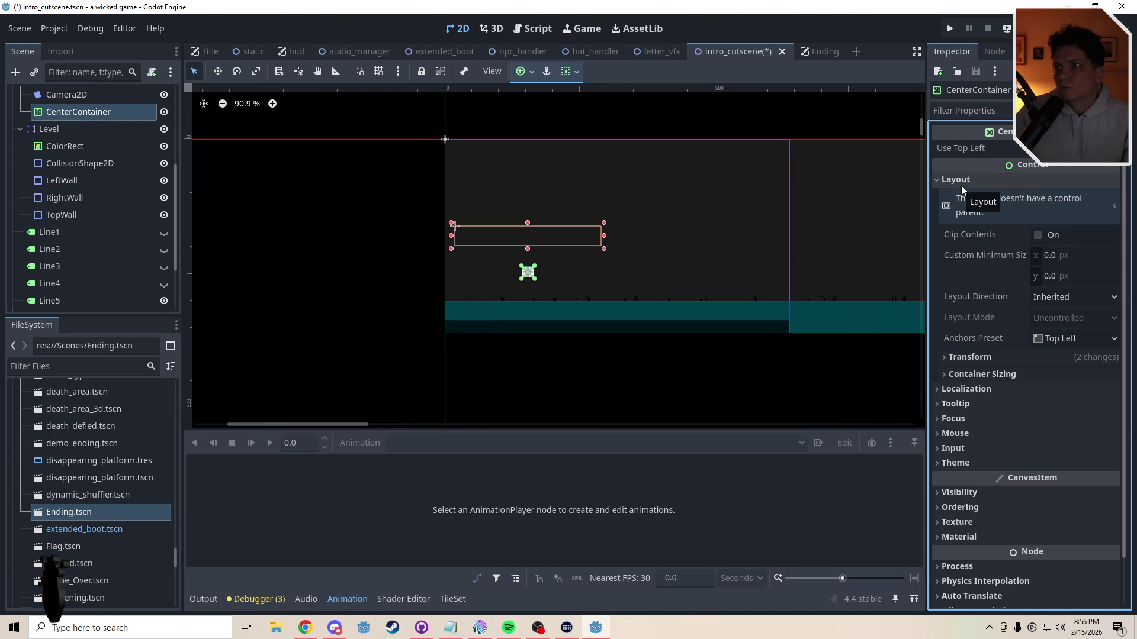
left_click(1042, 357)
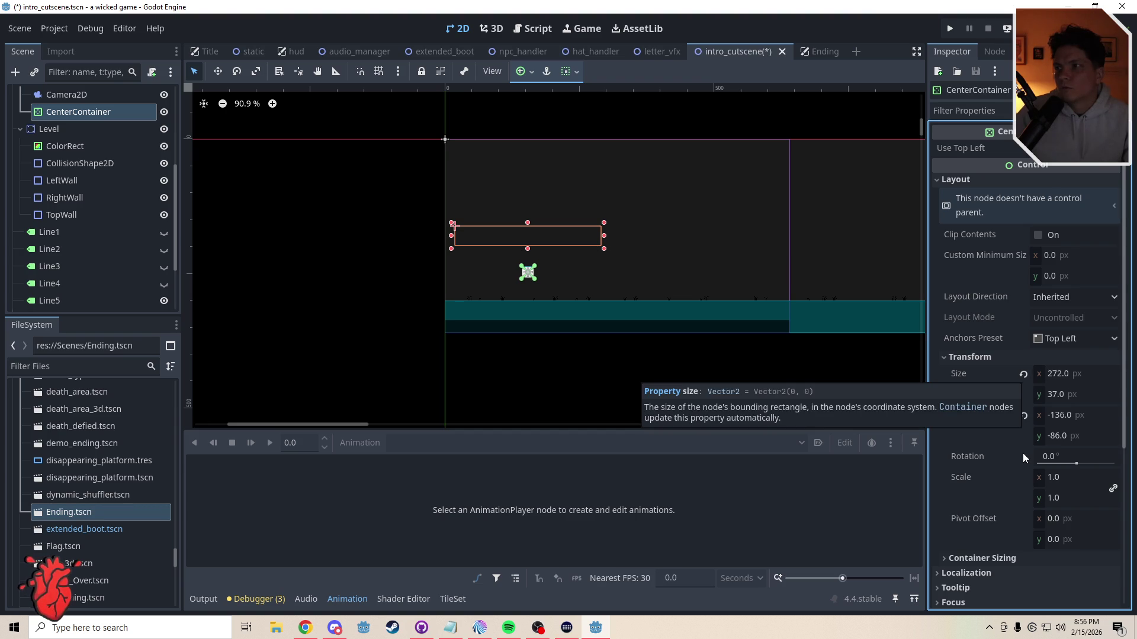
left_click(1023, 416)
key("ctrl+z")
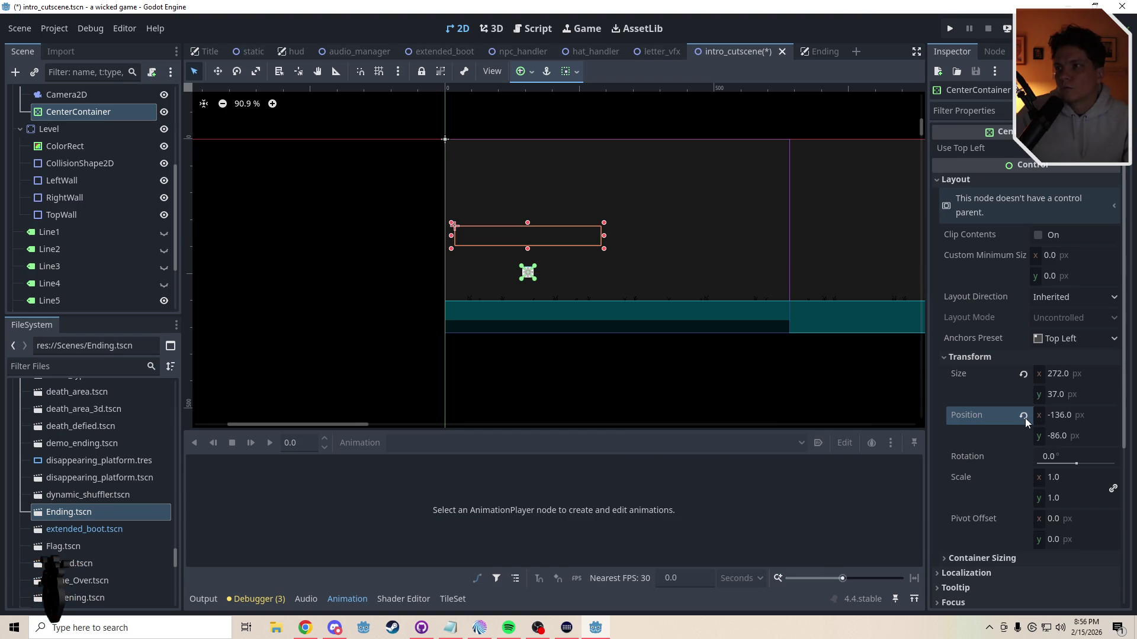
left_click(1069, 416)
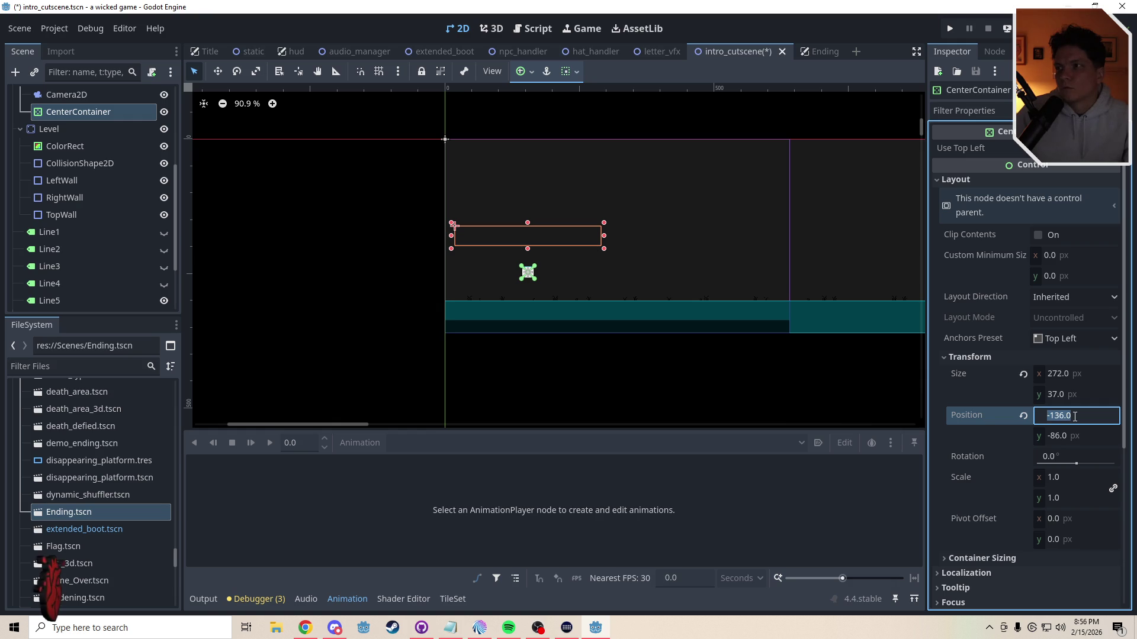
left_click(1068, 396)
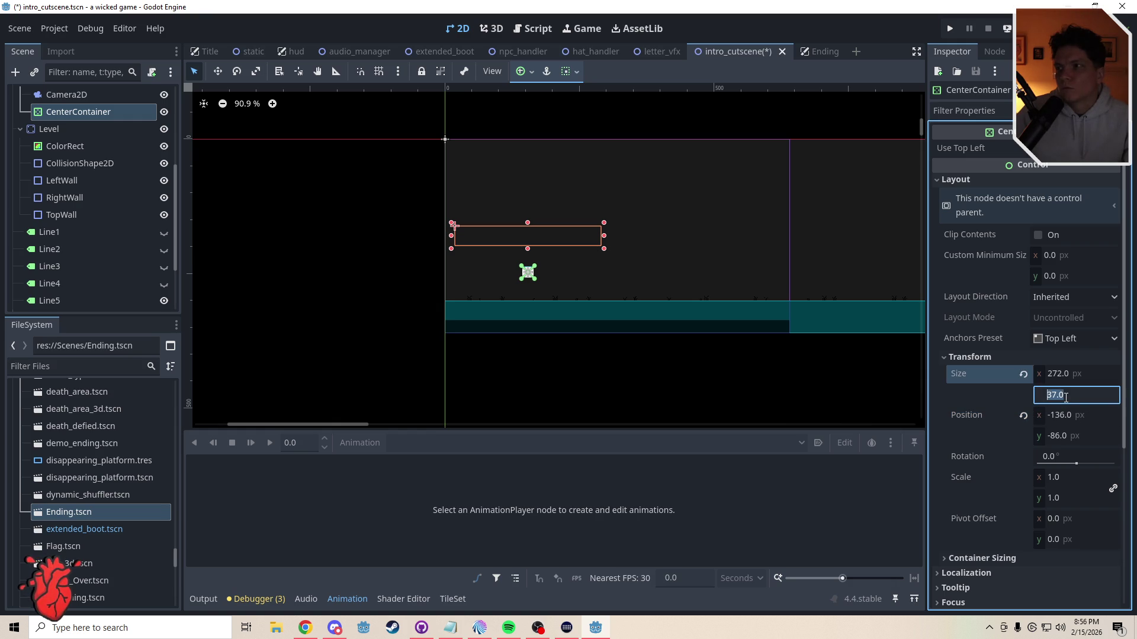
type("40")
key("Return")
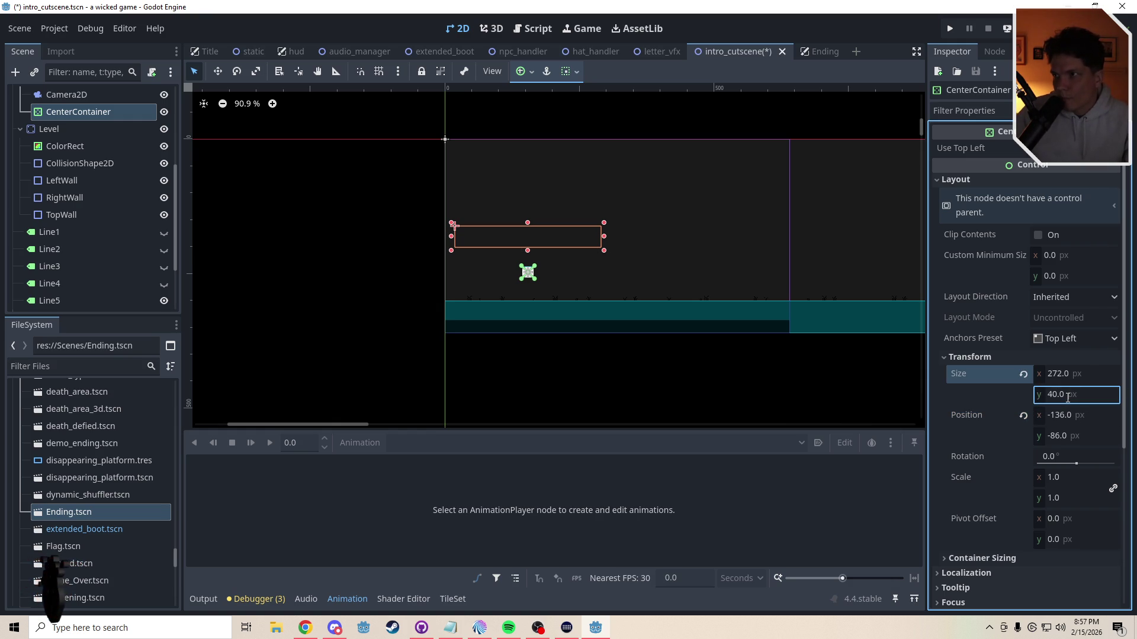
left_click(1077, 374)
left_click(1079, 375)
type("300")
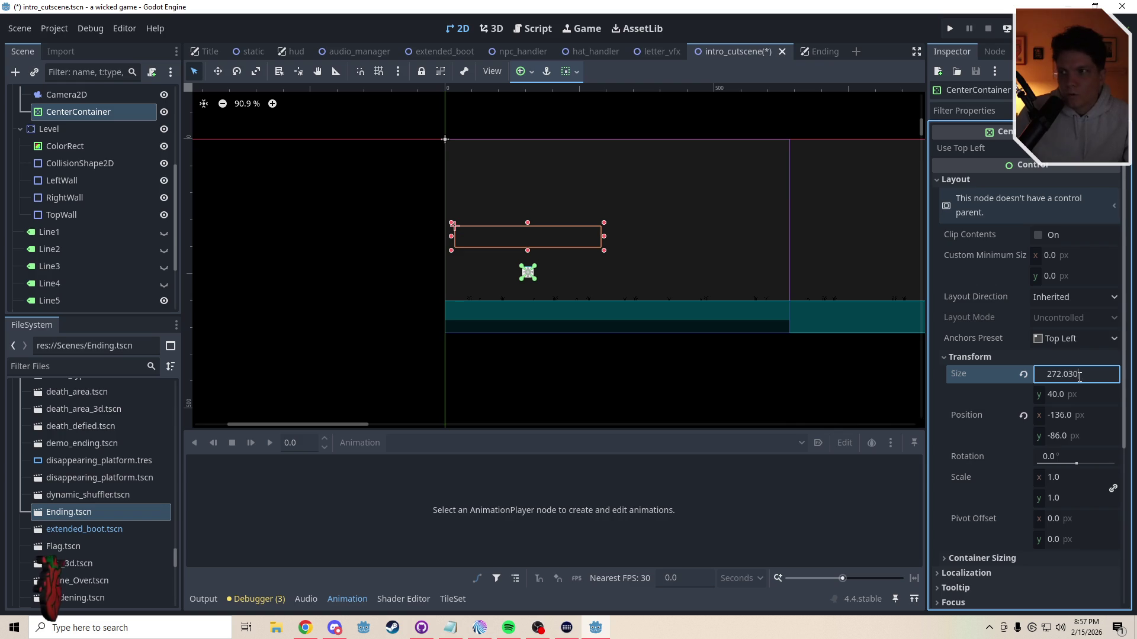
key("Return")
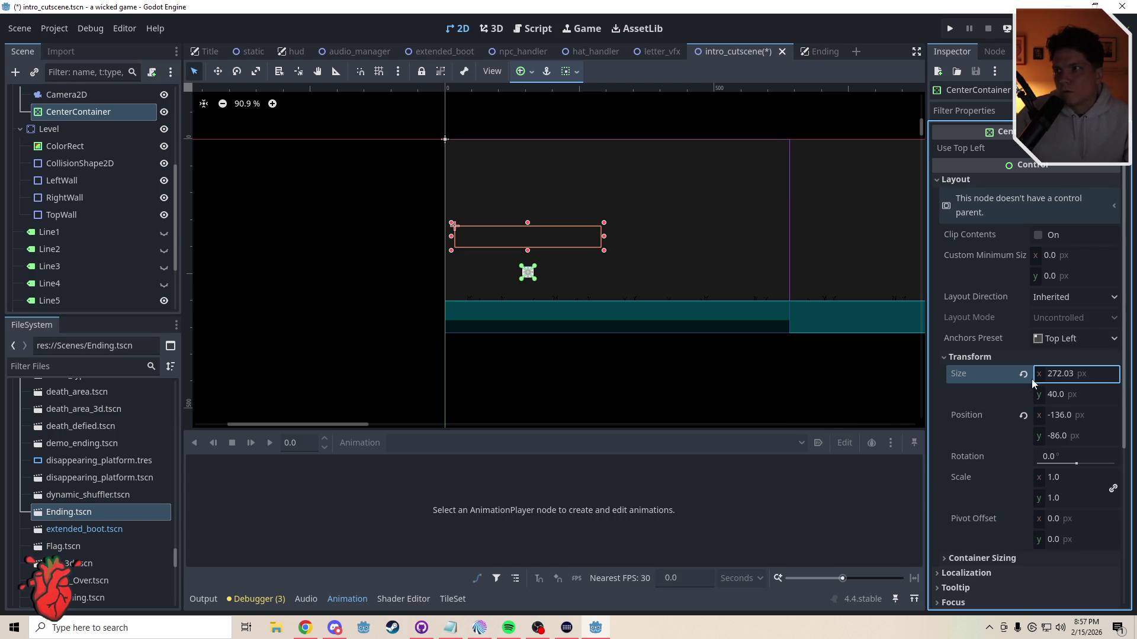
left_click_drag(607, 237, 619, 236)
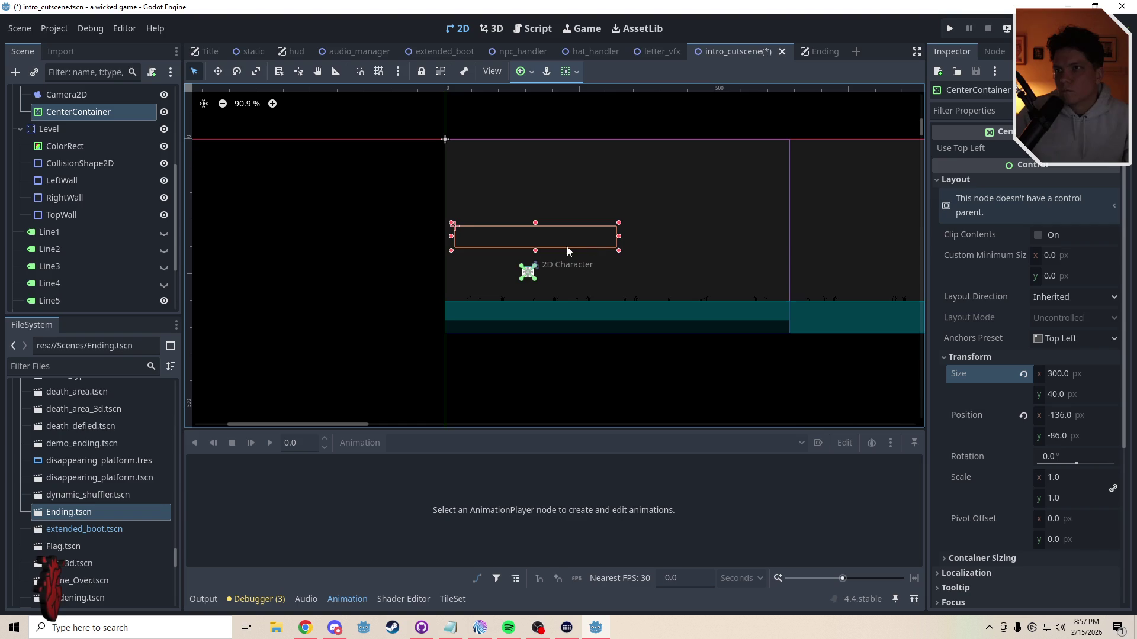
Step: Move the CenterContainer to sit just above the character, at (-149, -97)
scroll(502, 264, "up", 10)
key("w")
mouse_move(736, 204)
left_mouse_down()
mouse_move(712, 206)
mouse_move(704, 280)
left_mouse_up()
key("q")
mouse_move(669, 234)
left_mouse_down()
mouse_move(655, 300)
mouse_move(617, 291)
left_mouse_up()
key("w")
scroll(616, 292, "down", 1)
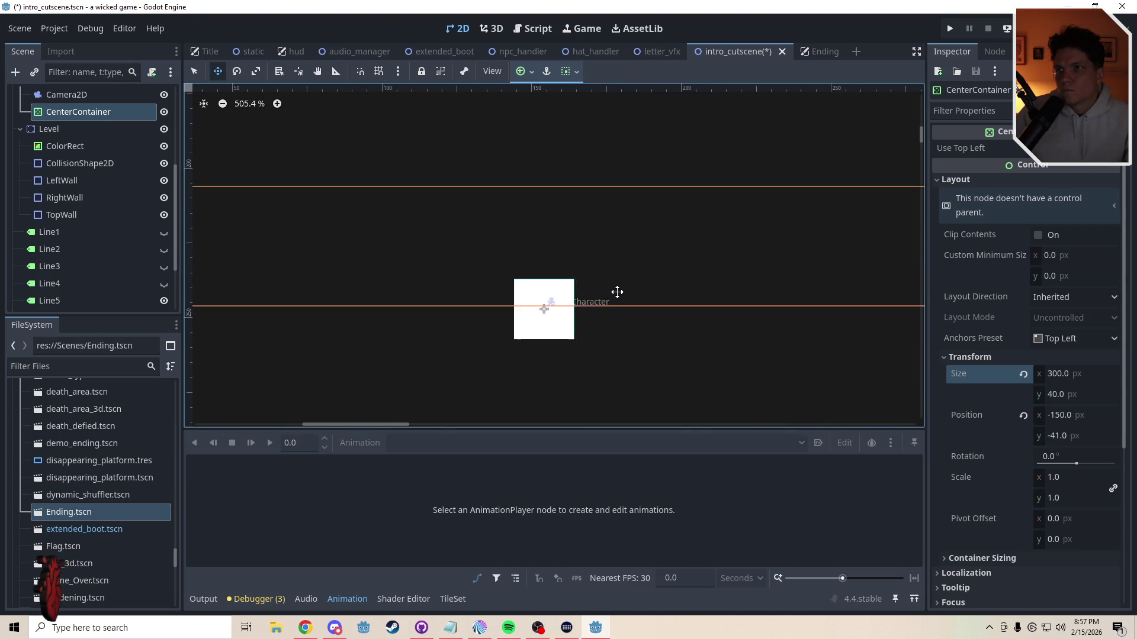
mouse_move(613, 261)
left_mouse_down()
mouse_move(612, 291)
mouse_move(639, 279)
mouse_move(648, 135)
mouse_move(651, 178)
left_mouse_up()
key("q")
scroll(658, 239, "down", 6)
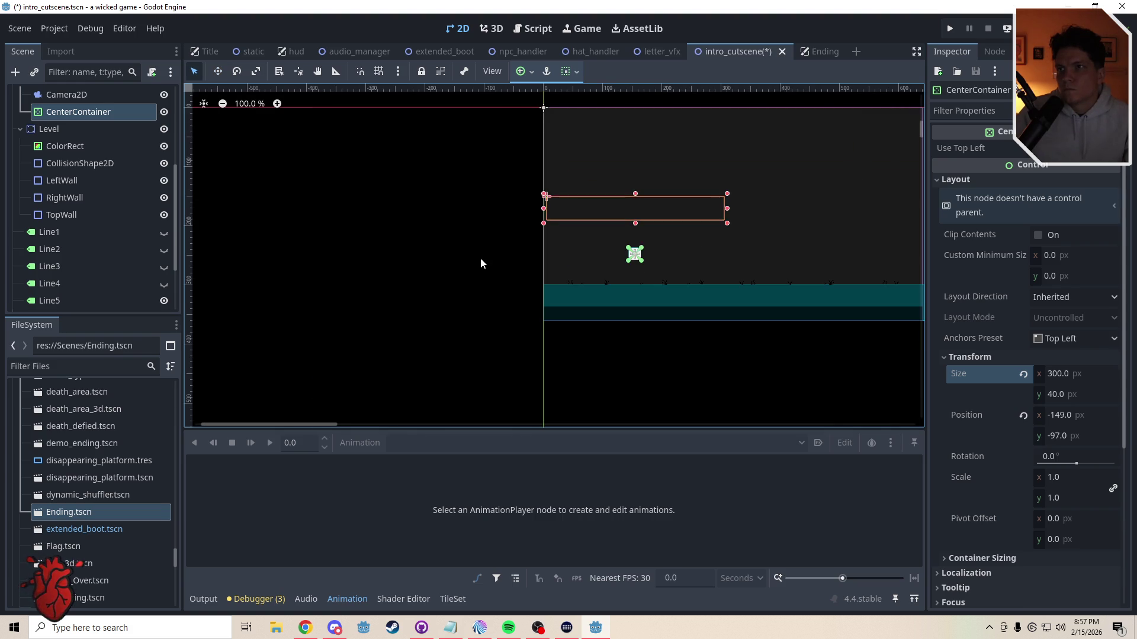
left_click(480, 259)
Step: Drag Line5 onto CenterContainer in the Scene dock to nest it
scroll(633, 295, "down", 1)
left_click(78, 112)
left_click_drag(76, 300, 79, 116)
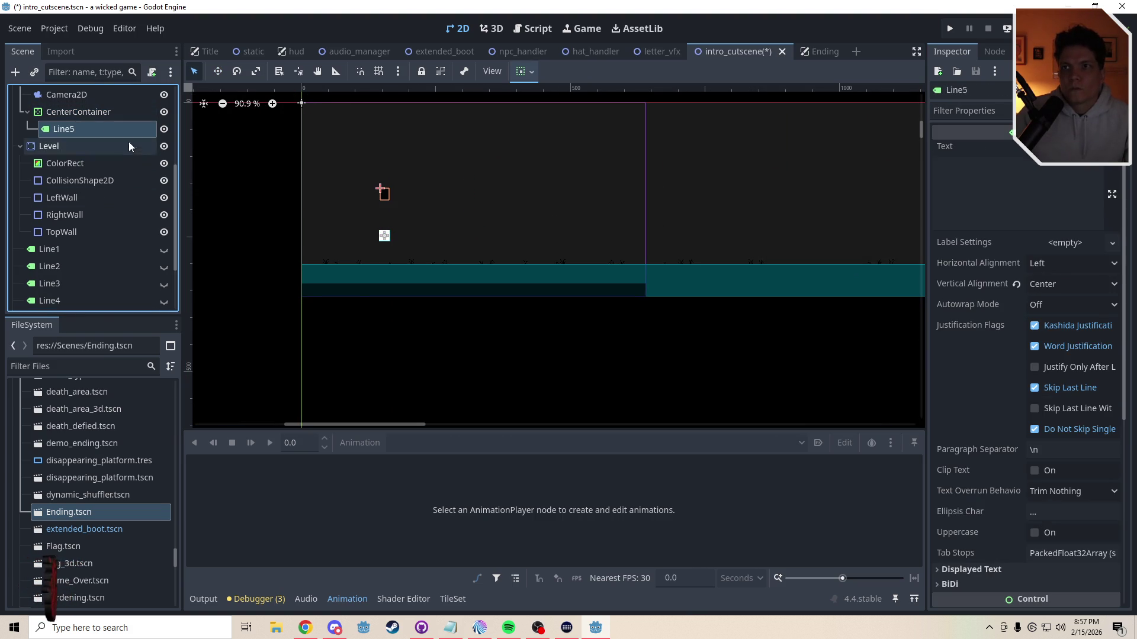
Step: Replace the old line_5 reference with an updated Line5 node reference and save
left_click(237, 236)
left_click(77, 129)
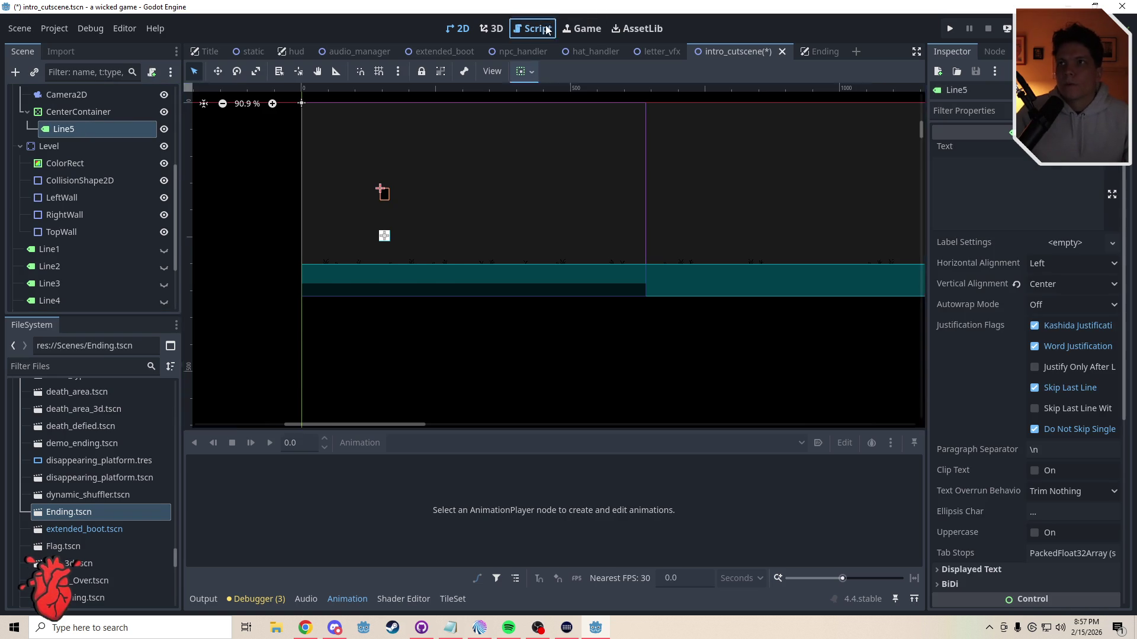
left_click(534, 28)
scroll(887, 119, "up", 2)
left_click(345, 186)
key("shift+End")
key("BackSpace")
left_click_drag(63, 129, 419, 183)
key("BackSpace")
key("ctrl+s")
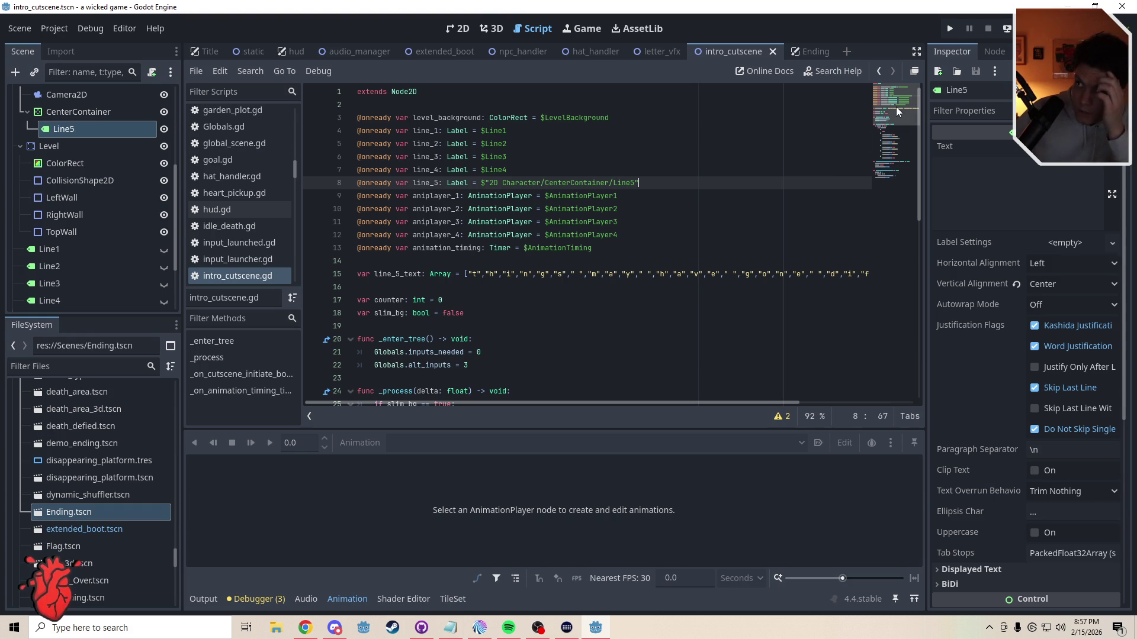
Step: Declare 'var write_5: bool = false' on line 16 of intro_cutscene.gd
left_click_drag(896, 107, 897, 184)
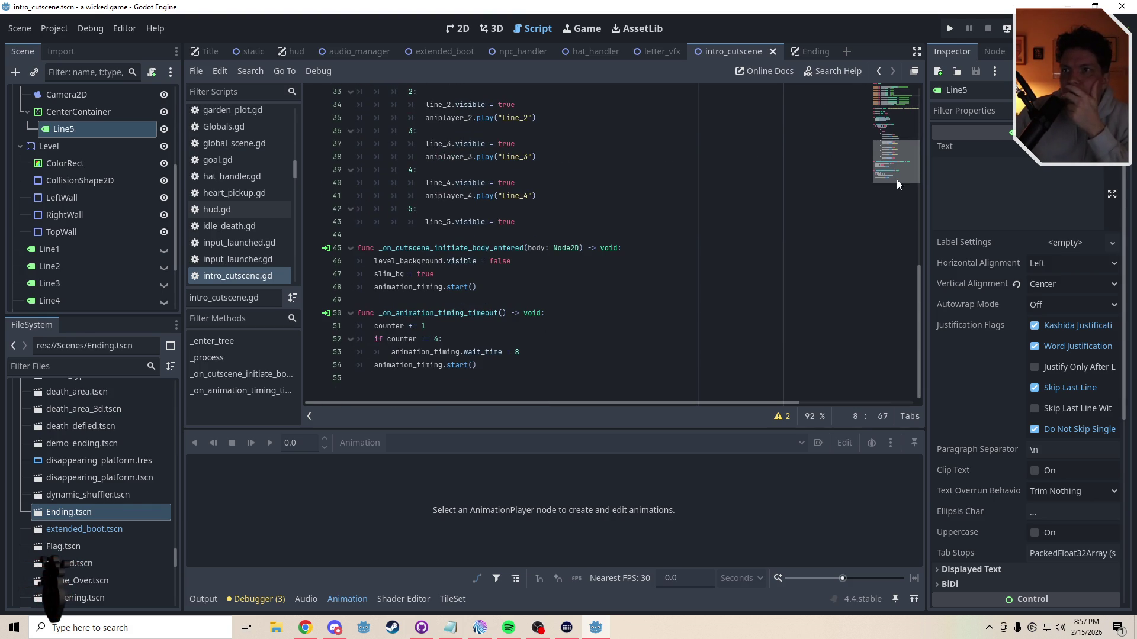
left_click(531, 223)
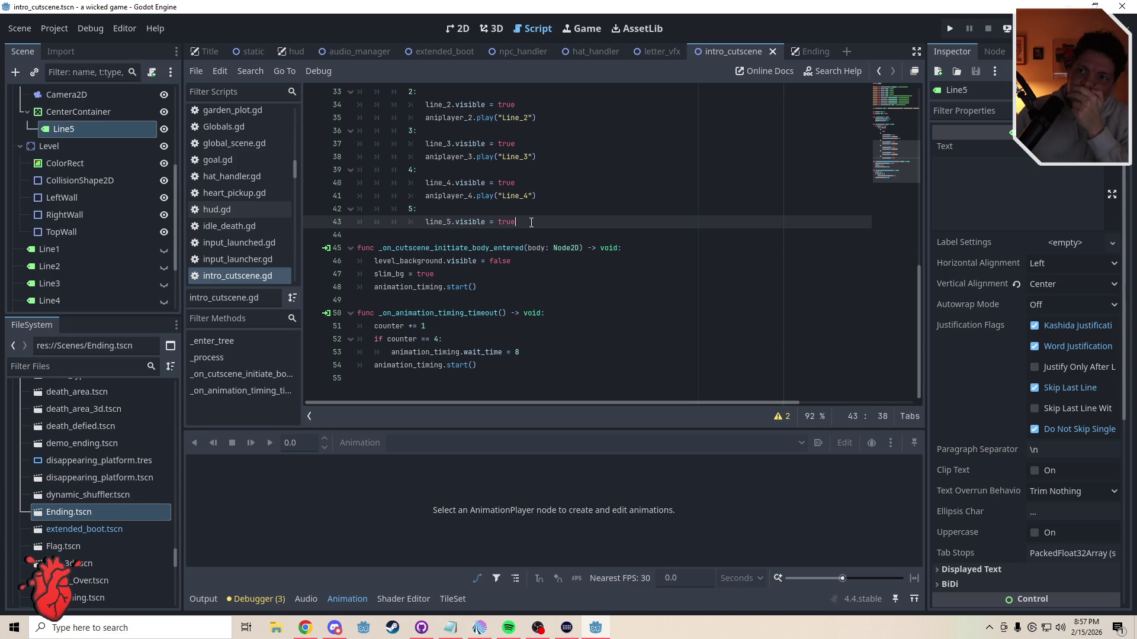
left_click(408, 366)
left_click(407, 380)
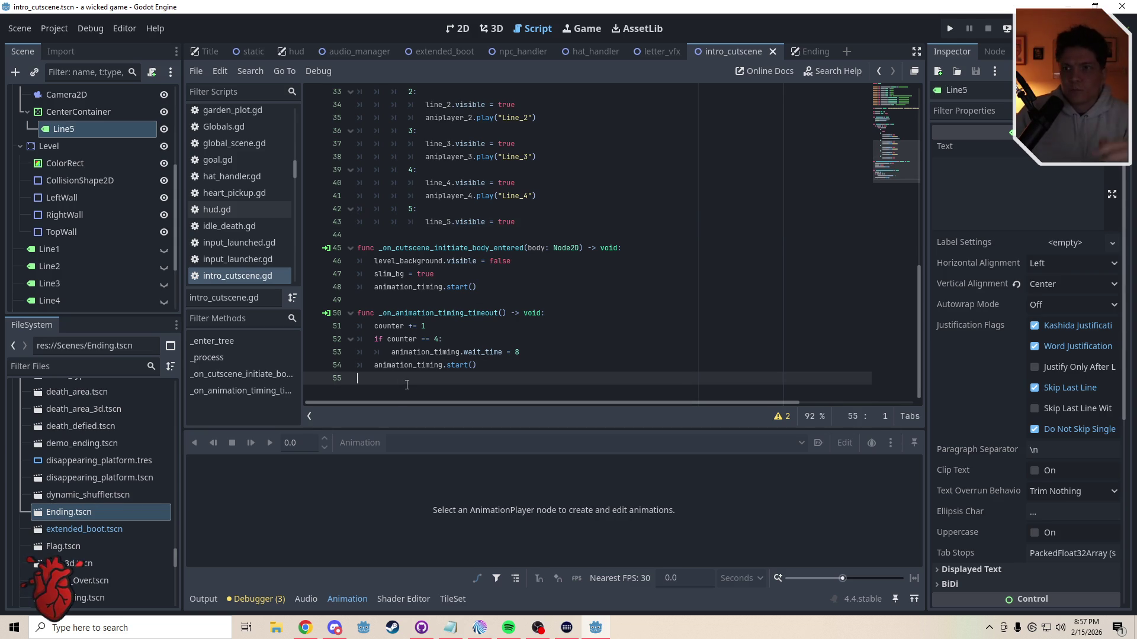
key("Return")
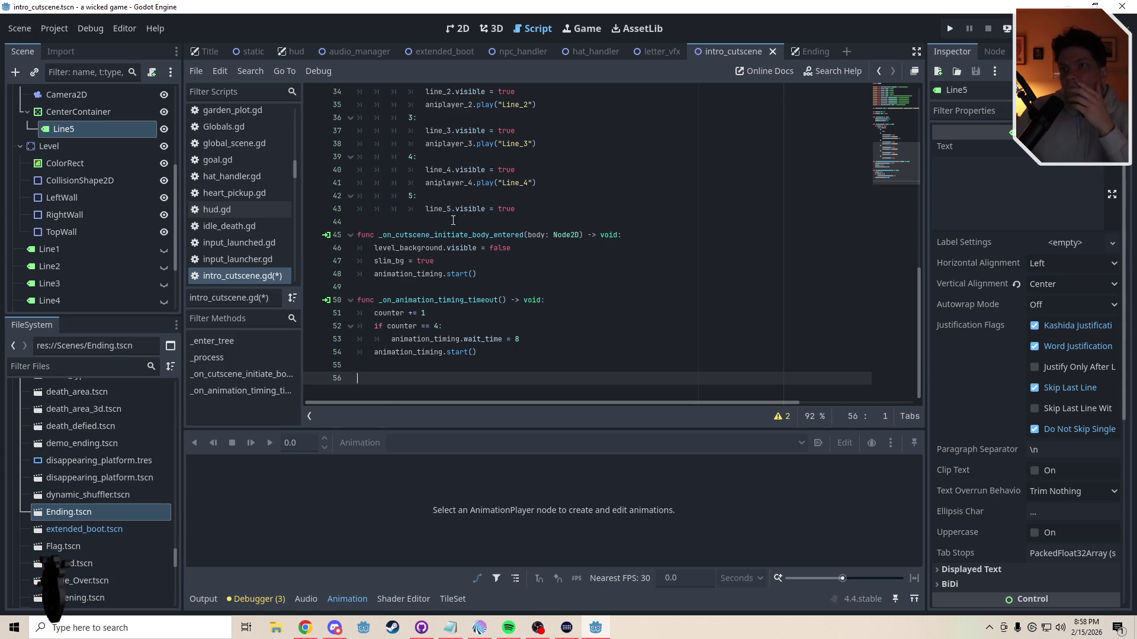
left_click_drag(890, 150, 895, 126)
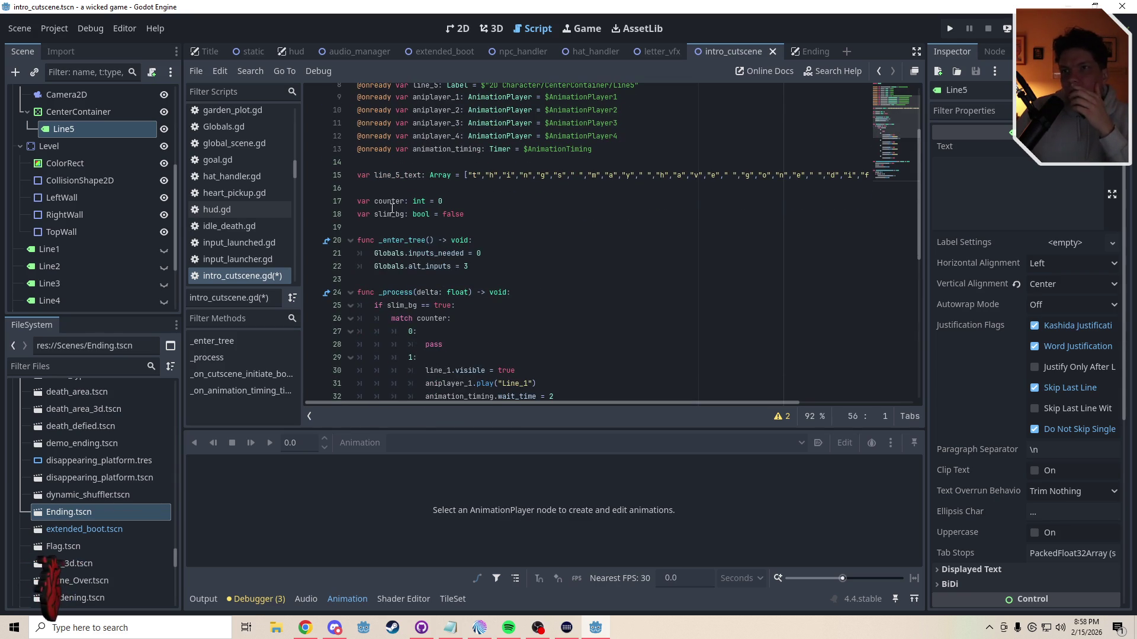
left_click(415, 188)
type("var")
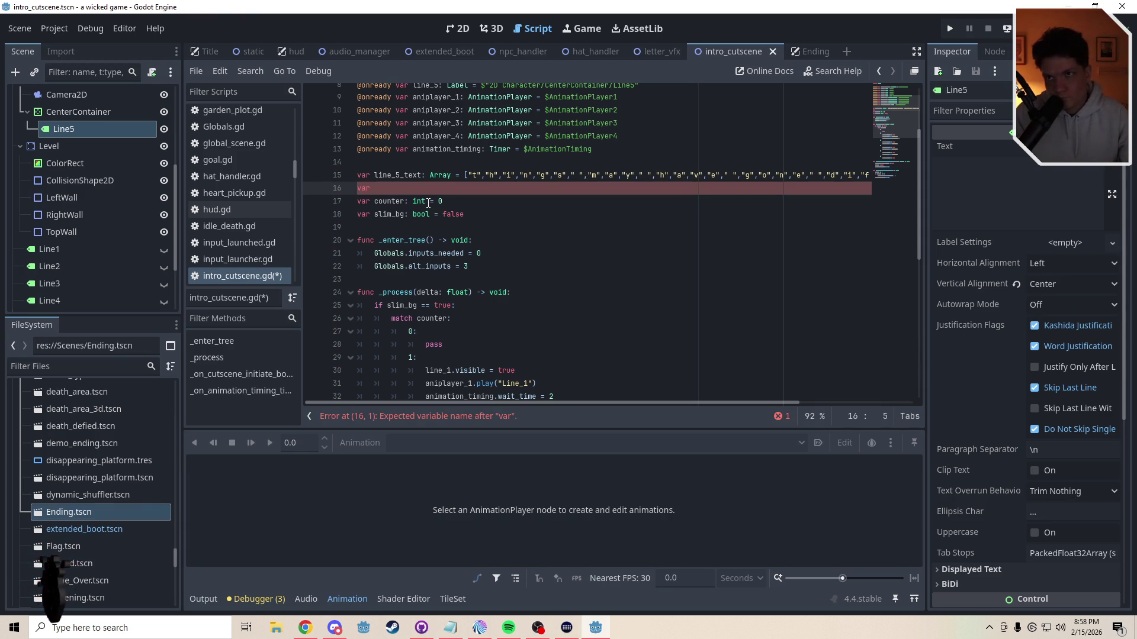
type(" write_5:")
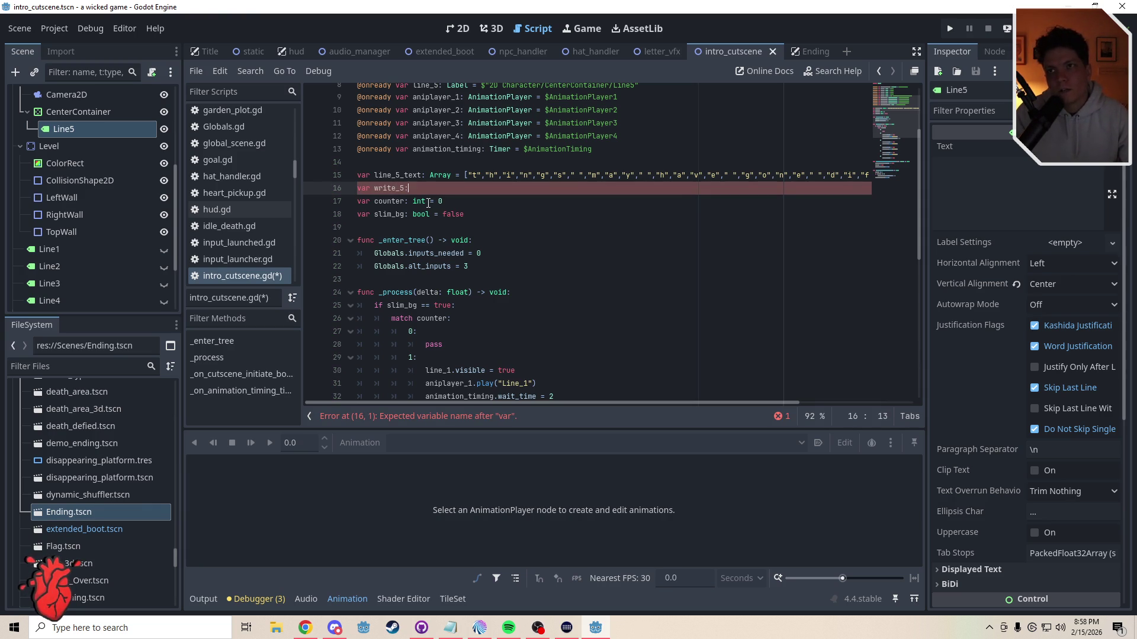
type(" bool = false")
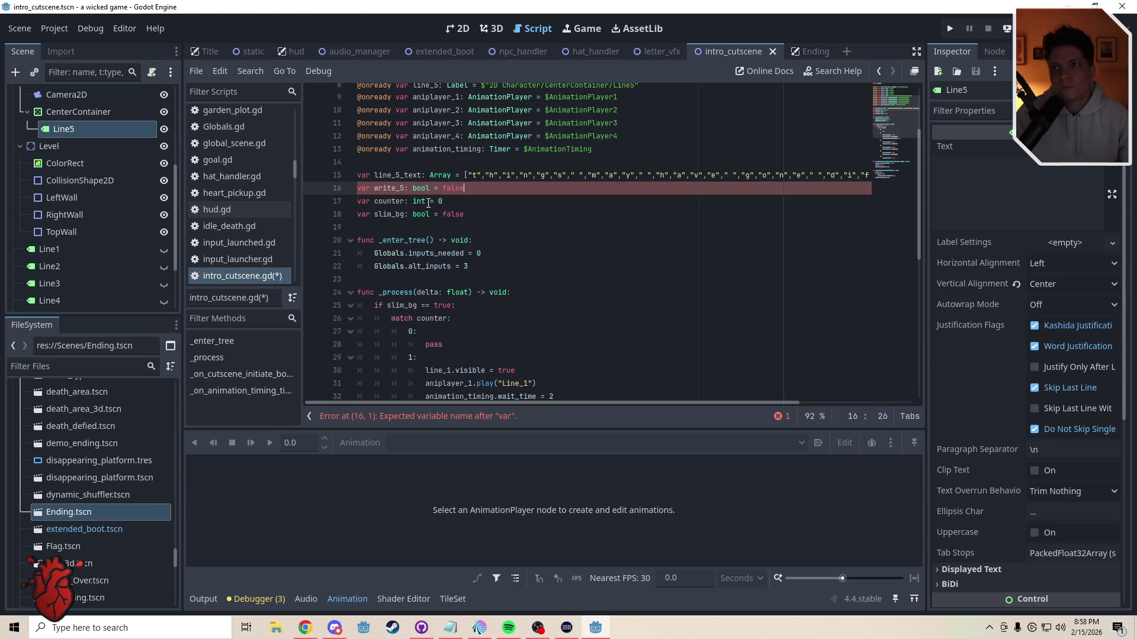
key("Down")
key("Down")
key("Down")
Step: Add 'write_5 = true' under the line_5.visible line in case 5
scroll(880, 159, "down", 2)
scroll(880, 160, "down", 7)
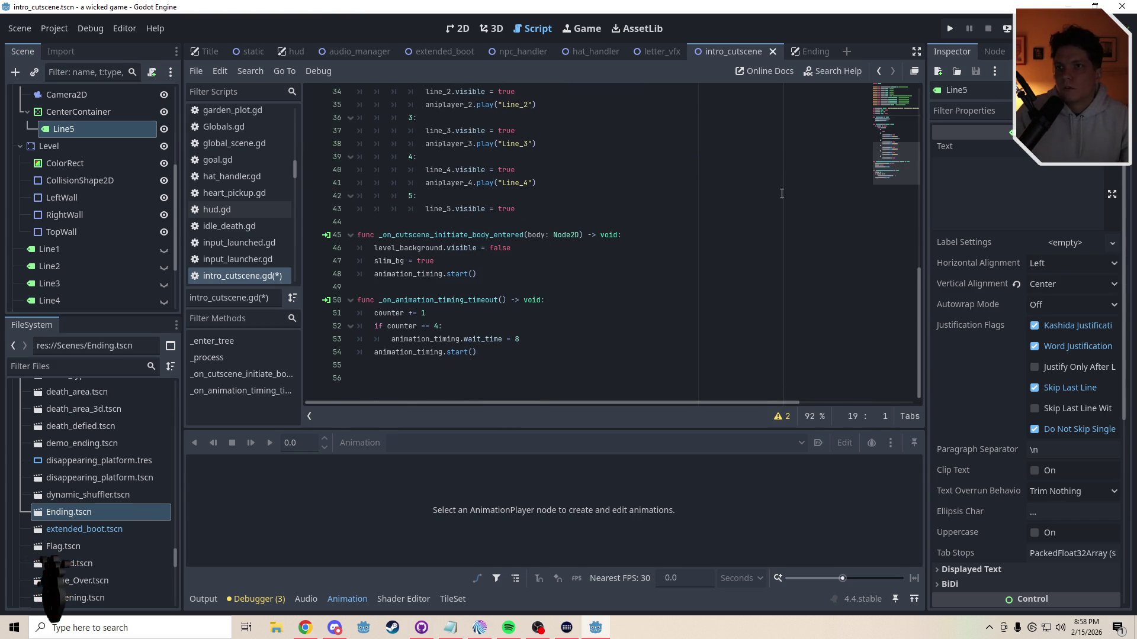
left_click(528, 210)
key("Return")
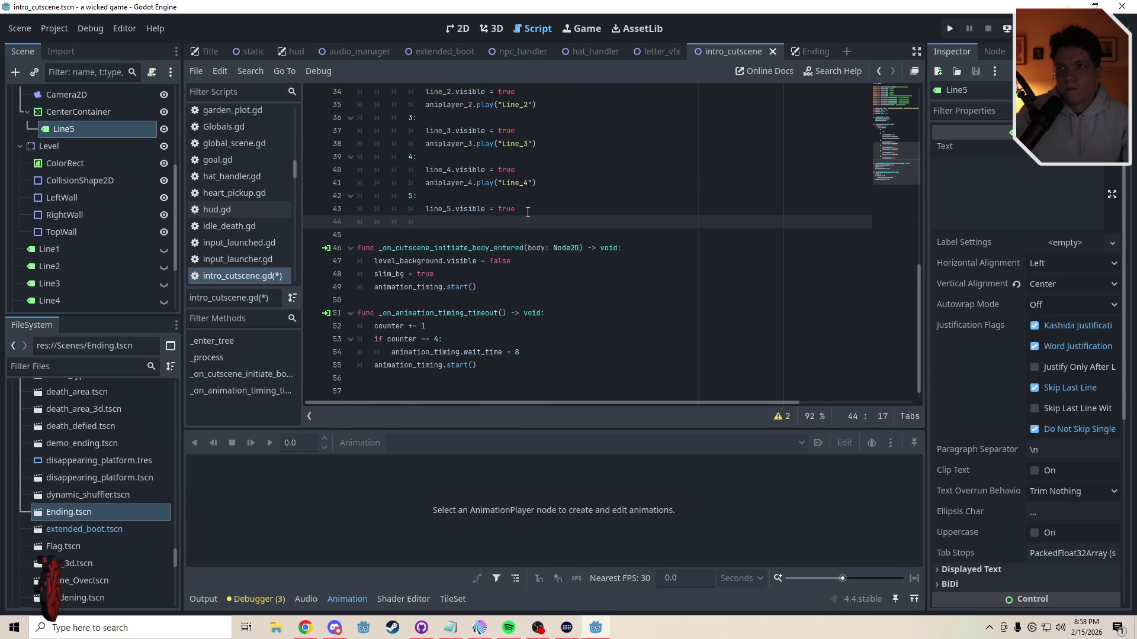
type("write_5")
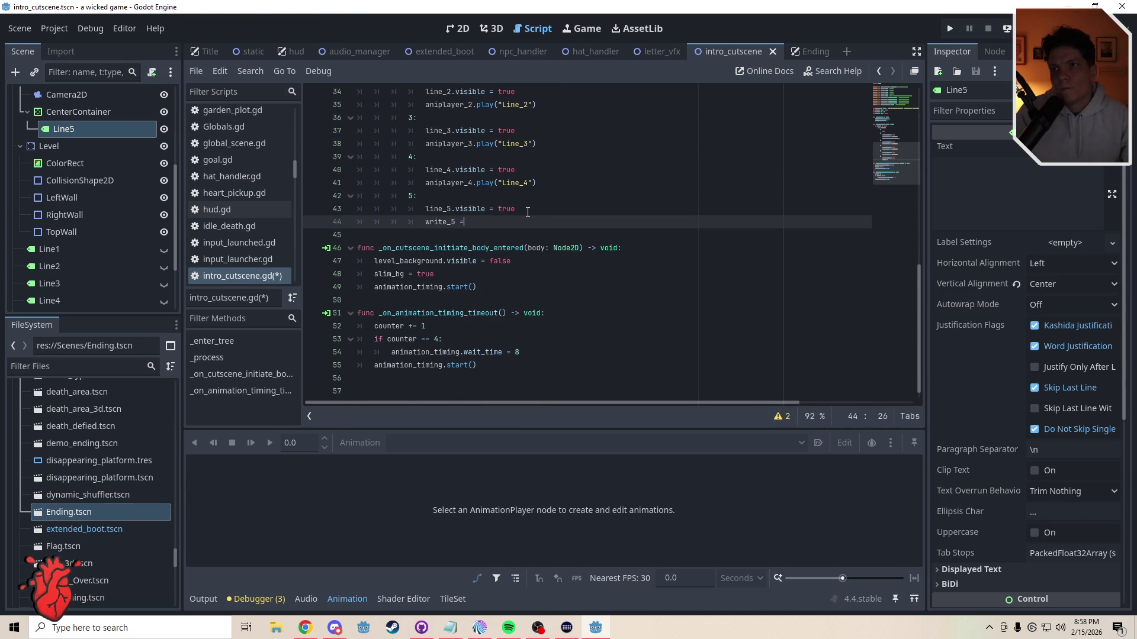
type(" = true")
key("Return")
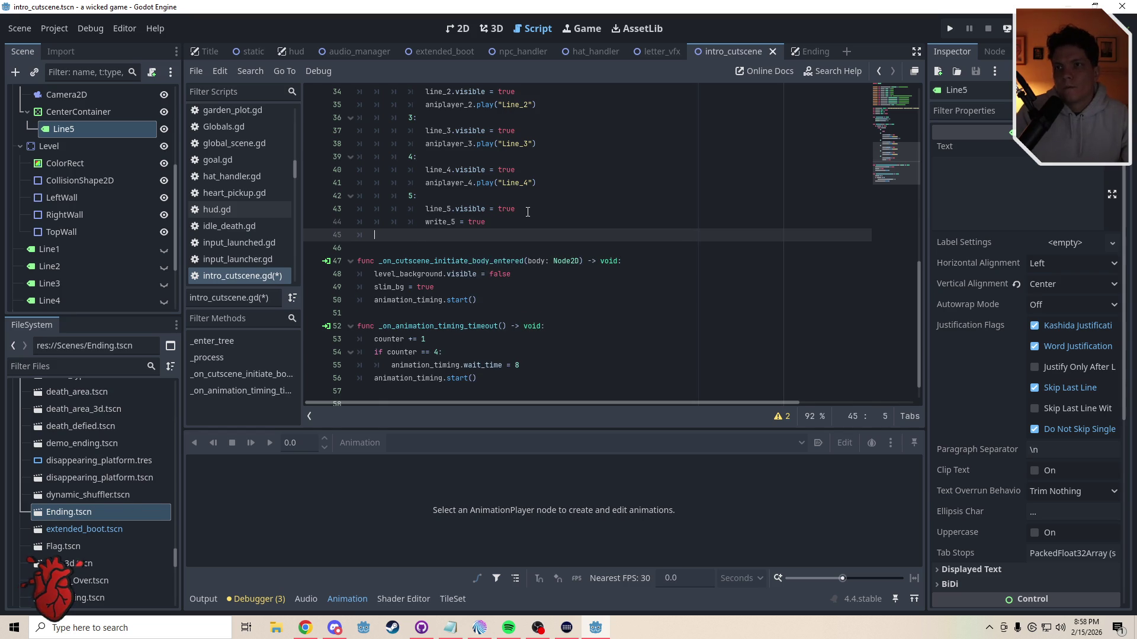
Step: Begin an 'if write_5 == true:' check on a new line below
scroll(878, 135, "up", 5)
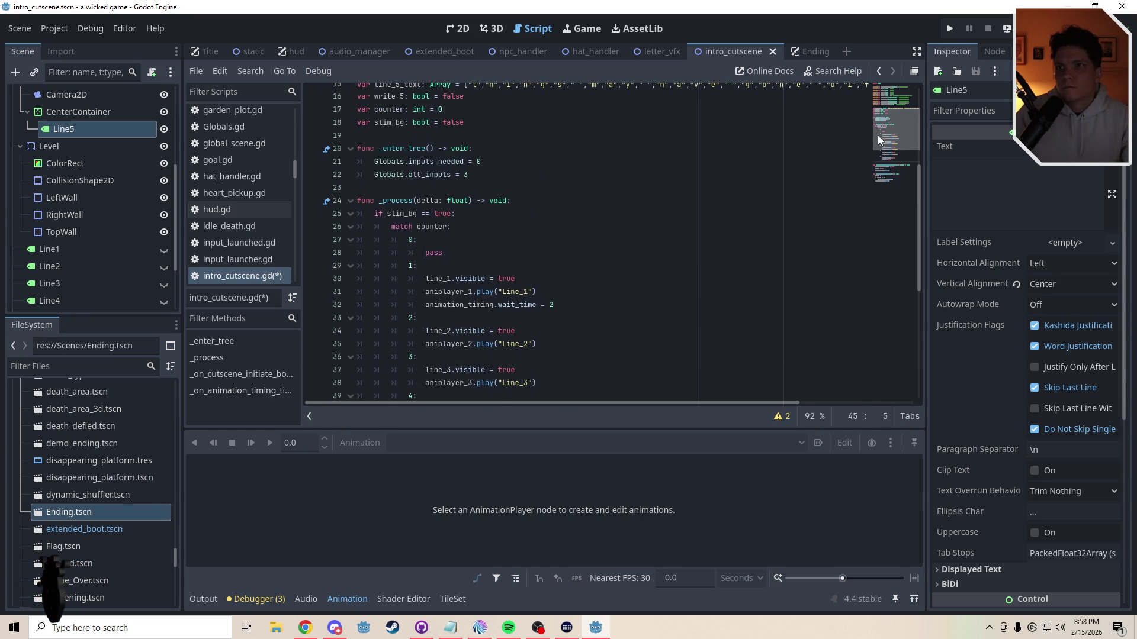
key("Return")
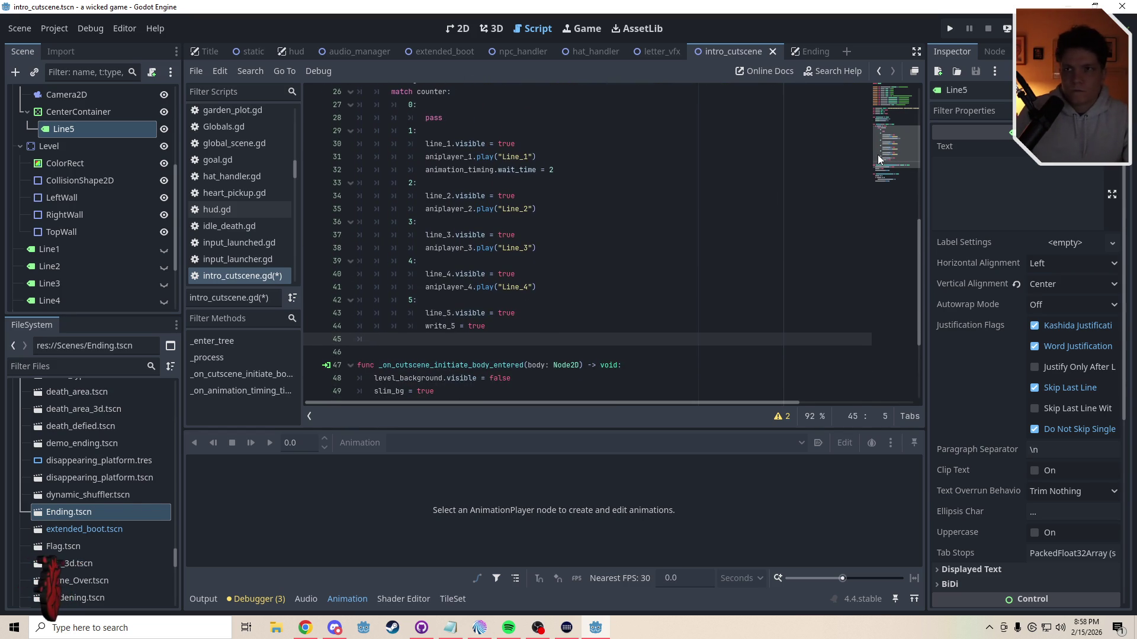
type("ifwrite_5 == true")
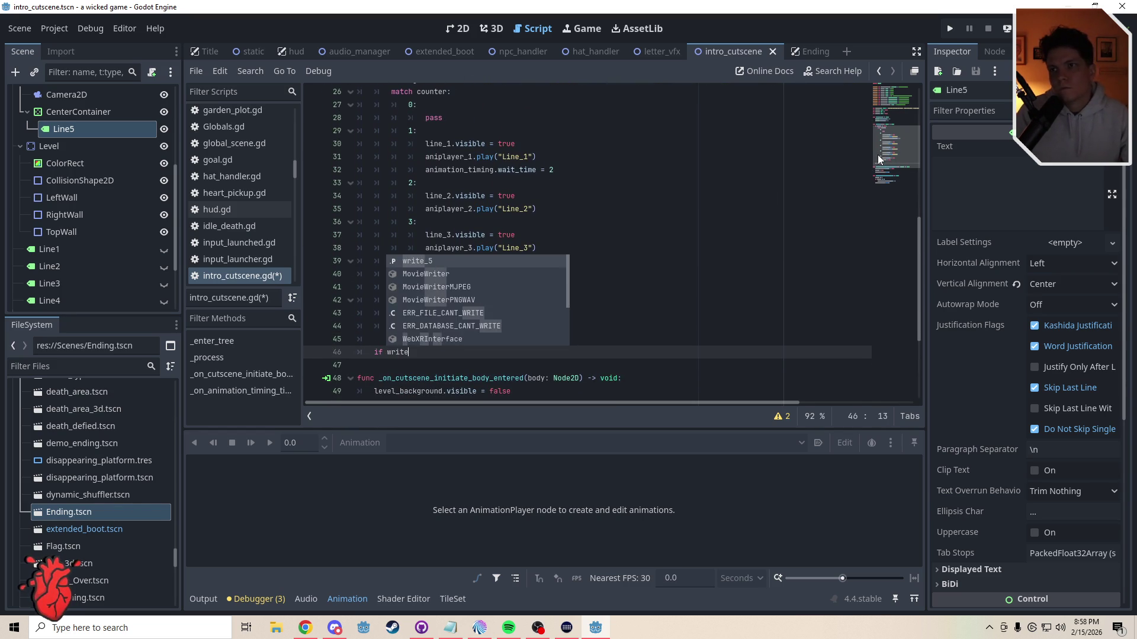
type(":")
key("Return")
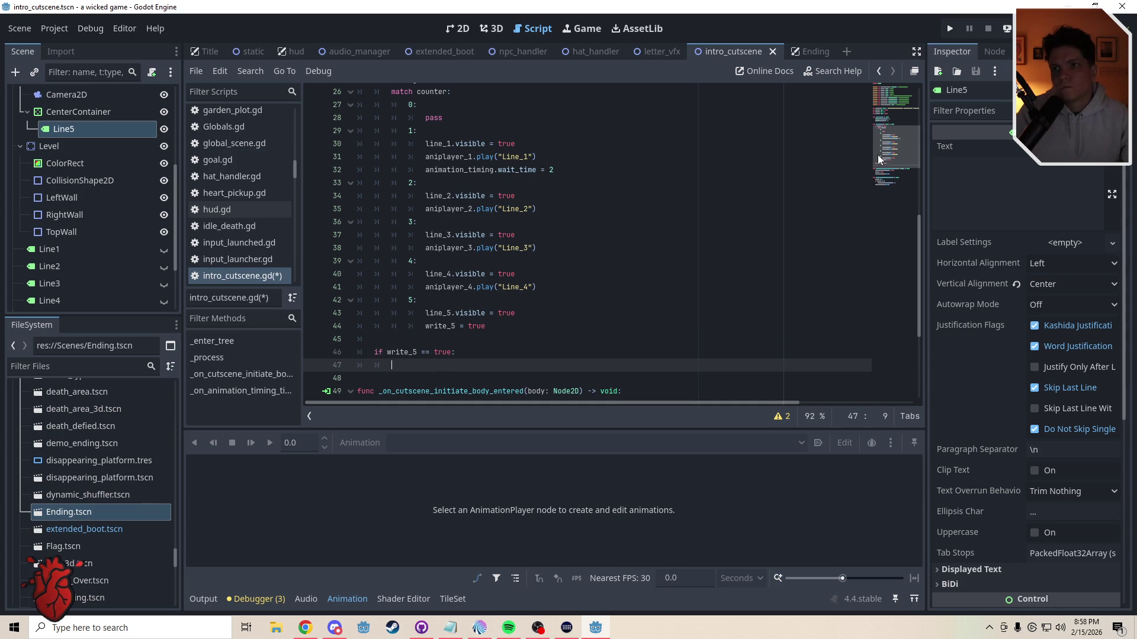
scroll(885, 172, "down", 4)
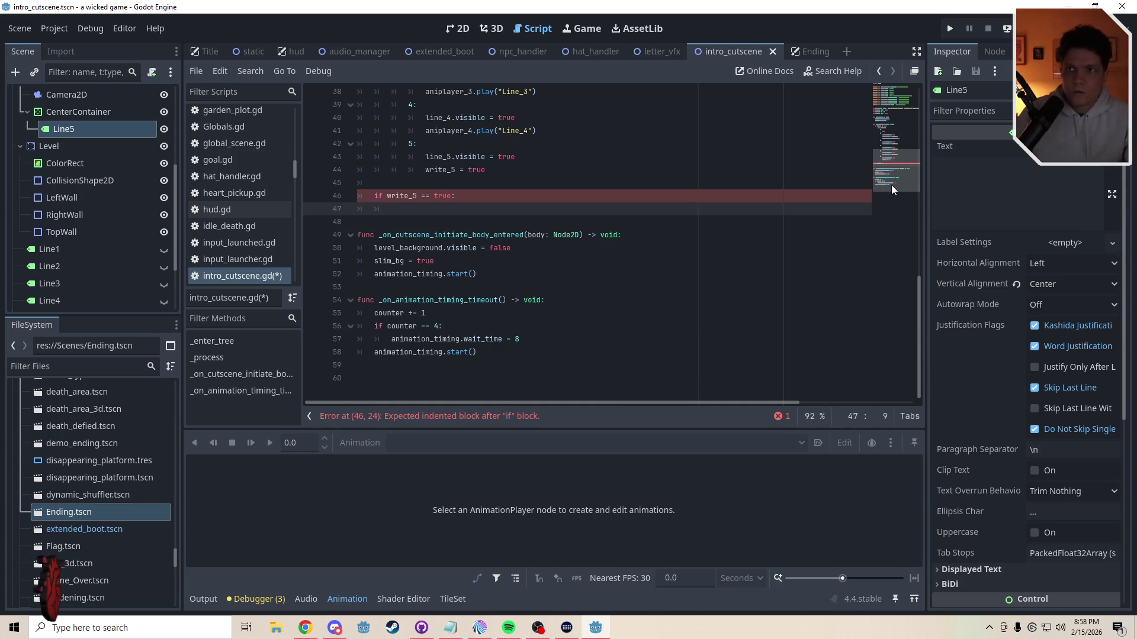
Step: Review the Ending scene's TyperTimer settings and the "".join(label_array) line in ending.gd
left_click(802, 47)
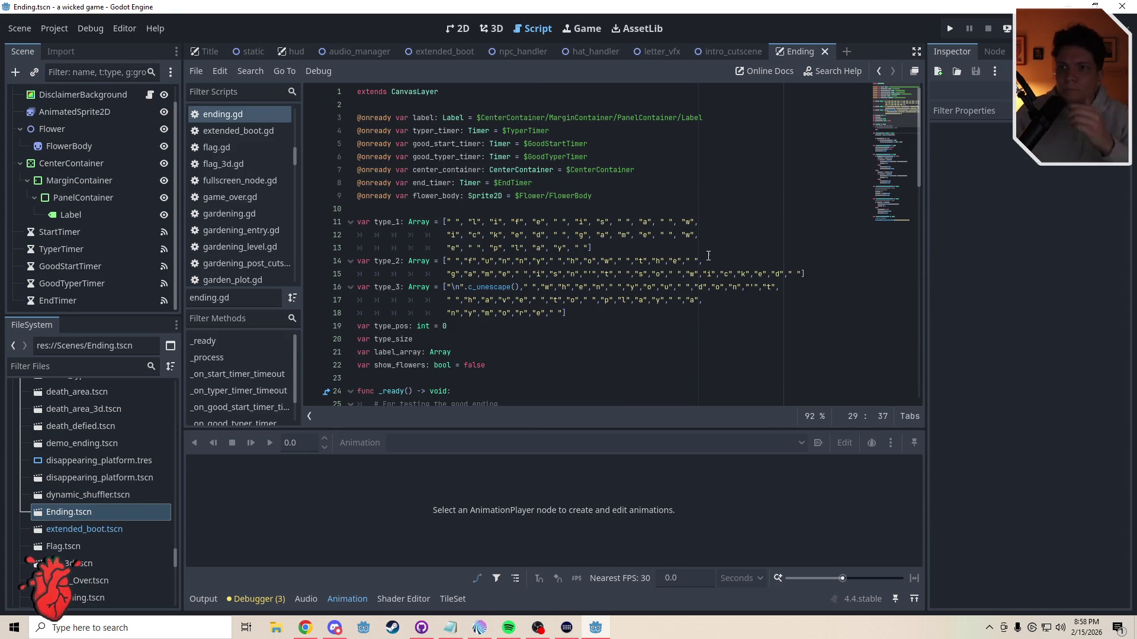
left_click_drag(890, 106, 893, 126)
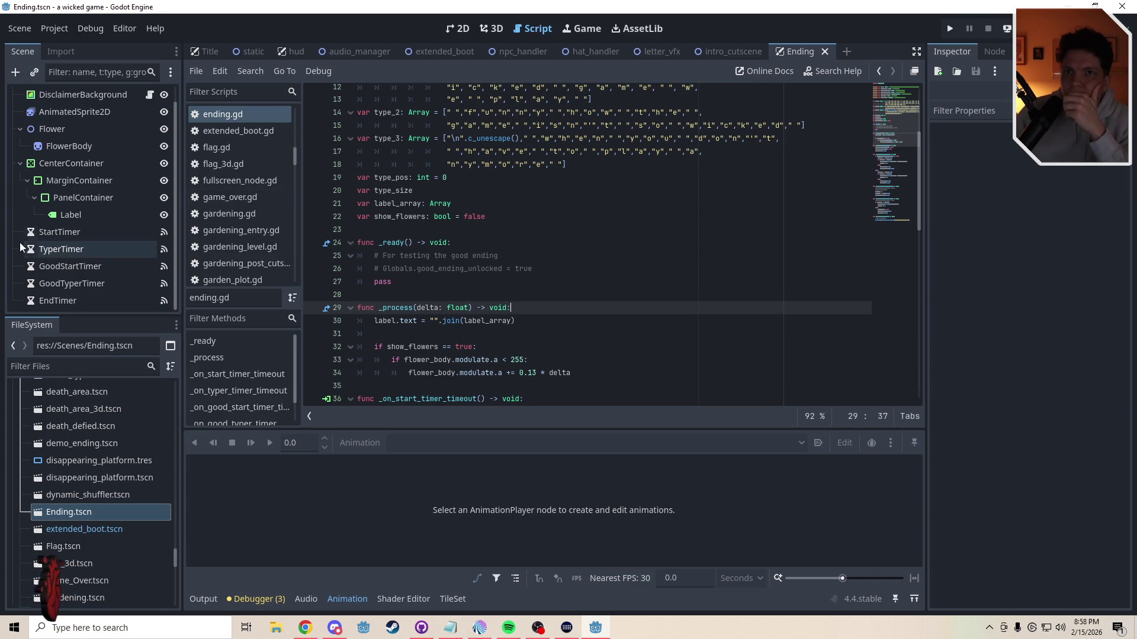
left_click(47, 252)
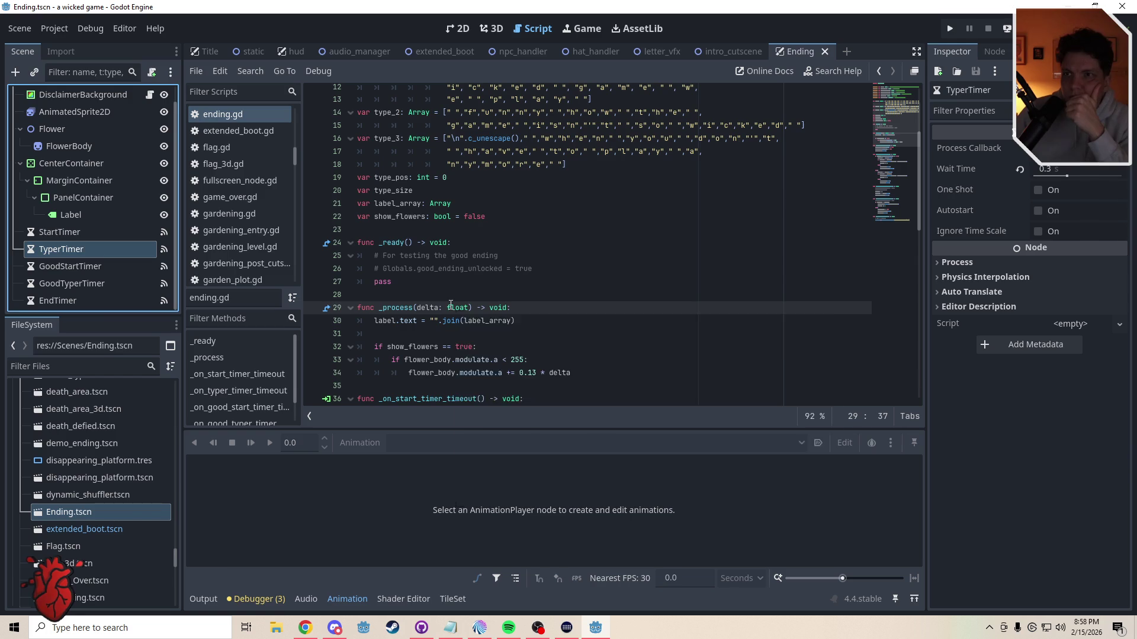
left_click_drag(518, 323, 427, 322)
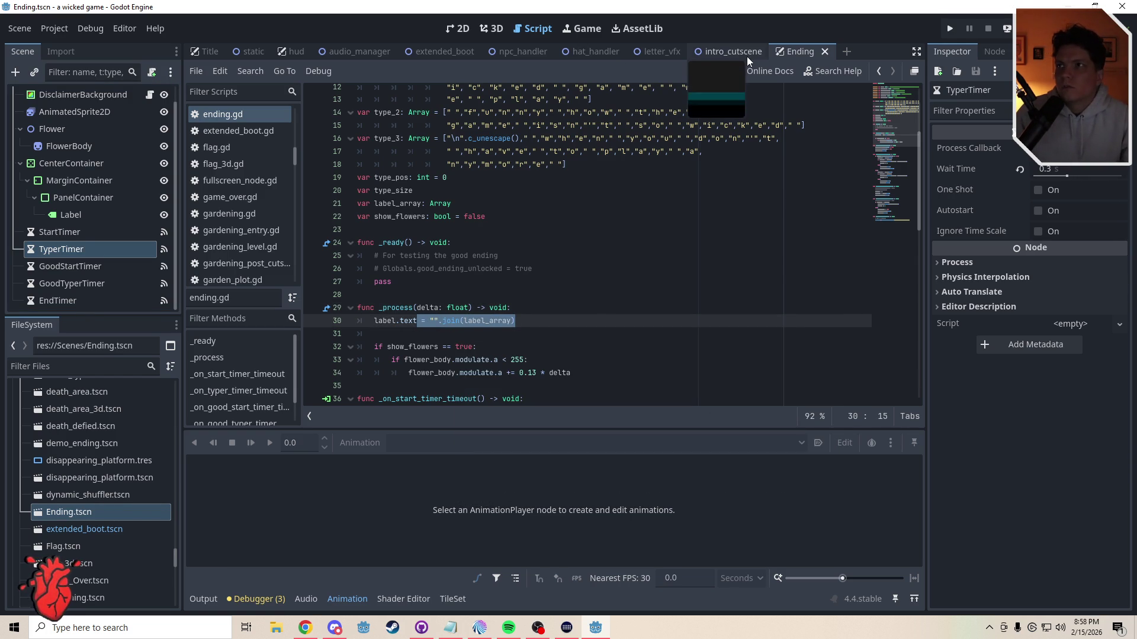
left_click(714, 52)
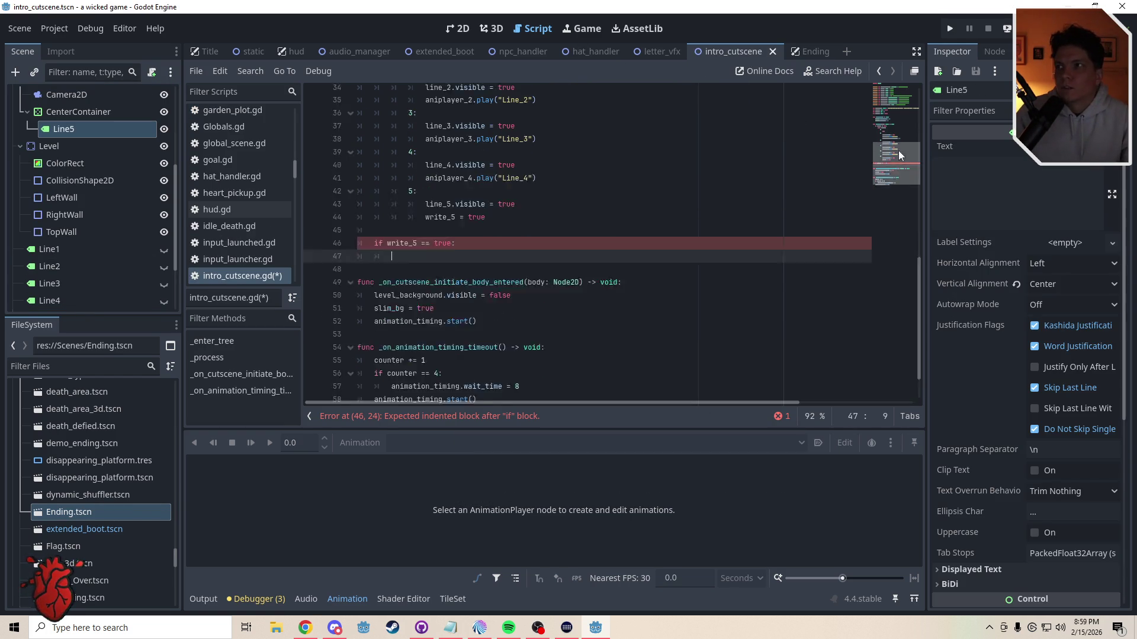
Step: Declare 'var label_5_text: Array = []' on a new line above the write_5 flag
left_click_drag(897, 167, 897, 122)
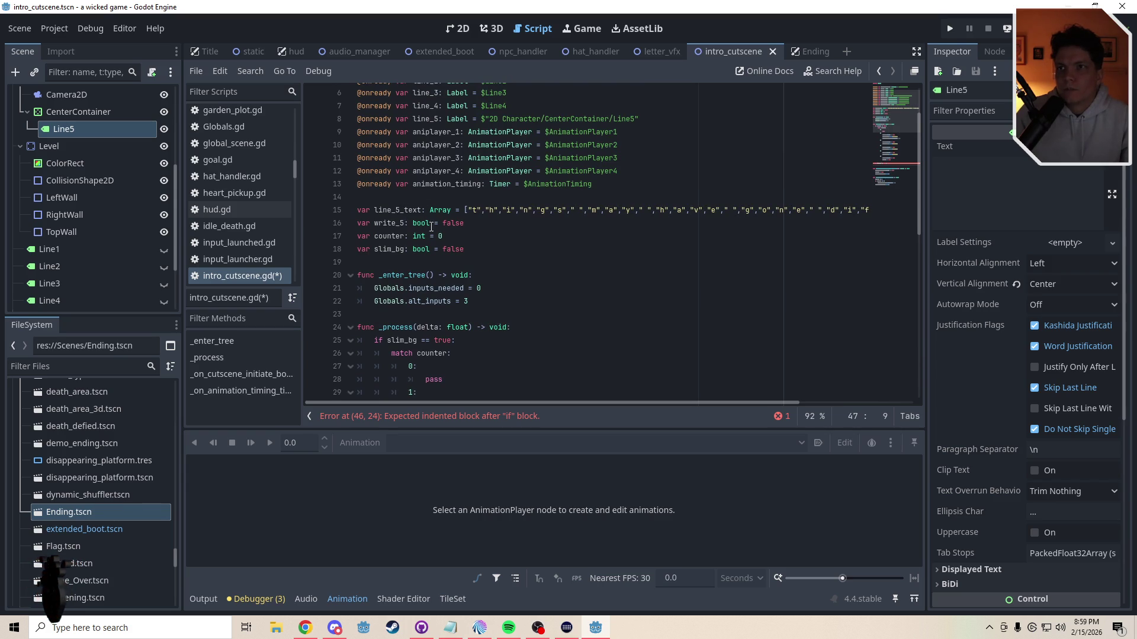
left_click(478, 224)
key("Return")
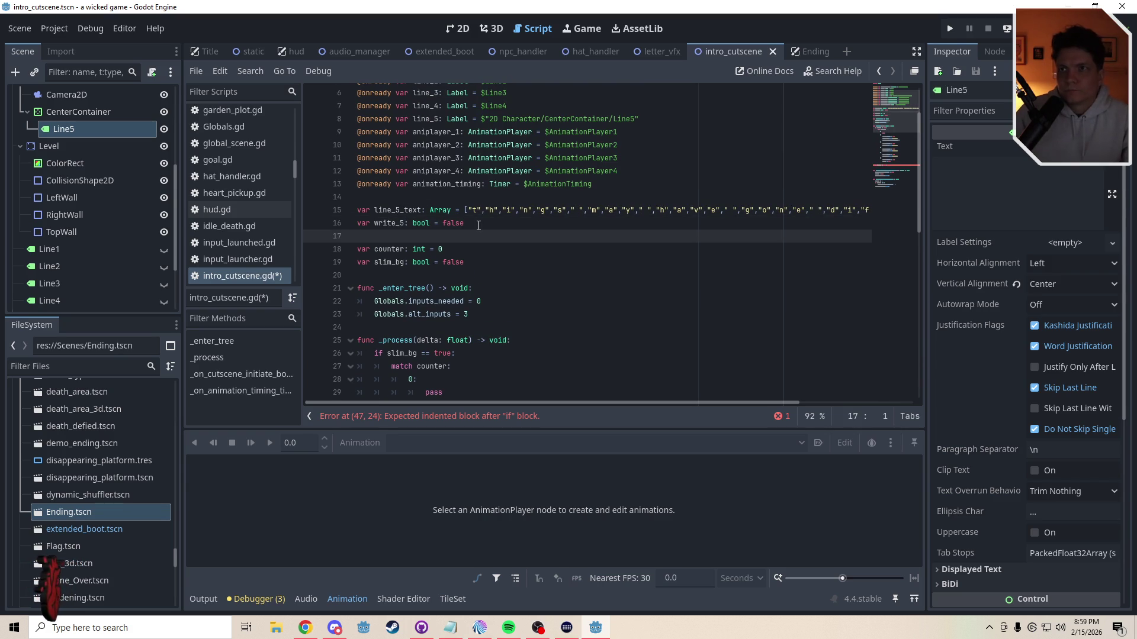
type("\\")
key("BackSpace")
key("BackSpace")
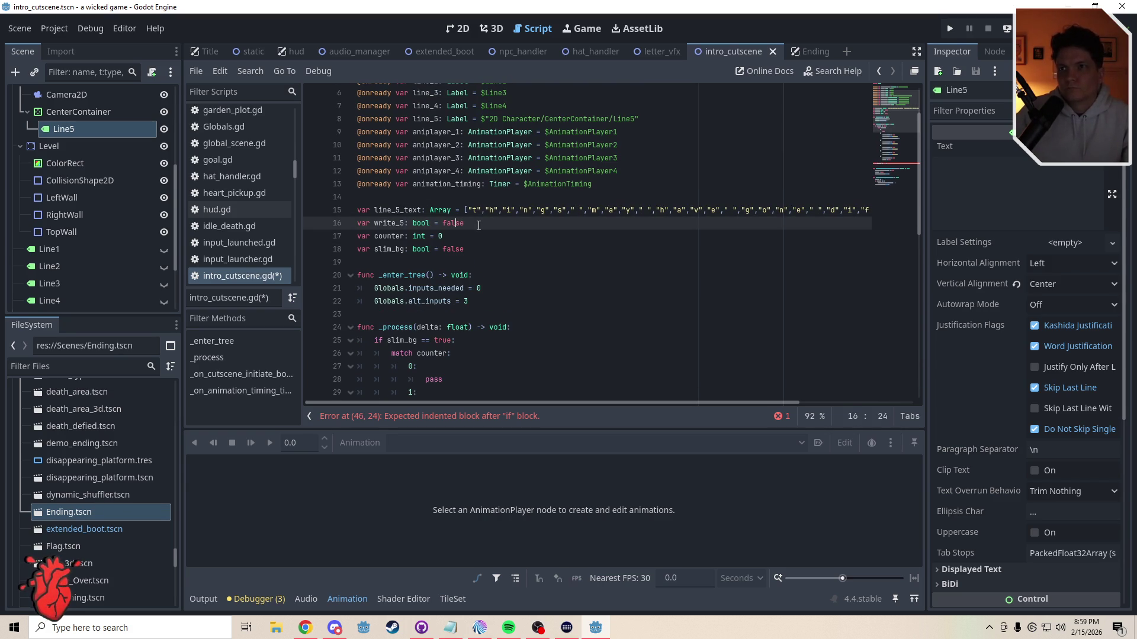
key("Return")
key("Up")
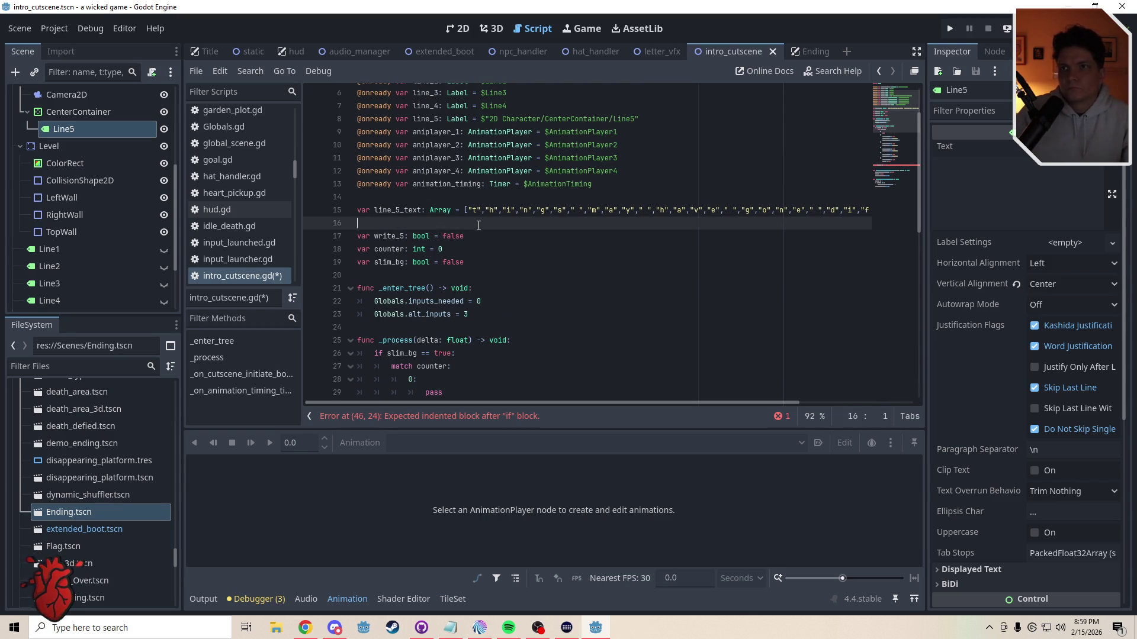
type("var ")
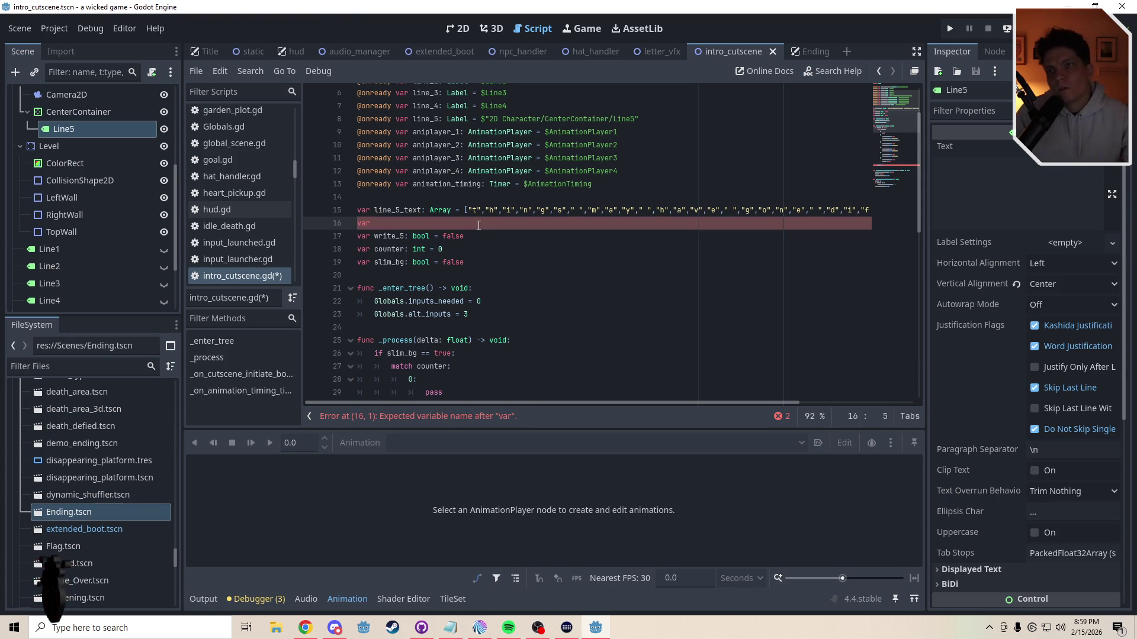
type("label_5_text:")
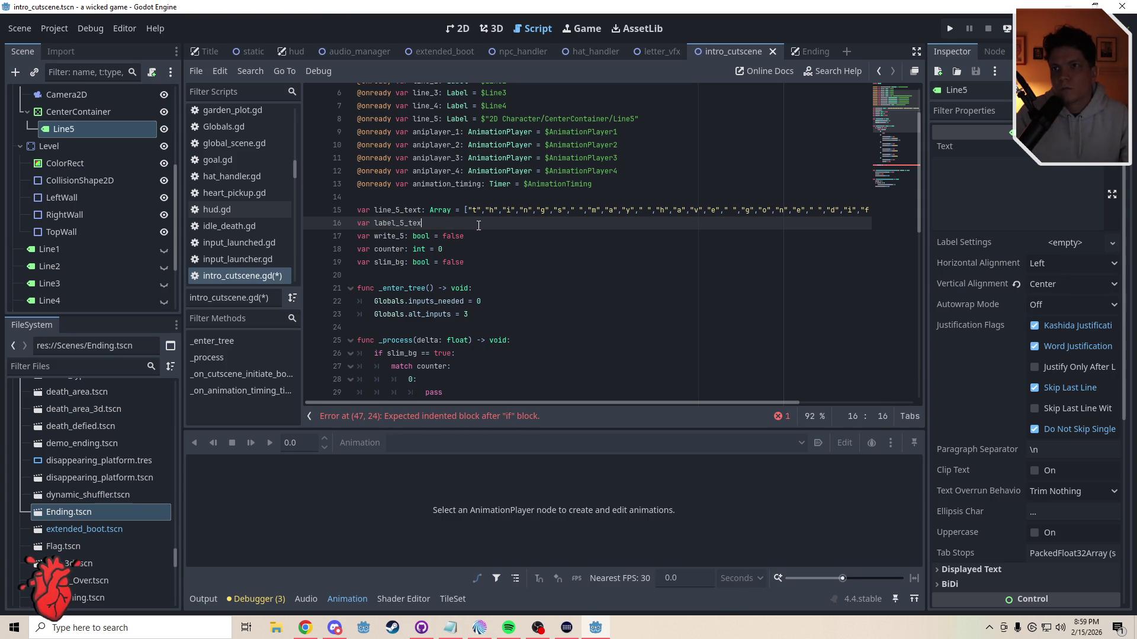
type(" Array")
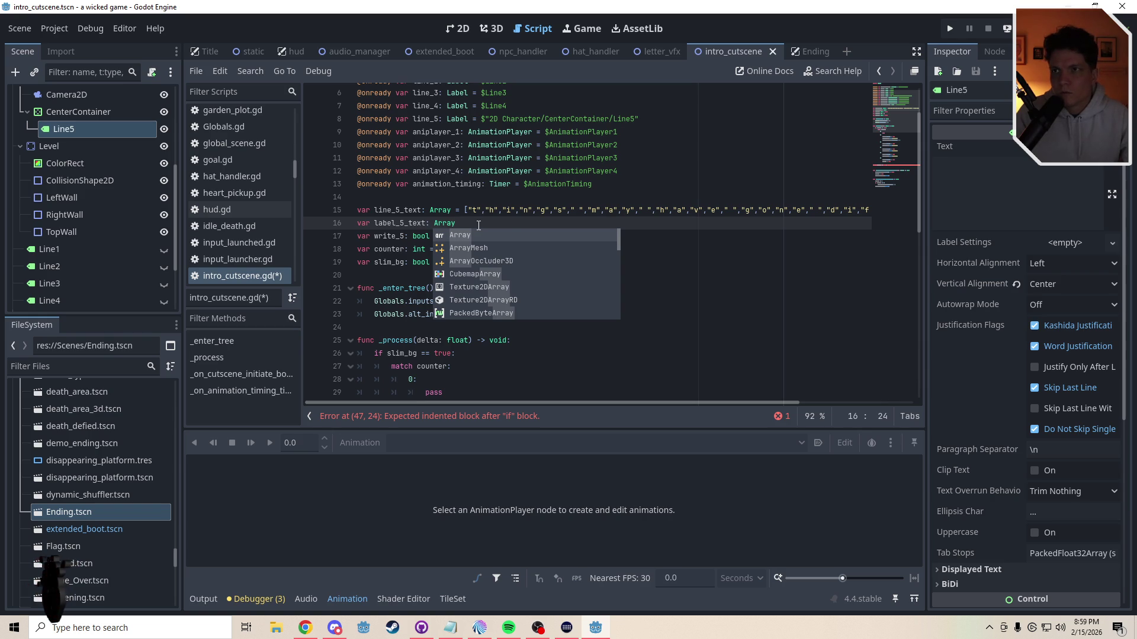
type(" = [")
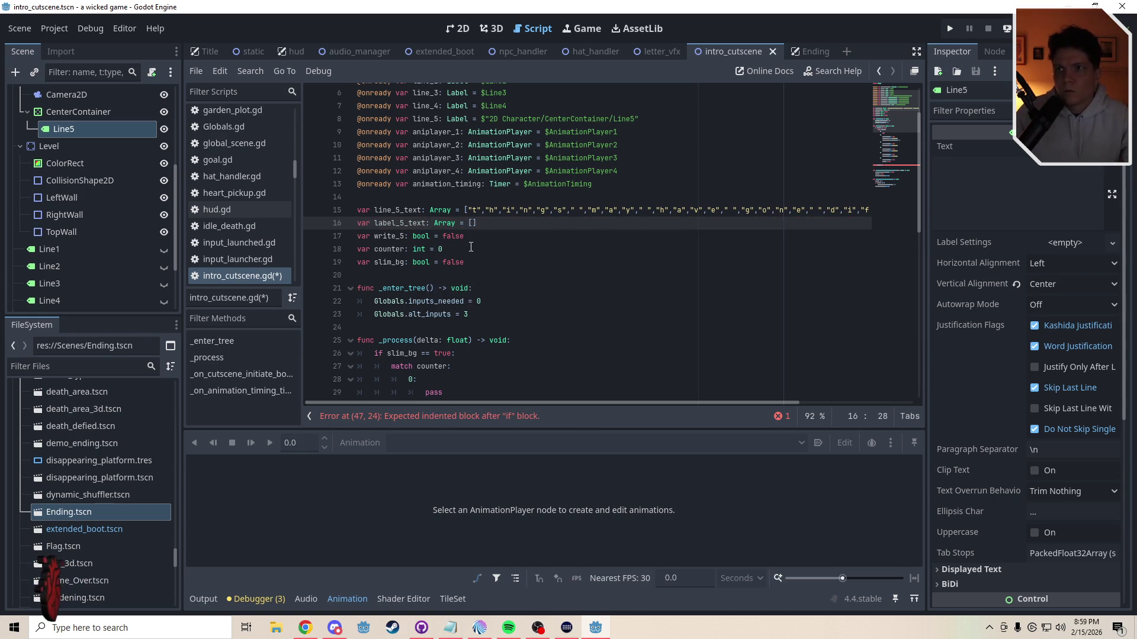
left_click(471, 262)
left_click_drag(899, 118, 898, 133)
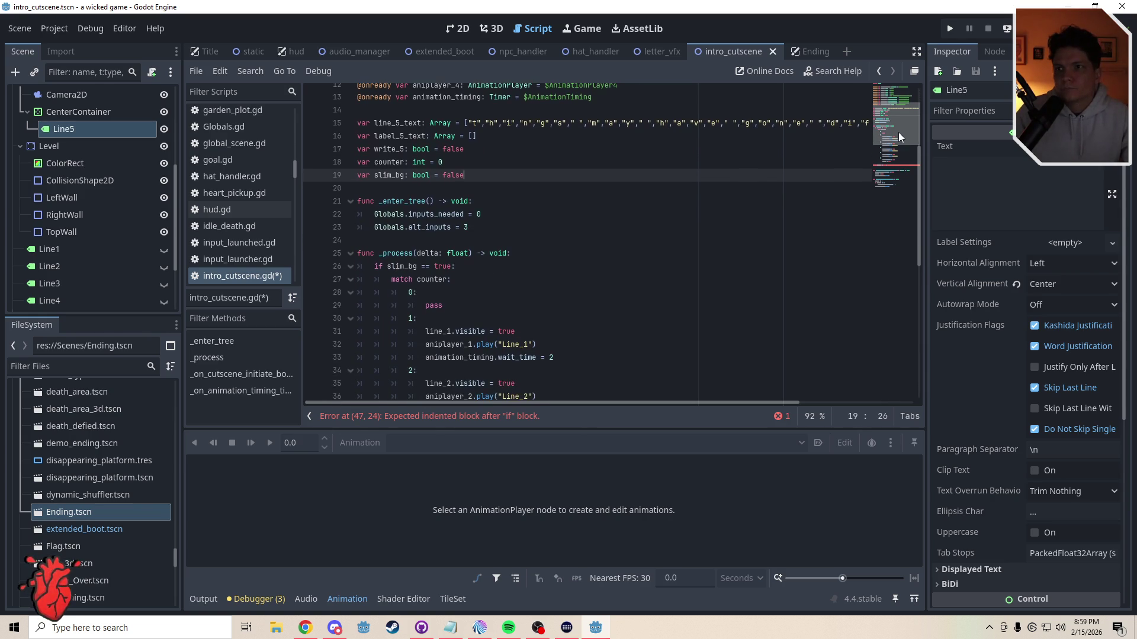
left_click(790, 55)
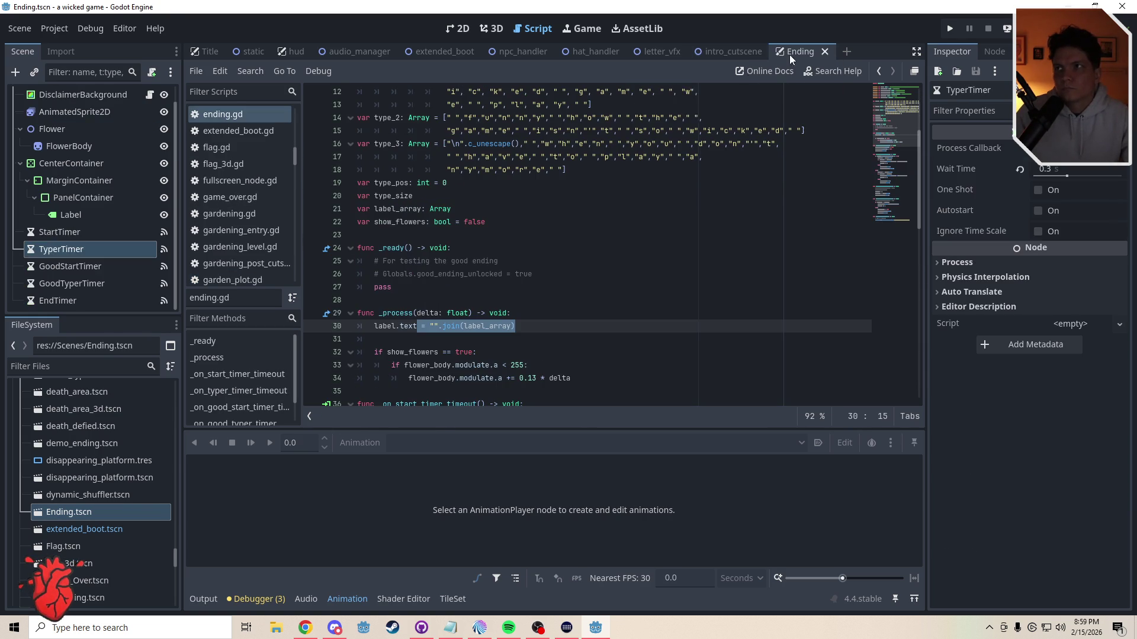
Step: Add 'label_5.text = "".join(label_array)' above the write_5 check, removing the doubled equals sign
left_click(733, 53)
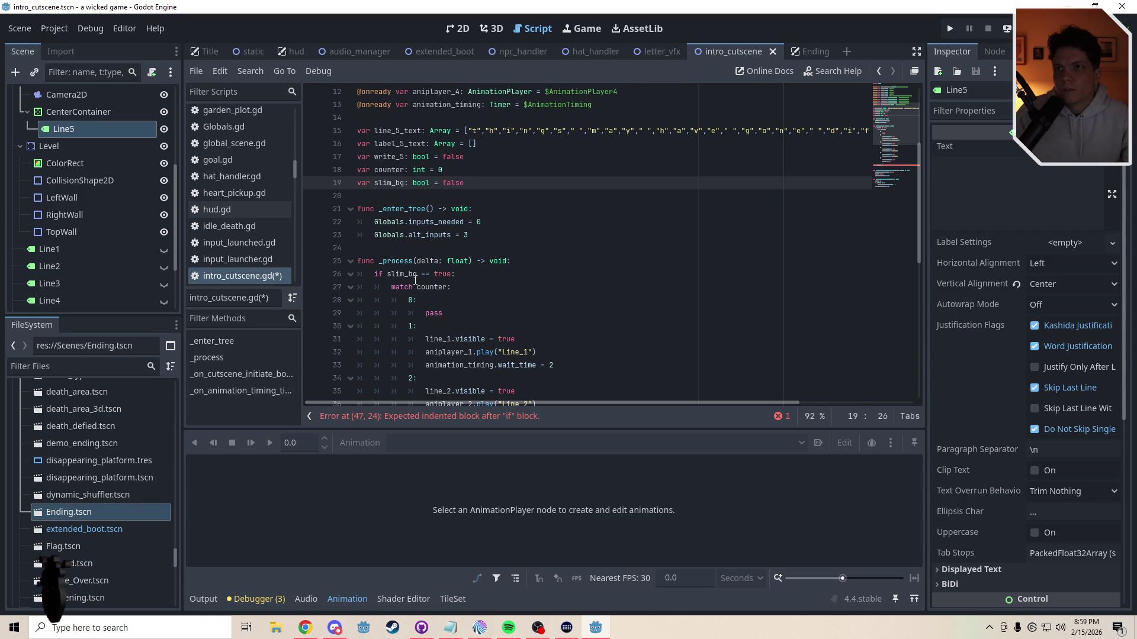
left_click_drag(894, 119, 895, 147)
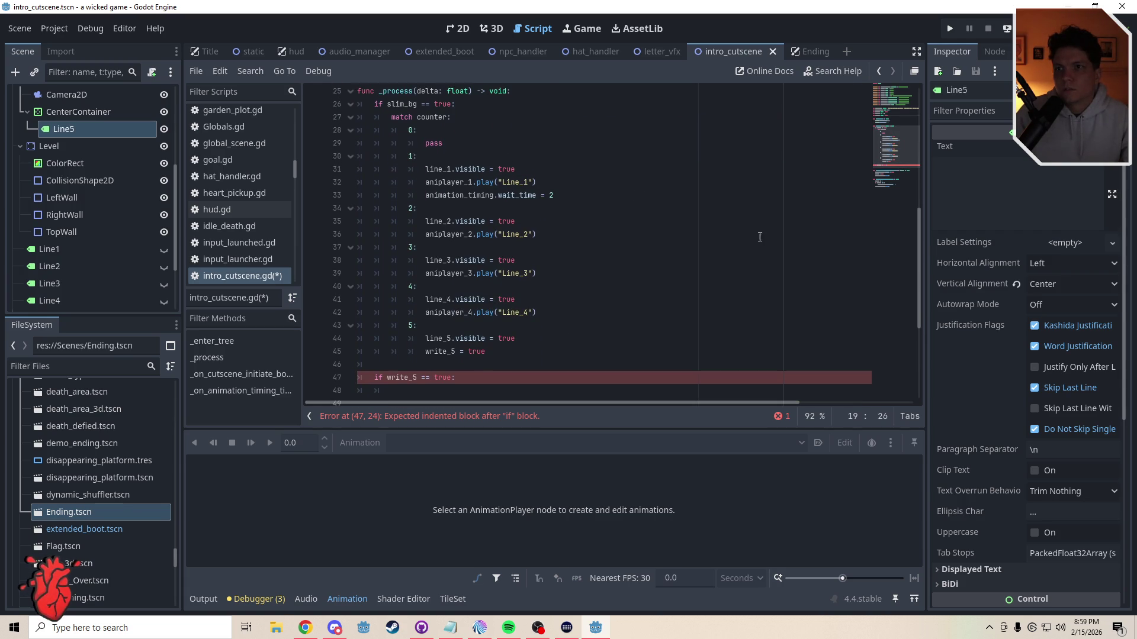
left_click(383, 367)
key("Return")
key("Return")
key("Up")
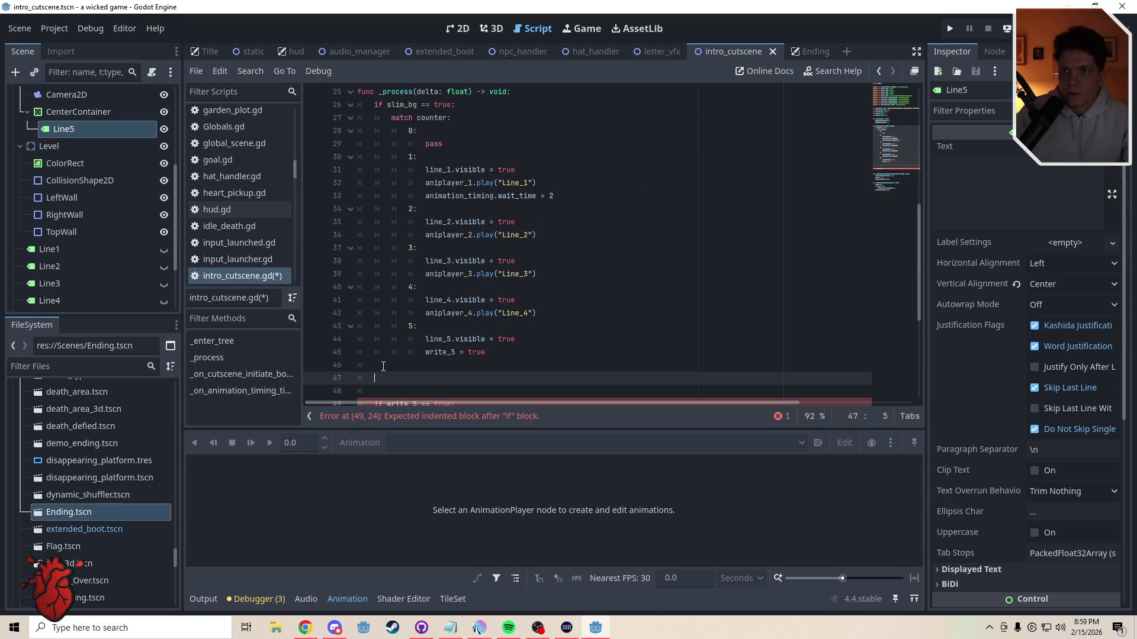
type("label")
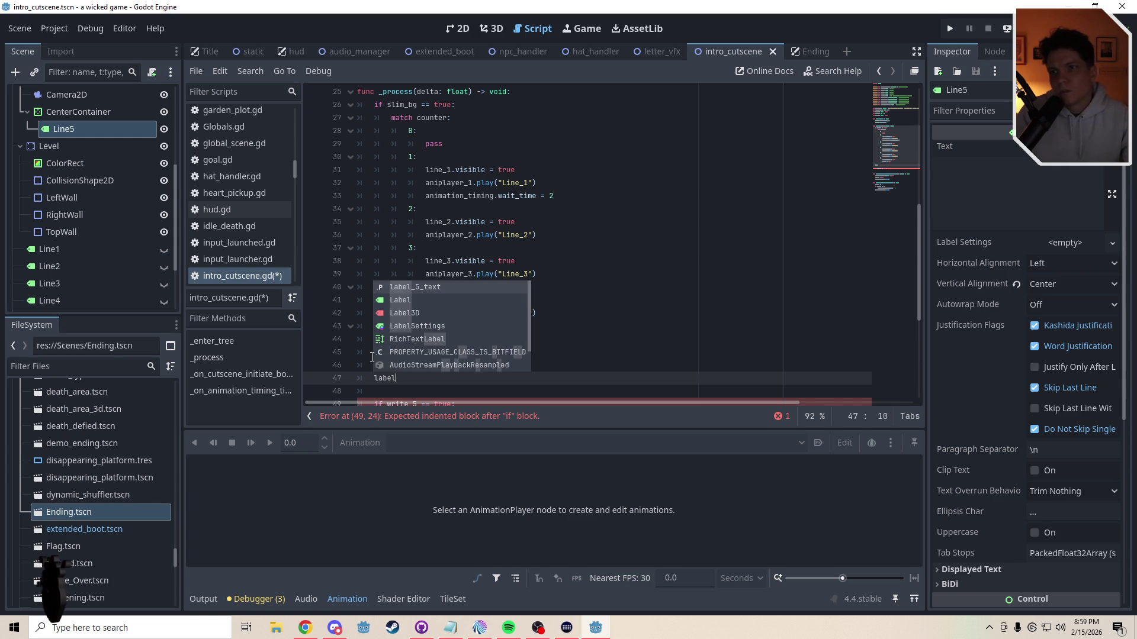
type("_")
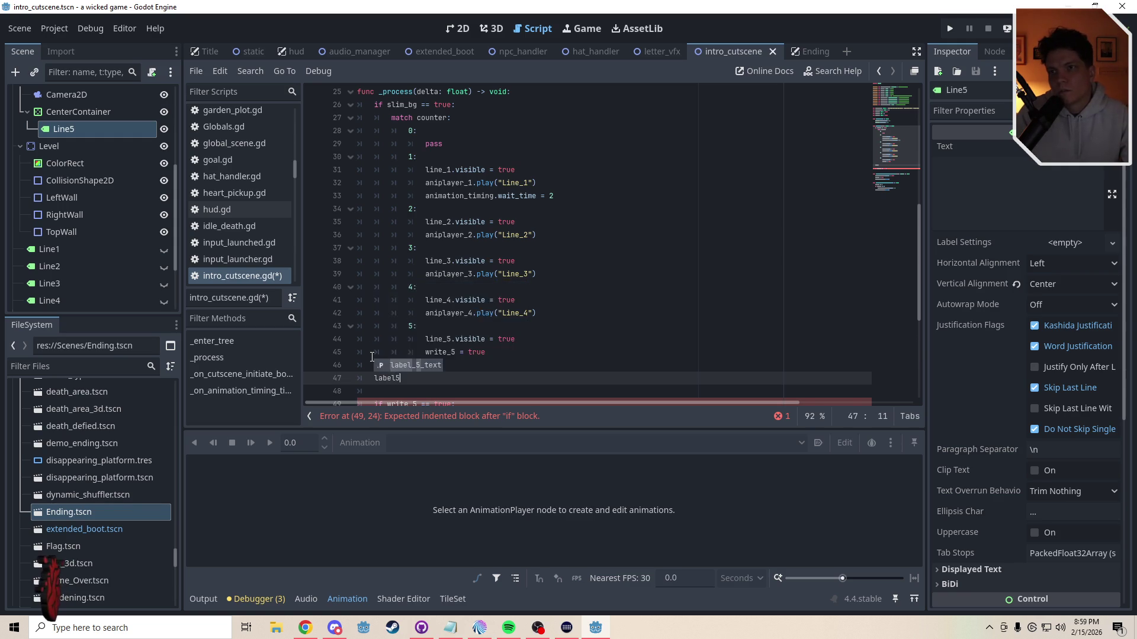
type("5.")
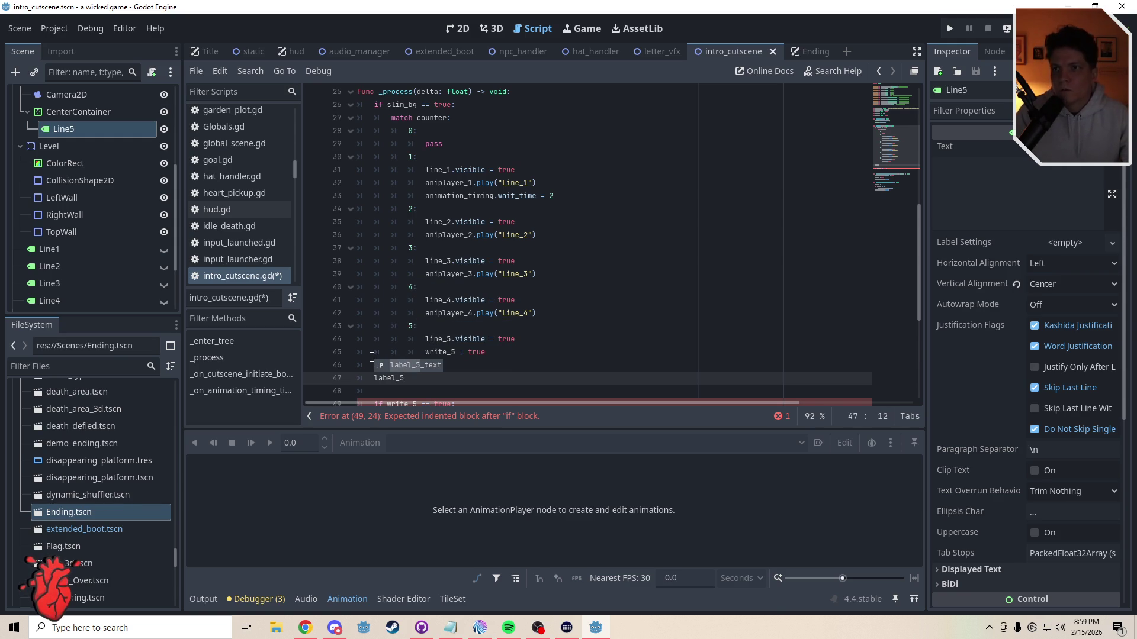
type("text =  = \"\".join(label_array)")
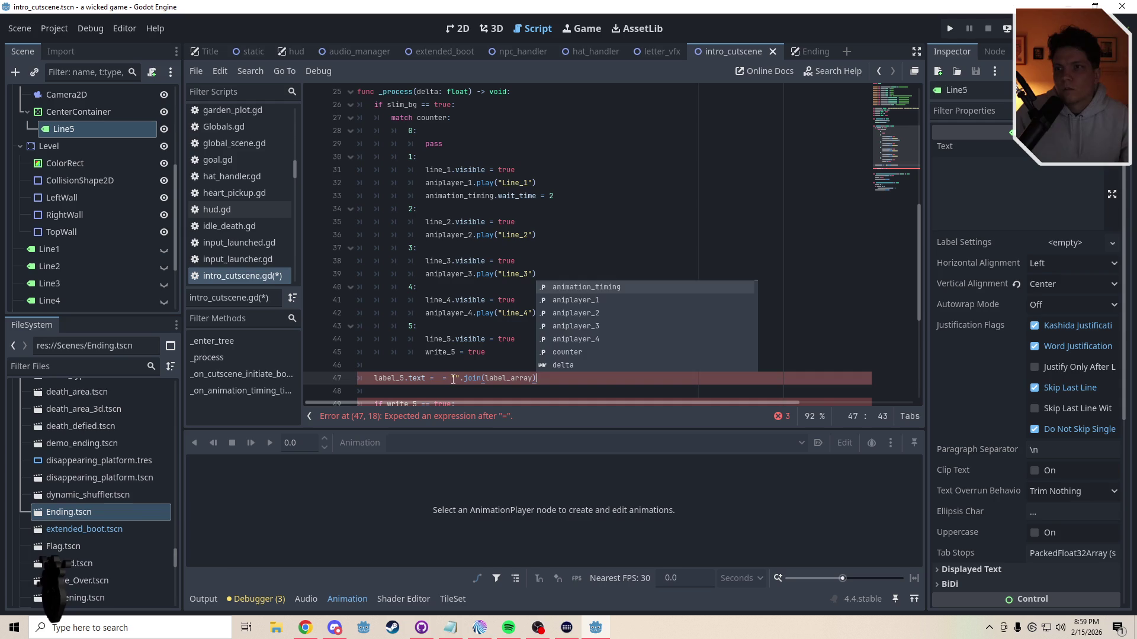
left_click(452, 379)
key("BackSpace")
key("BackSpace")
key("BackSpace")
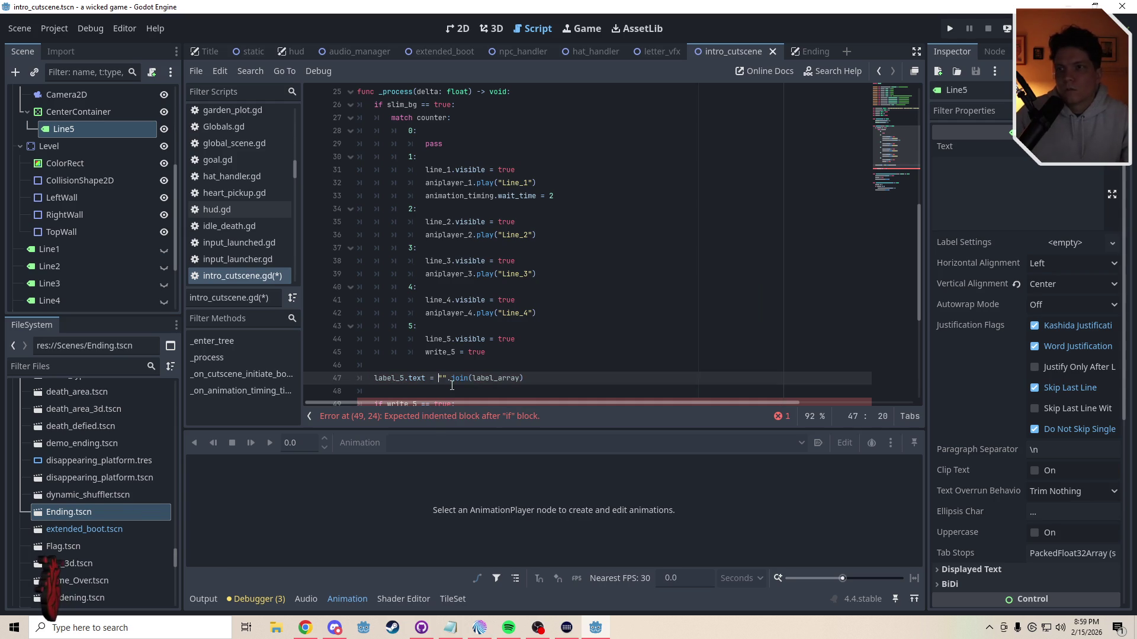
scroll(470, 367, "down", 1)
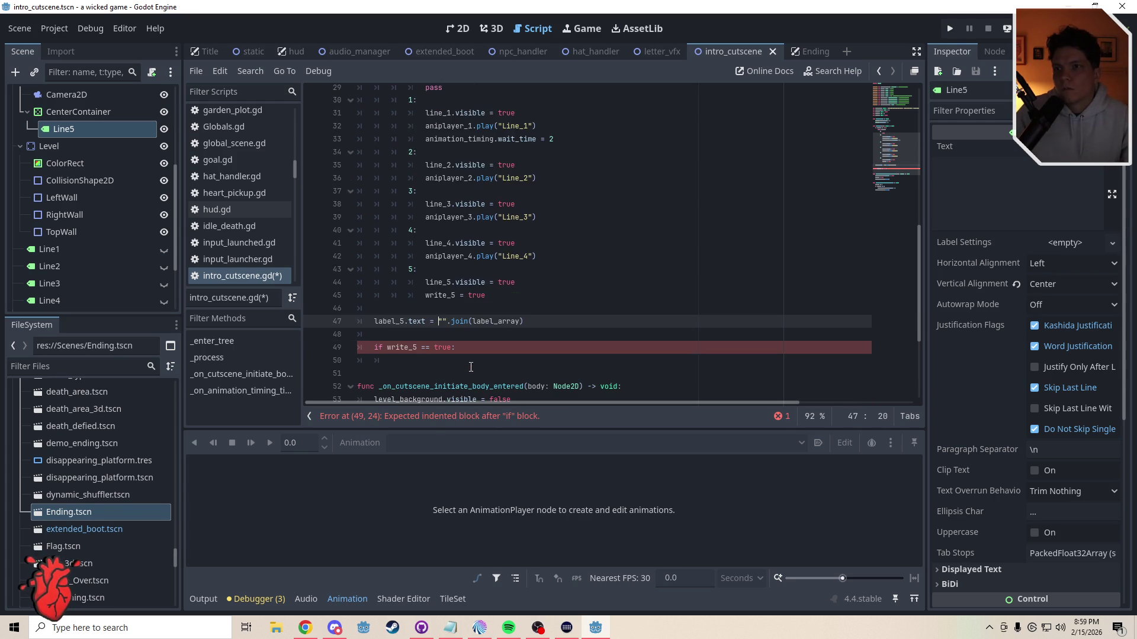
left_click(410, 370)
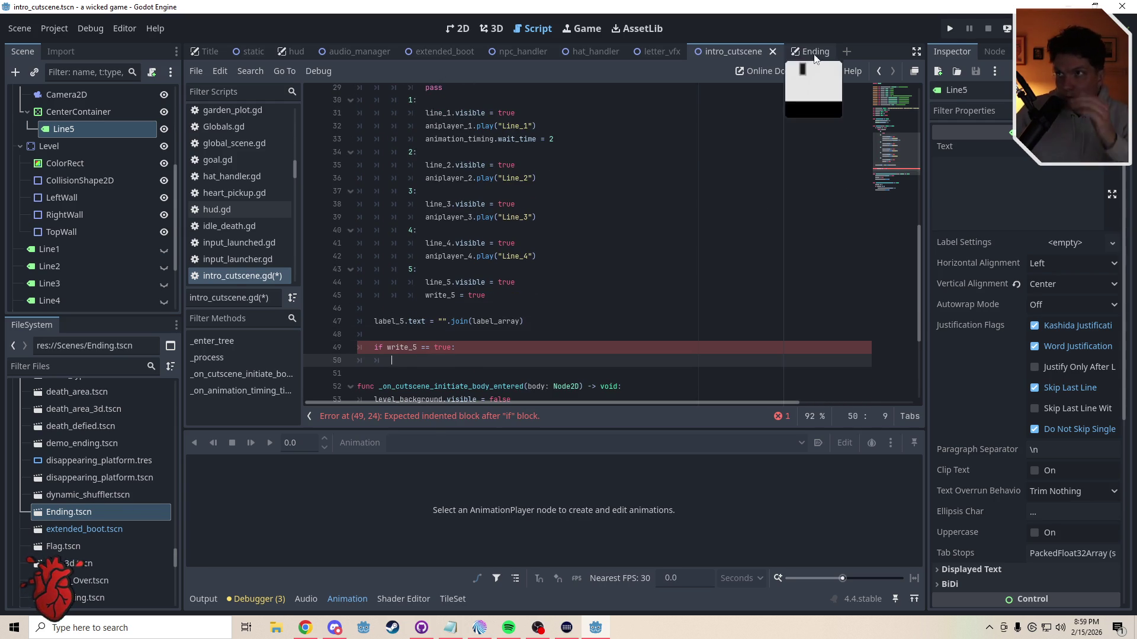
left_click(808, 52)
left_click_drag(905, 118, 900, 164)
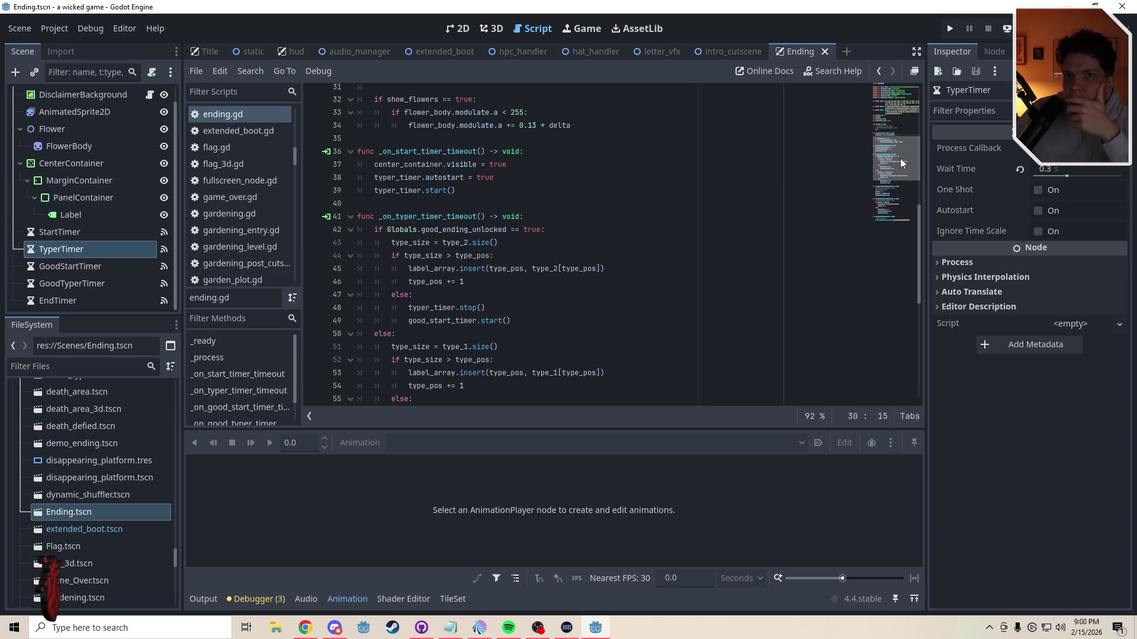
left_click_drag(900, 158, 900, 169)
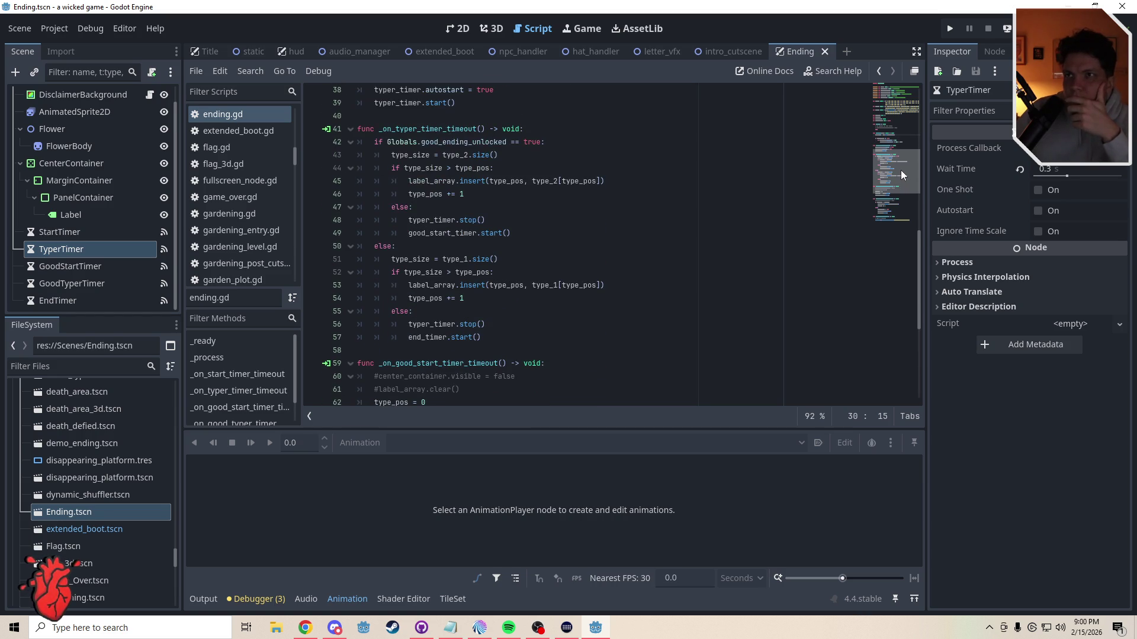
left_click(726, 53)
left_click(454, 35)
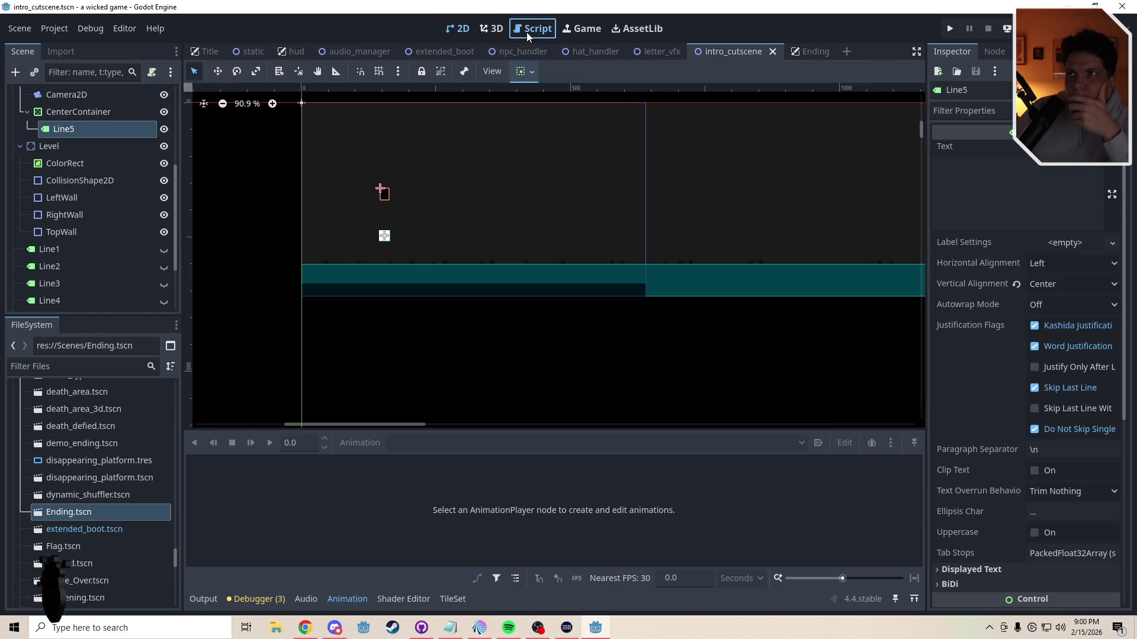
Step: Add a Timer child under the Intro Cutscene root node and rename it TyperTimer
left_click(532, 28)
mouse_move(178, 179)
left_mouse_down()
mouse_move(176, 239)
mouse_move(178, 107)
left_mouse_up()
left_click(59, 95)
left_click(10, 70)
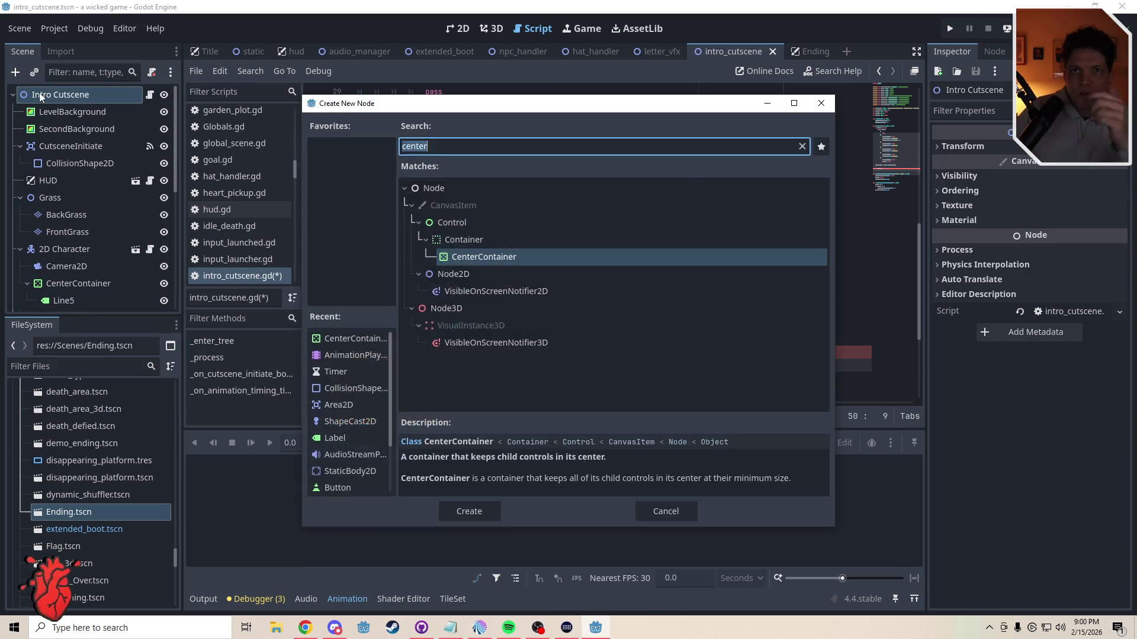
type("timer")
key("Return")
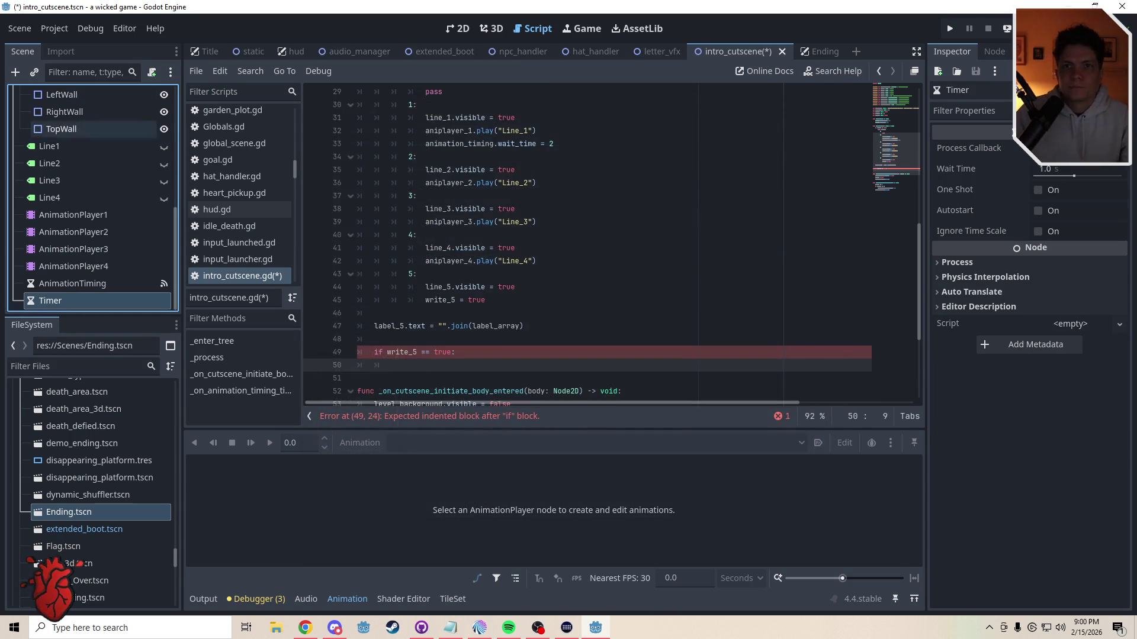
double_click(59, 300)
type("Typer")
key("Return")
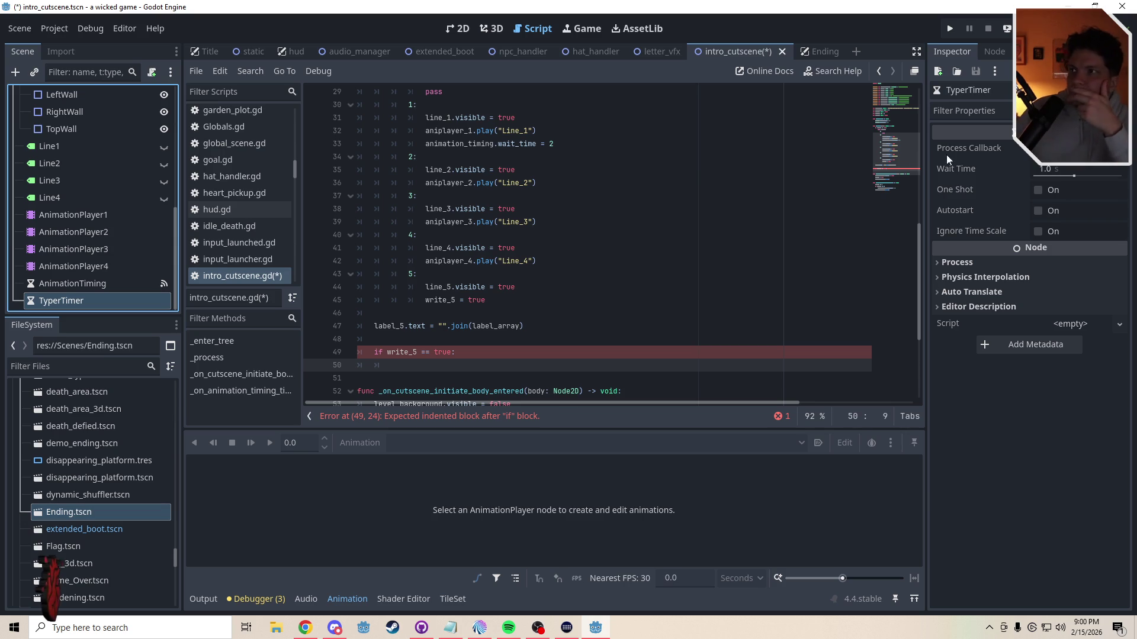
scroll(663, 270, "down", 4)
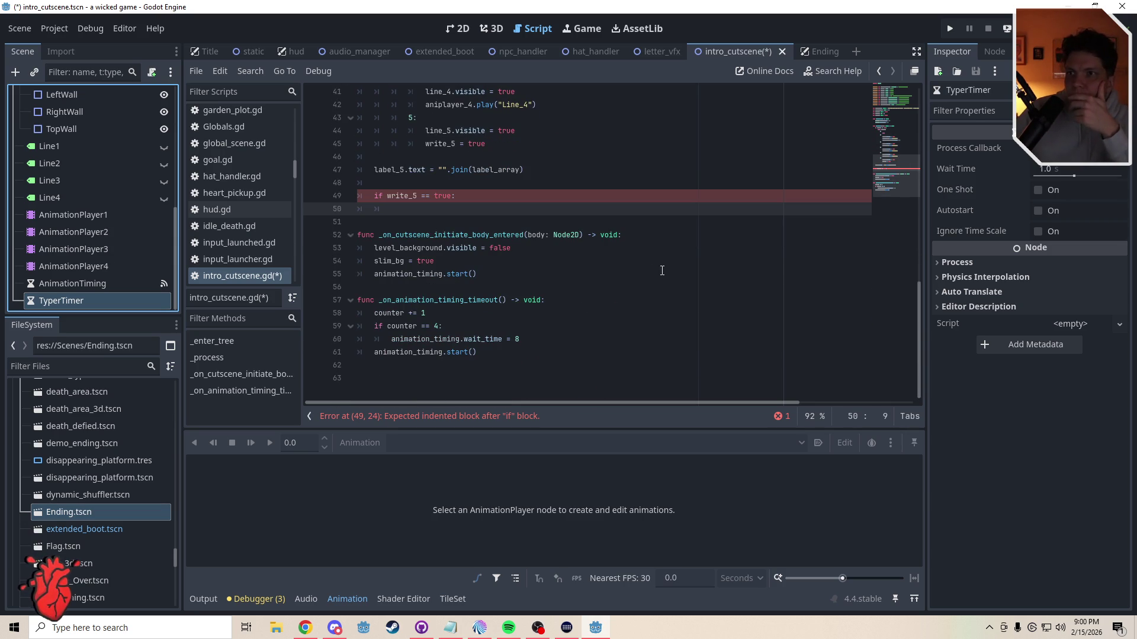
left_click(994, 52)
Step: Connect TyperTimer's timeout signal to the script and remove blank lines before _on_typer_timer_timeout
left_click(1086, 596)
left_click(531, 454)
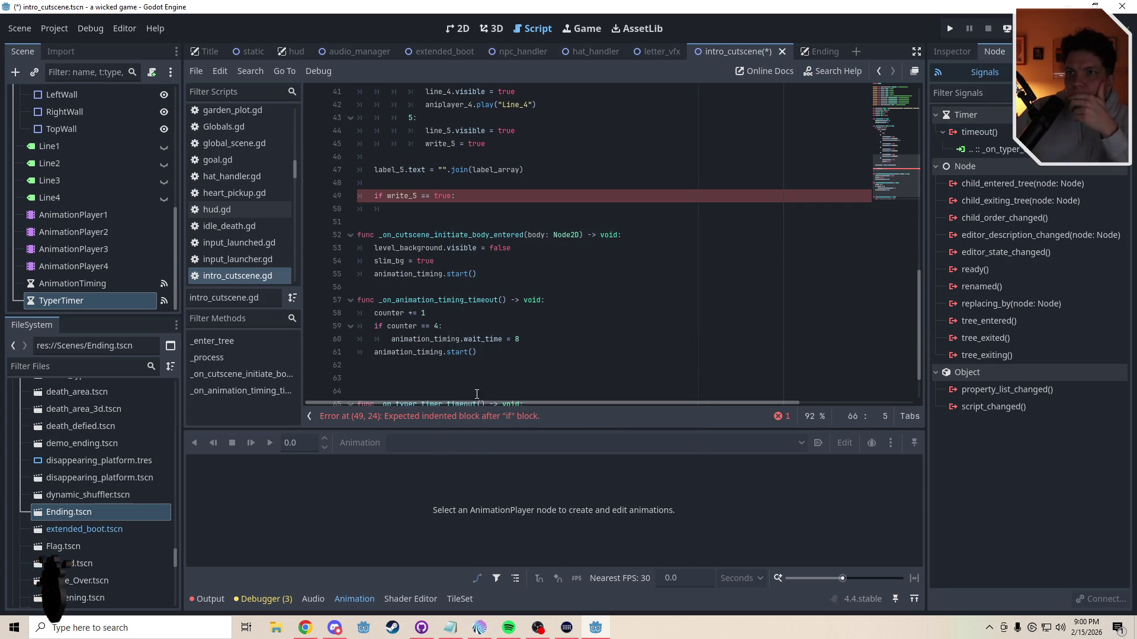
left_click(393, 366)
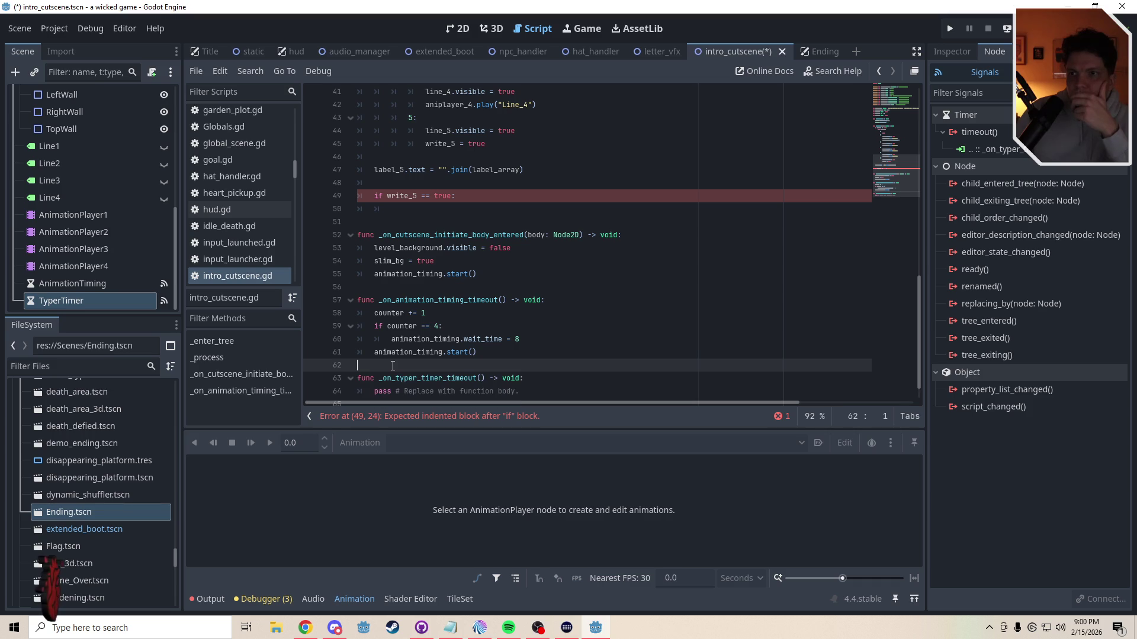
key("Delete")
key("Delete")
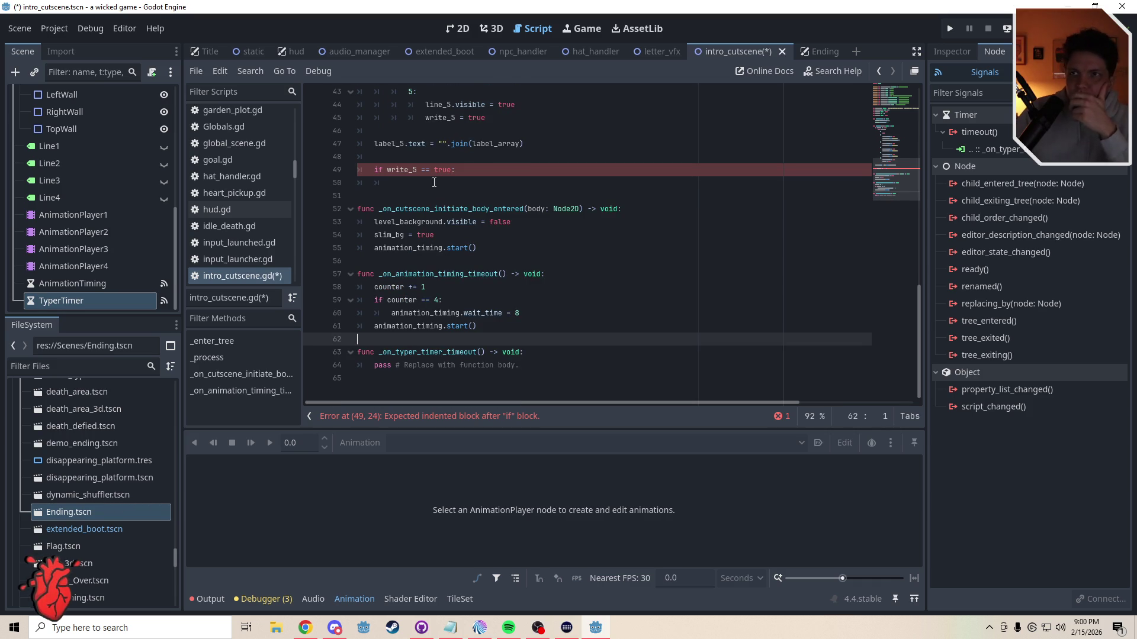
left_click(521, 182)
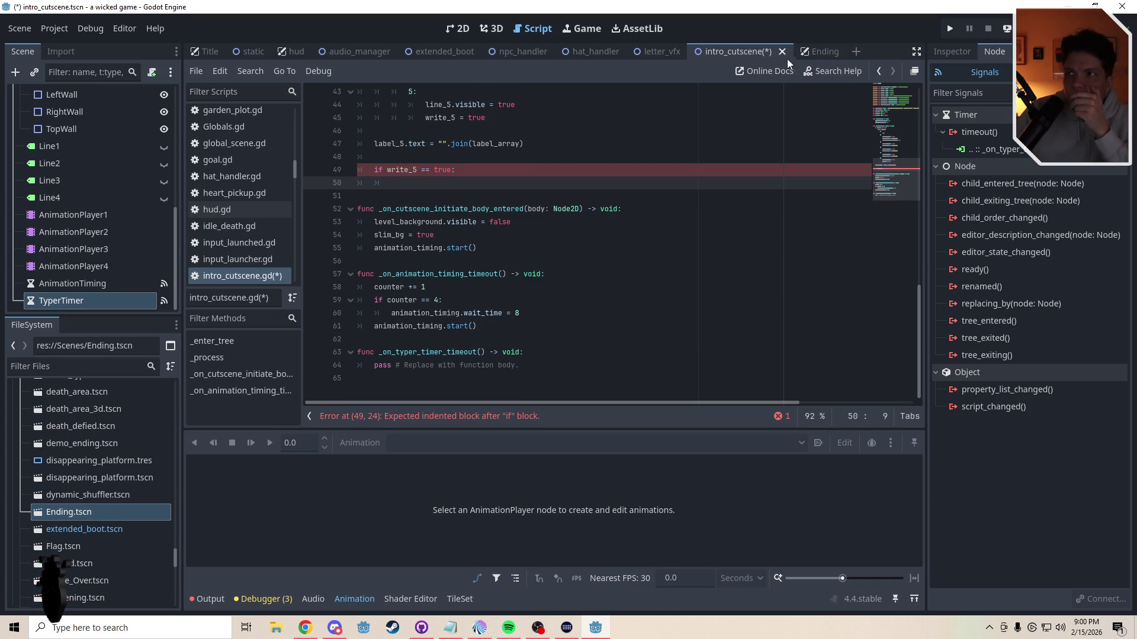
left_click(807, 53)
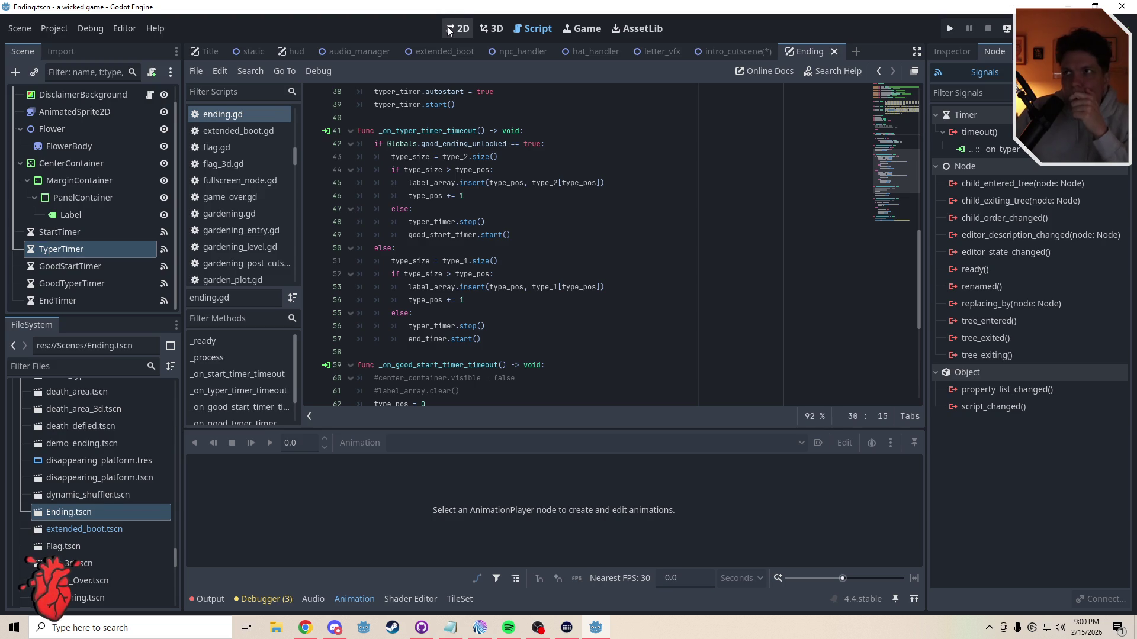
Step: Switch between intro_cutscene.gd and ending.gd to compare their typer timer code
mouse_move(732, 52)
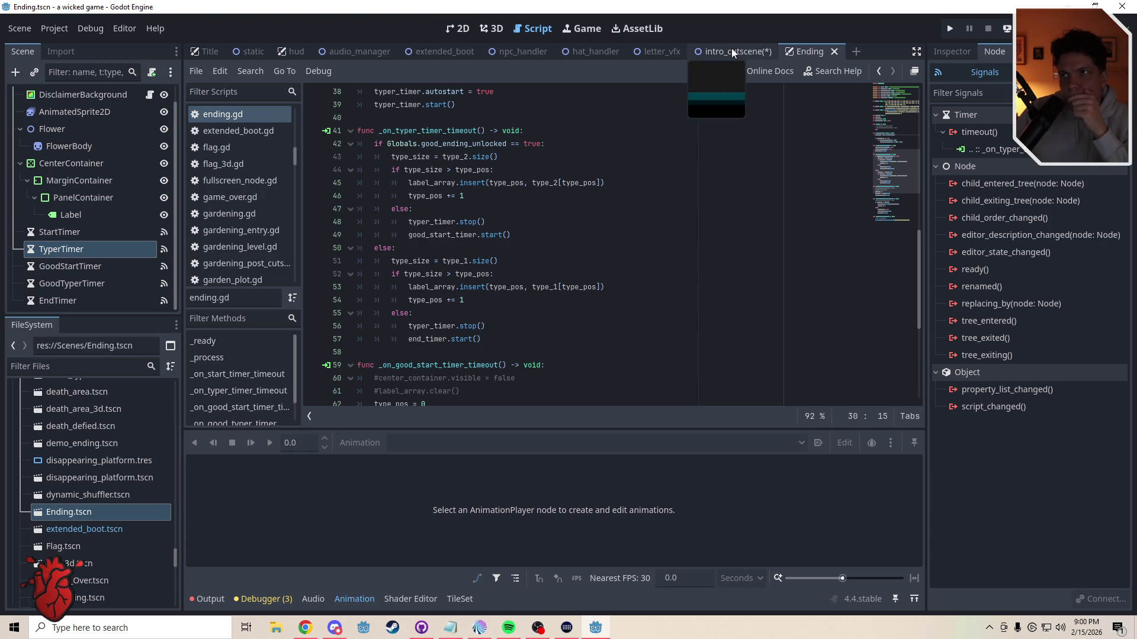
left_click(731, 51)
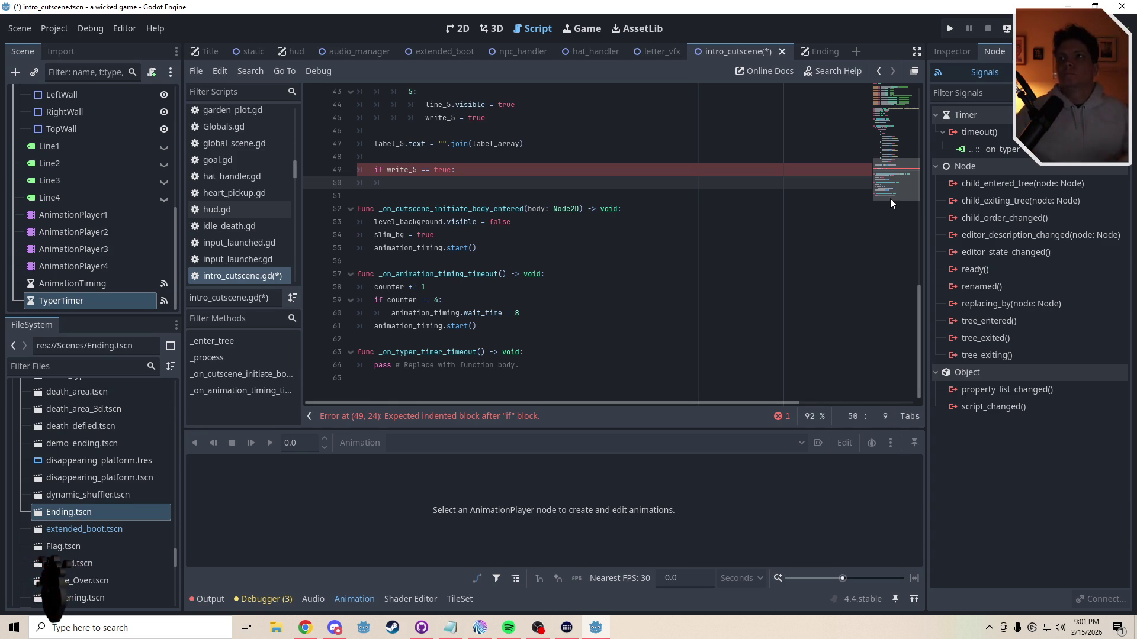
left_click(820, 48)
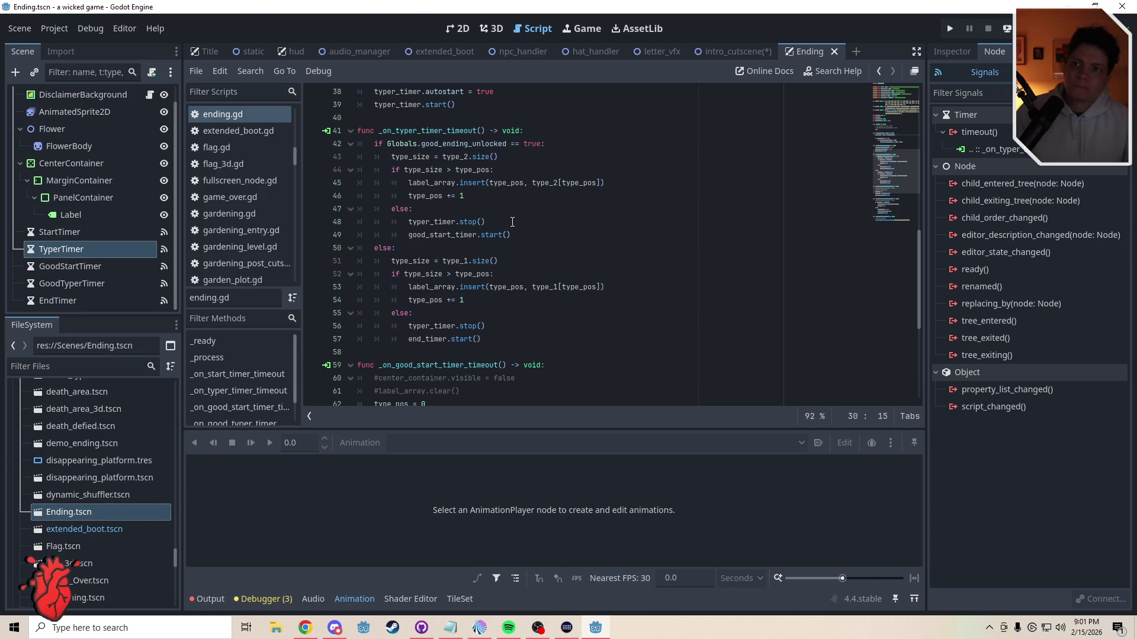
Step: Nest 'if line_5_text.size() > 0:' inside the write_5 check on line 50
left_click(740, 55)
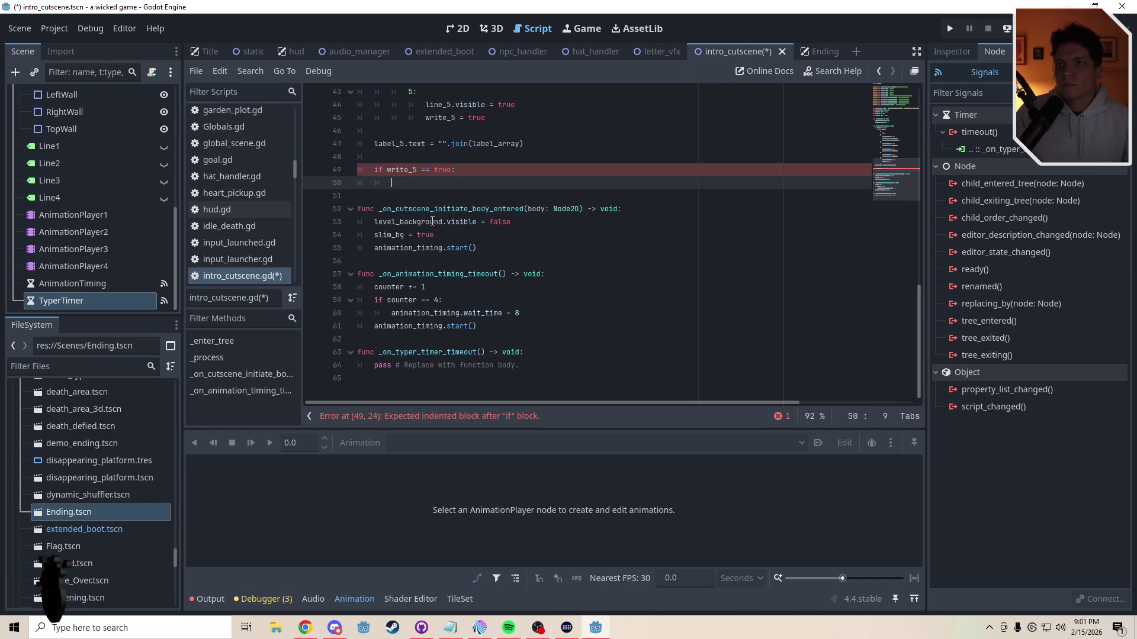
mouse_move(887, 167)
left_mouse_down()
mouse_move(891, 119)
mouse_move(894, 179)
left_mouse_up()
type("line")
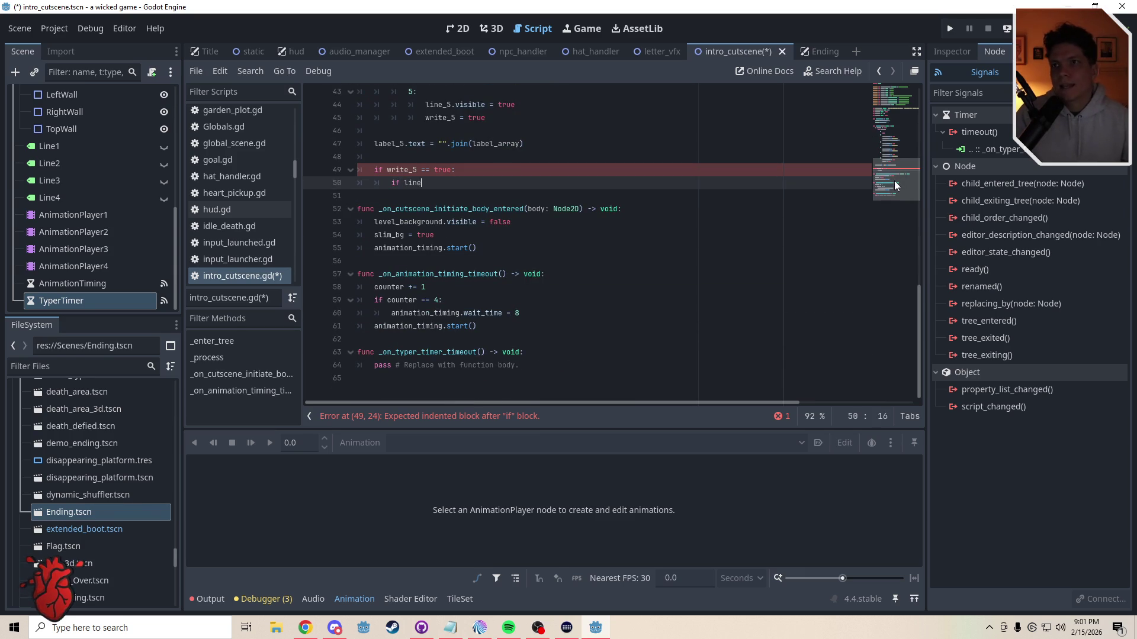
type("_5_text")
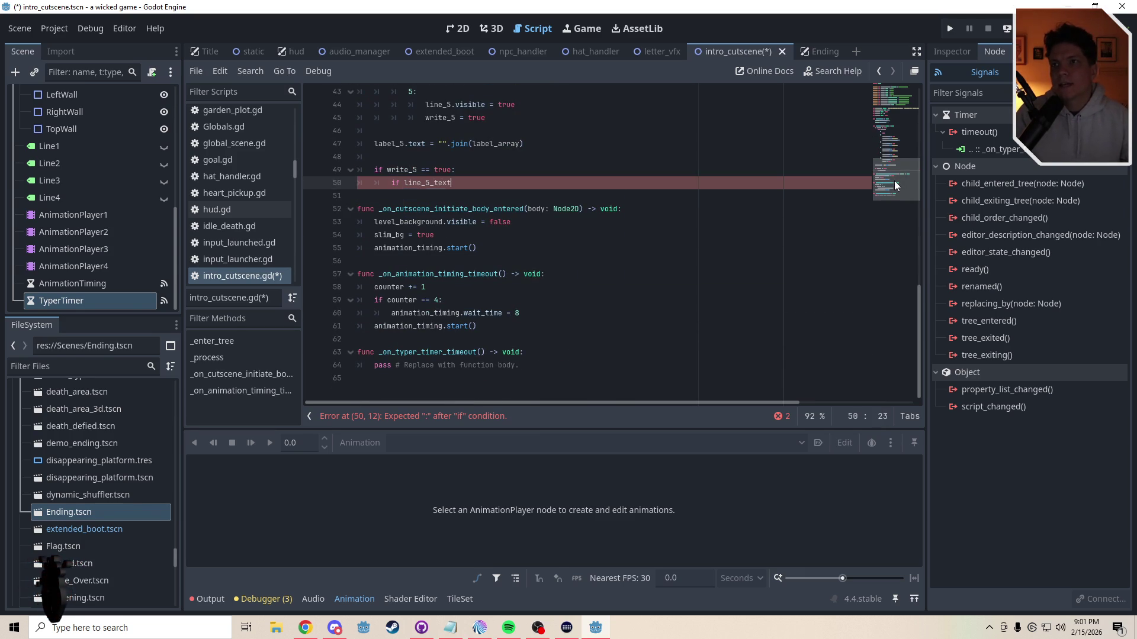
type(".size() ")
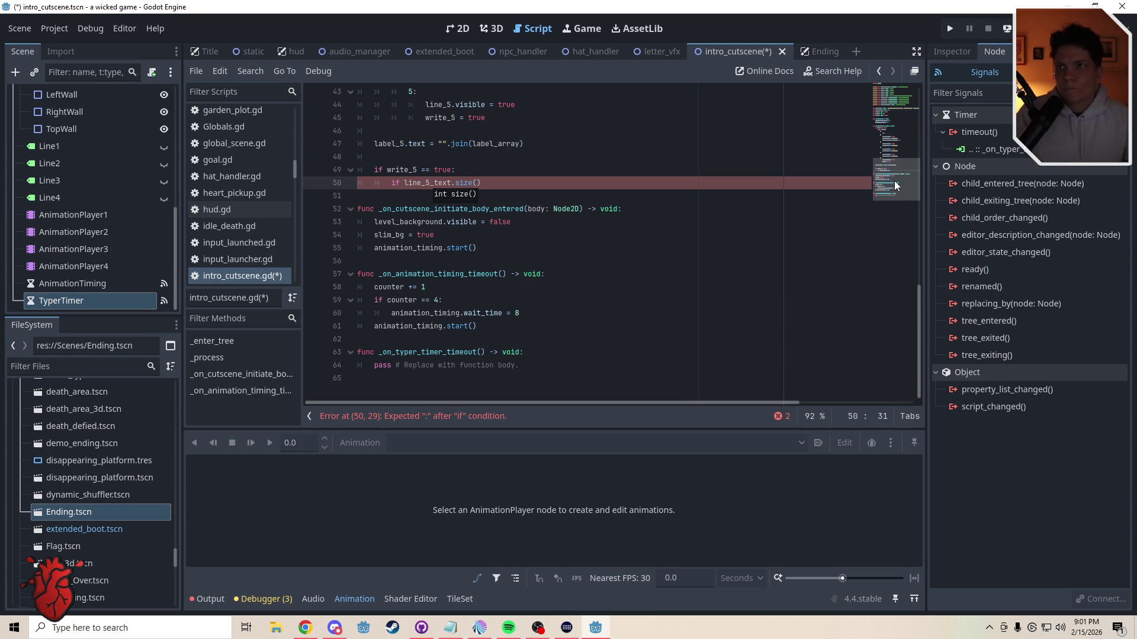
type("> 0:")
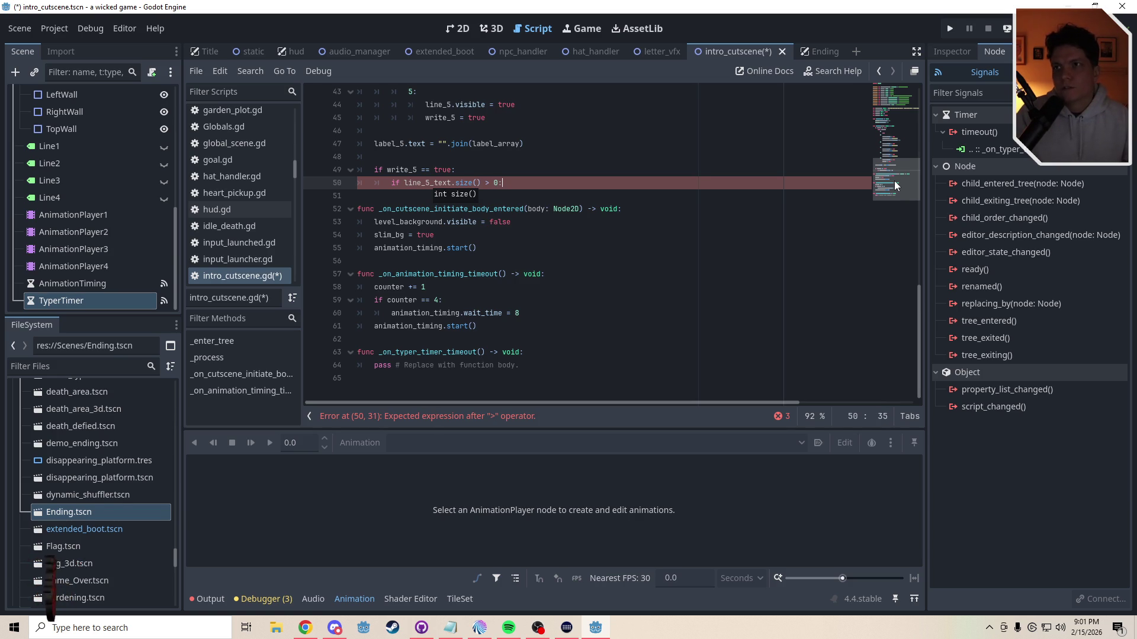
key("Return")
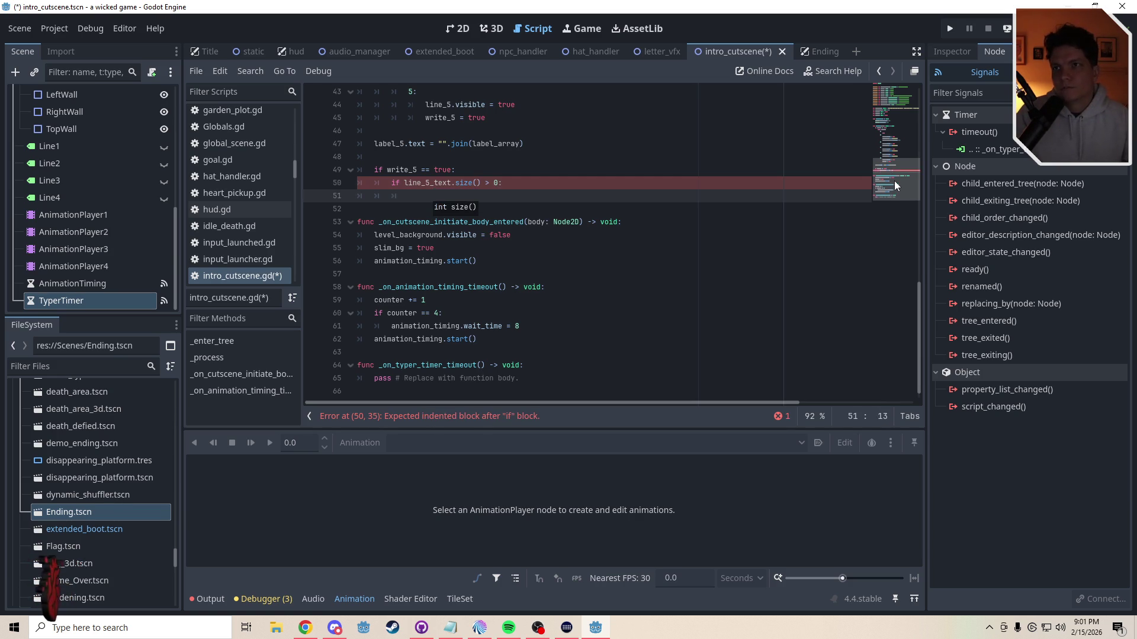